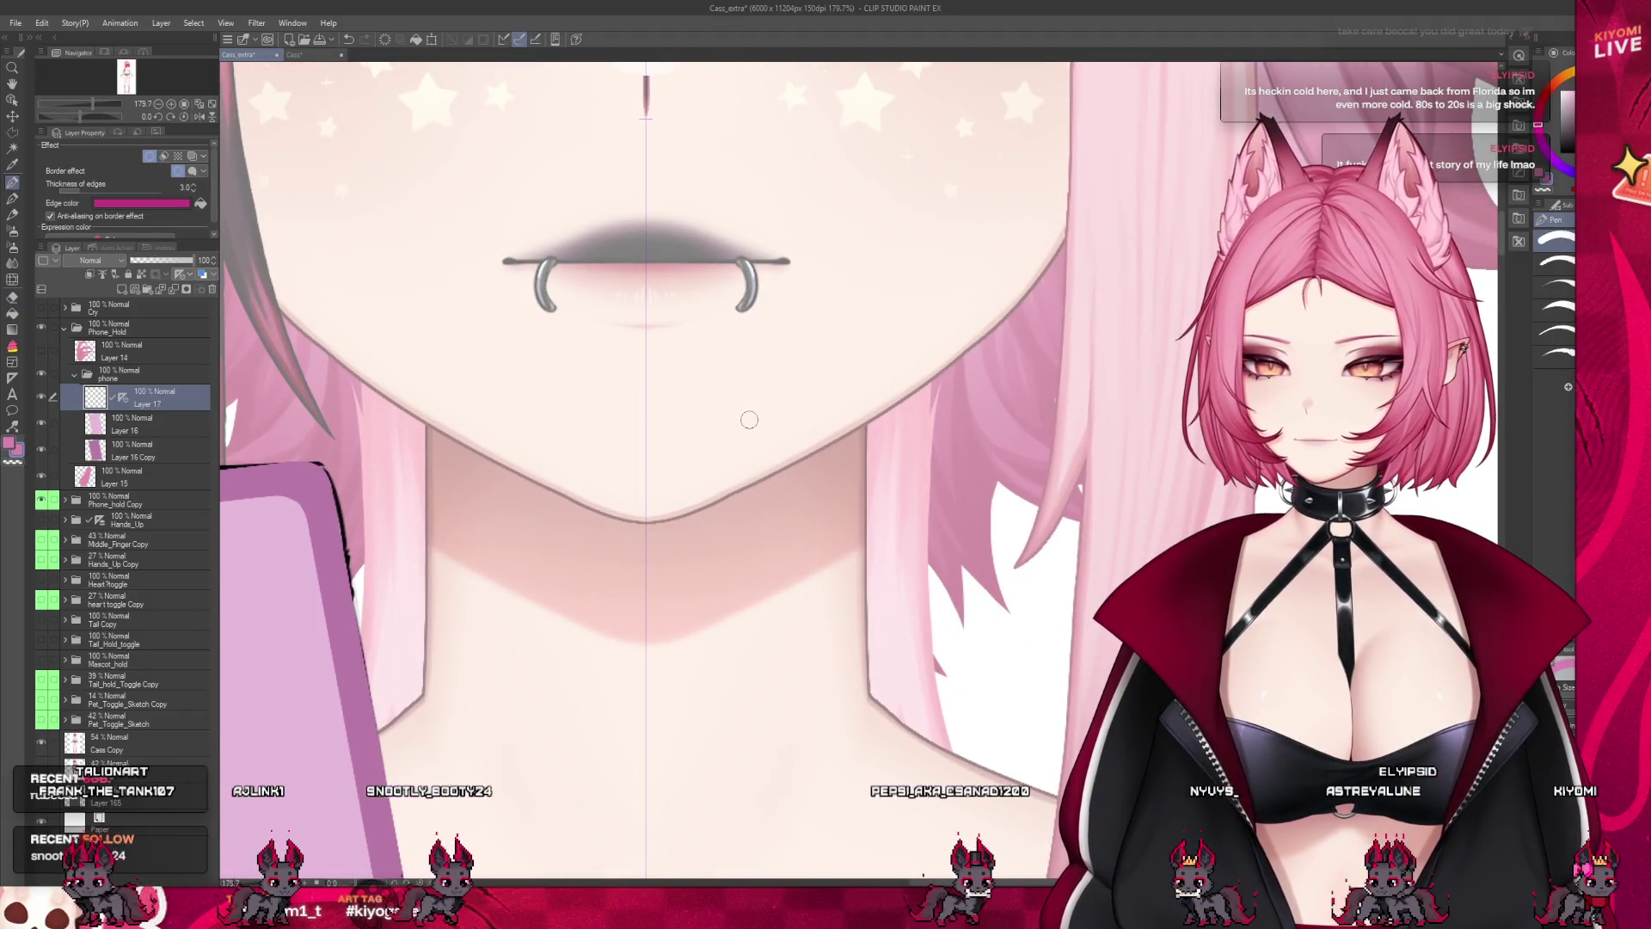
Draw a narrow, closed mirrored pink heart outline on the chin, redrawing until it fits
{"action": "mouse_move", "coordinate": [660, 430]}
{"action": "left_mouse_down"}
{"action": "mouse_move", "coordinate": [568, 370]}
{"action": "mouse_move", "coordinate": [714, 447]}
{"action": "mouse_move", "coordinate": [641, 529]}
{"action": "left_mouse_up"}
{"action": "key", "text": "ctrl+z"}
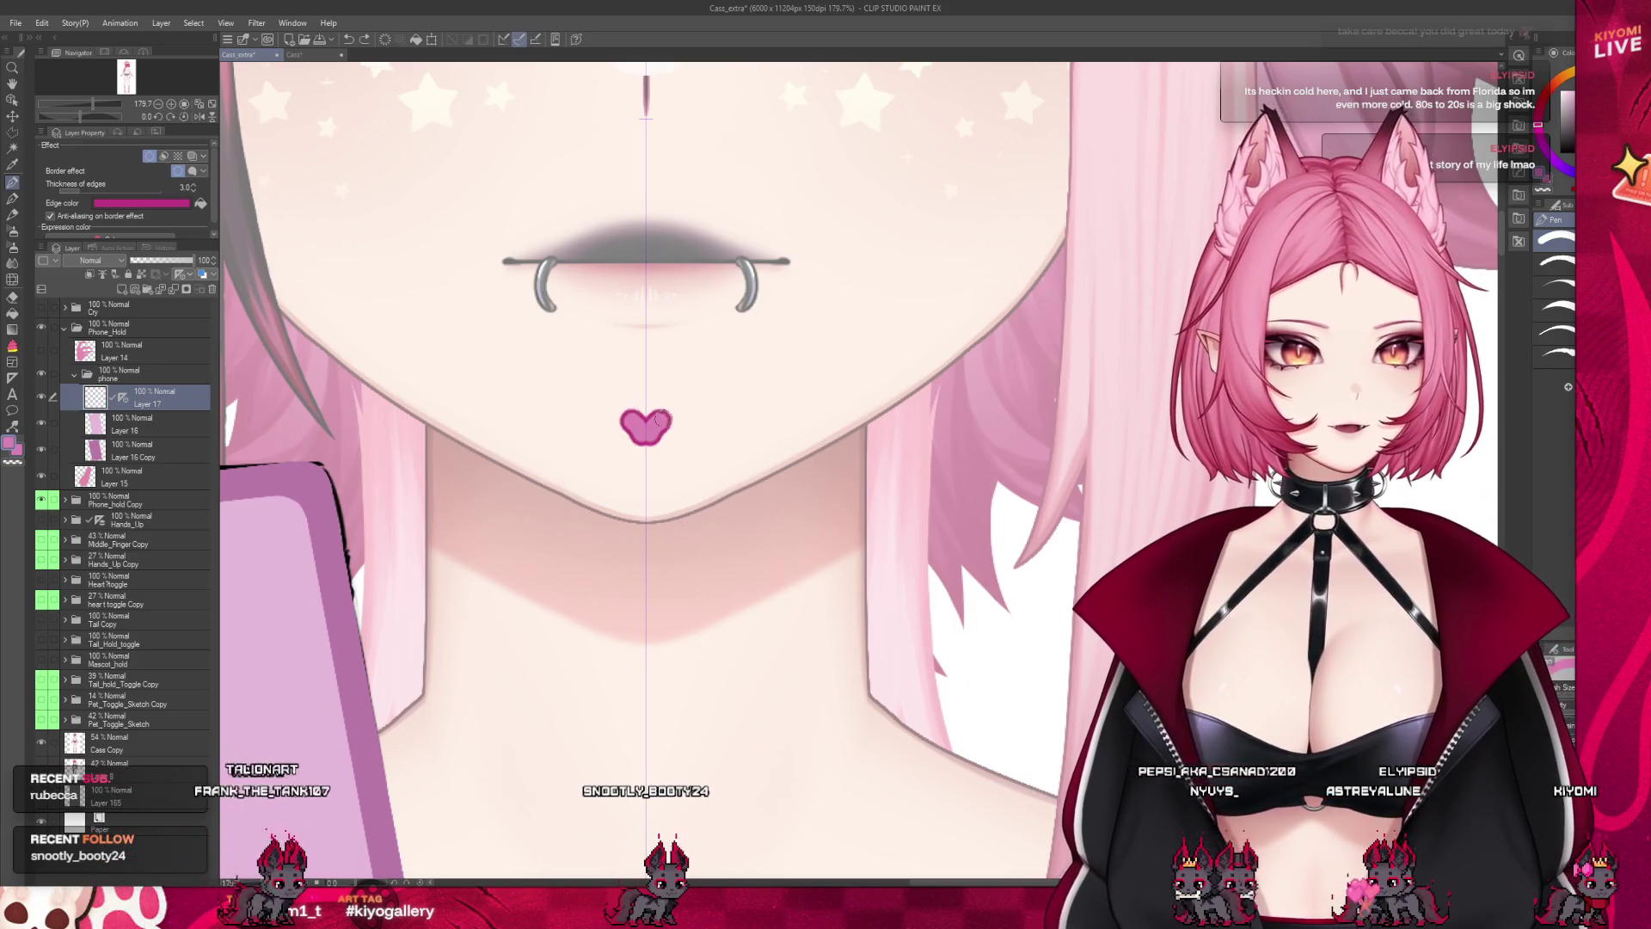
{"action": "mouse_move", "coordinate": [659, 419]}
{"action": "left_mouse_down"}
{"action": "mouse_move", "coordinate": [731, 542]}
{"action": "mouse_move", "coordinate": [647, 632]}
{"action": "left_mouse_up"}
{"action": "key", "text": "ctrl+z"}
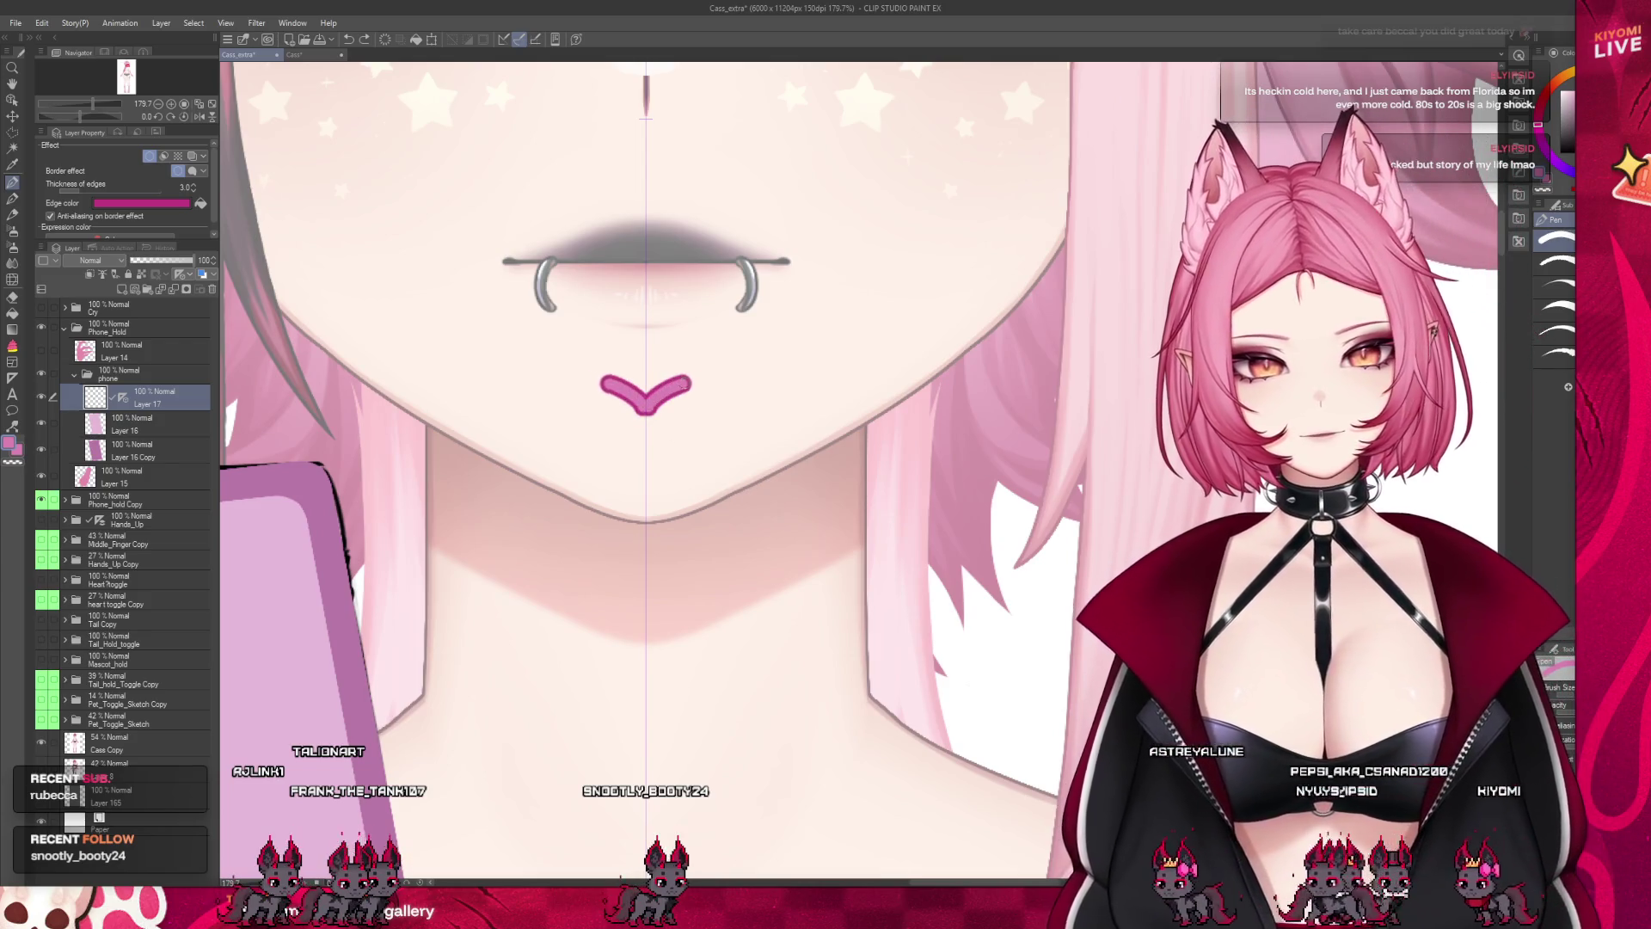
{"action": "left_click_drag", "start_coordinate": [686, 386], "coordinate": [752, 452]}
{"action": "key", "text": "ctrl+z"}
{"action": "mouse_move", "coordinate": [647, 404]}
{"action": "left_mouse_down"}
{"action": "mouse_move", "coordinate": [705, 378]}
{"action": "mouse_move", "coordinate": [738, 503]}
{"action": "mouse_move", "coordinate": [644, 585]}
{"action": "left_mouse_up"}
{"action": "key", "text": "ctrl+z"}
{"action": "mouse_move", "coordinate": [647, 398]}
{"action": "left_mouse_down"}
{"action": "mouse_move", "coordinate": [688, 374]}
{"action": "mouse_move", "coordinate": [770, 473]}
{"action": "mouse_move", "coordinate": [662, 563]}
{"action": "left_mouse_up"}
{"action": "key", "text": "ctrl+z"}
{"action": "mouse_move", "coordinate": [647, 395]}
{"action": "left_mouse_down"}
{"action": "mouse_move", "coordinate": [713, 378]}
{"action": "mouse_move", "coordinate": [738, 465]}
{"action": "mouse_move", "coordinate": [647, 558]}
{"action": "left_mouse_up"}
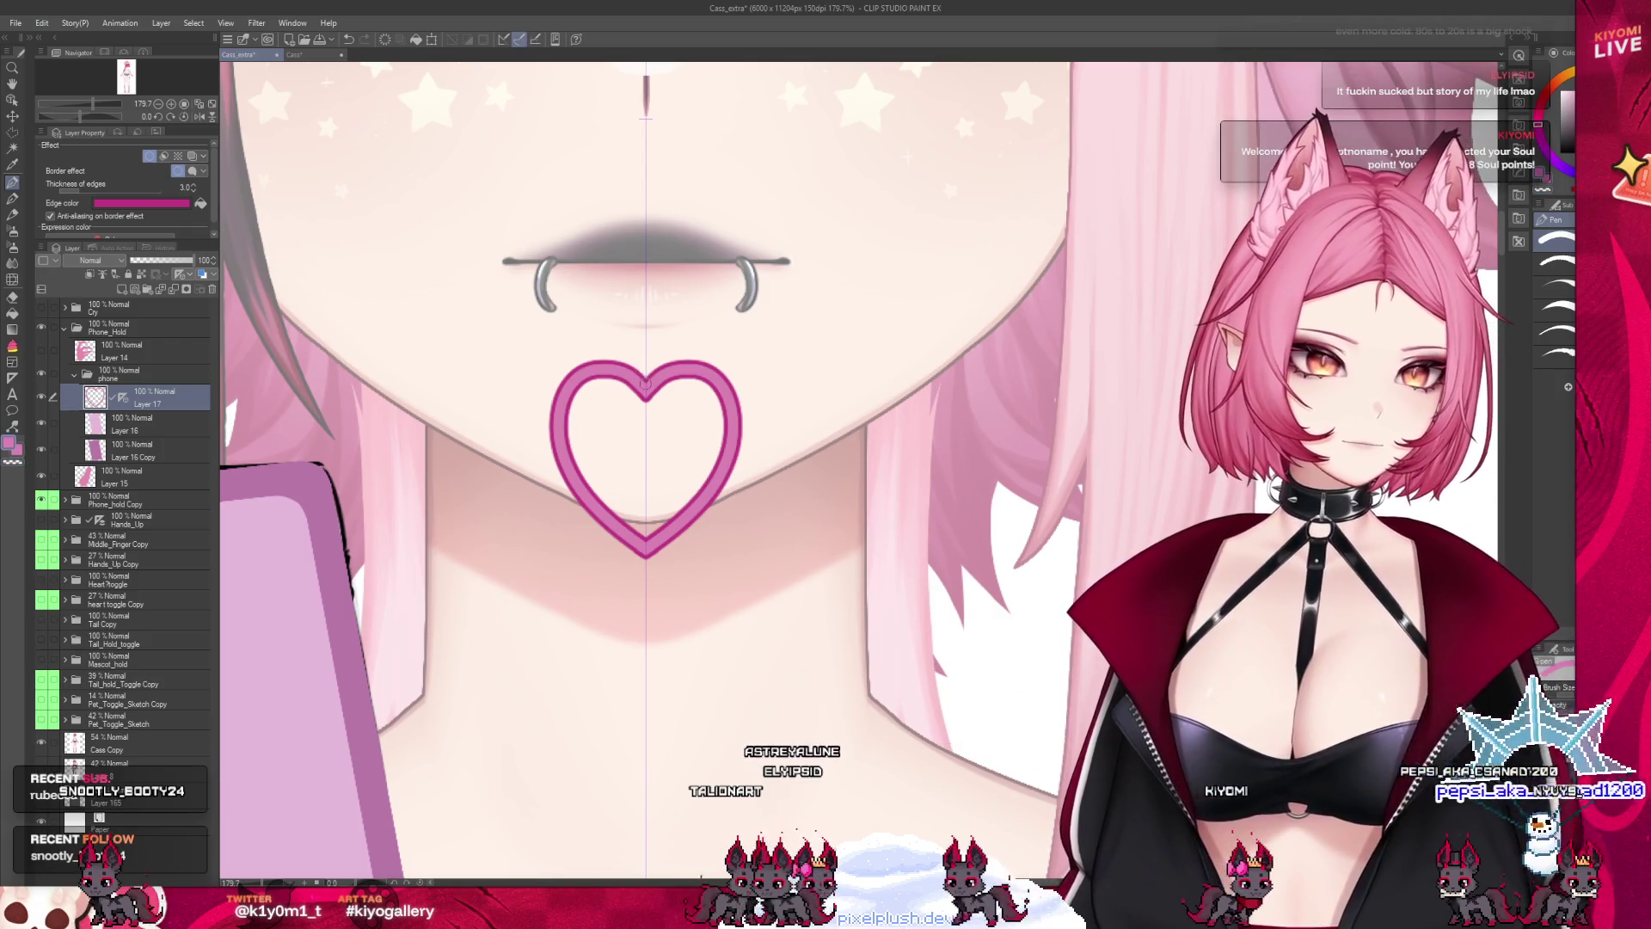
Draw straight pink spokes from the heart: vertical lines above and below, a horizontal bar, mirrored diagonals
{"action": "left_click_drag", "start_coordinate": [645, 114], "coordinate": [647, 392]}
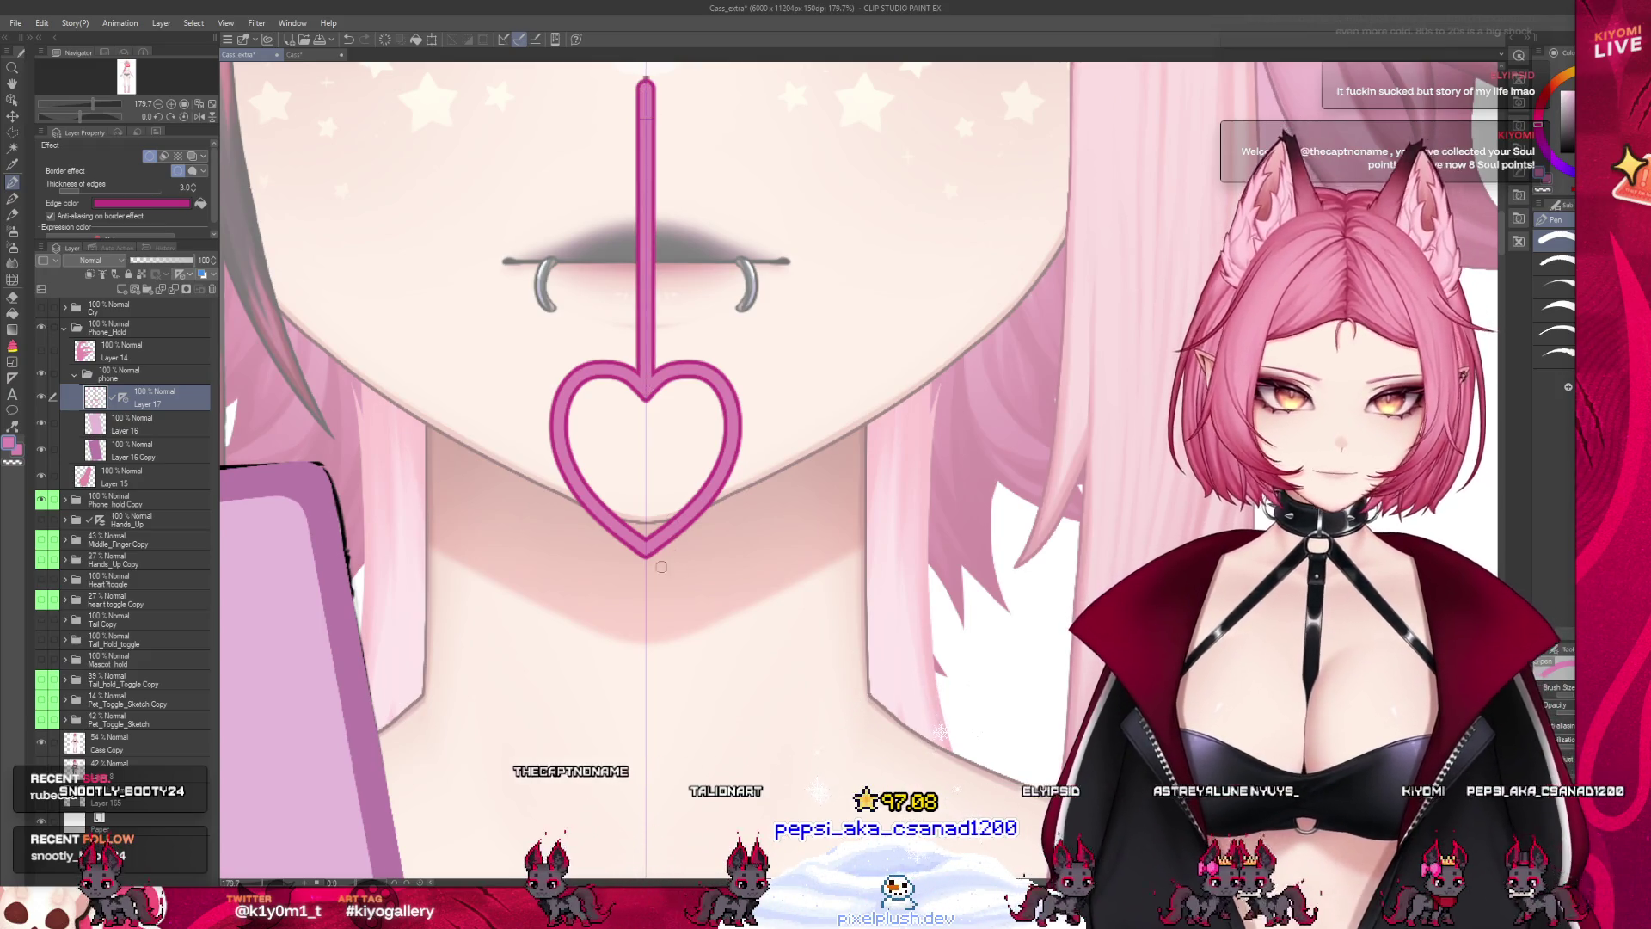
{"action": "left_click_drag", "start_coordinate": [645, 549], "coordinate": [645, 866]}
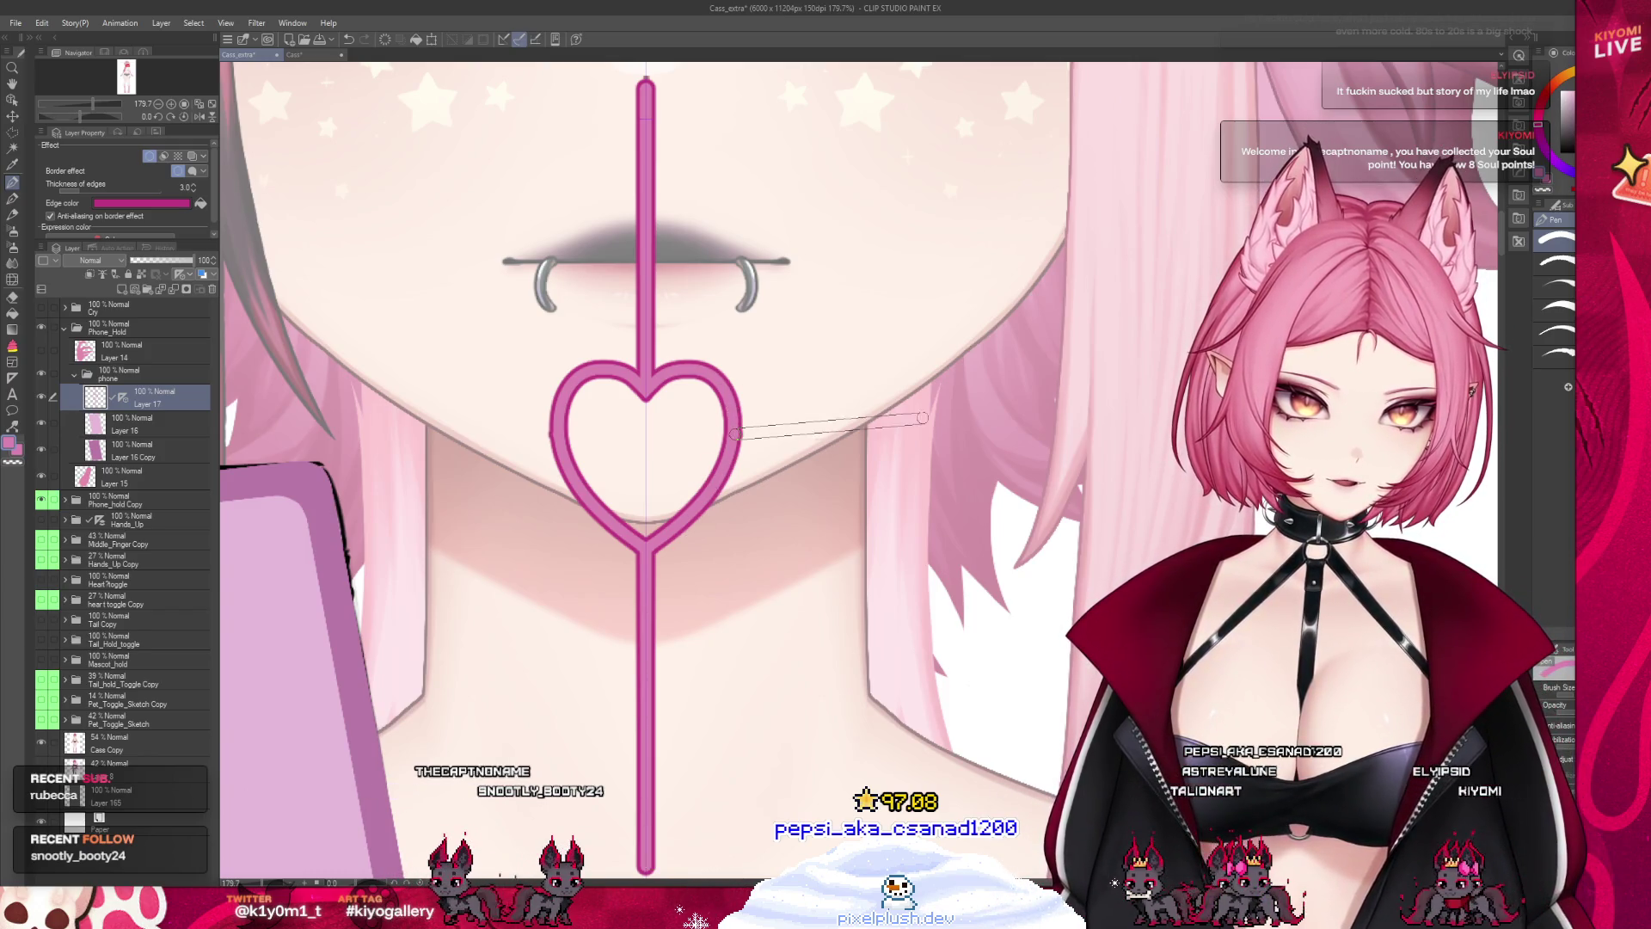
{"action": "left_click_drag", "start_coordinate": [734, 434], "coordinate": [992, 435]}
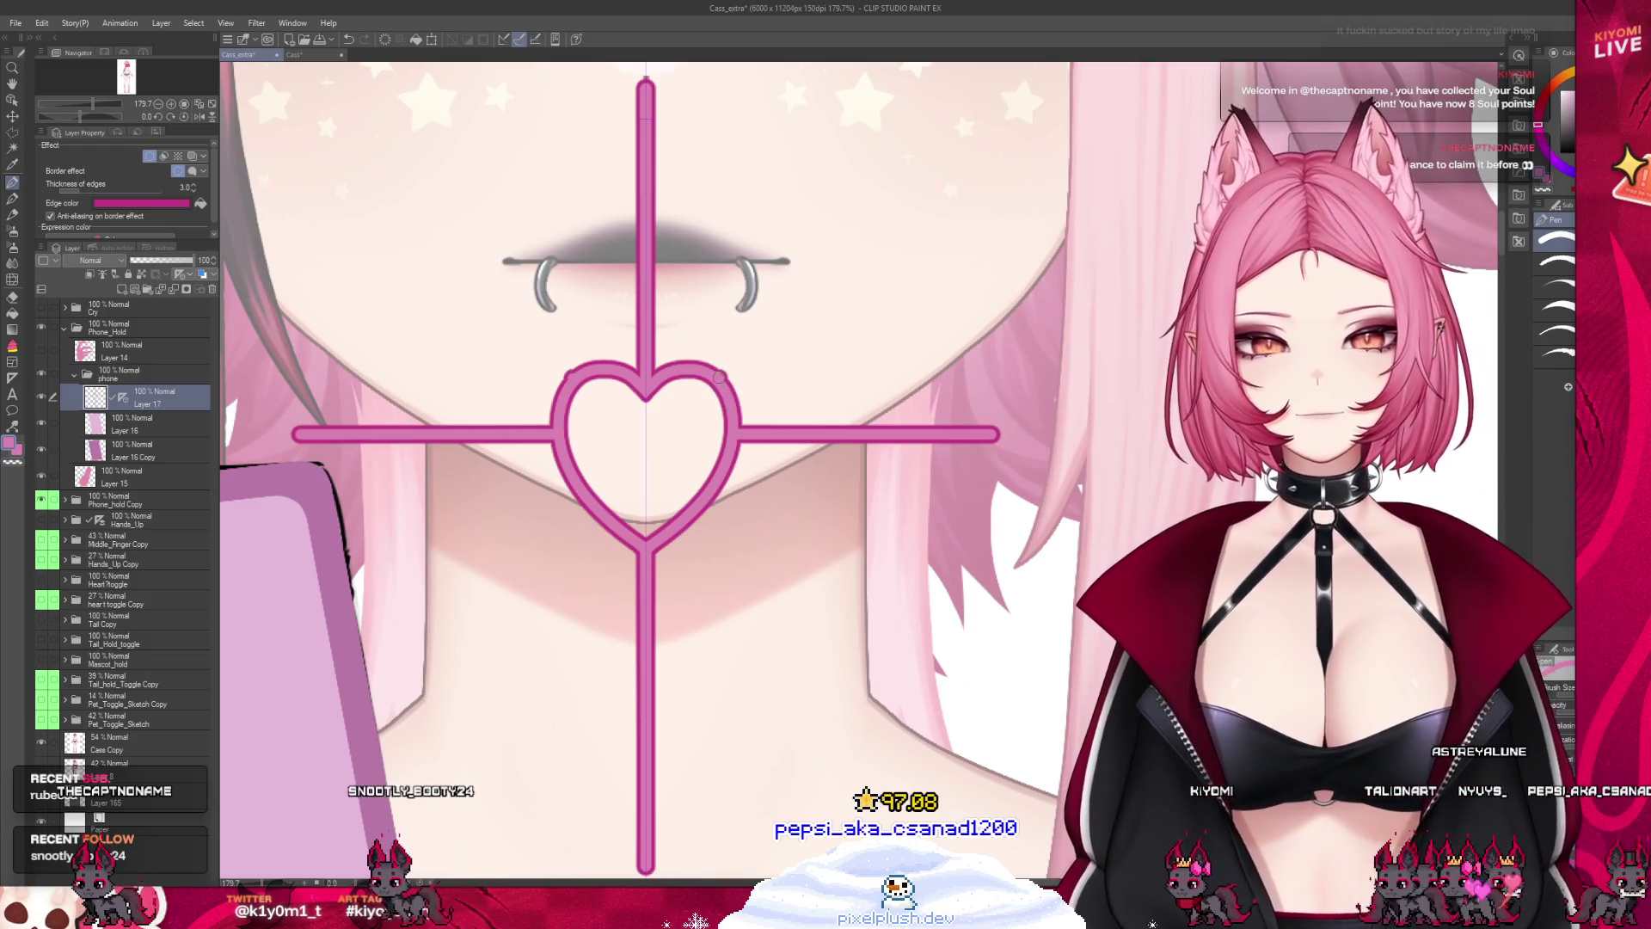
{"action": "left_click_drag", "start_coordinate": [721, 375], "coordinate": [912, 130]}
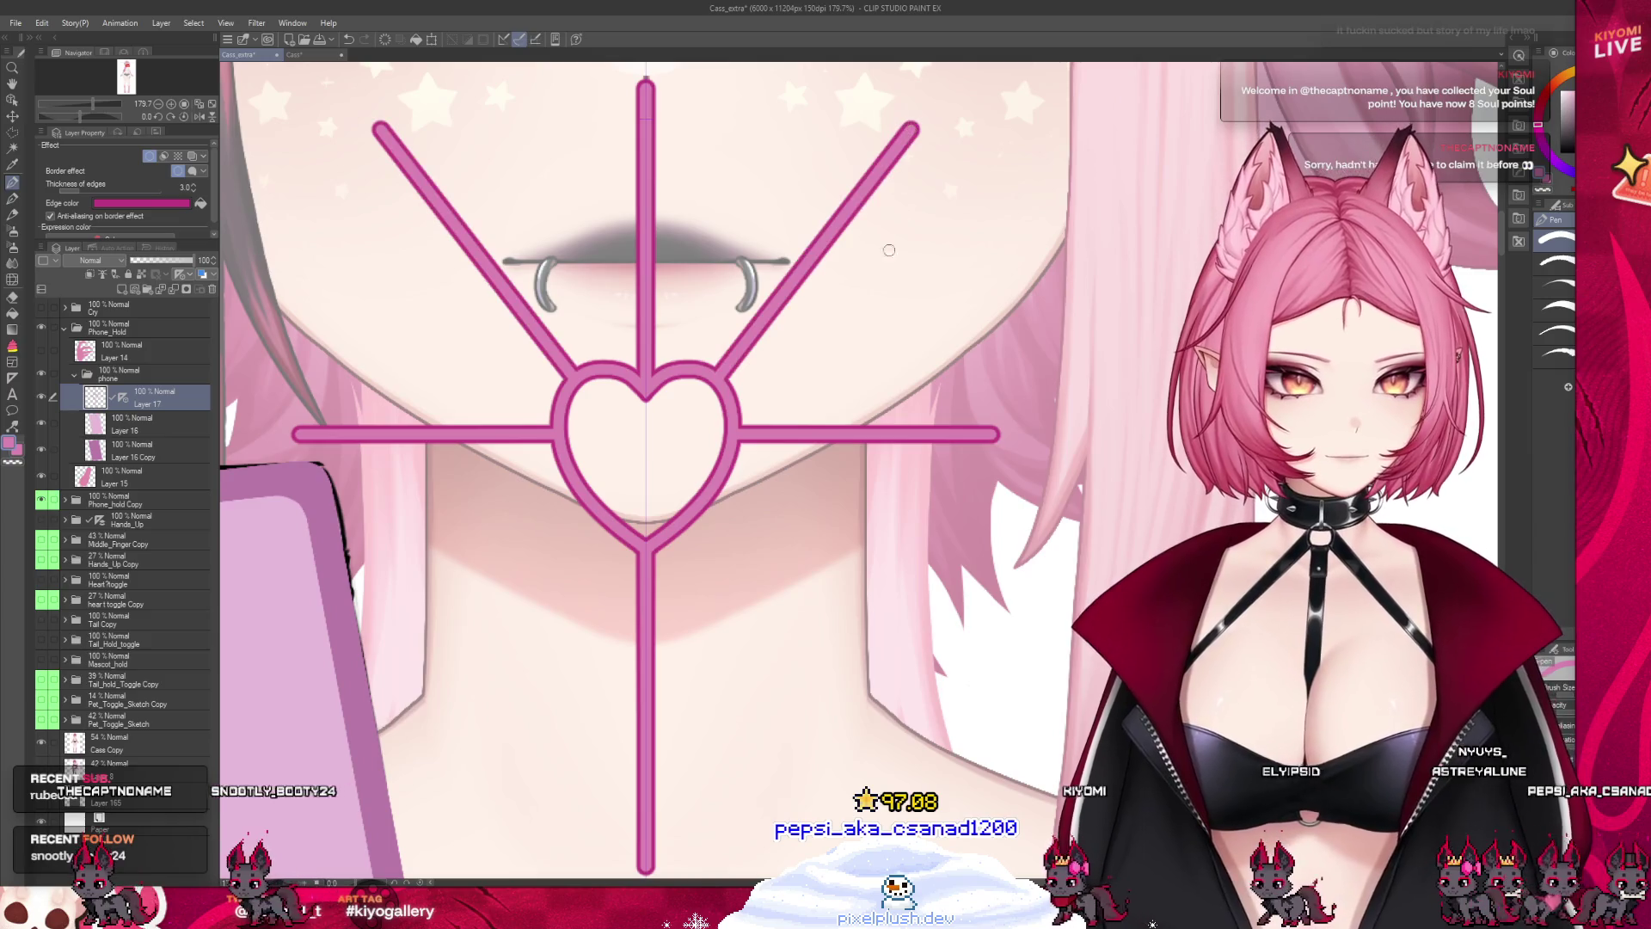
{"action": "left_click_drag", "start_coordinate": [854, 617], "coordinate": [1083, 796]}
Compare the web with and without its two lower curved strands, then keep them
{"action": "scroll", "coordinate": [793, 583], "scroll_direction": "down", "scroll_amount": 2}
{"action": "scroll", "coordinate": [791, 585], "scroll_direction": "down", "scroll_amount": 2}
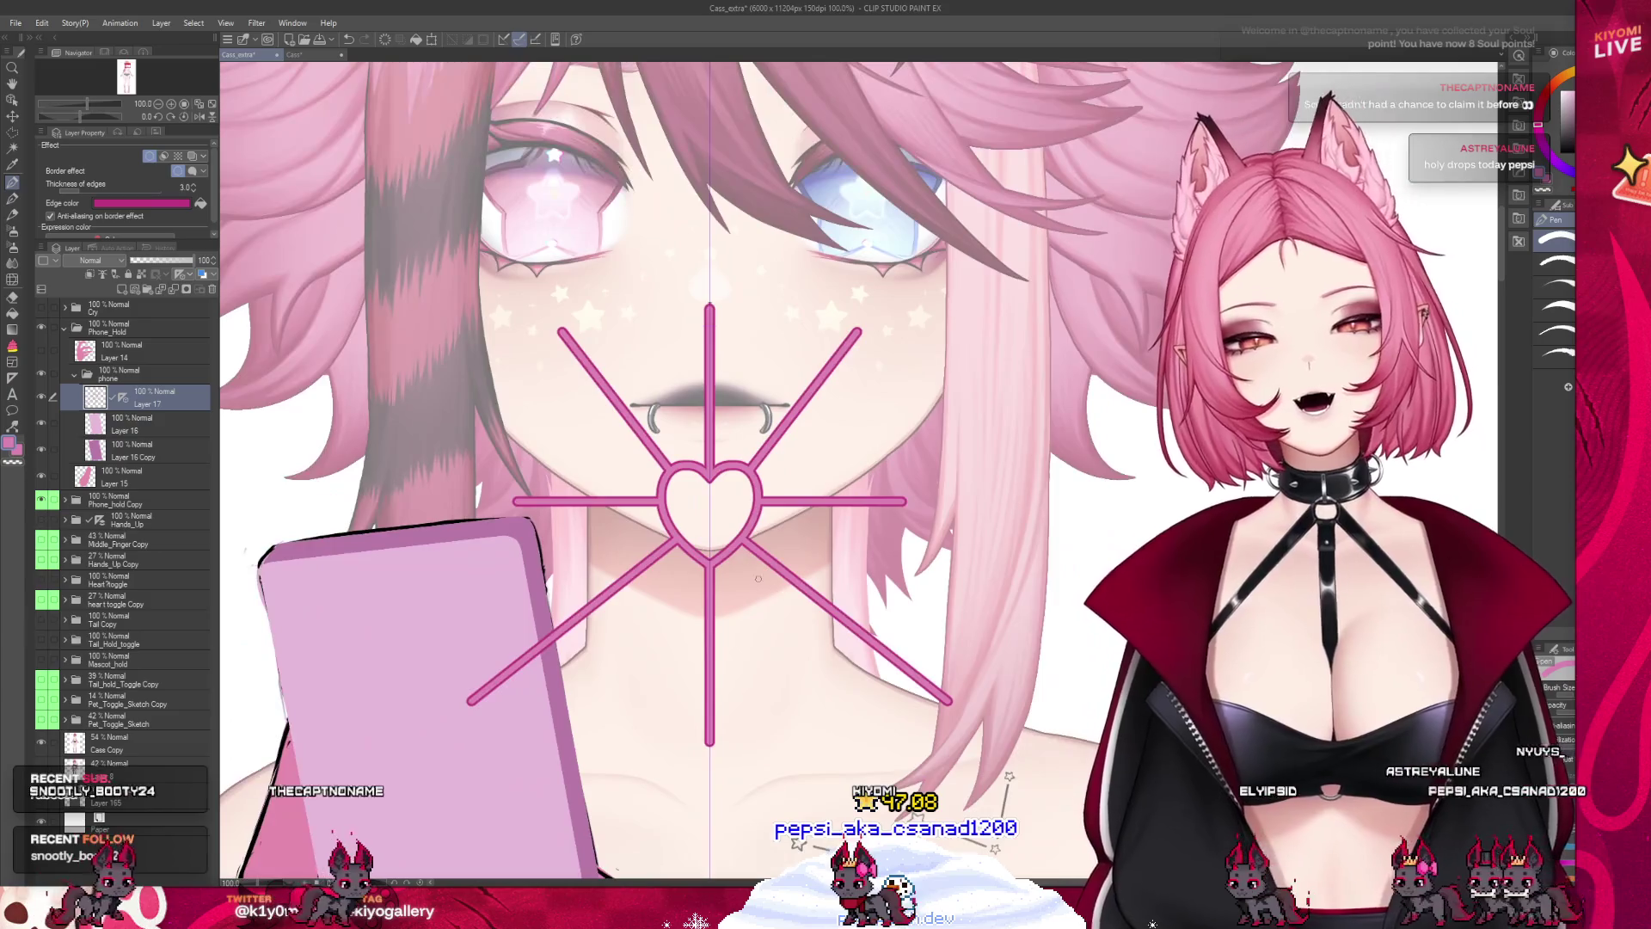
{"action": "scroll", "coordinate": [712, 645], "scroll_direction": "up", "scroll_amount": 3}
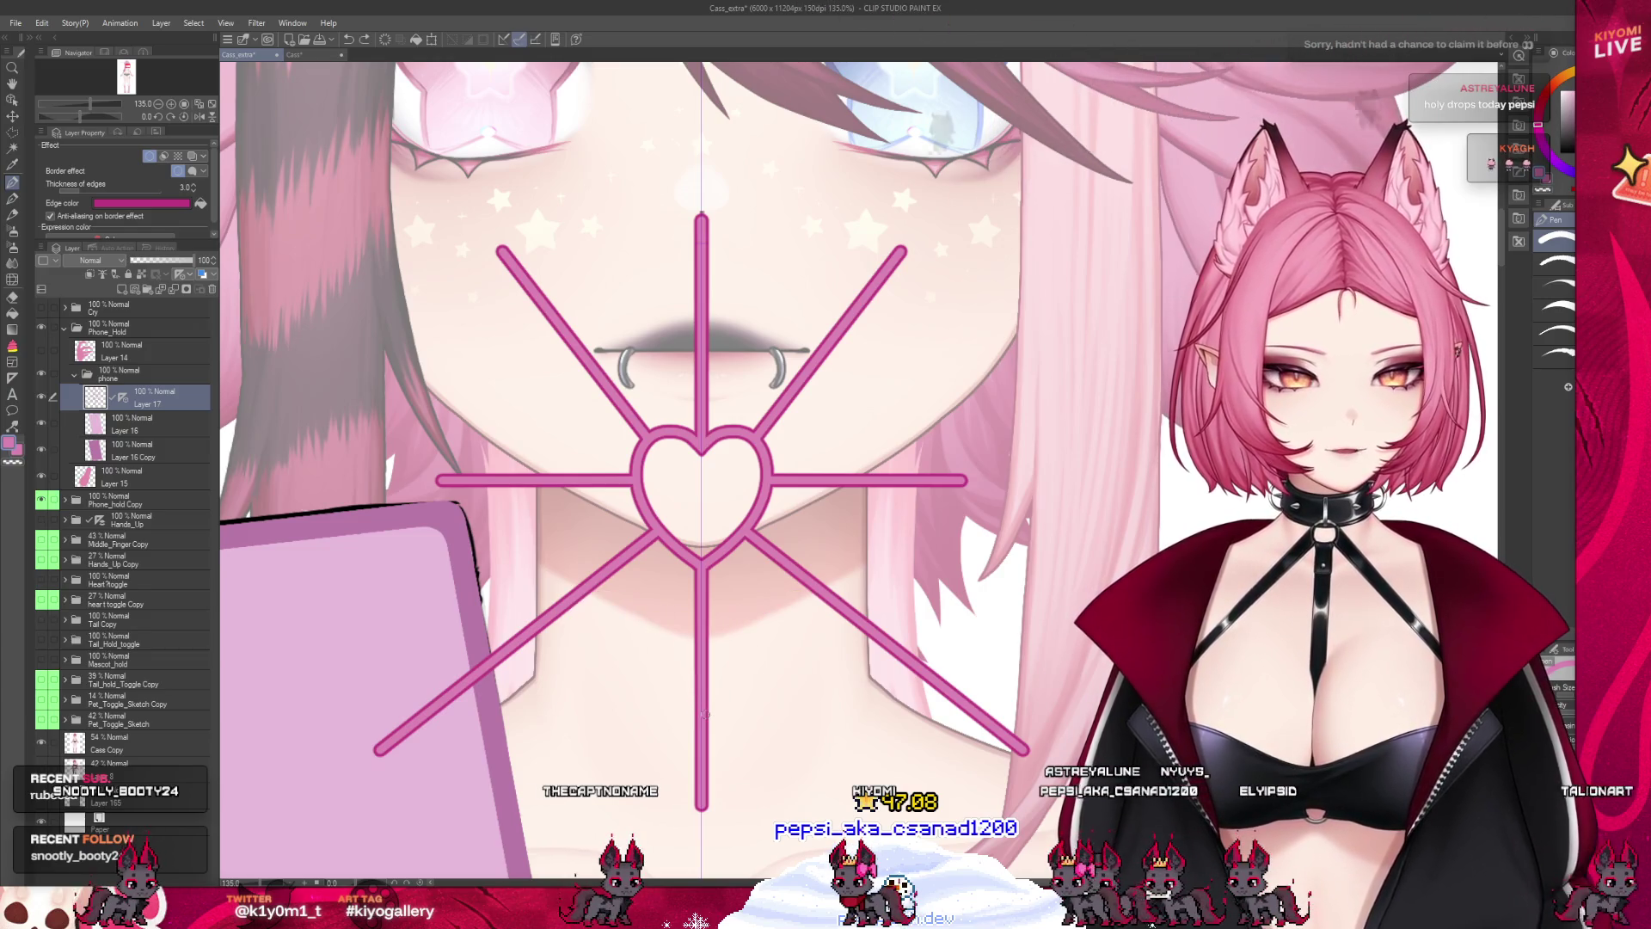
{"action": "key", "text": "ctrl+z"}
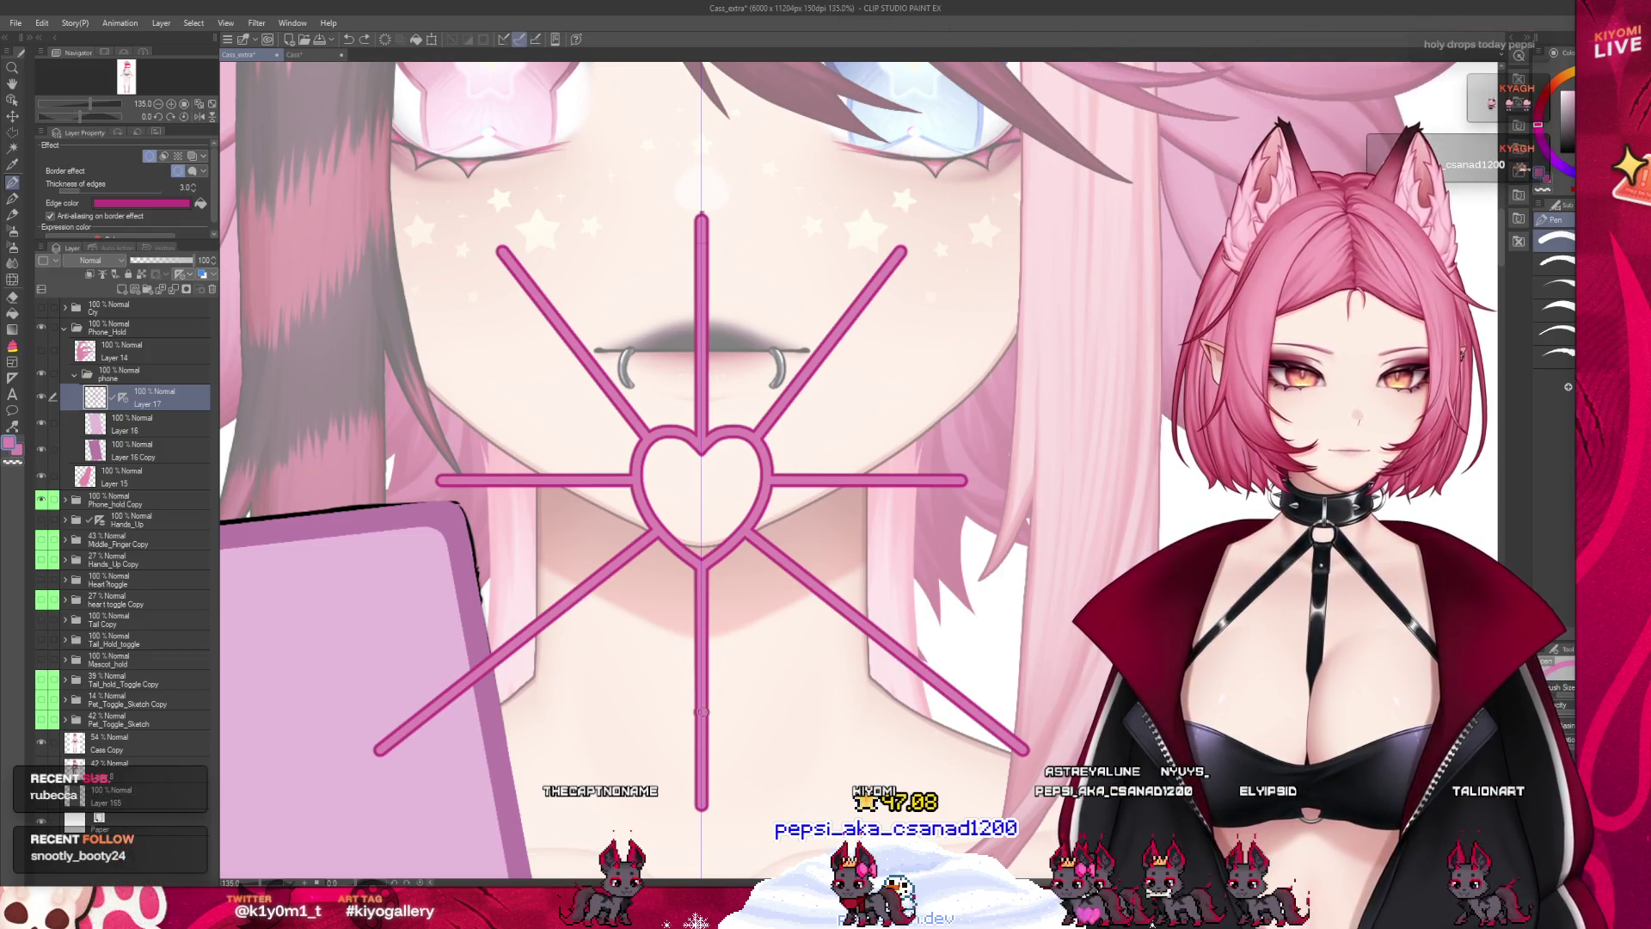
{"action": "key", "text": "ctrl+z"}
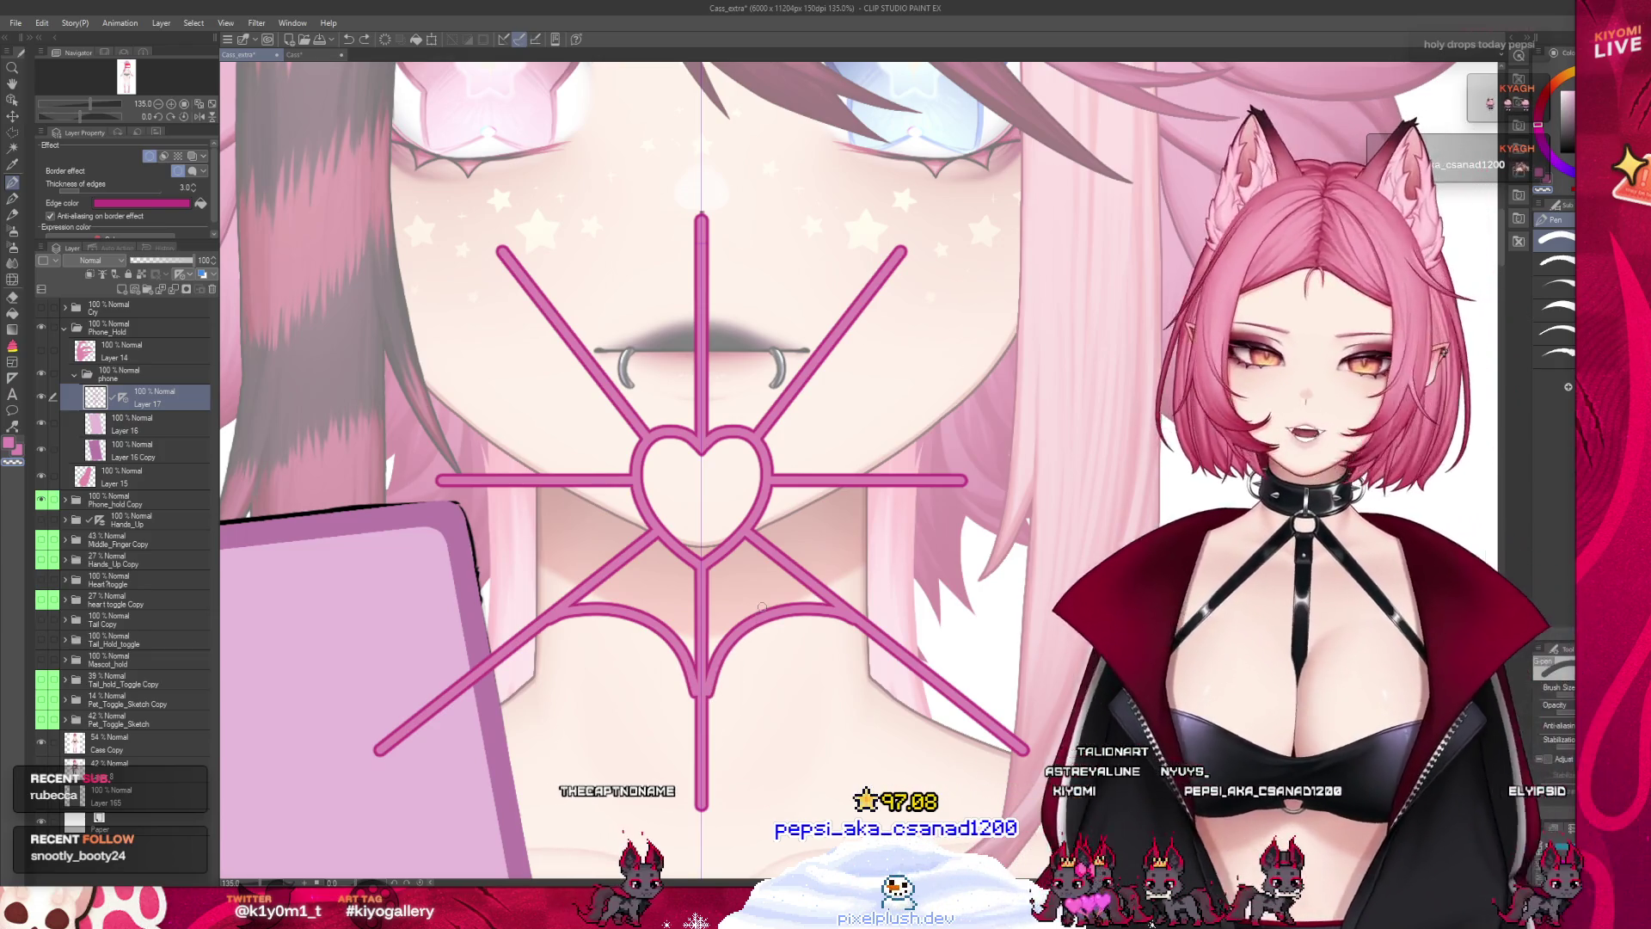
{"action": "key", "text": "ctrl+z"}
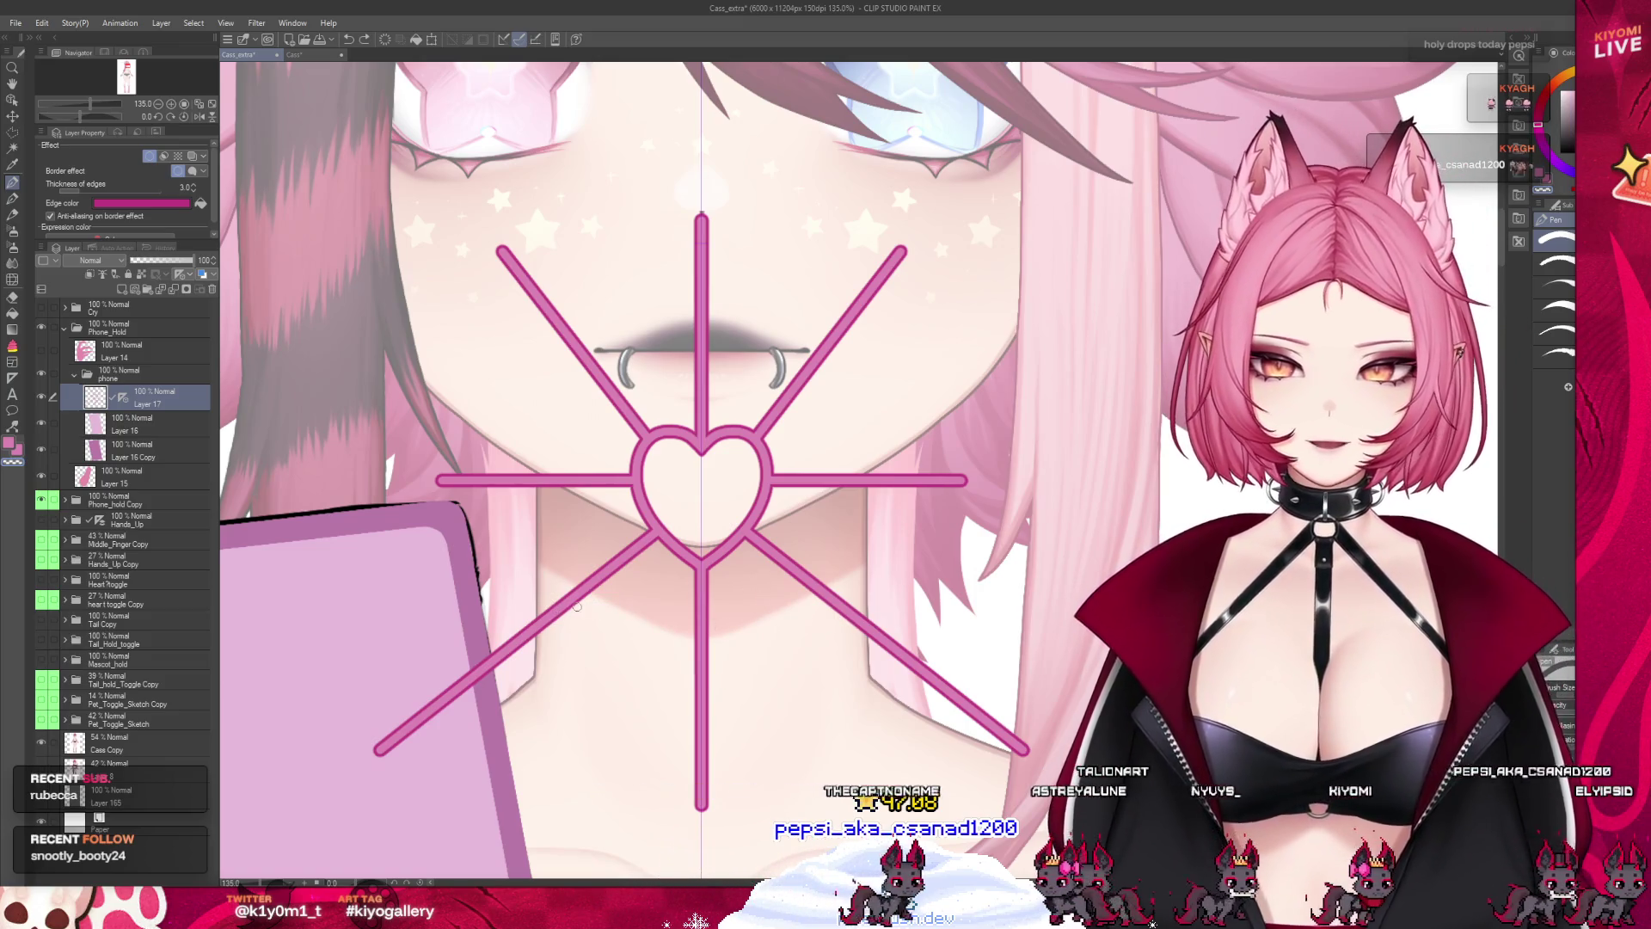
{"action": "key", "text": "ctrl+y"}
{"action": "key", "text": "ctrl+z"}
{"action": "key", "text": "ctrl+y"}
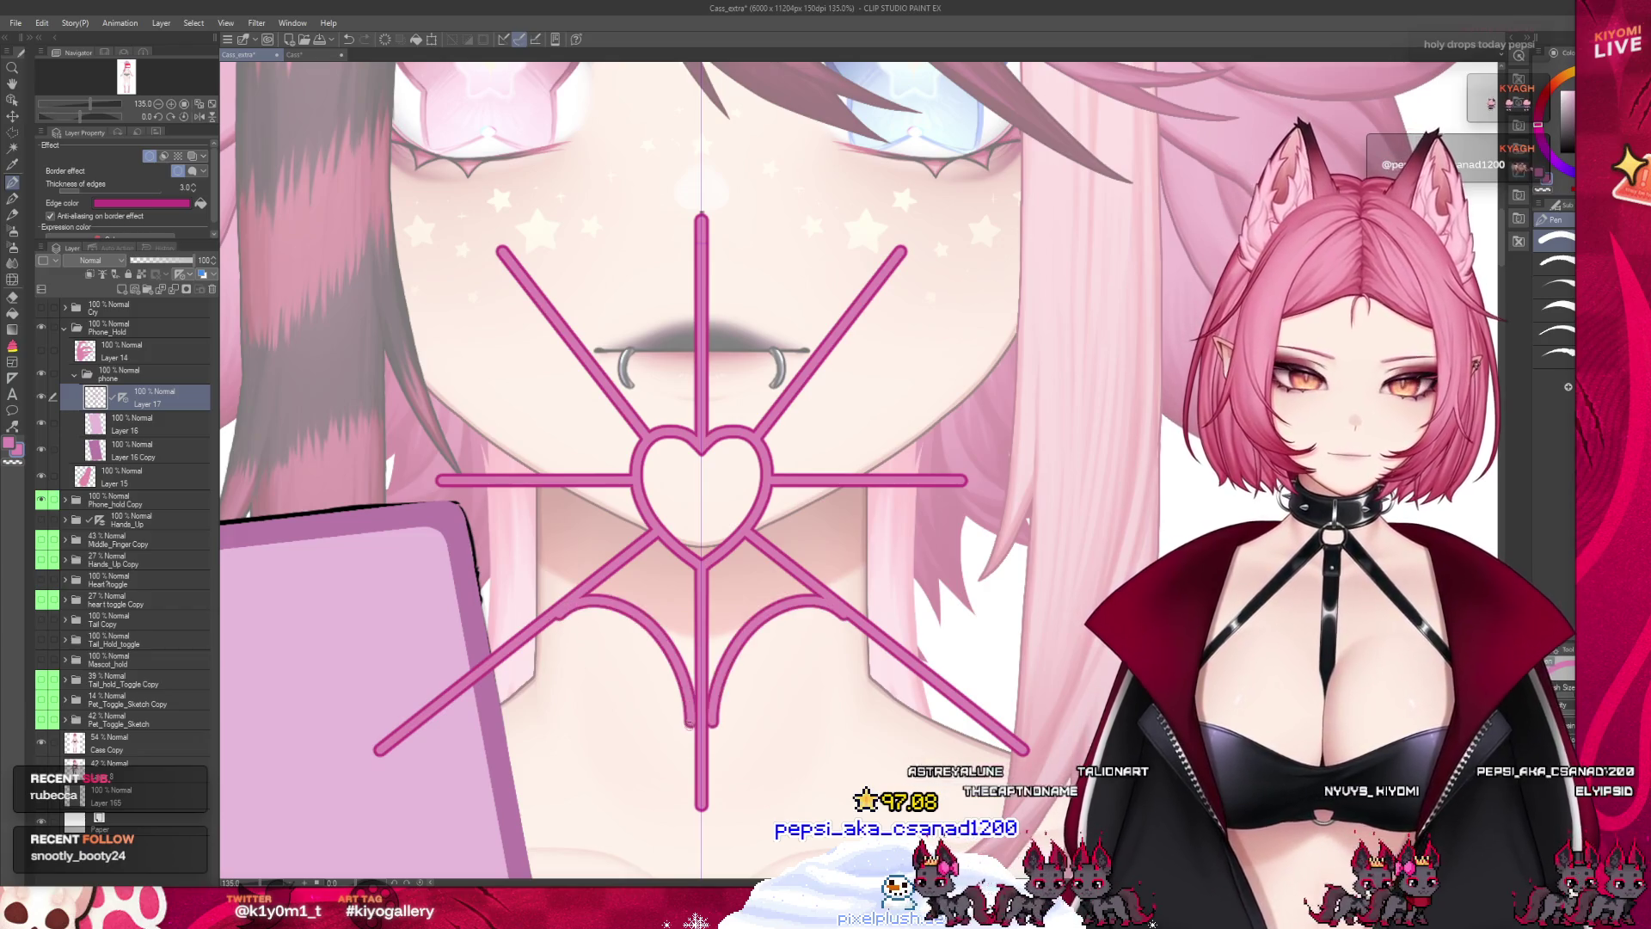
{"action": "key", "text": "ctrl+z"}
{"action": "key", "text": "ctrl+y"}
{"action": "key", "text": "ctrl+z"}
{"action": "key", "text": "ctrl+y"}
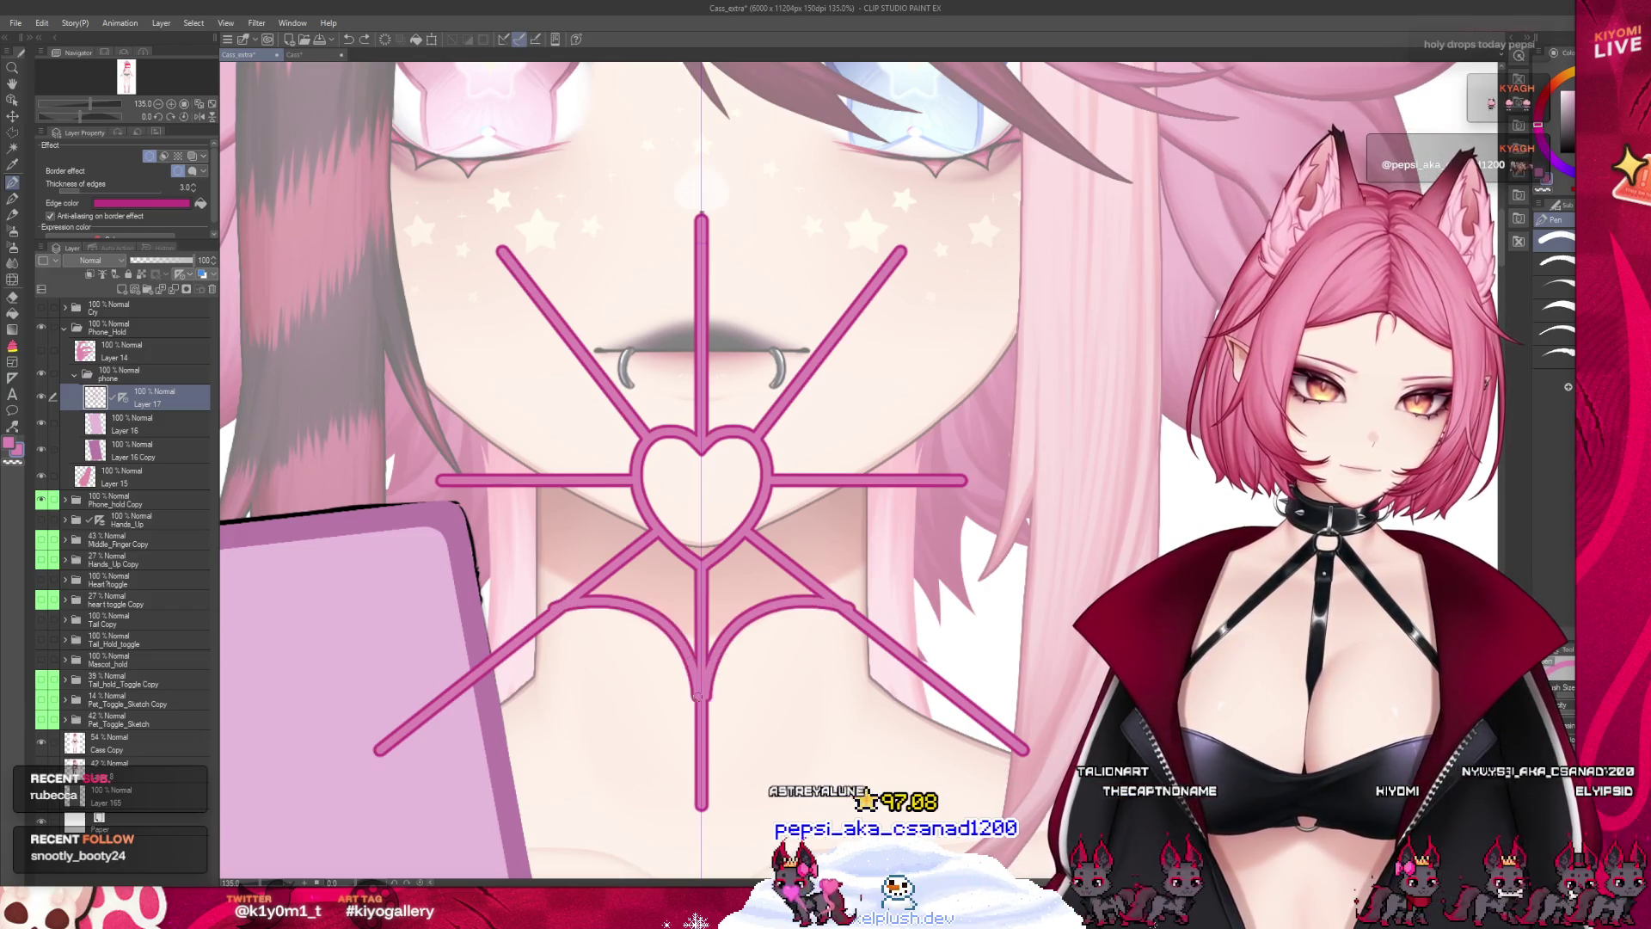
{"action": "key", "text": "ctrl+z"}
{"action": "key", "text": "ctrl+y"}
{"action": "key", "text": "ctrl+y"}
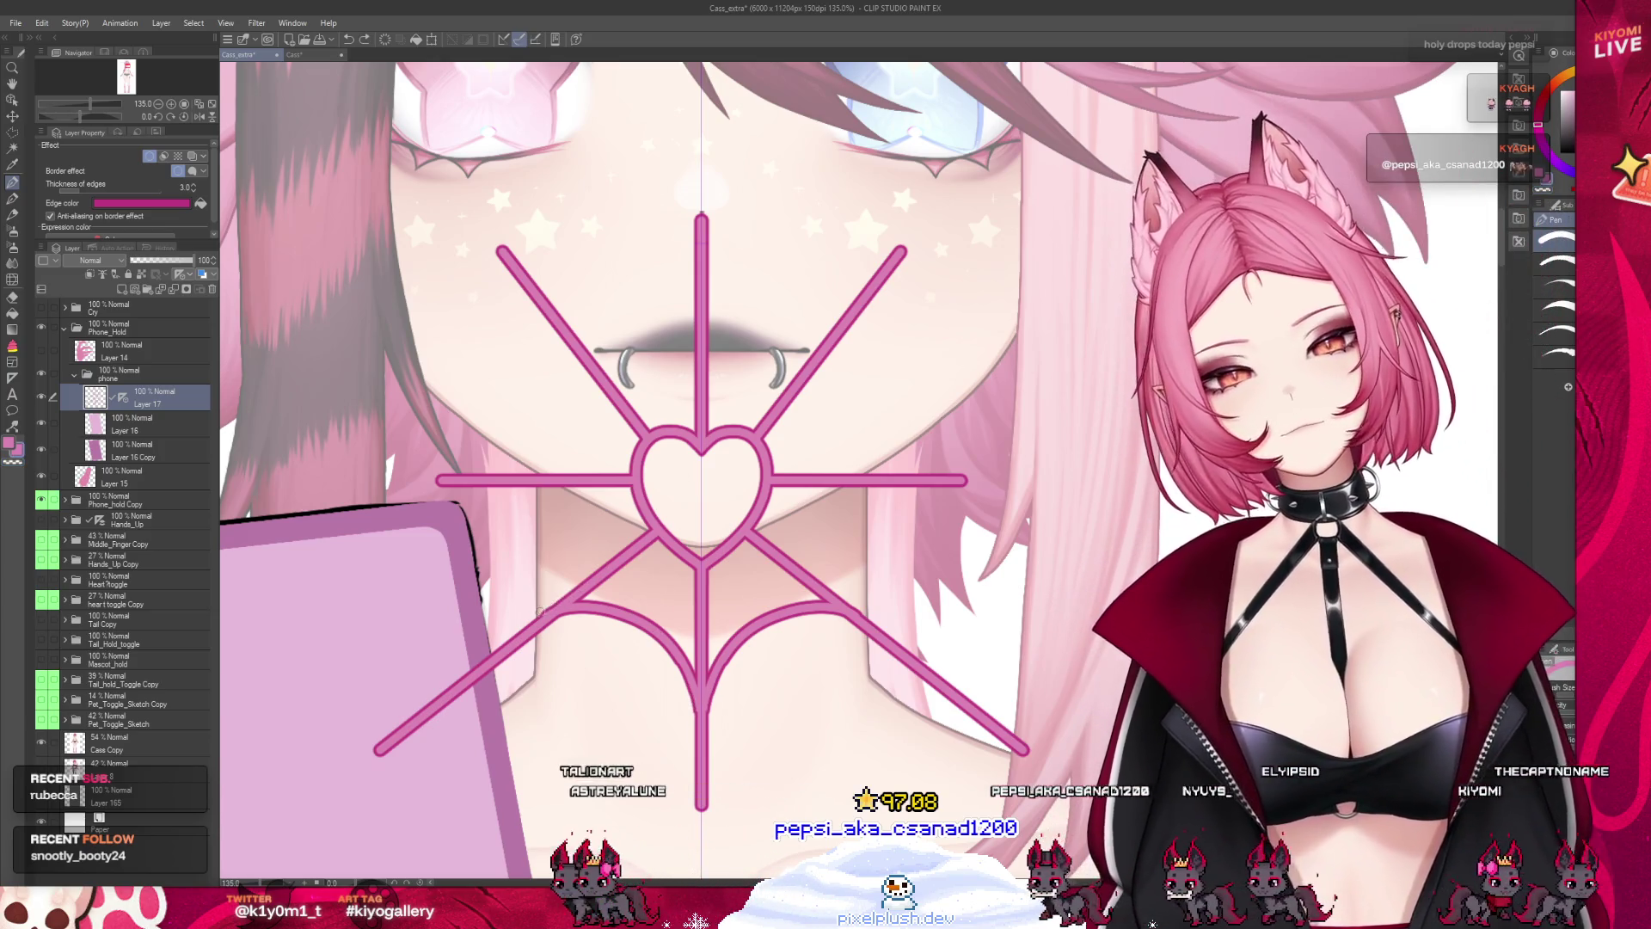
Restore the curved arcs around the heart but drop the arc above the mouth
{"action": "key", "text": "ctrl+z"}
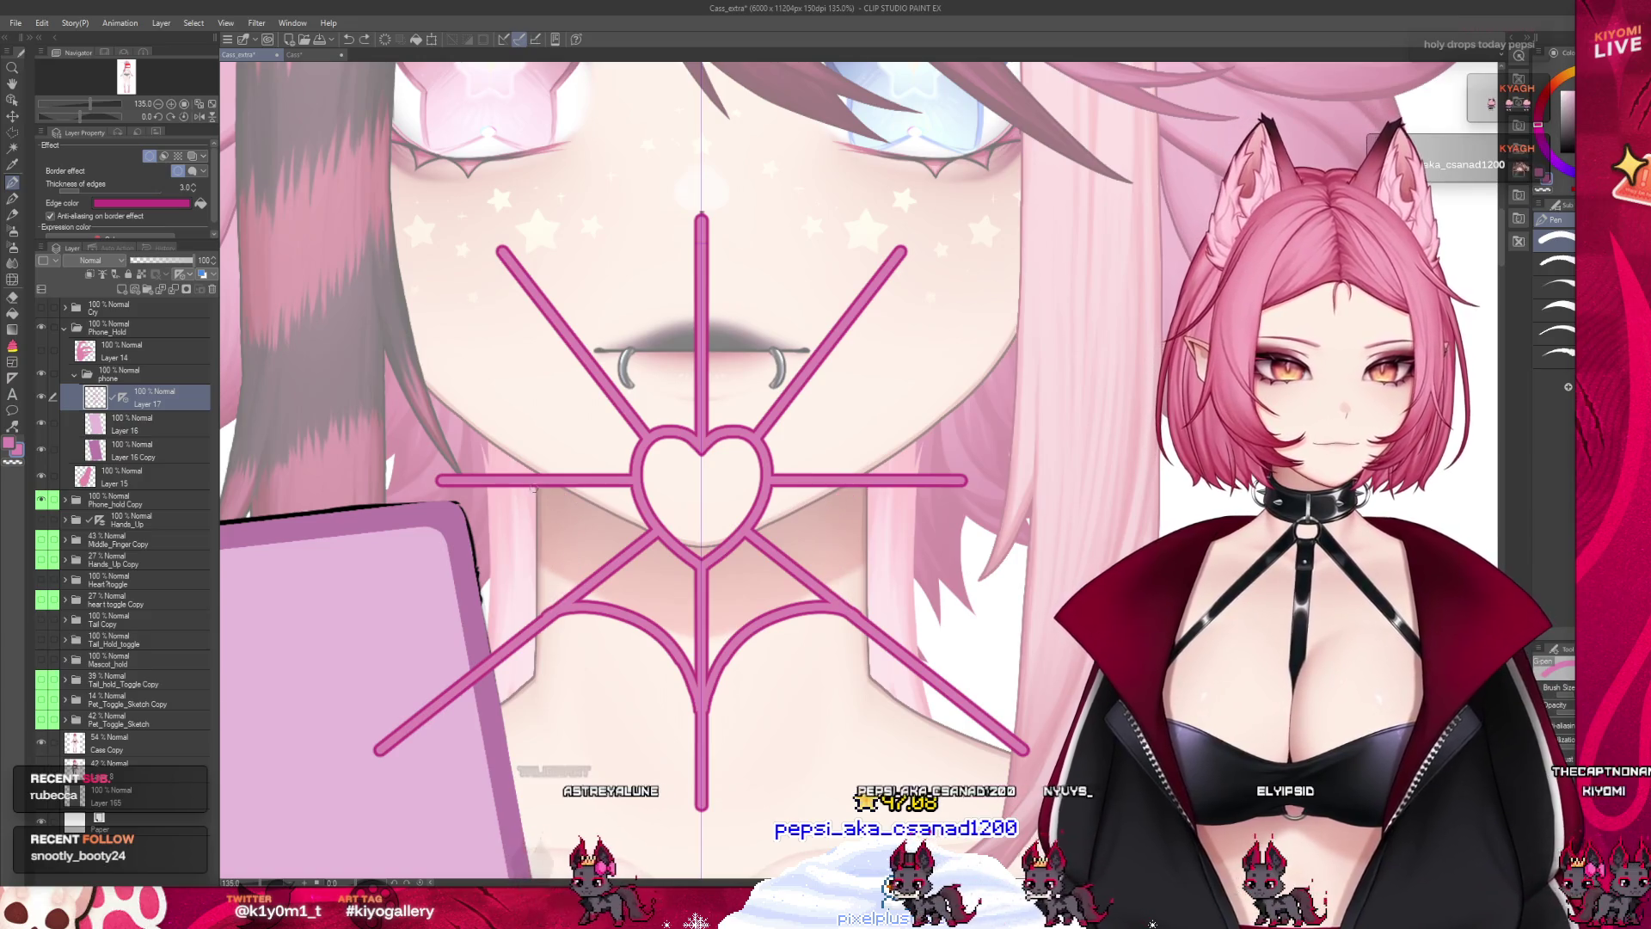
{"action": "key", "text": "ctrl+y"}
{"action": "key", "text": "ctrl+z"}
{"action": "key", "text": "ctrl+y"}
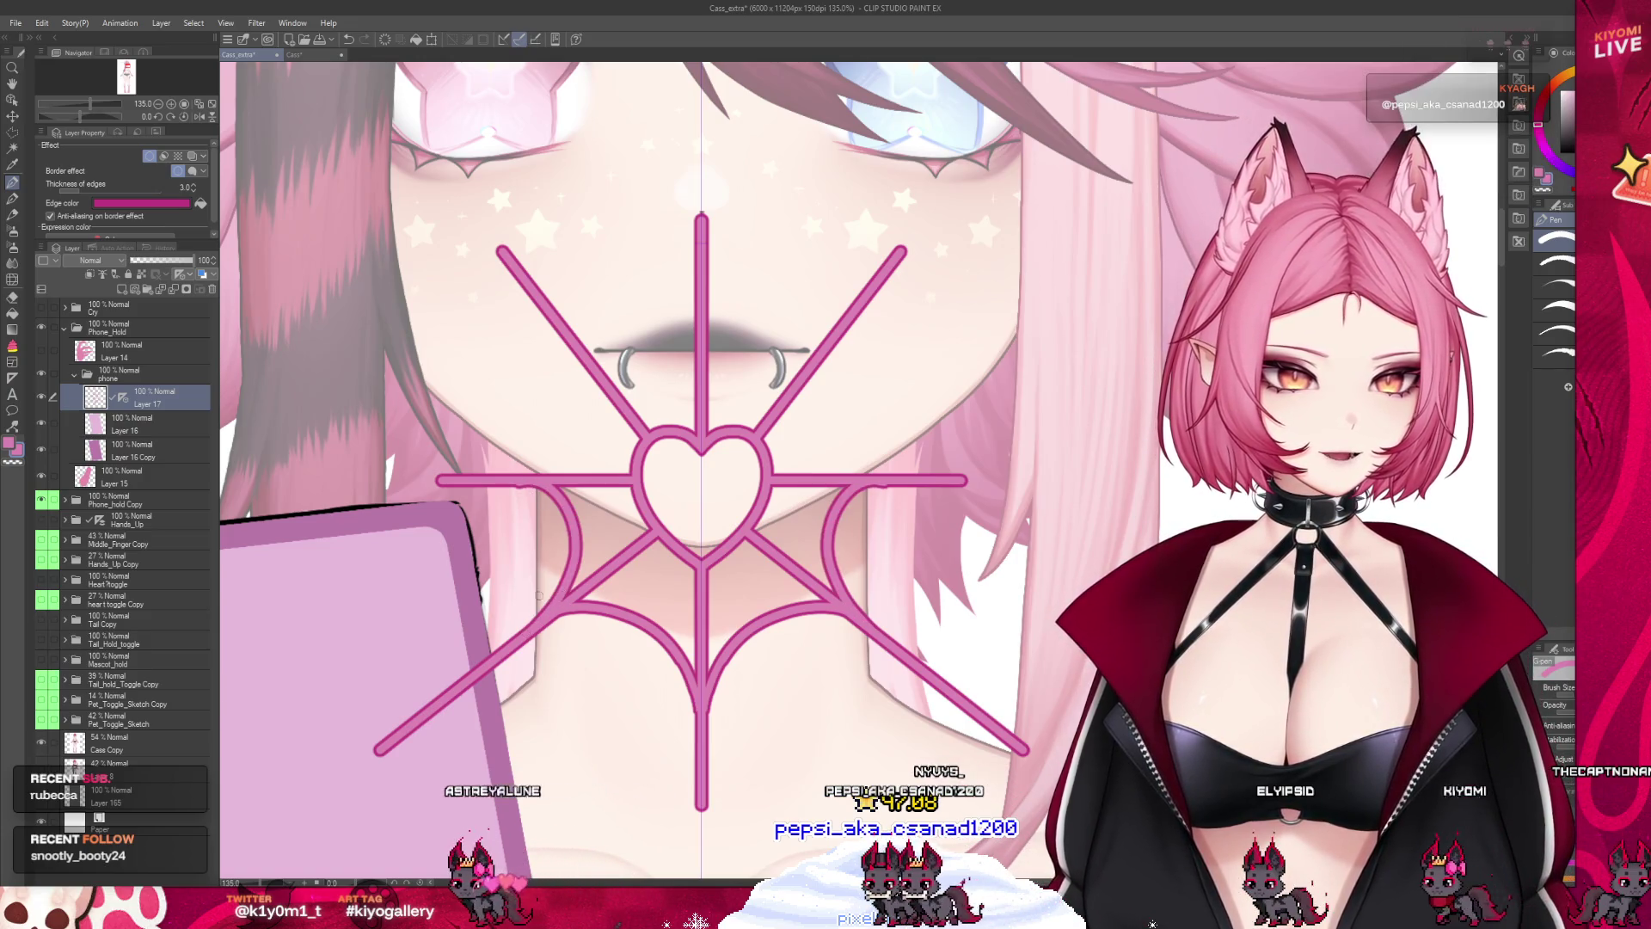
{"action": "key", "text": "ctrl+y"}
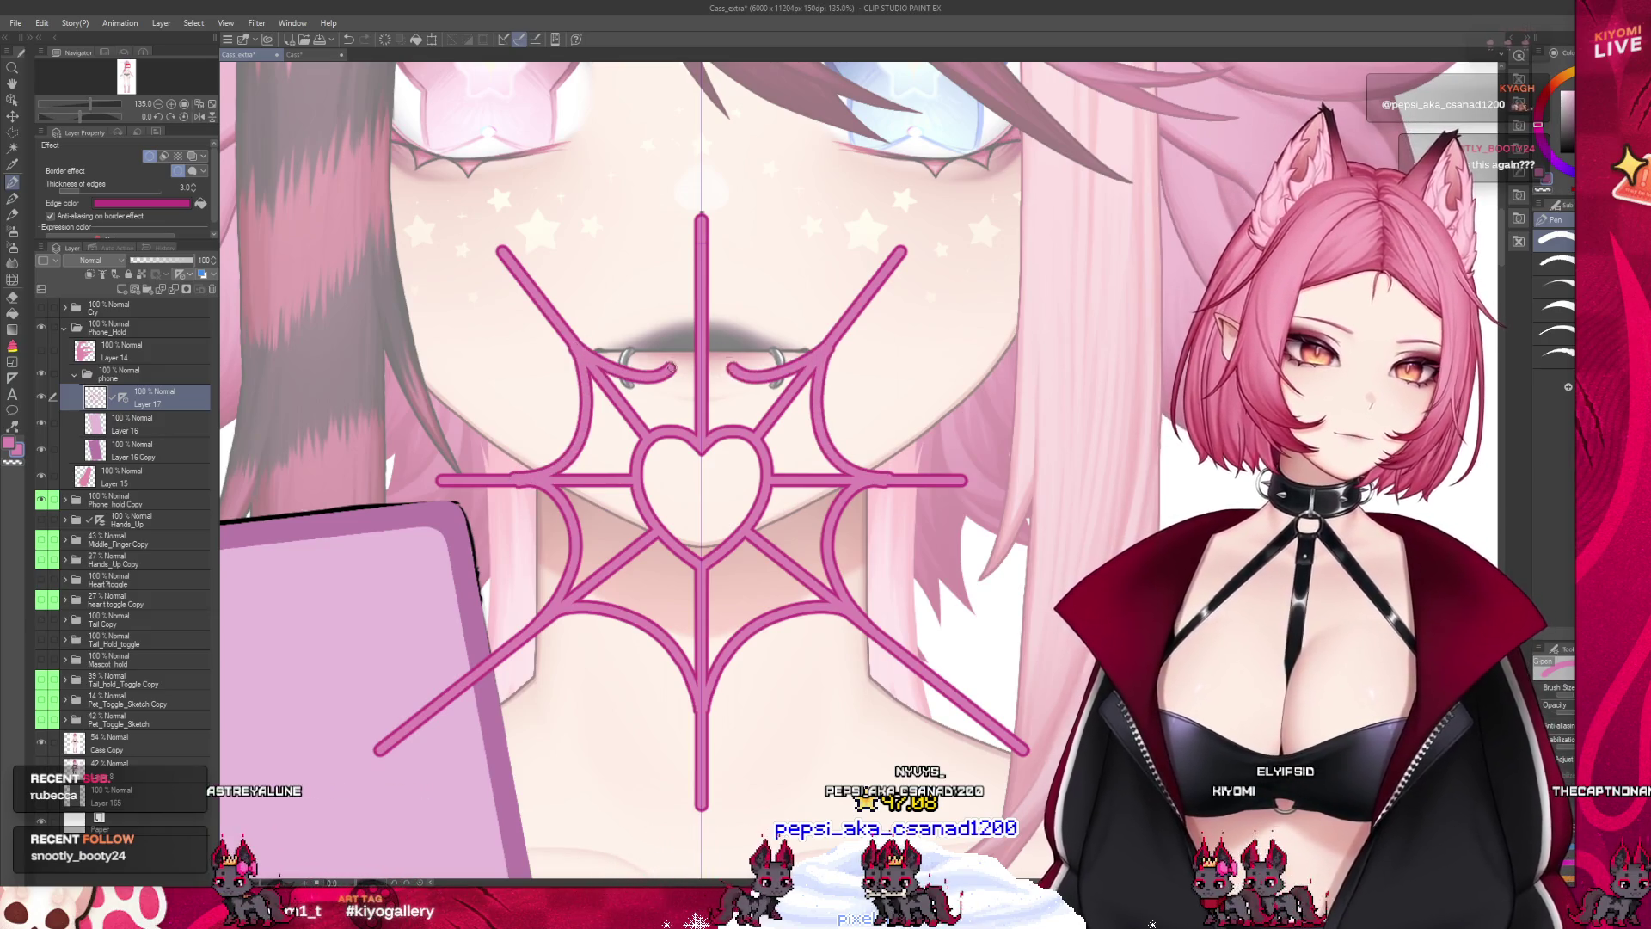
{"action": "key", "text": "ctrl+y"}
{"action": "key", "text": "ctrl+z"}
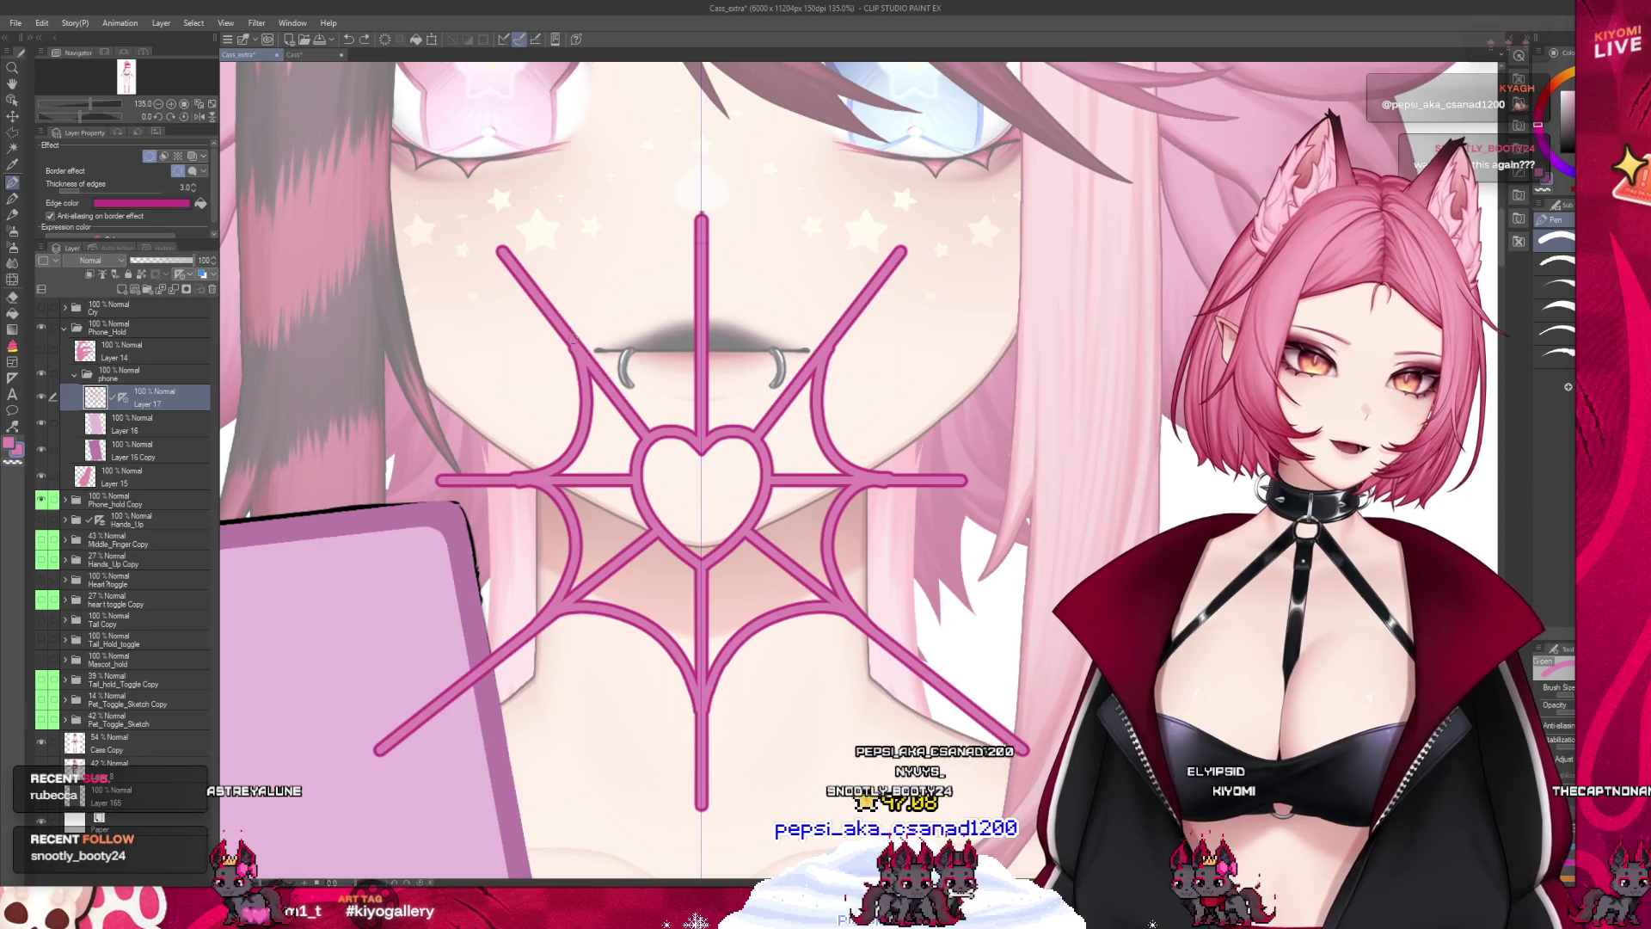
{"action": "key", "text": "ctrl+z"}
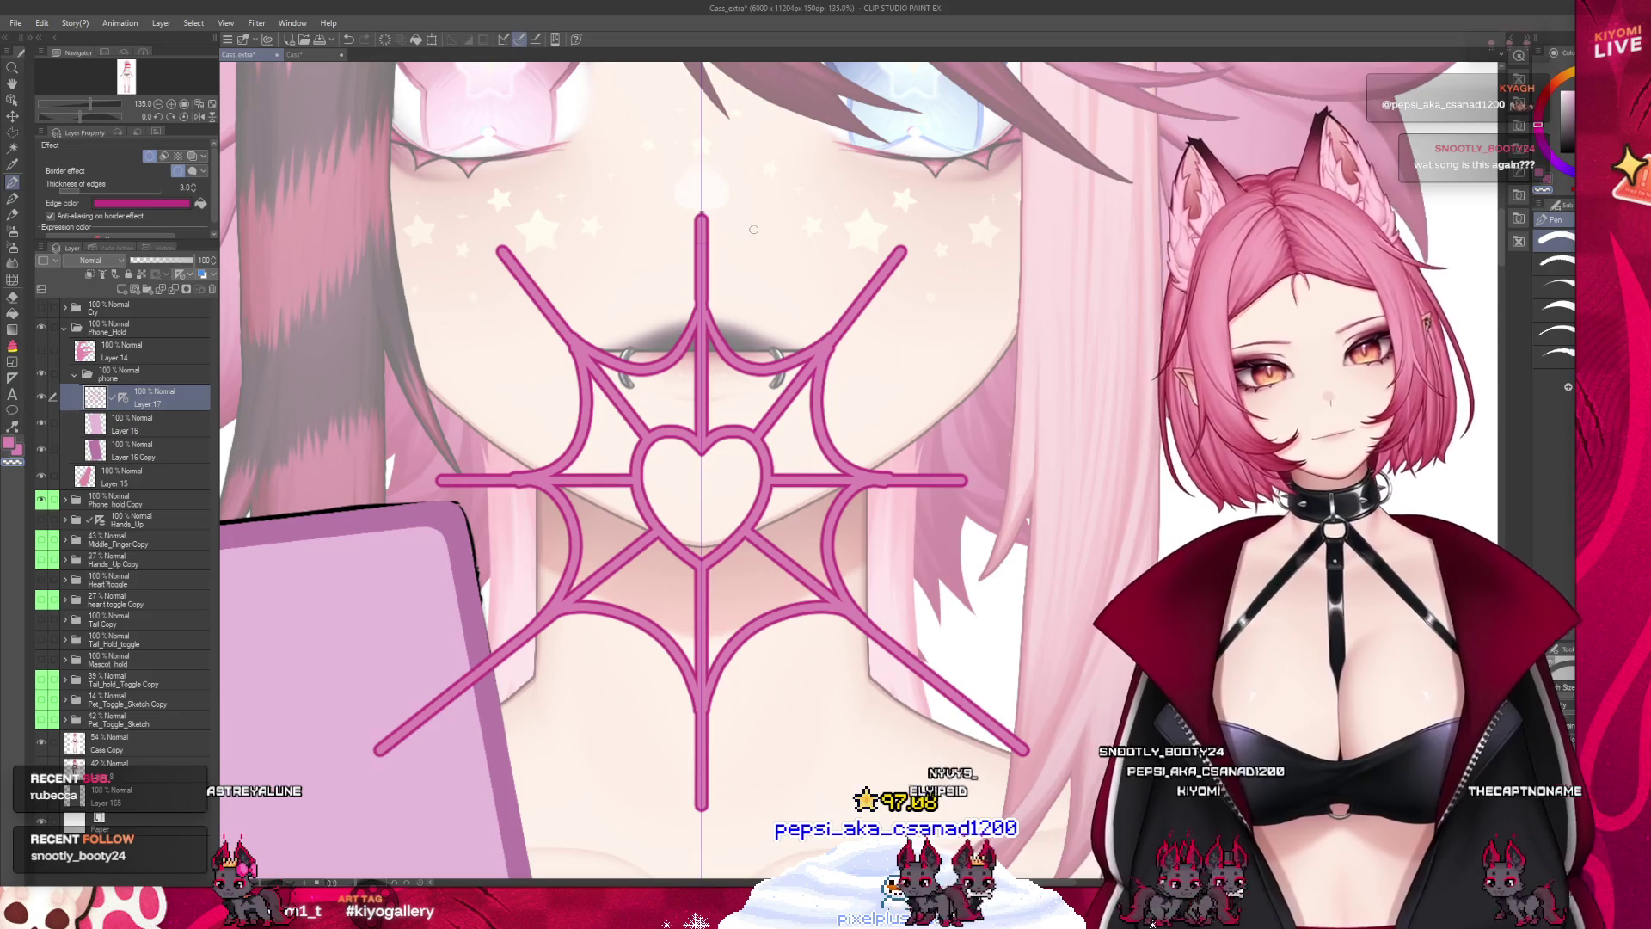
{"action": "scroll", "coordinate": [679, 336], "scroll_direction": "down", "scroll_amount": 3}
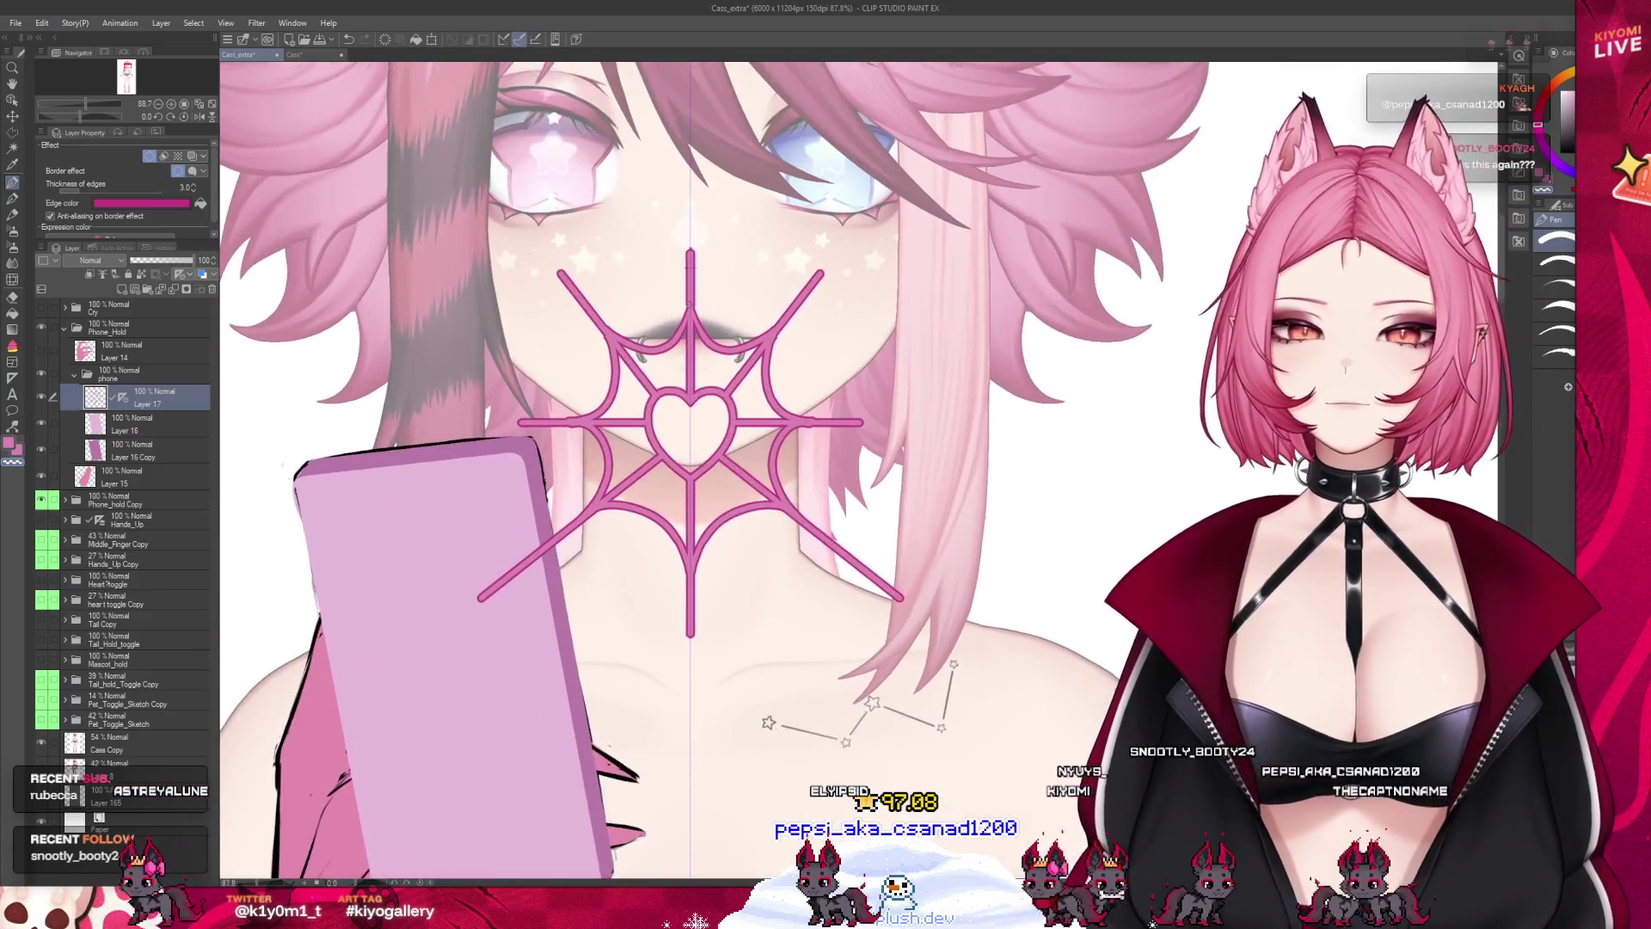
Review the web, then draw mirrored curves from the lip ring down to the horizontal bar
{"action": "scroll", "coordinate": [689, 312], "scroll_direction": "up", "scroll_amount": 1}
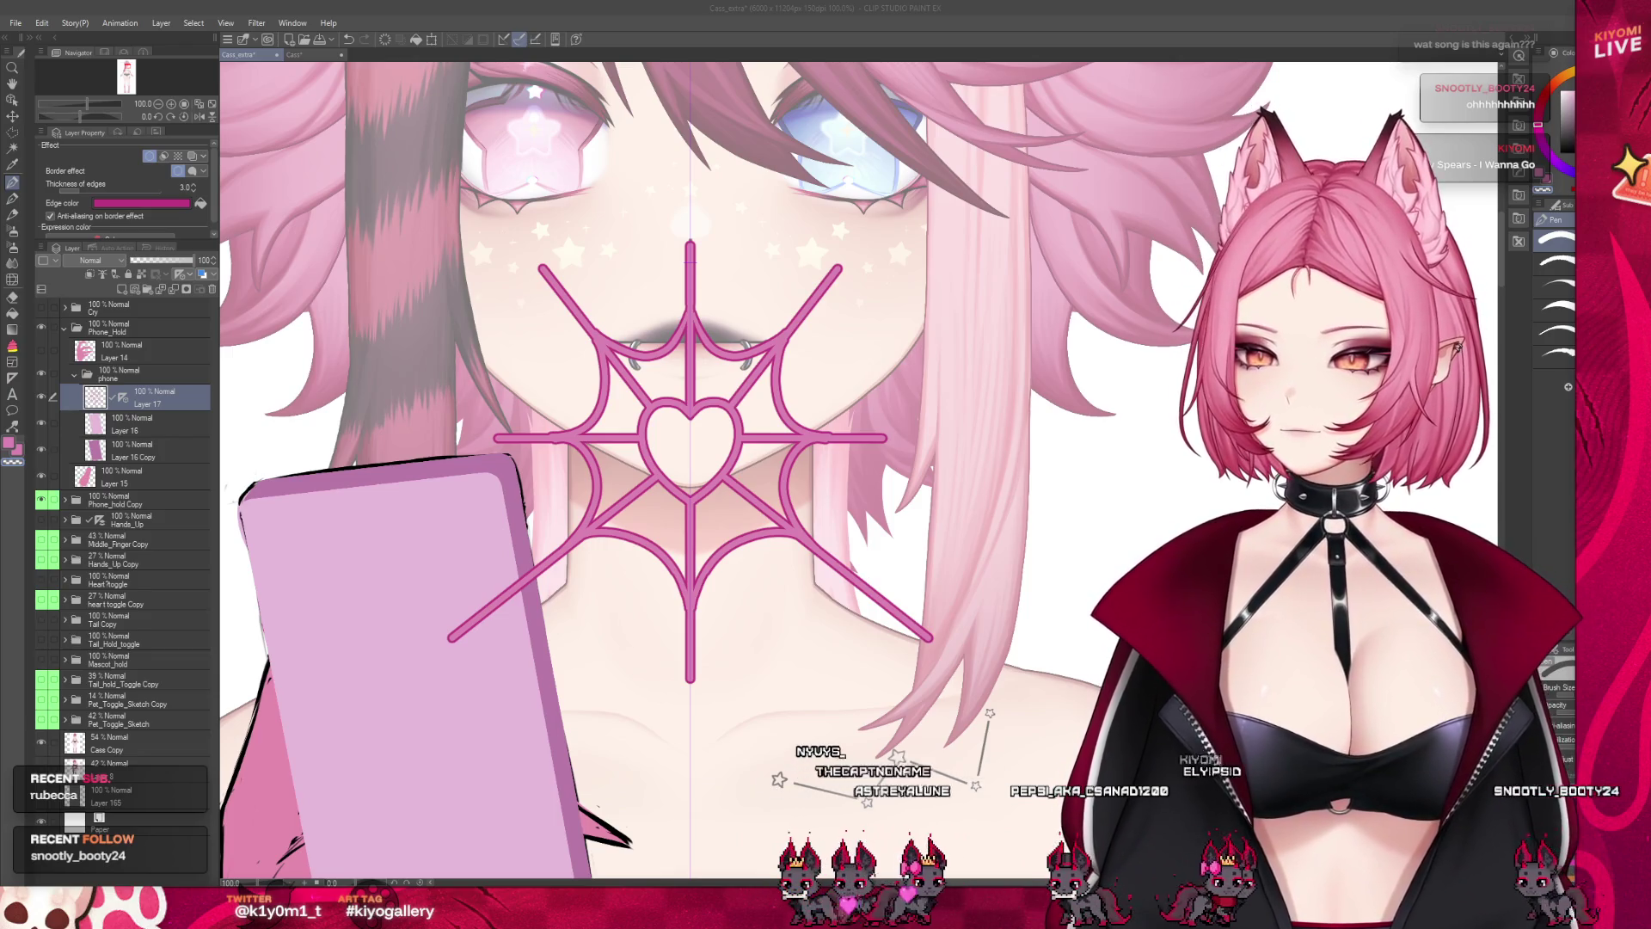
{"action": "scroll", "coordinate": [729, 502], "scroll_direction": "down", "scroll_amount": 2}
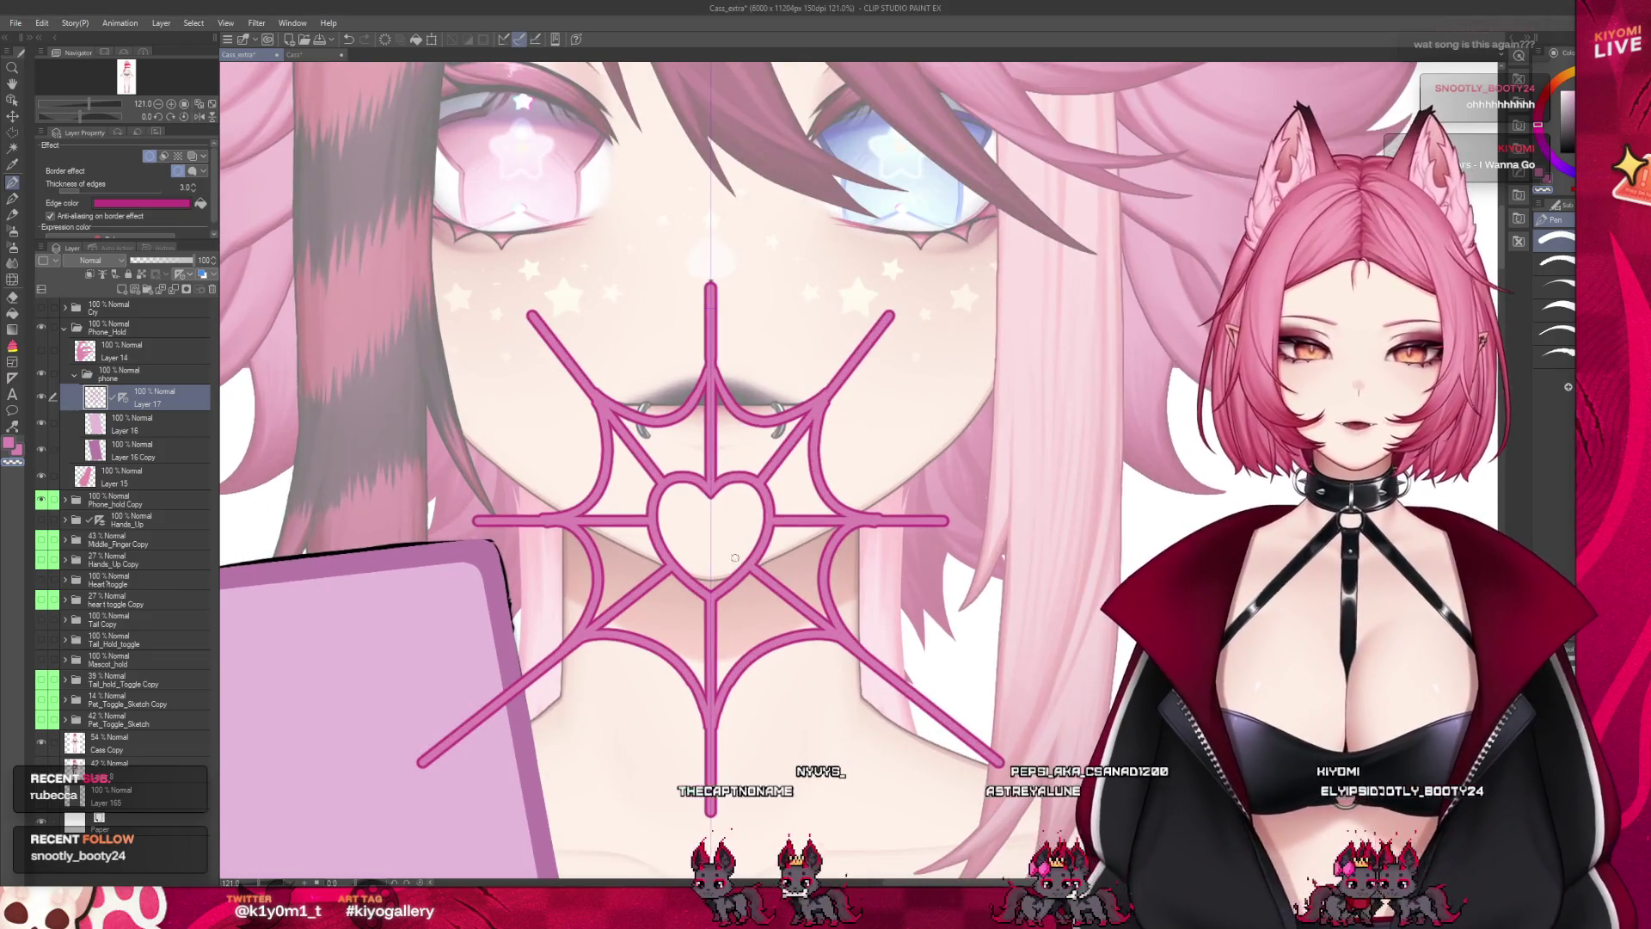
{"action": "scroll", "coordinate": [729, 502], "scroll_direction": "up", "scroll_amount": 2}
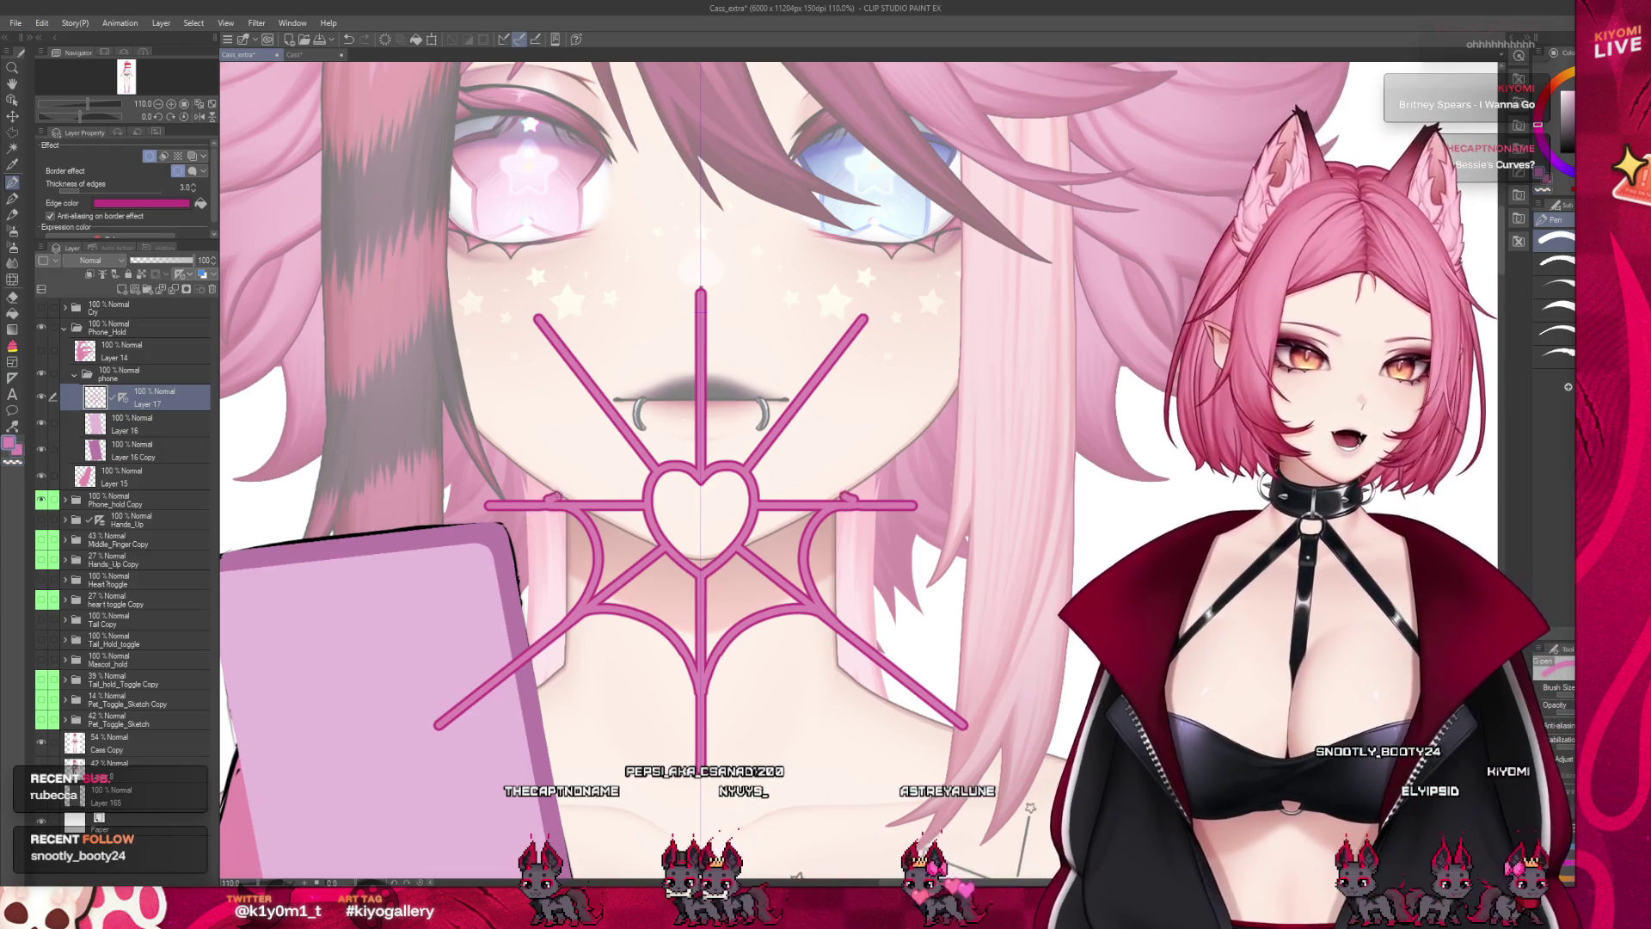
{"action": "left_click_drag", "start_coordinate": [599, 400], "coordinate": [555, 497]}
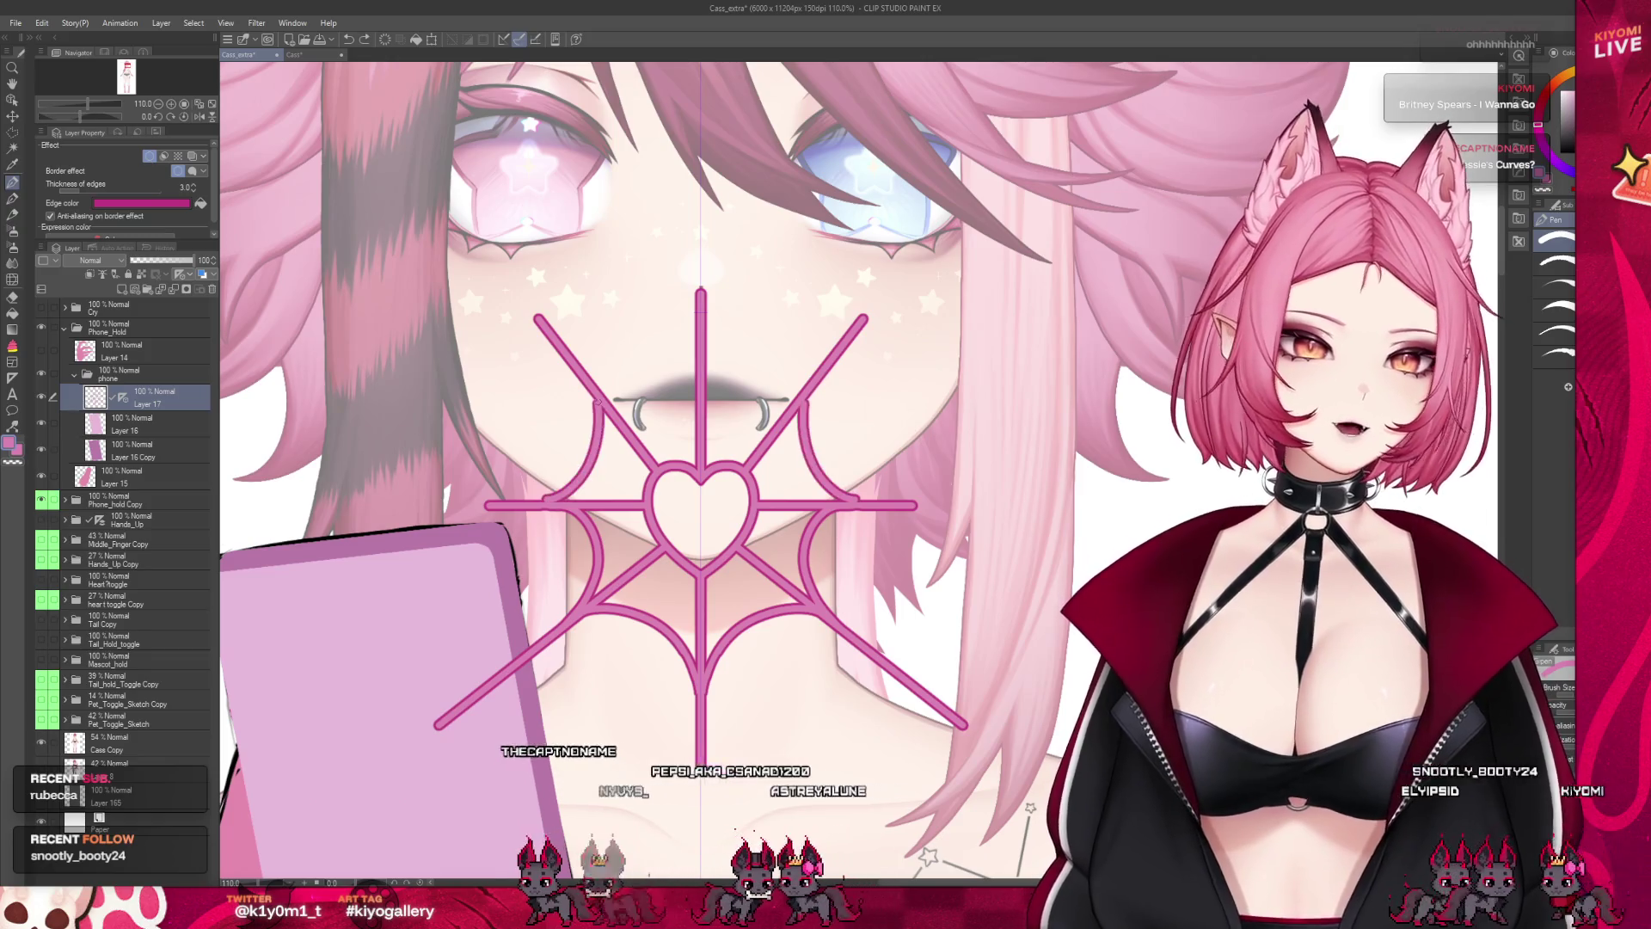
Try shorter and redrawn mirrored curves between the lip ring and the bar, undoing each
{"action": "key", "text": "ctrl+z"}
{"action": "left_click_drag", "start_coordinate": [602, 402], "coordinate": [590, 461]}
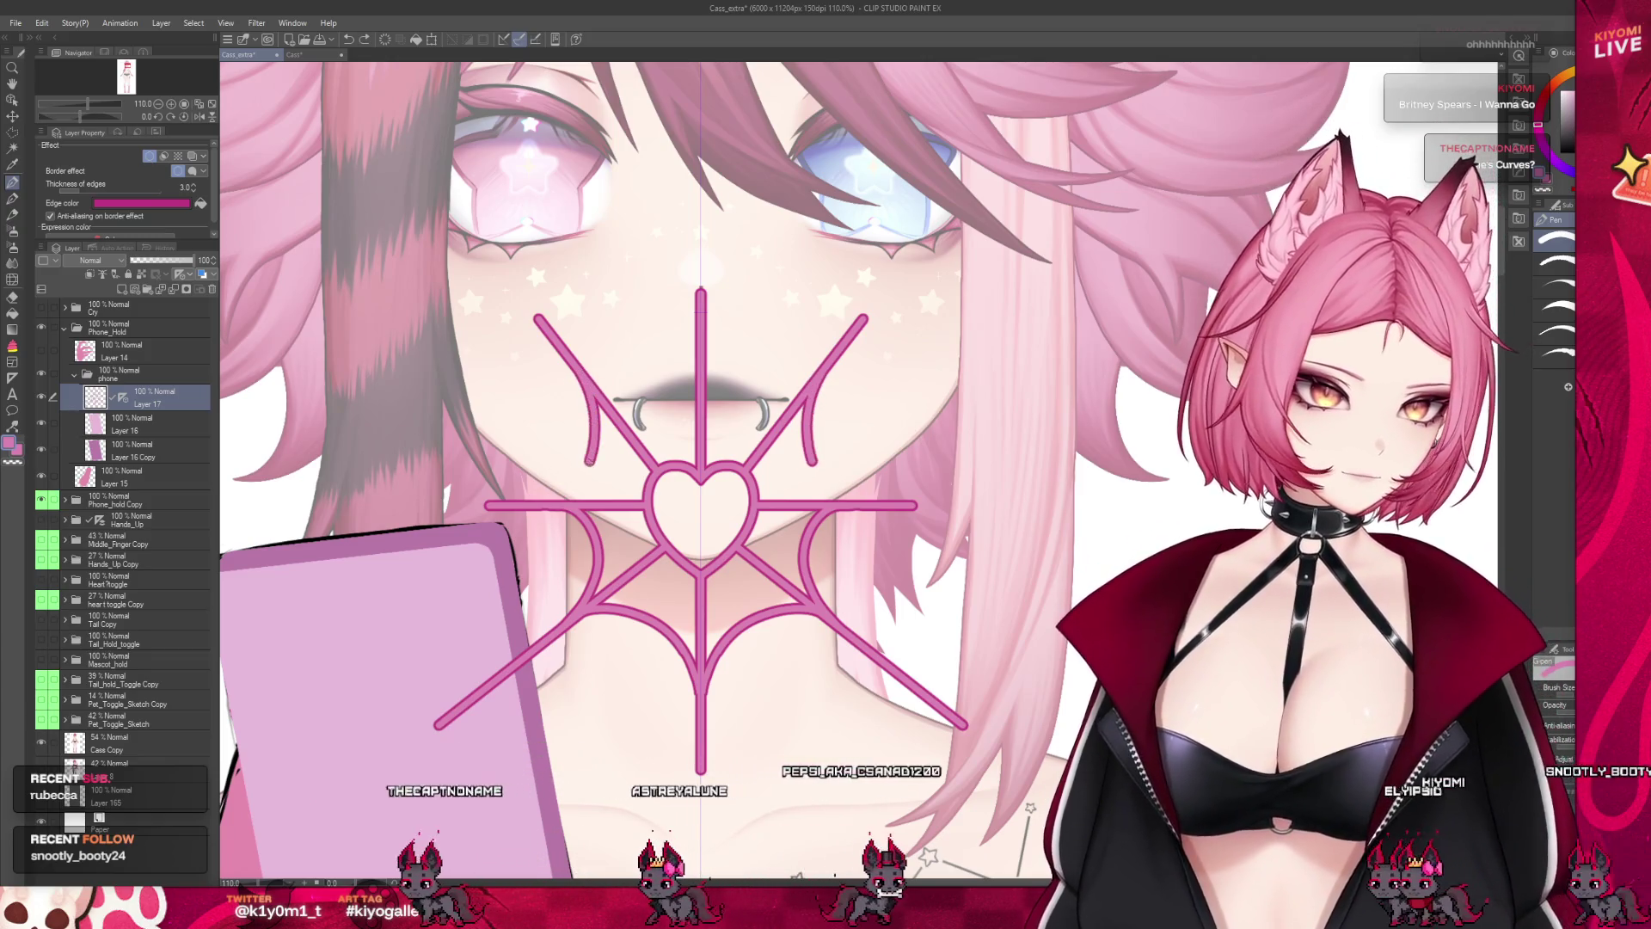
{"action": "key", "text": "ctrl+z"}
{"action": "left_click_drag", "start_coordinate": [567, 365], "coordinate": [554, 497]}
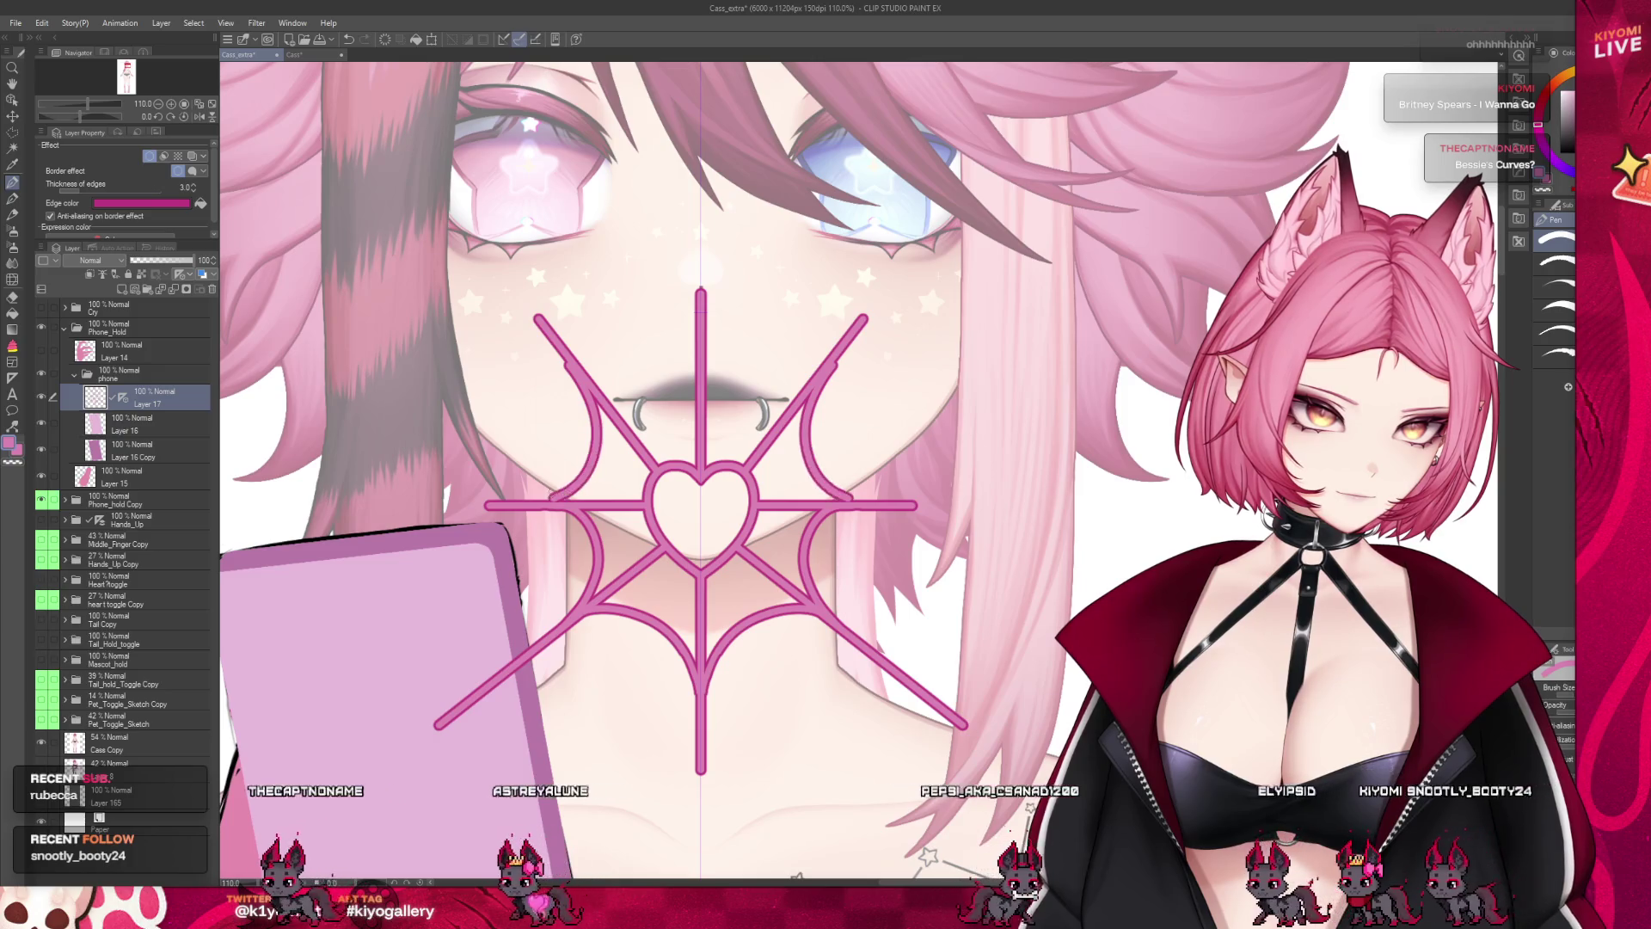
{"action": "key", "text": "ctrl+z"}
{"action": "left_click_drag", "start_coordinate": [594, 400], "coordinate": [529, 497]}
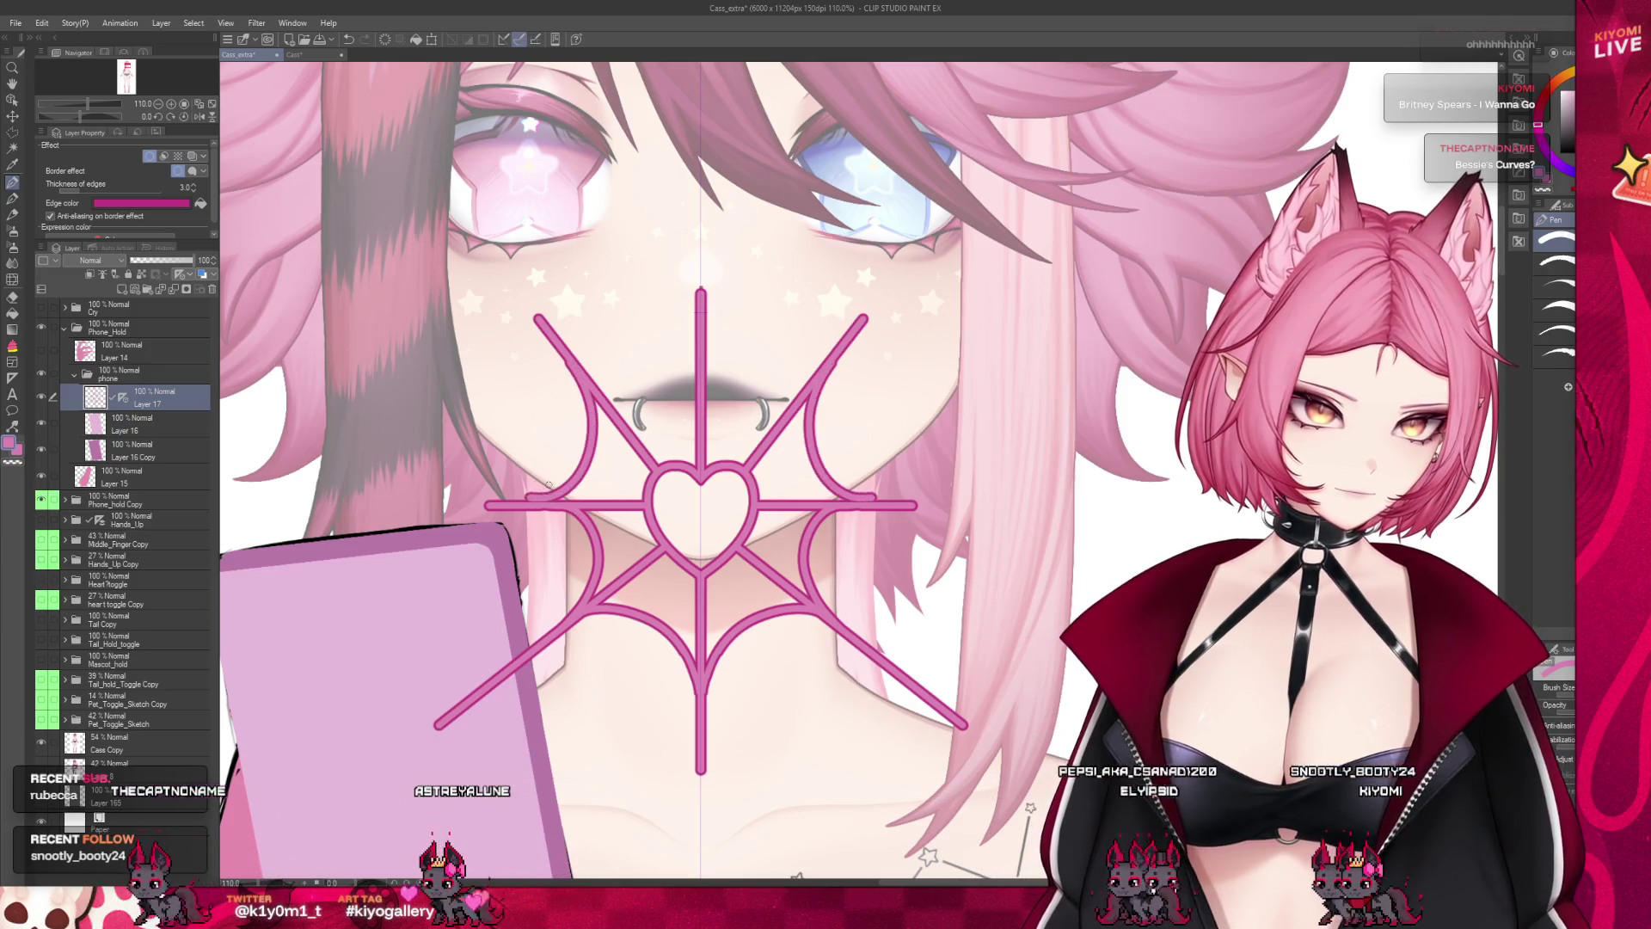
{"action": "key", "text": "ctrl+z"}
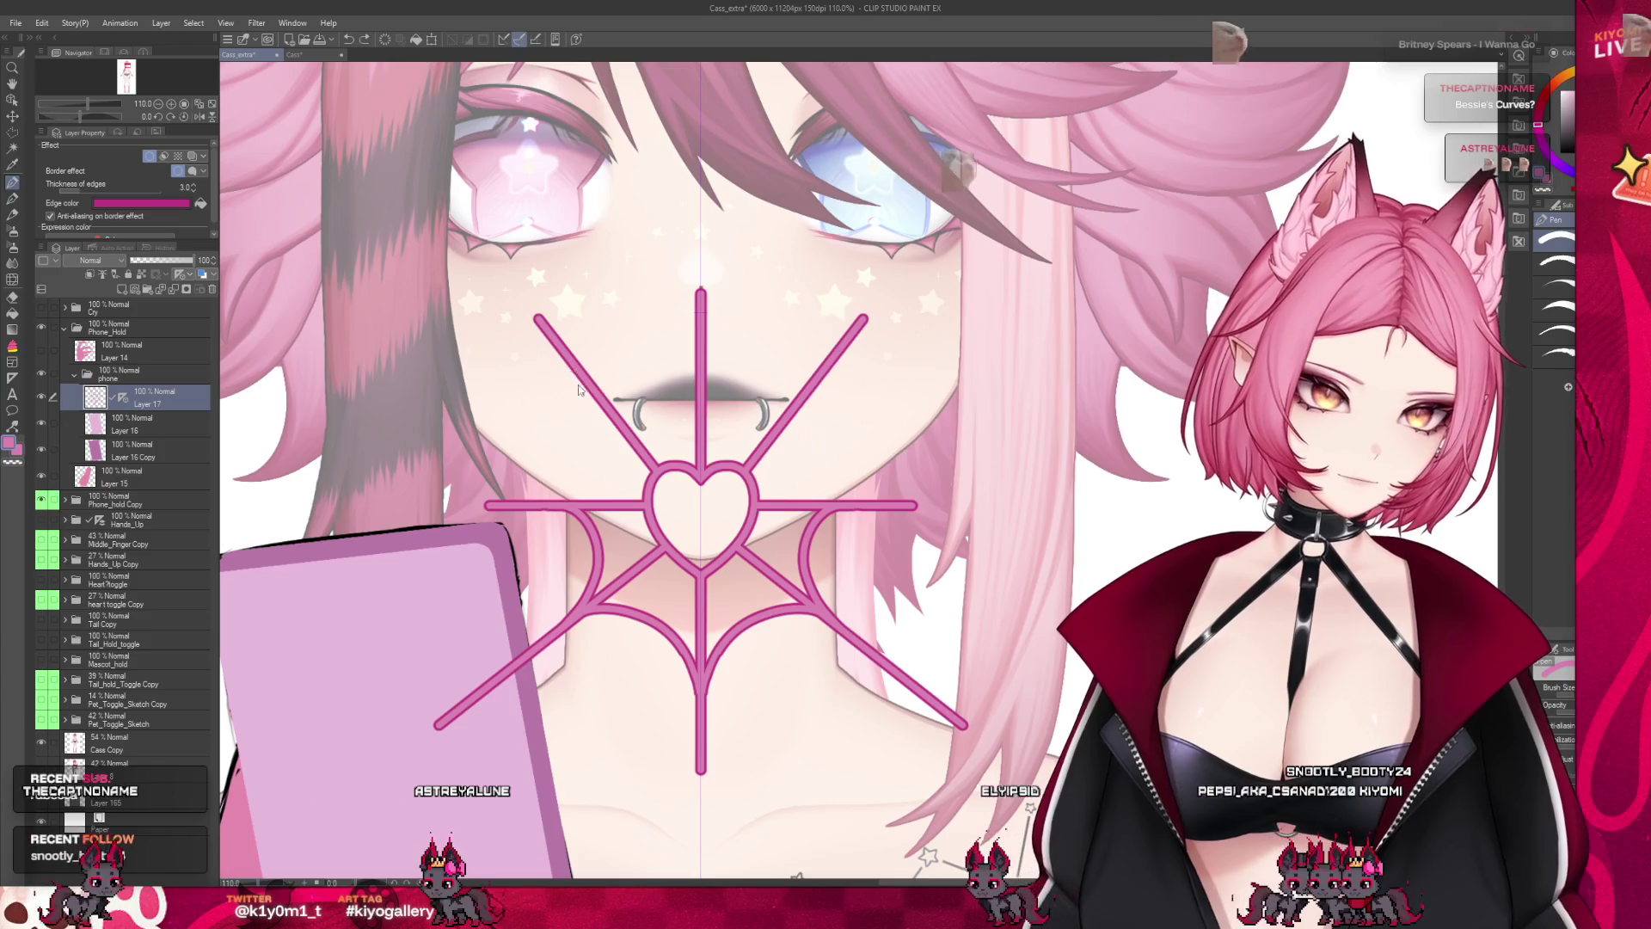
Replace the upper curves with mirrored strands from the diagonal arms to beside the lip ring
{"action": "left_click_drag", "start_coordinate": [566, 359], "coordinate": [578, 494]}
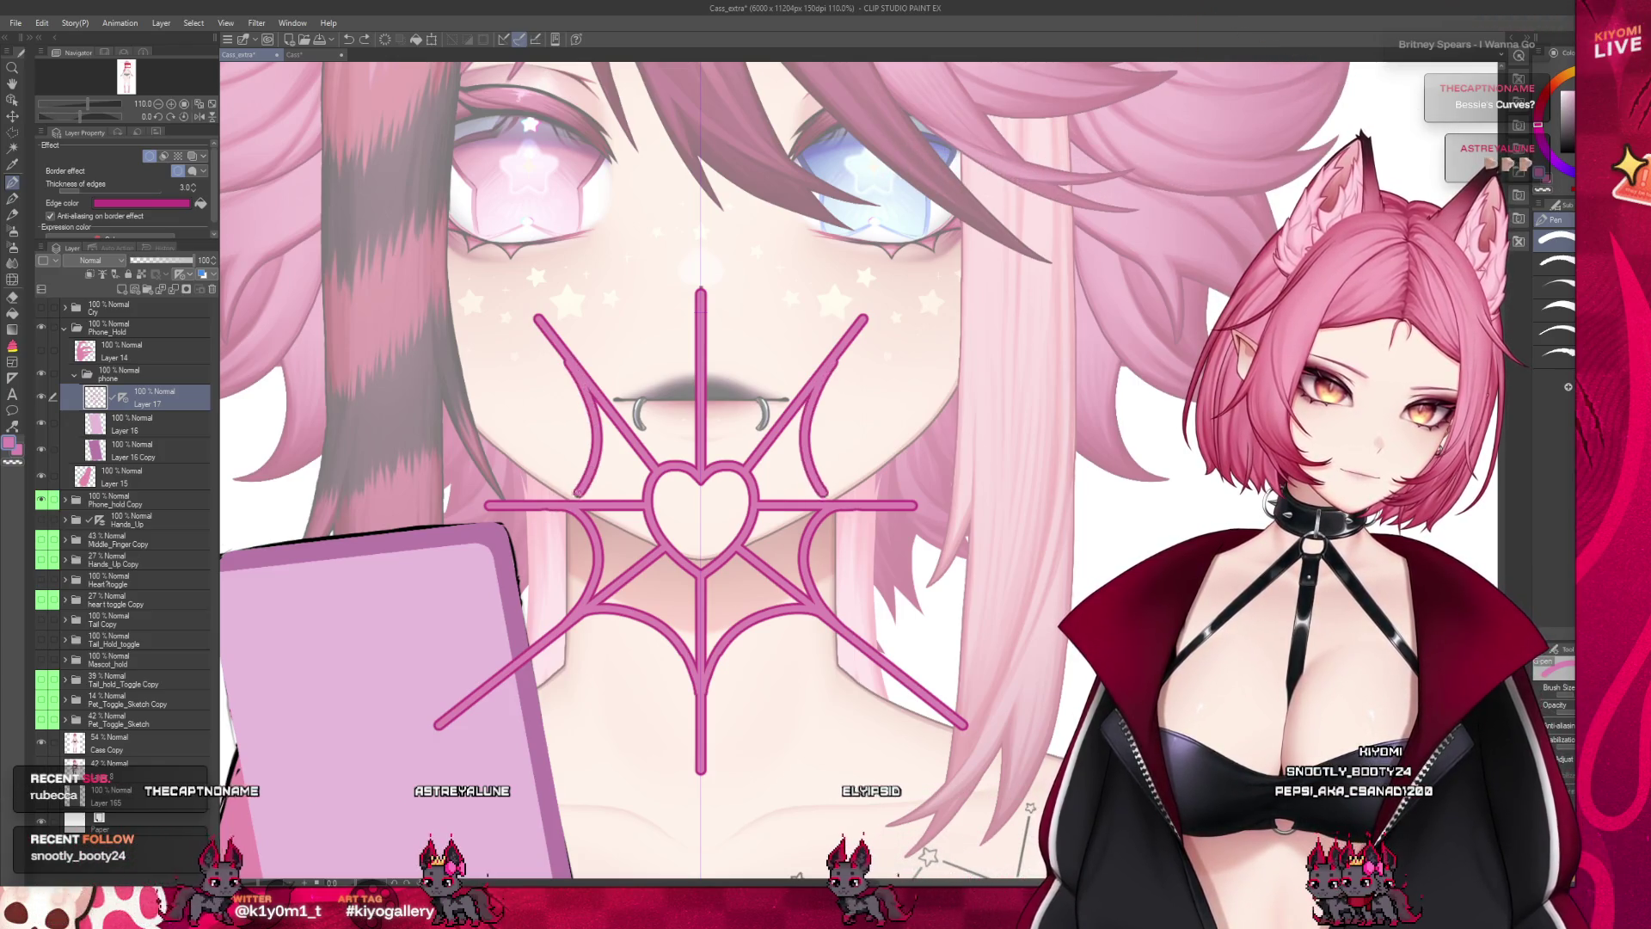
{"action": "key", "text": "ctrl+z"}
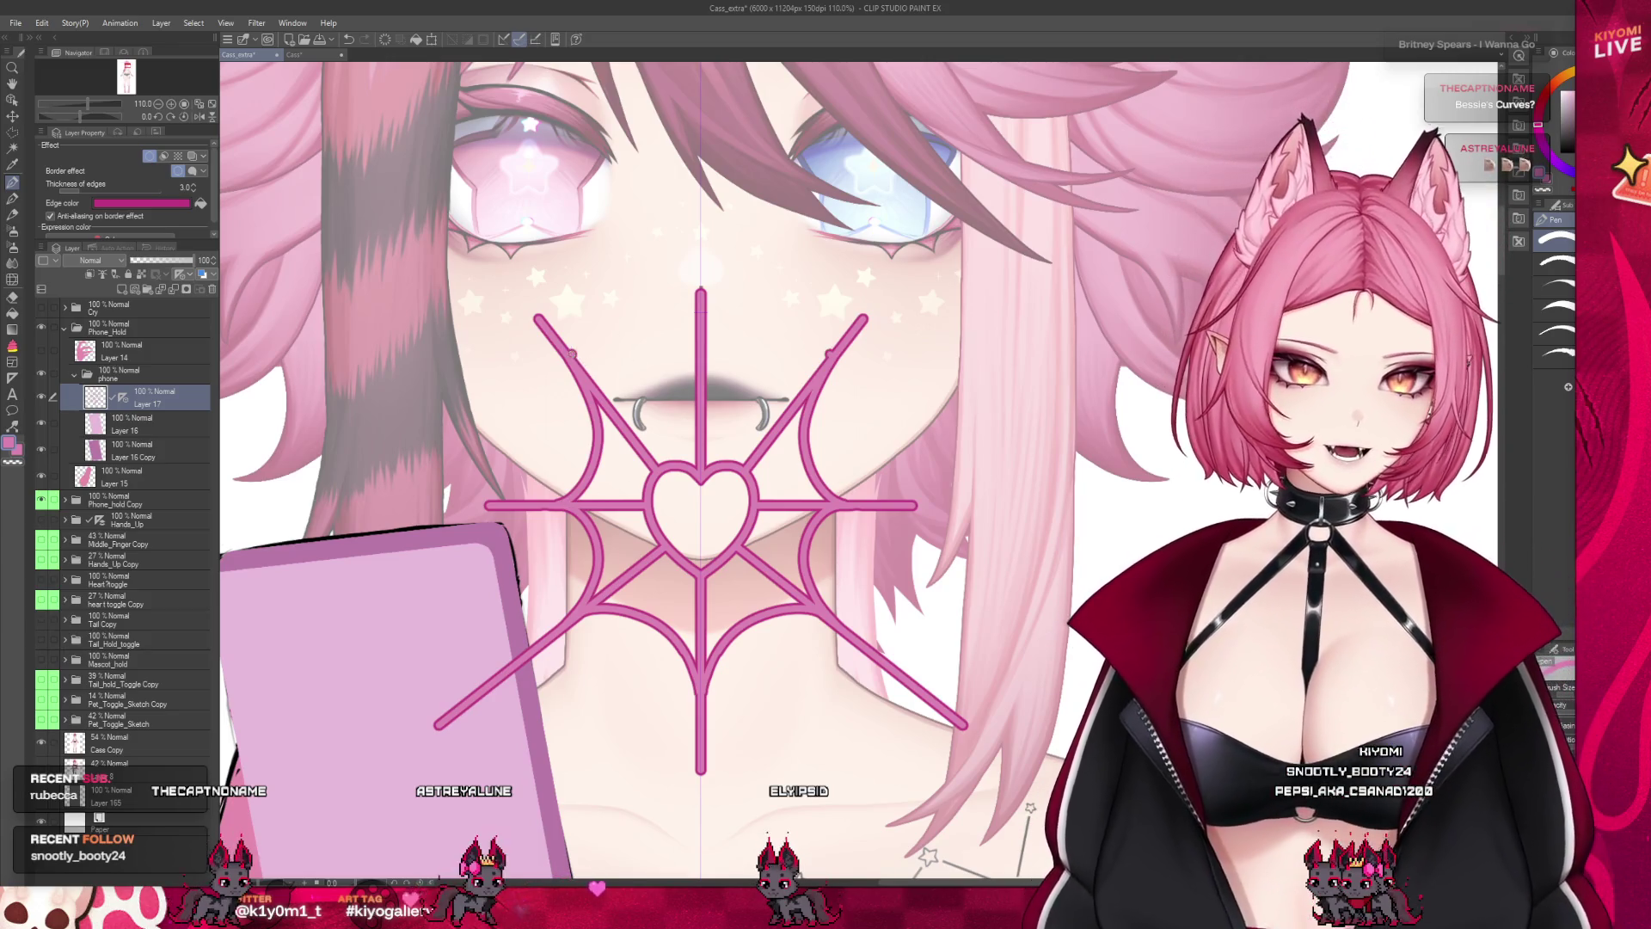
{"action": "key", "text": "ctrl+z"}
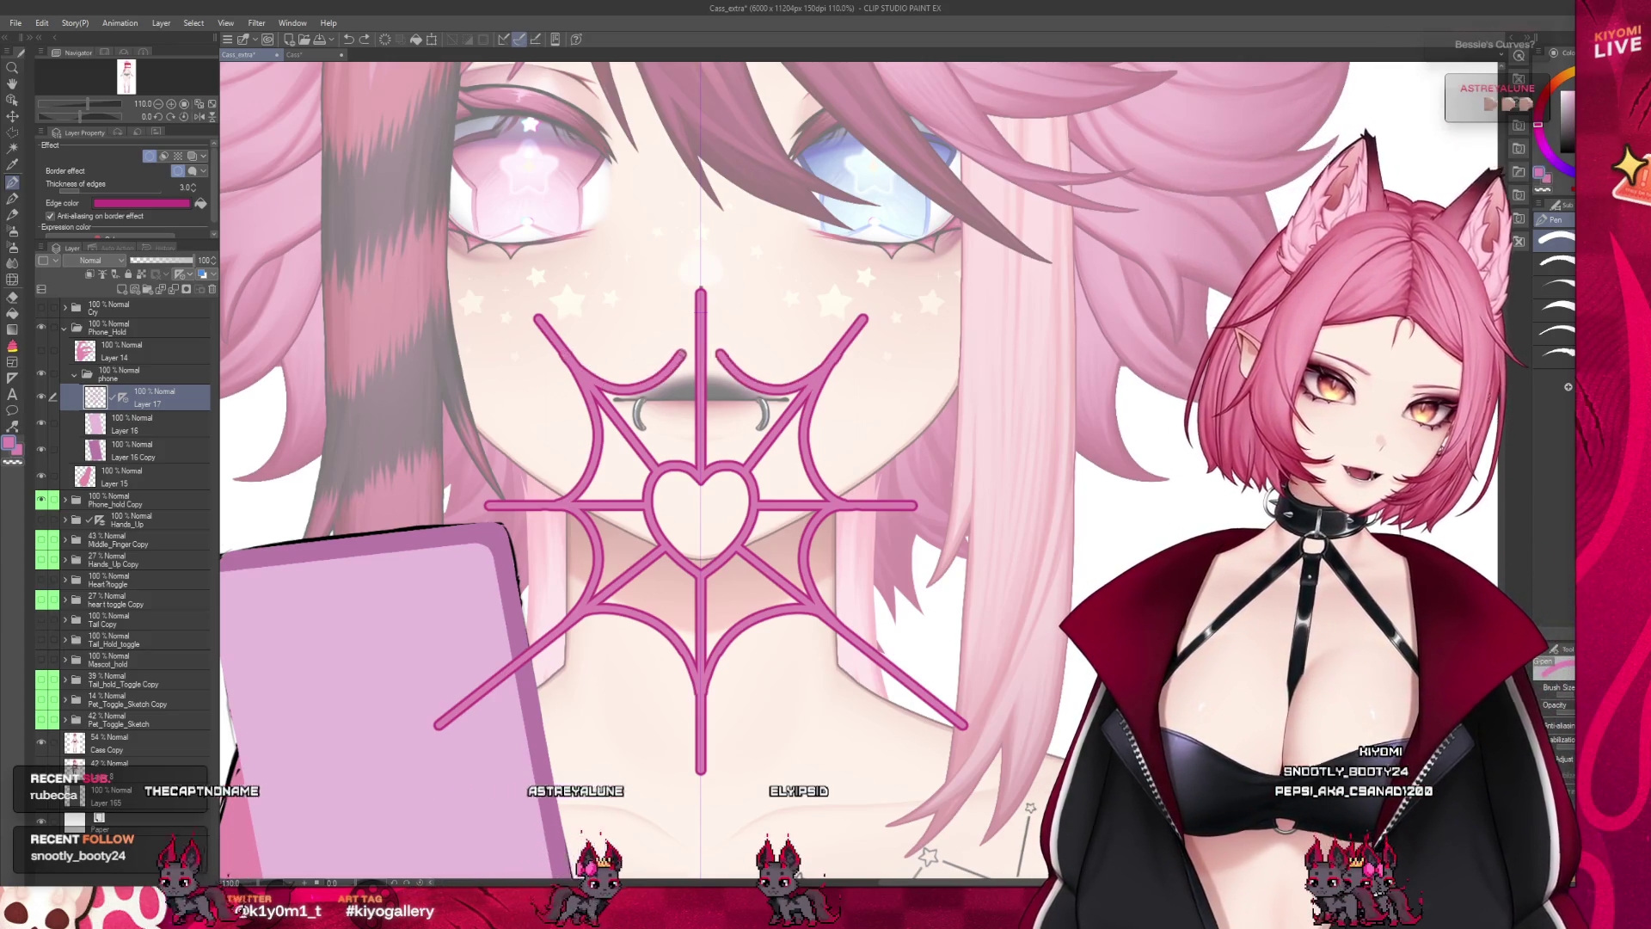
{"action": "left_click_drag", "start_coordinate": [565, 354], "coordinate": [669, 391]}
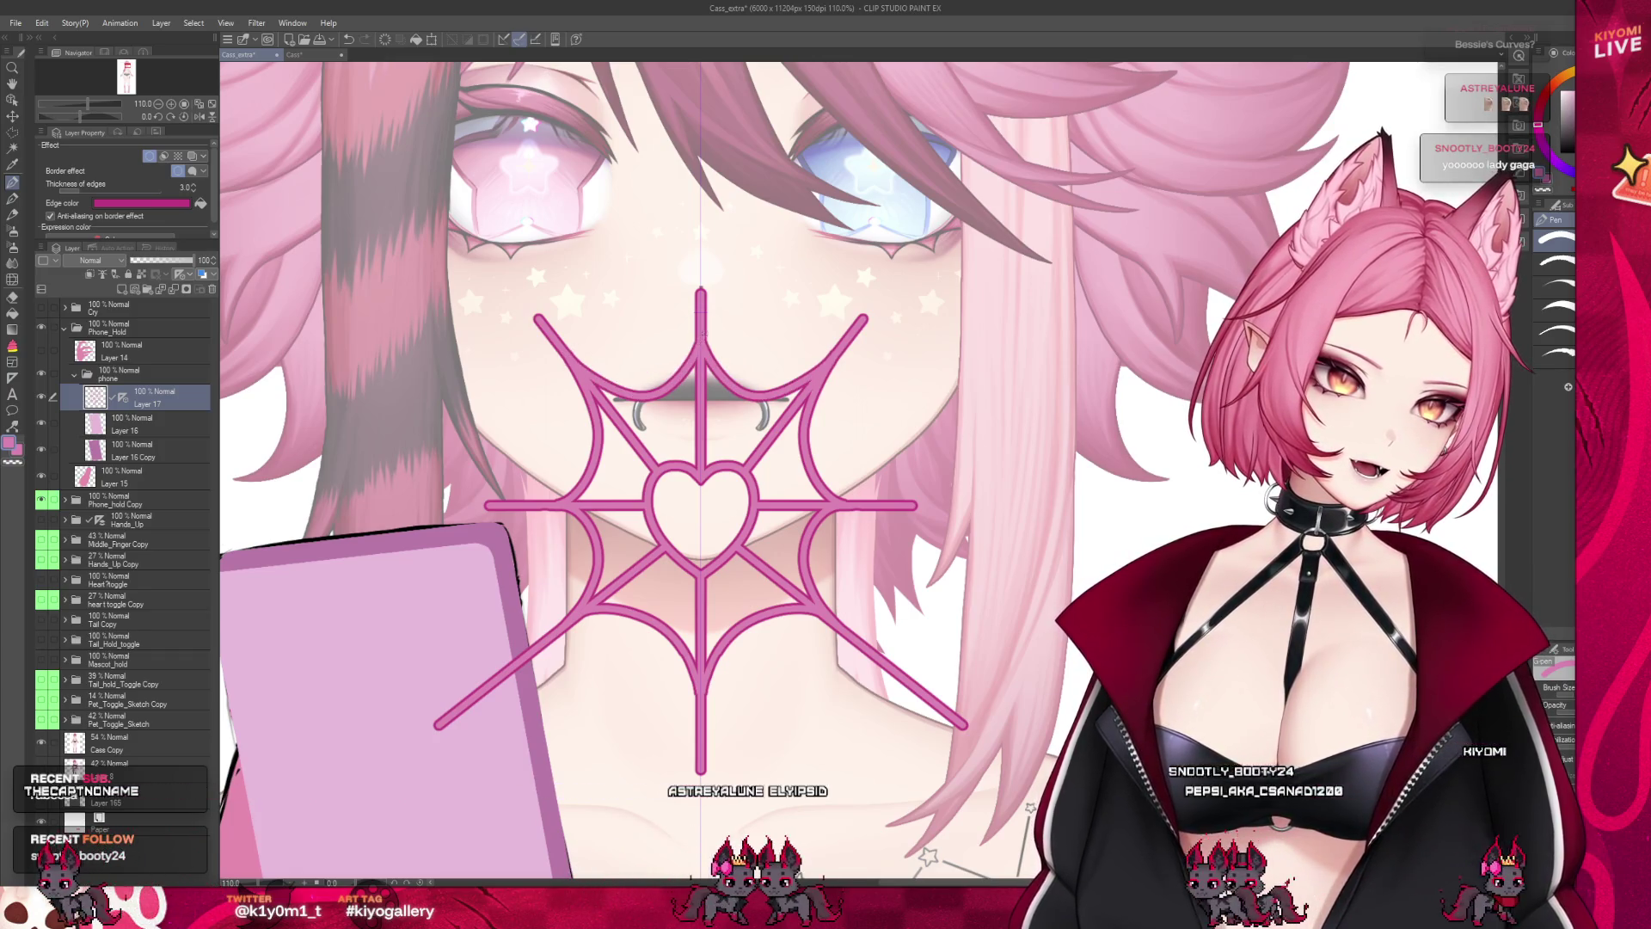
{"action": "key", "text": "ctrl+minus"}
{"action": "key", "text": "ctrl+minus"}
{"action": "key", "text": "ctrl+minus"}
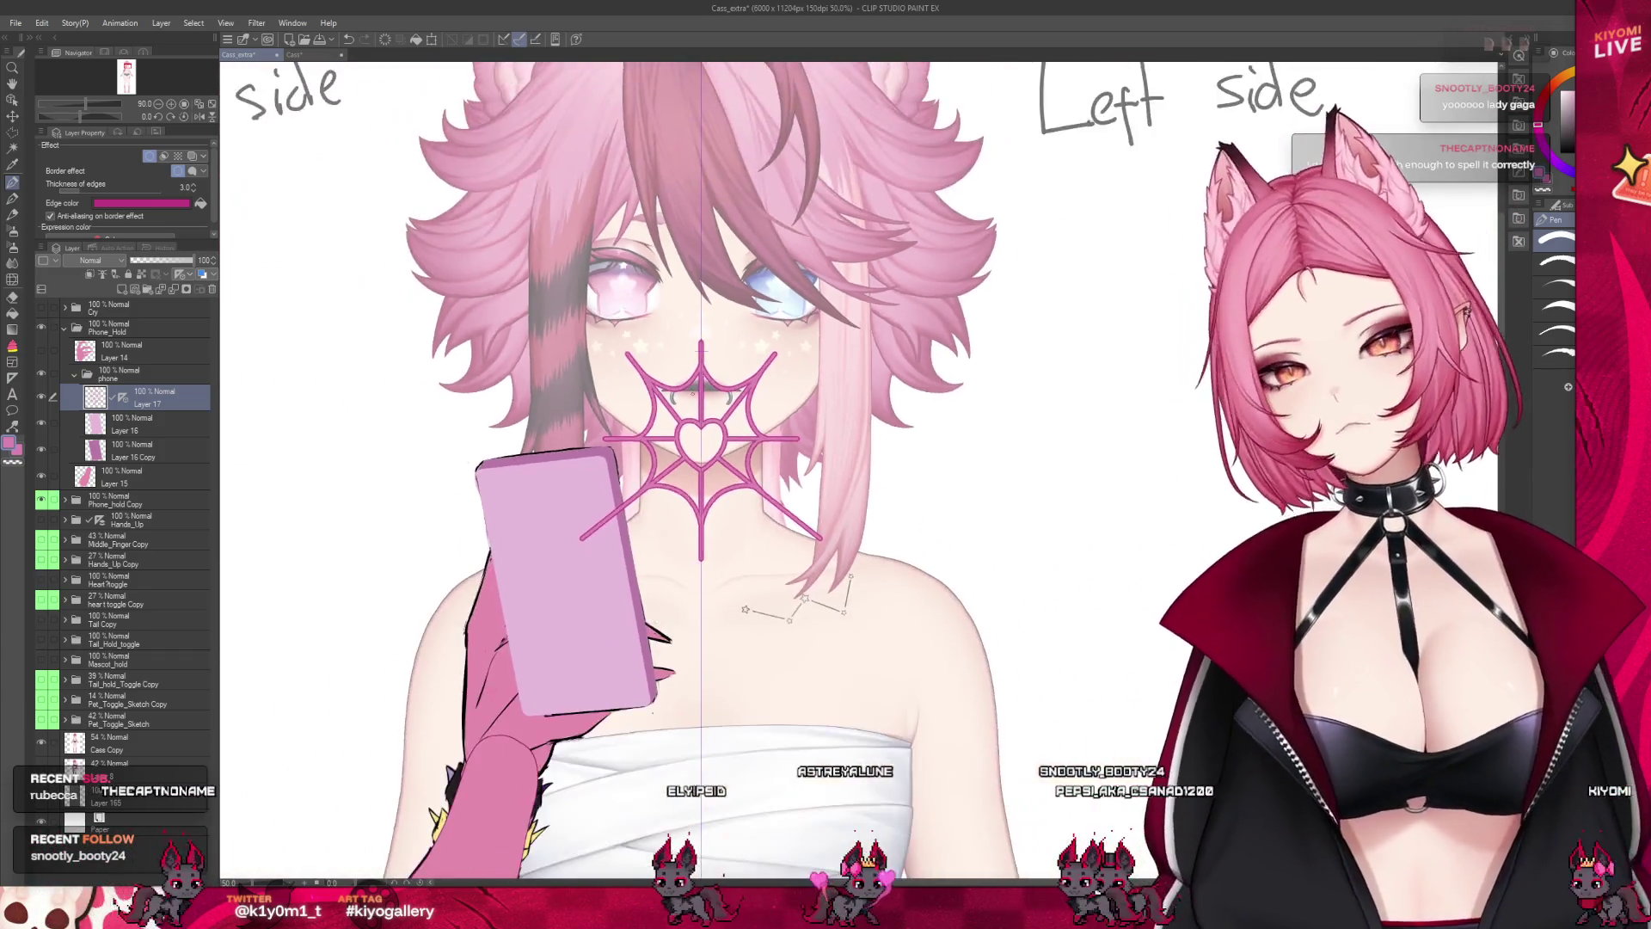
{"action": "key", "text": "ctrl+minus"}
Extend the web's central vertical line further down the neck toward the collarbones
{"action": "key", "text": "ctrl+plus"}
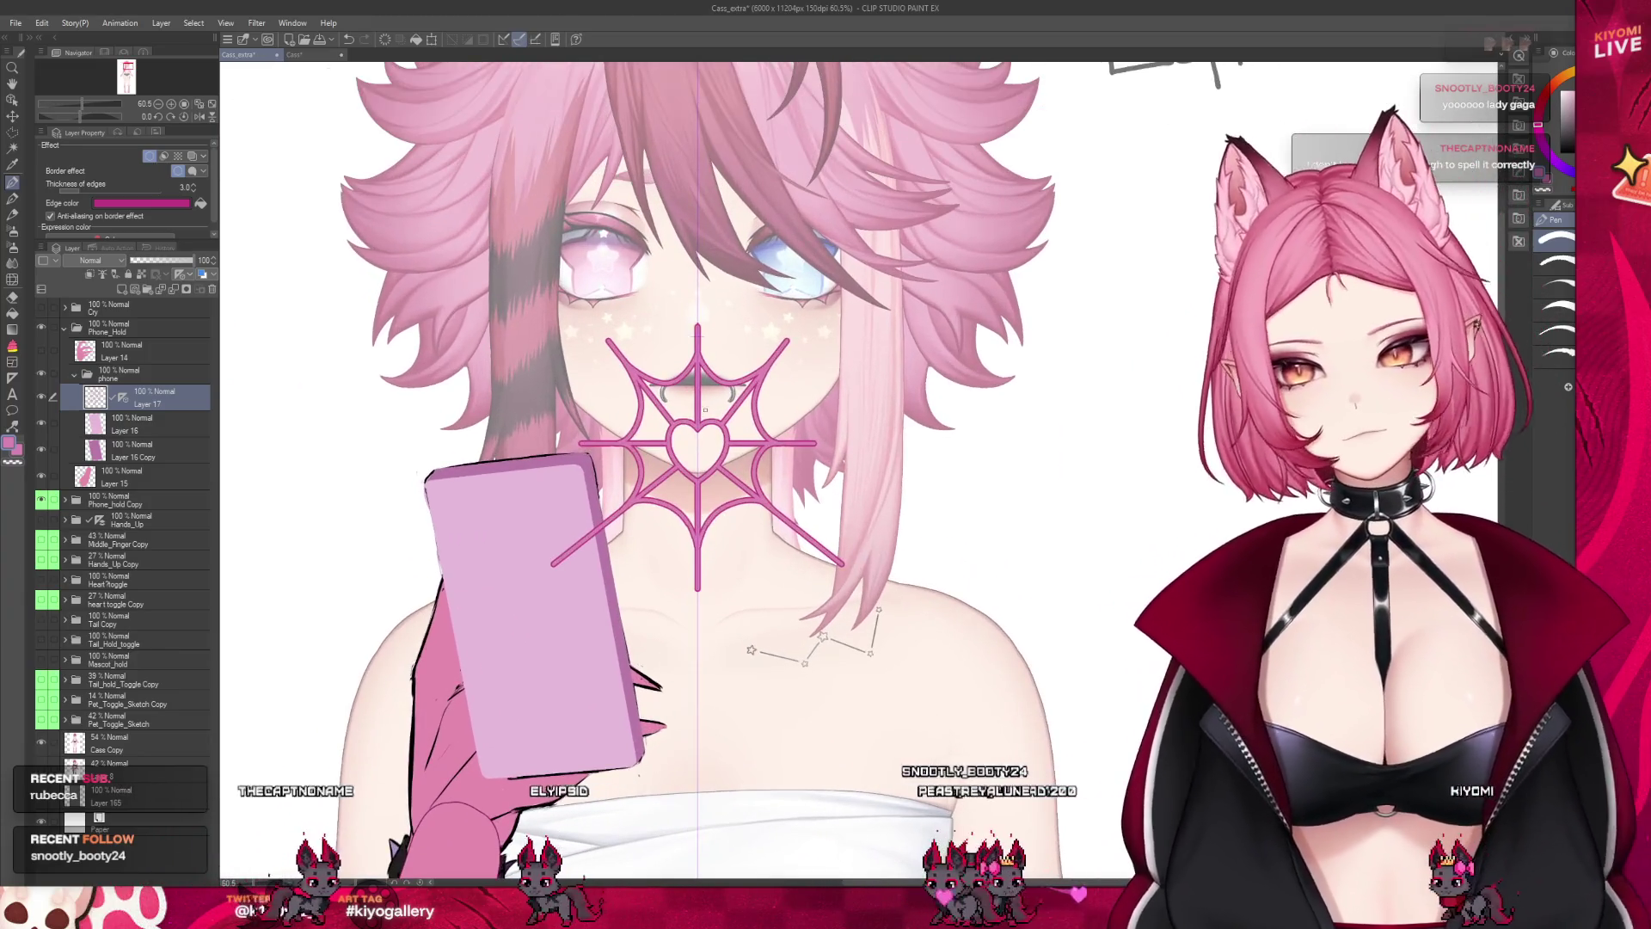
{"action": "scroll", "coordinate": [704, 411], "scroll_direction": "up", "scroll_amount": 1}
{"action": "scroll", "coordinate": [681, 357], "scroll_direction": "up", "scroll_amount": 1}
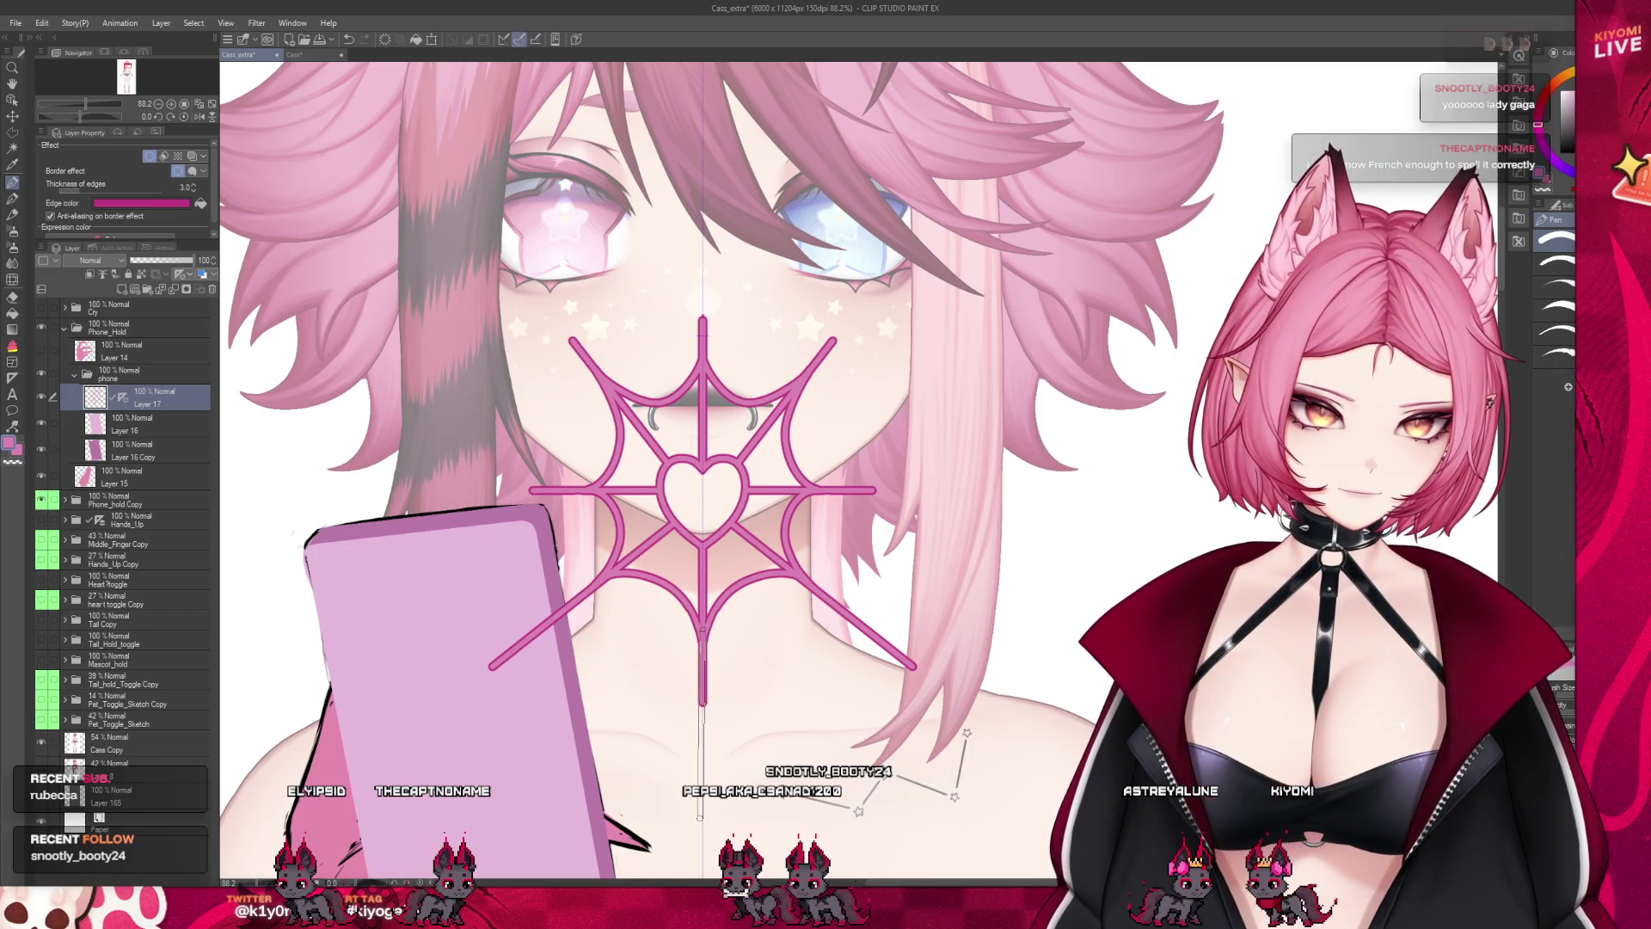
{"action": "left_click_drag", "start_coordinate": [701, 817], "coordinate": [702, 819]}
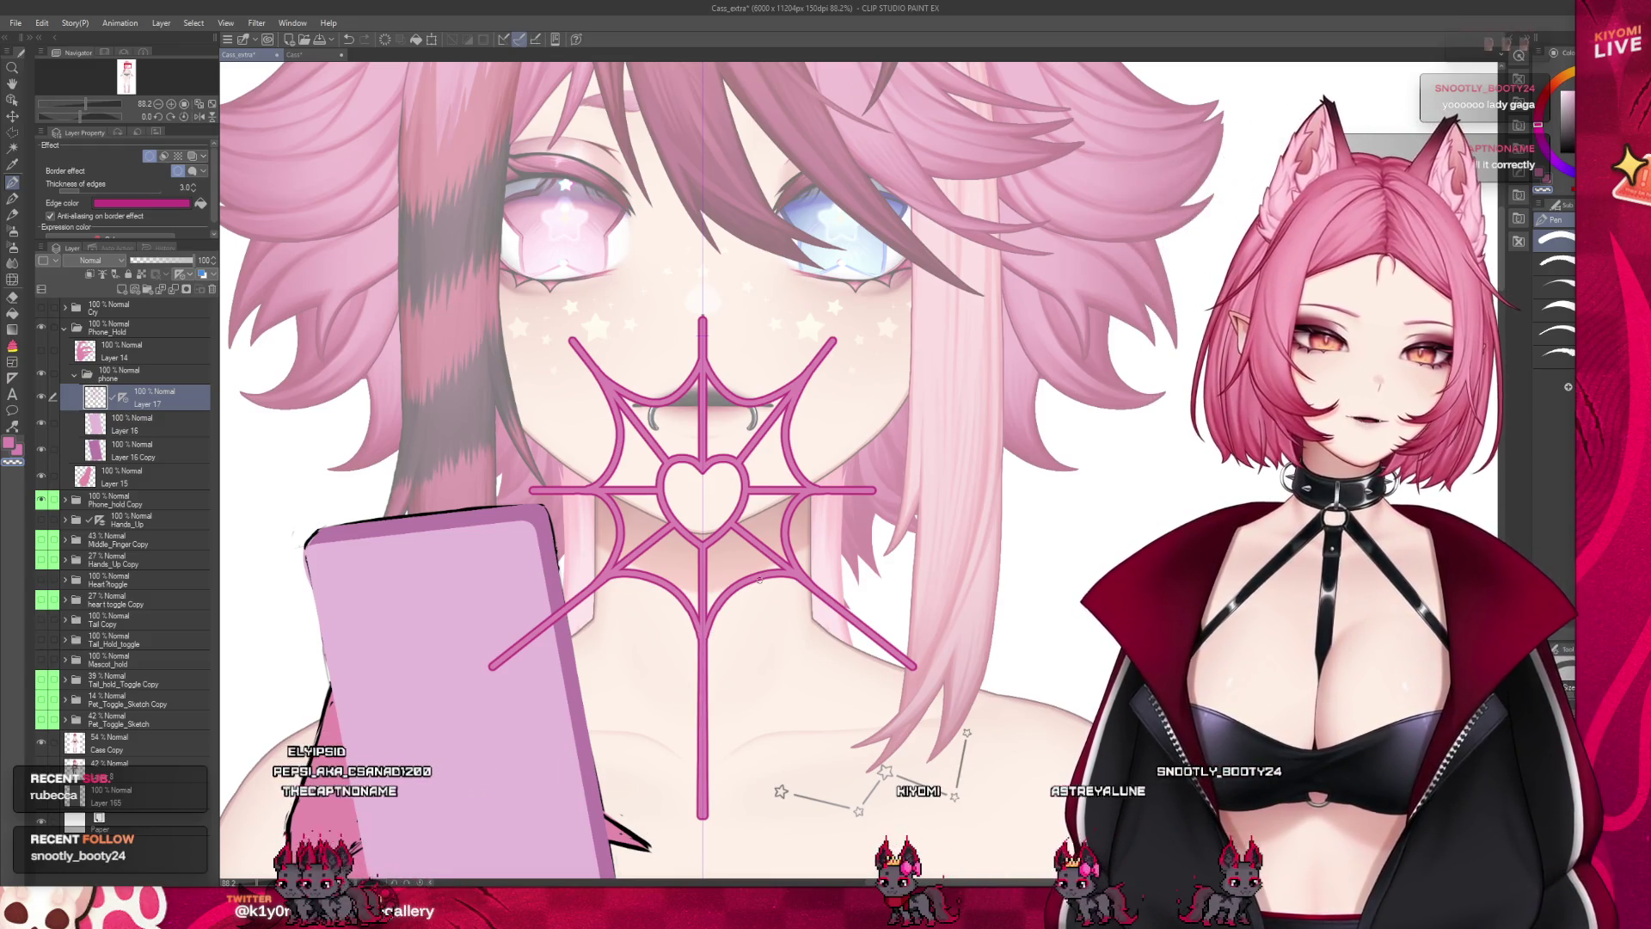
{"action": "scroll", "coordinate": [654, 504], "scroll_direction": "down", "scroll_amount": 1}
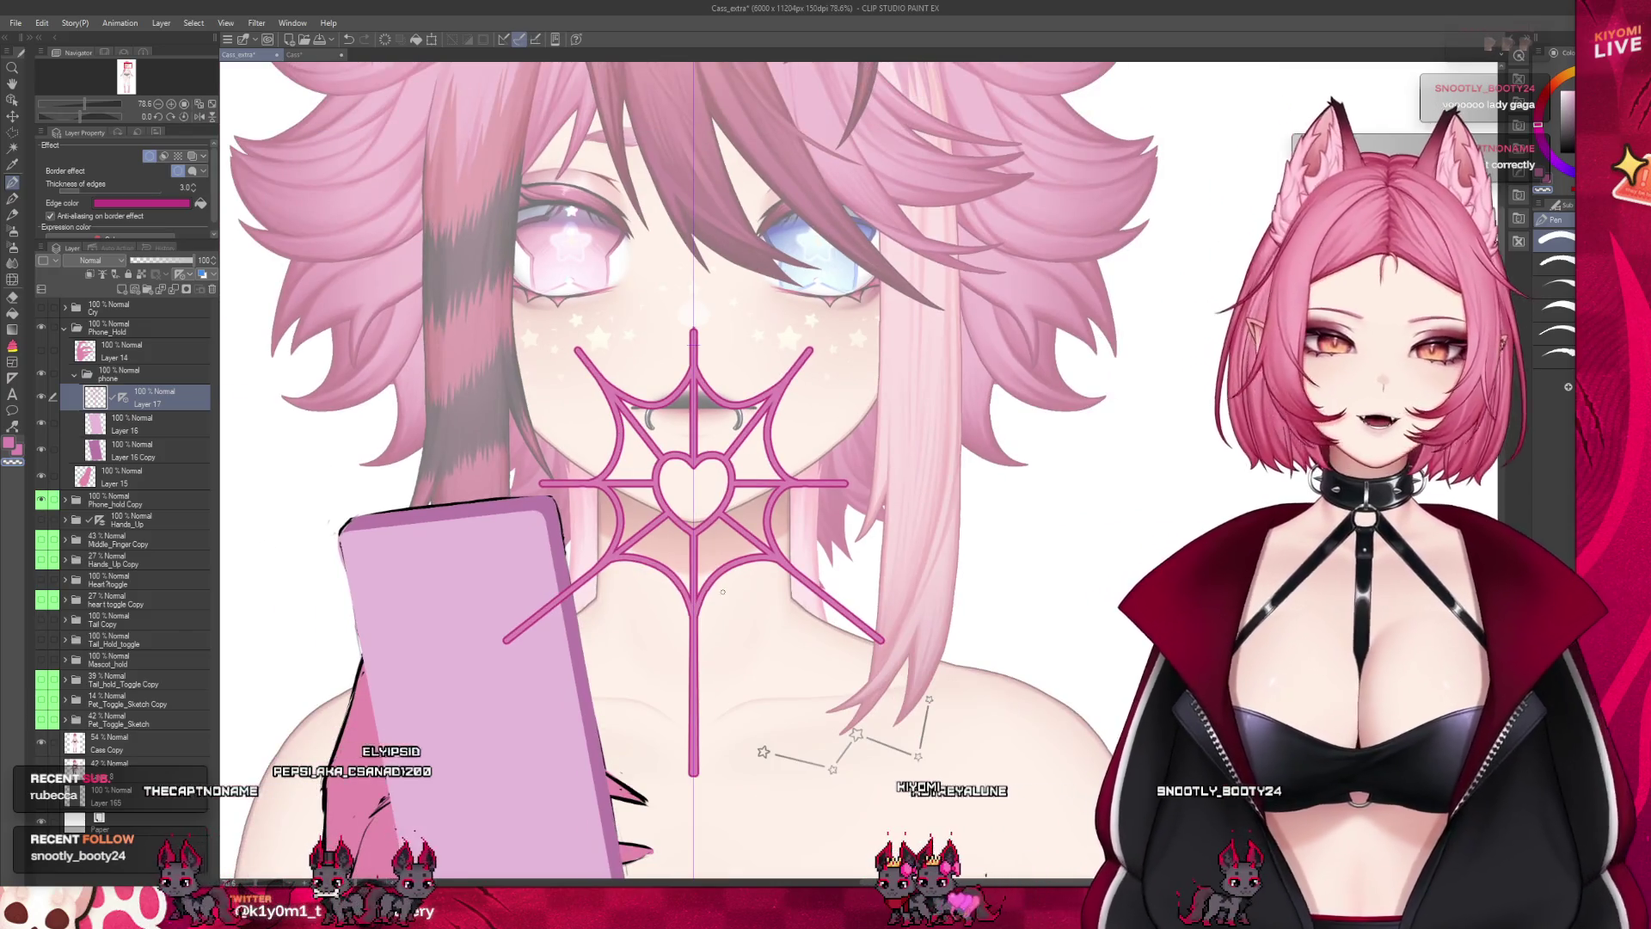
{"action": "scroll", "coordinate": [723, 592], "scroll_direction": "up", "scroll_amount": 1}
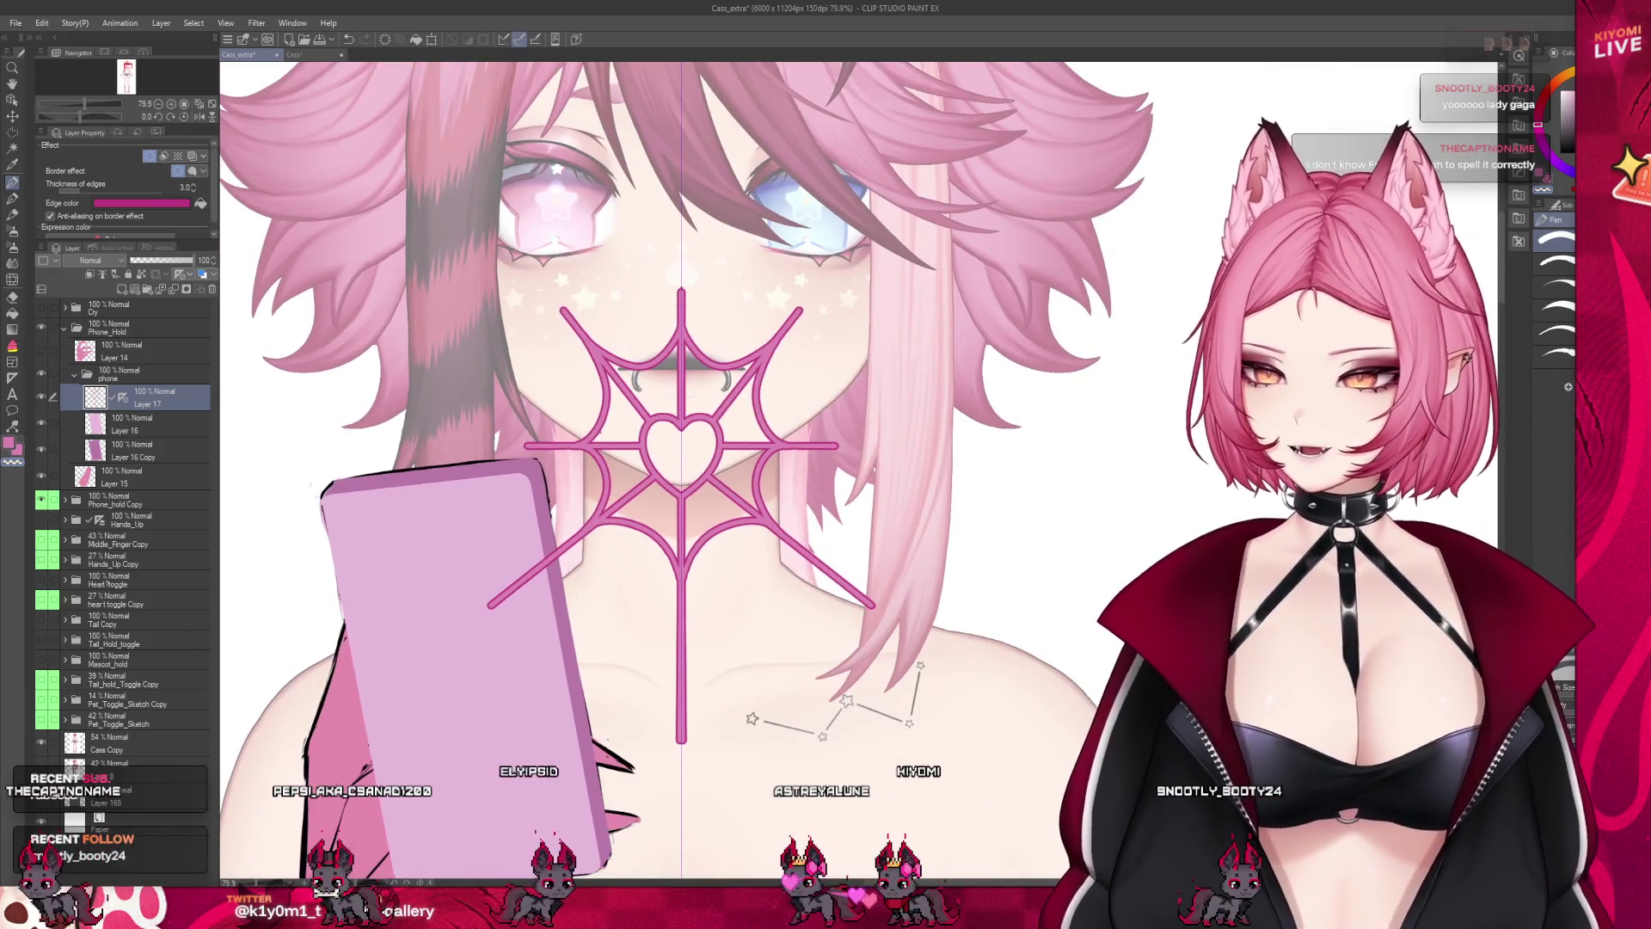
{"action": "scroll", "coordinate": [660, 594], "scroll_direction": "up", "scroll_amount": 2}
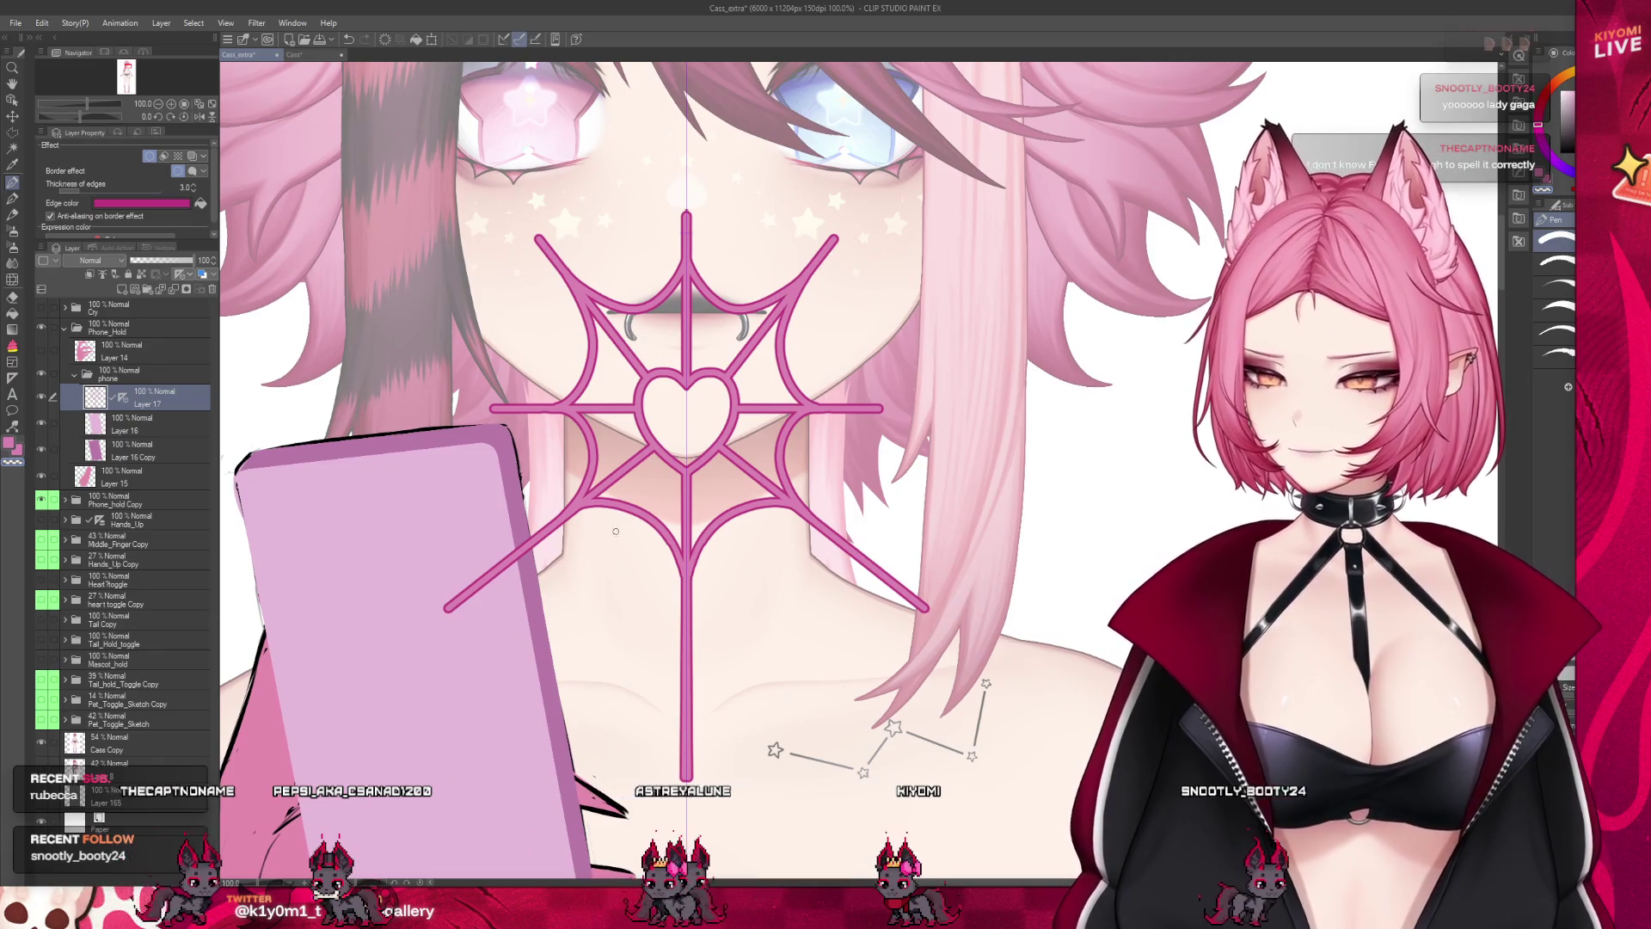
{"action": "scroll", "coordinate": [615, 531], "scroll_direction": "down", "scroll_amount": 2}
{"action": "scroll", "coordinate": [654, 585], "scroll_direction": "up", "scroll_amount": 1}
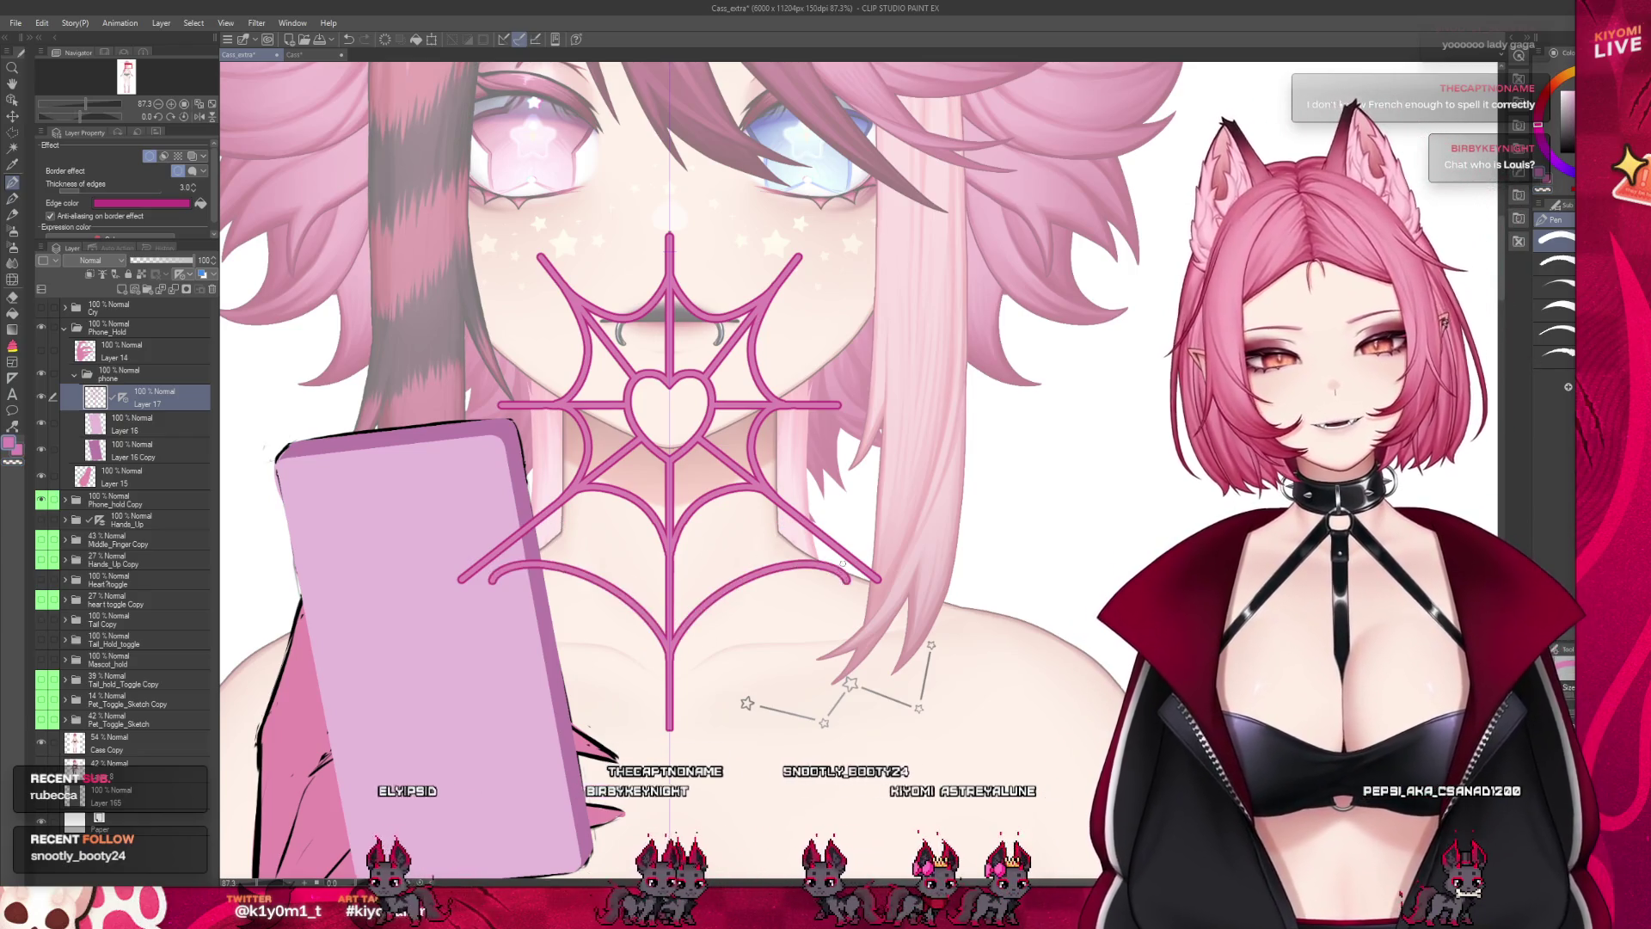
Draw a curved stroke from a lower spoke to the central line, mirrored on both sides
{"action": "left_click_drag", "start_coordinate": [669, 680], "coordinate": [877, 578]}
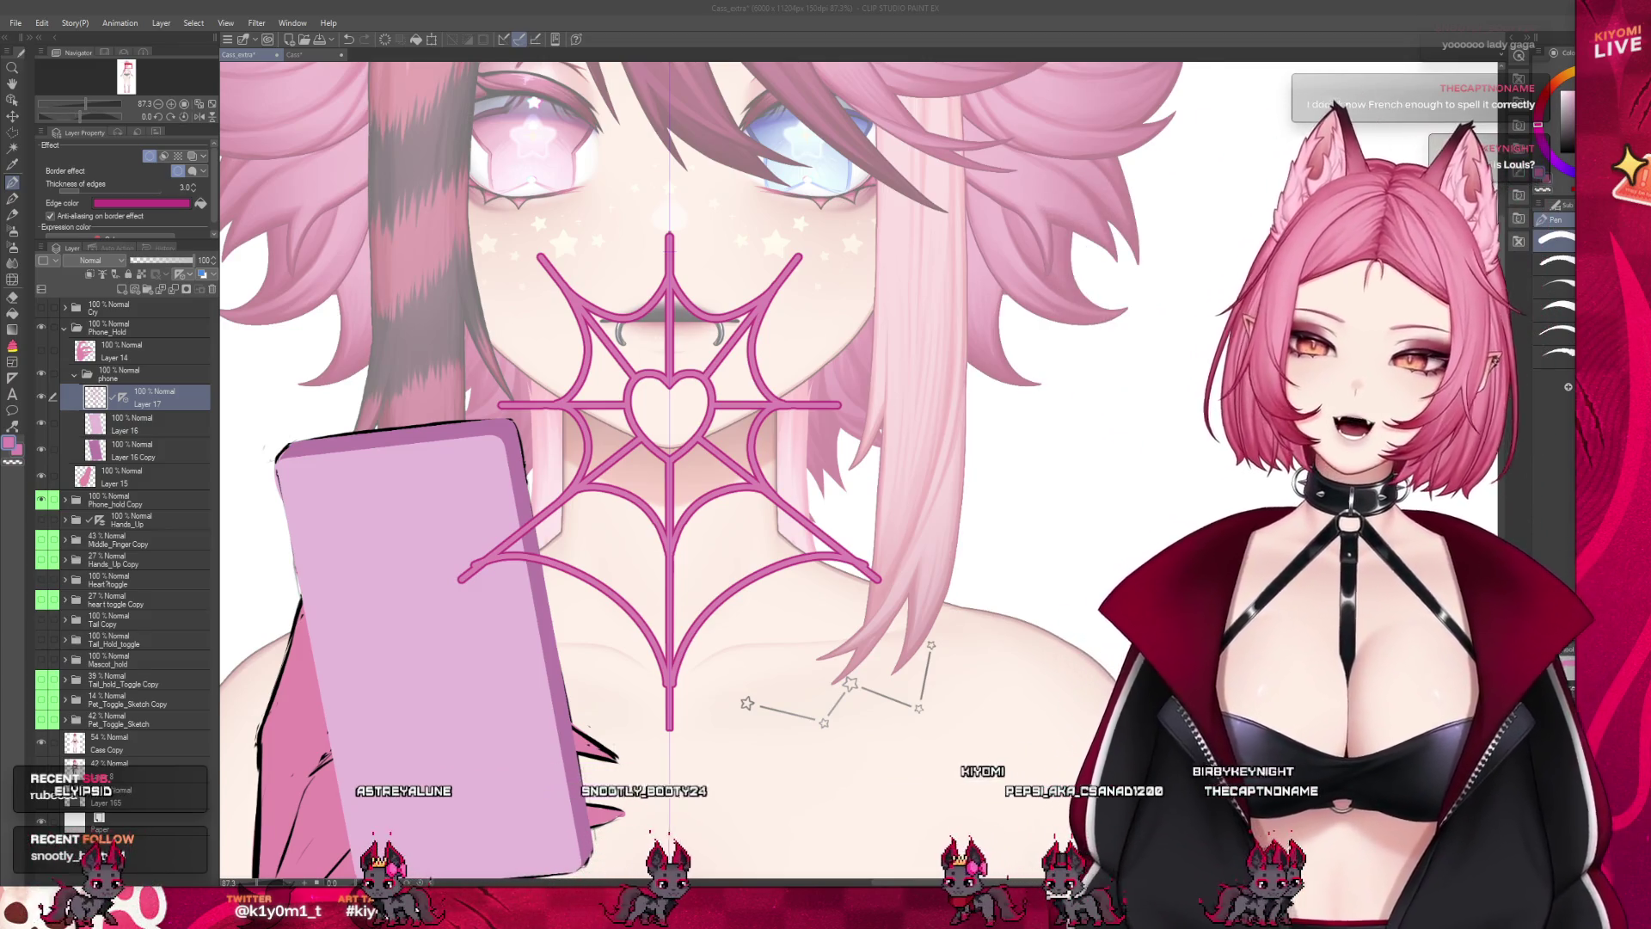
Undo the lower web arcs and test a long straight line upward from the heart
{"action": "scroll", "coordinate": [745, 483], "scroll_direction": "up", "scroll_amount": 2}
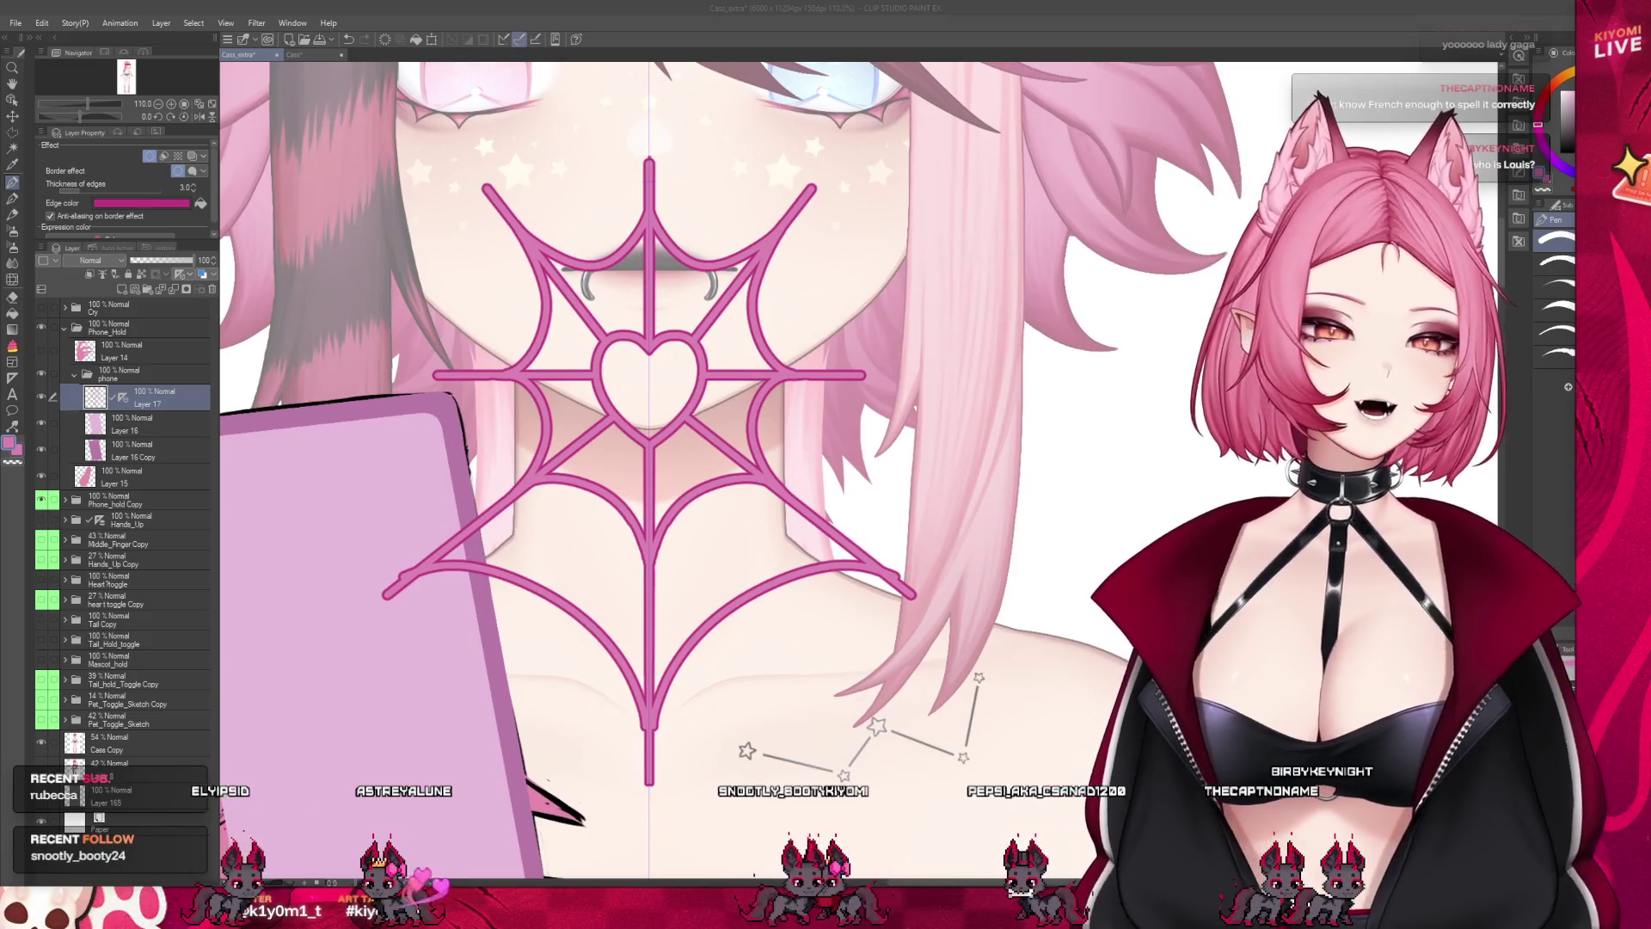
{"action": "key", "text": "ctrl+z"}
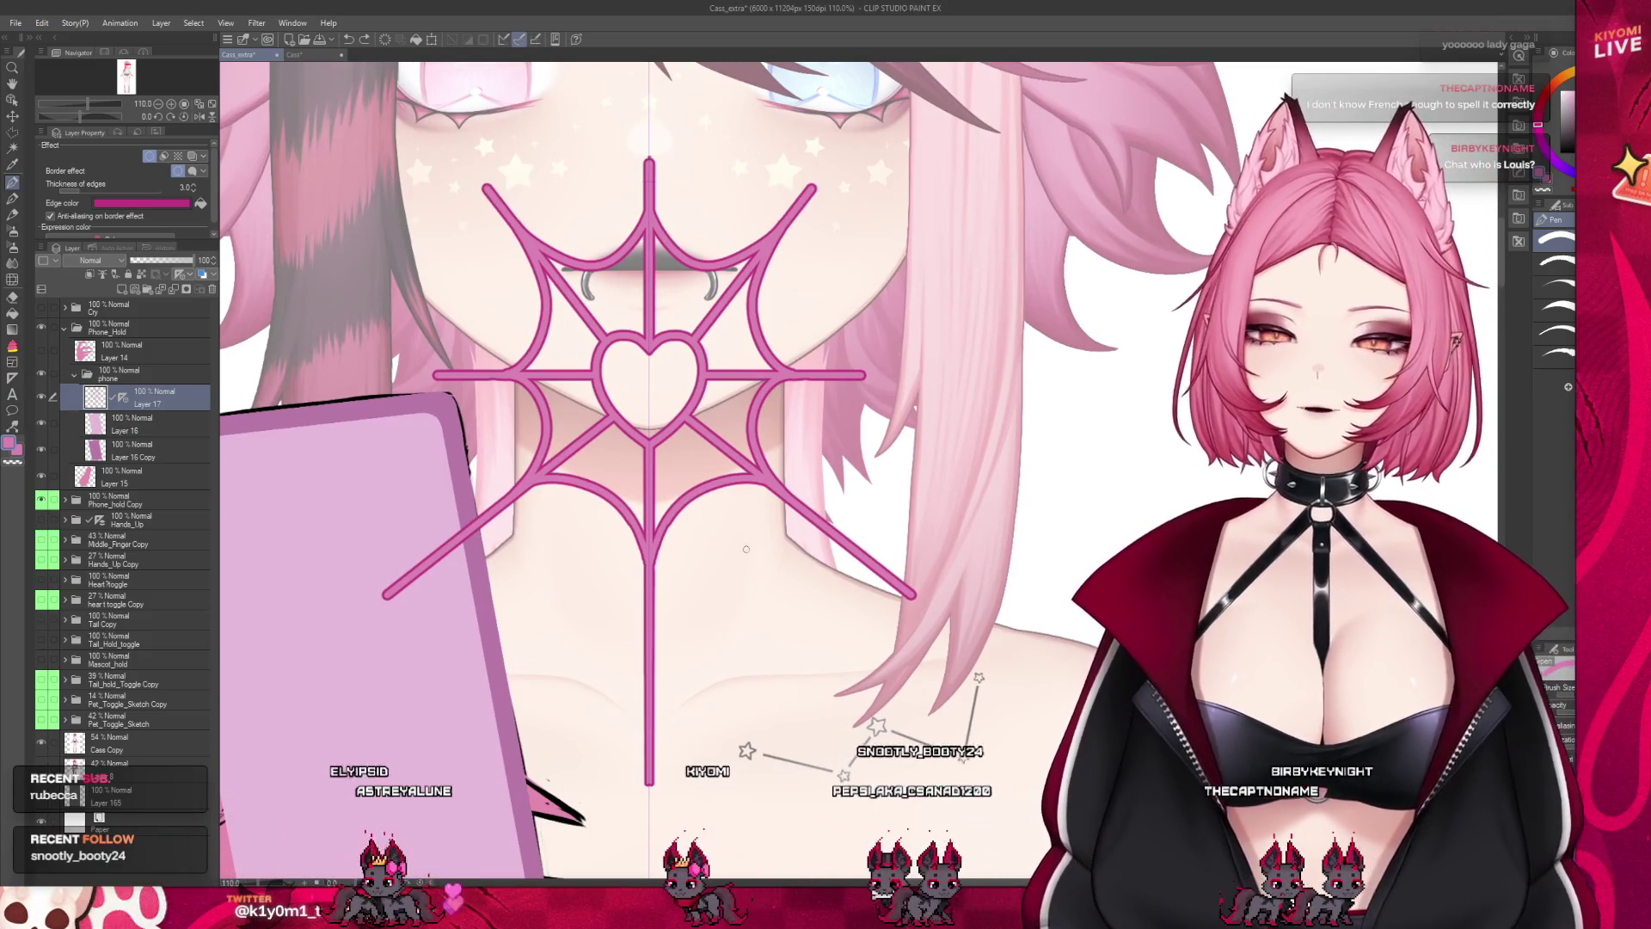
{"action": "scroll", "coordinate": [630, 174], "scroll_direction": "up", "scroll_amount": 2}
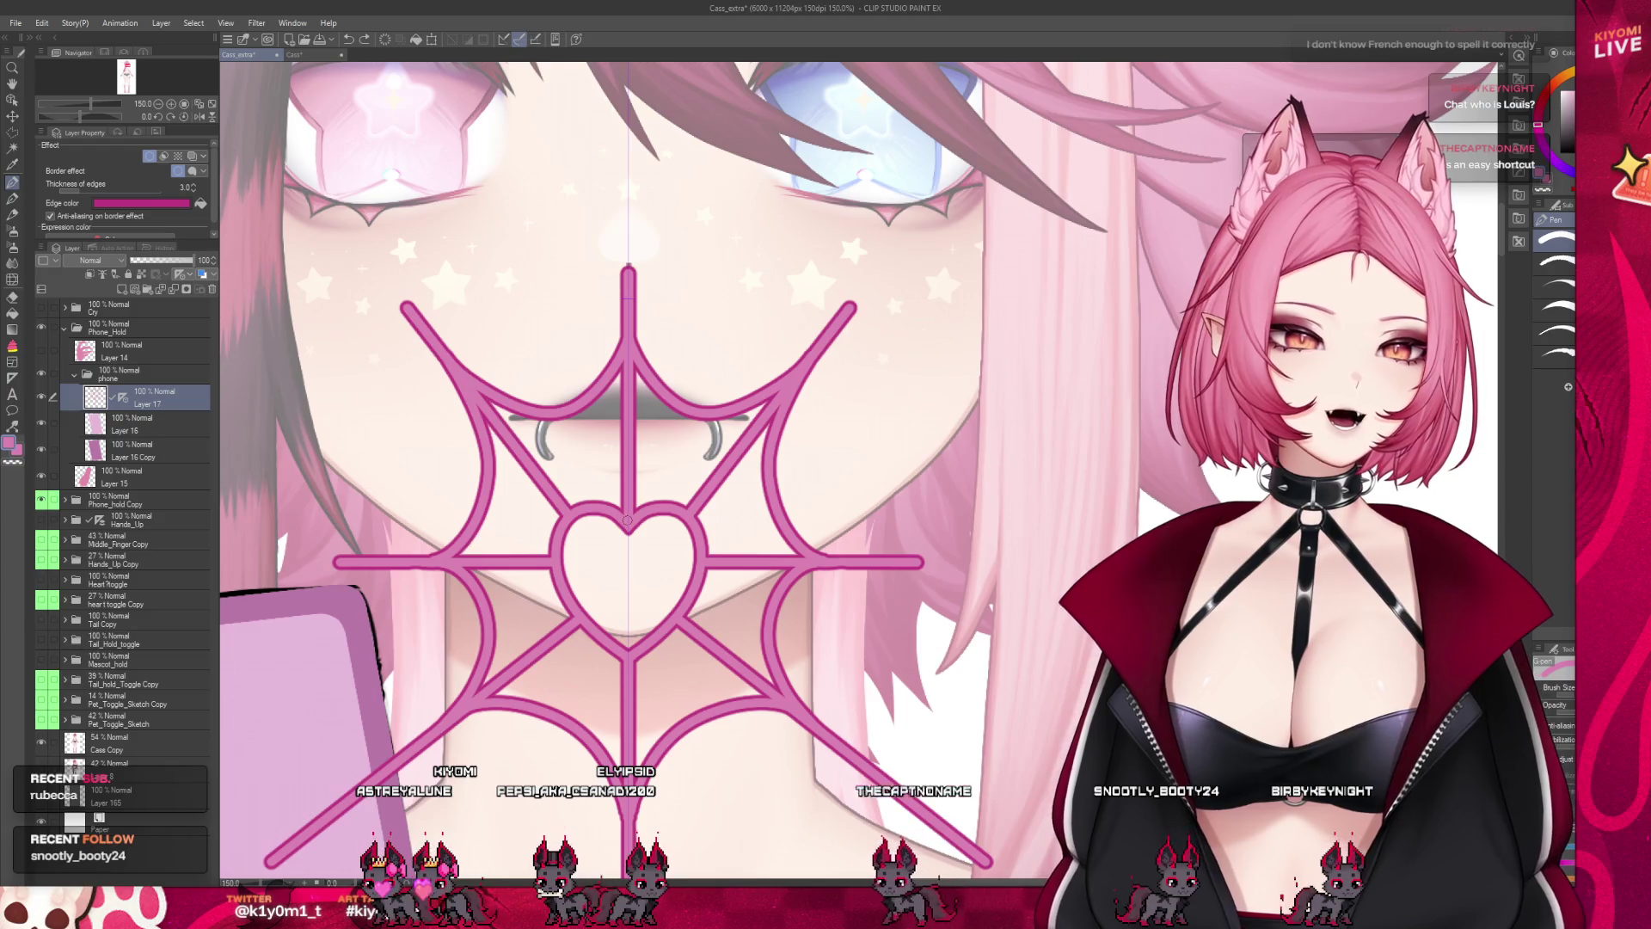
{"action": "left_click_drag", "start_coordinate": [628, 520], "coordinate": [628, 84]}
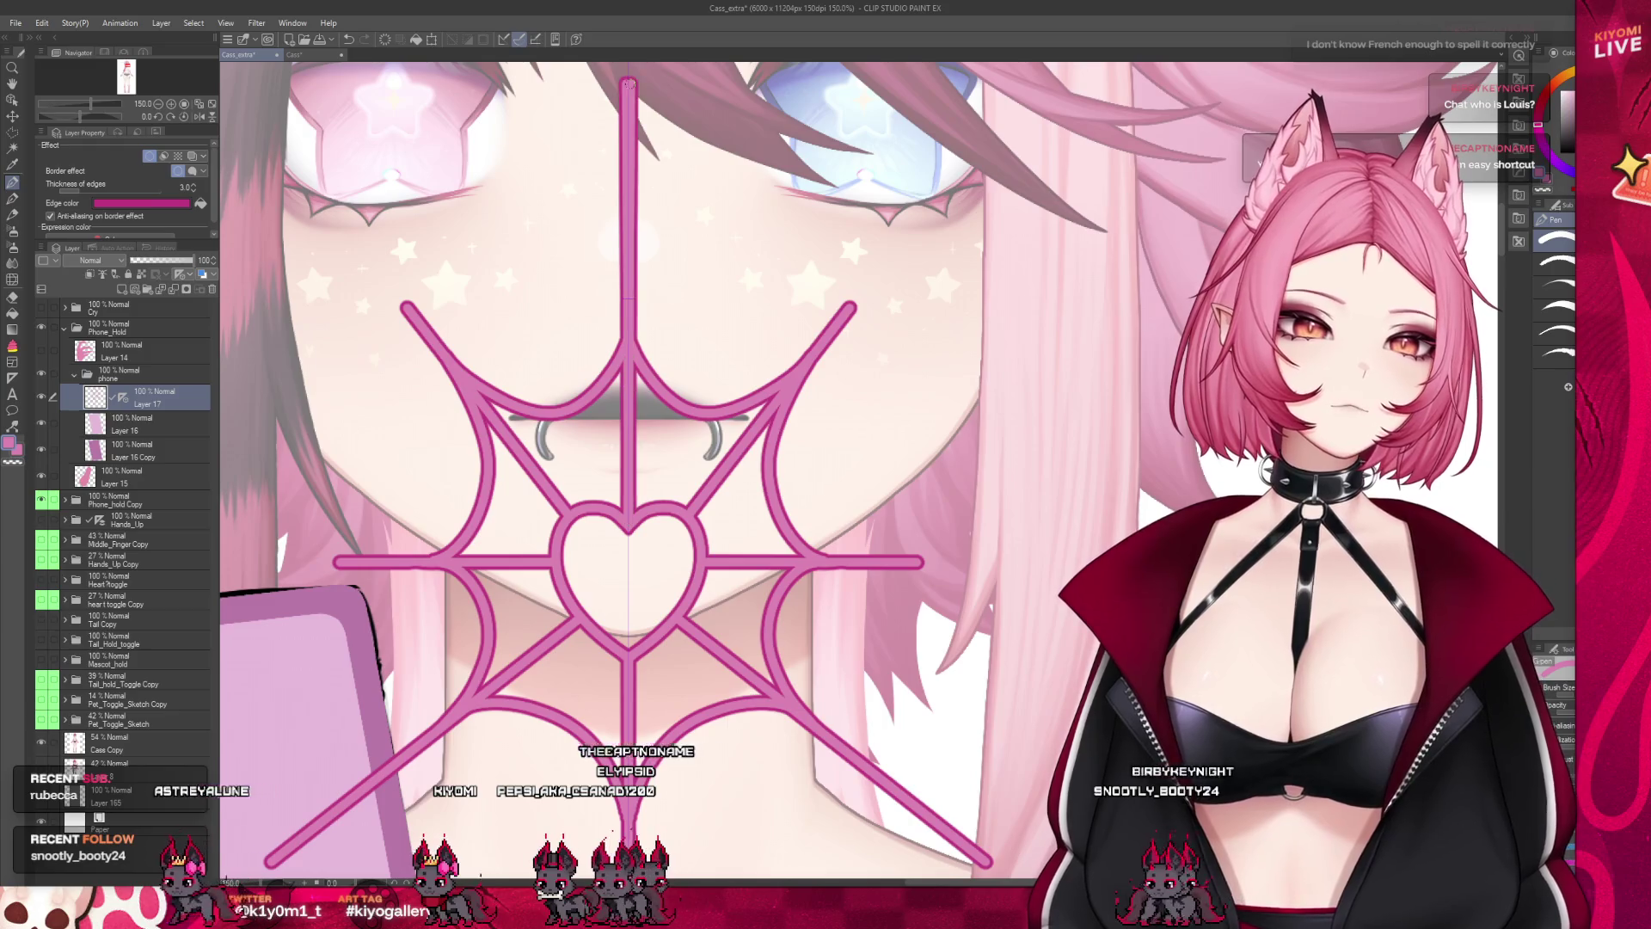
{"action": "key", "text": "ctrl+z"}
Extend the central line upward to between the eyes, removing the stray test strokes
{"action": "scroll", "coordinate": [680, 274], "scroll_direction": "down", "scroll_amount": 2}
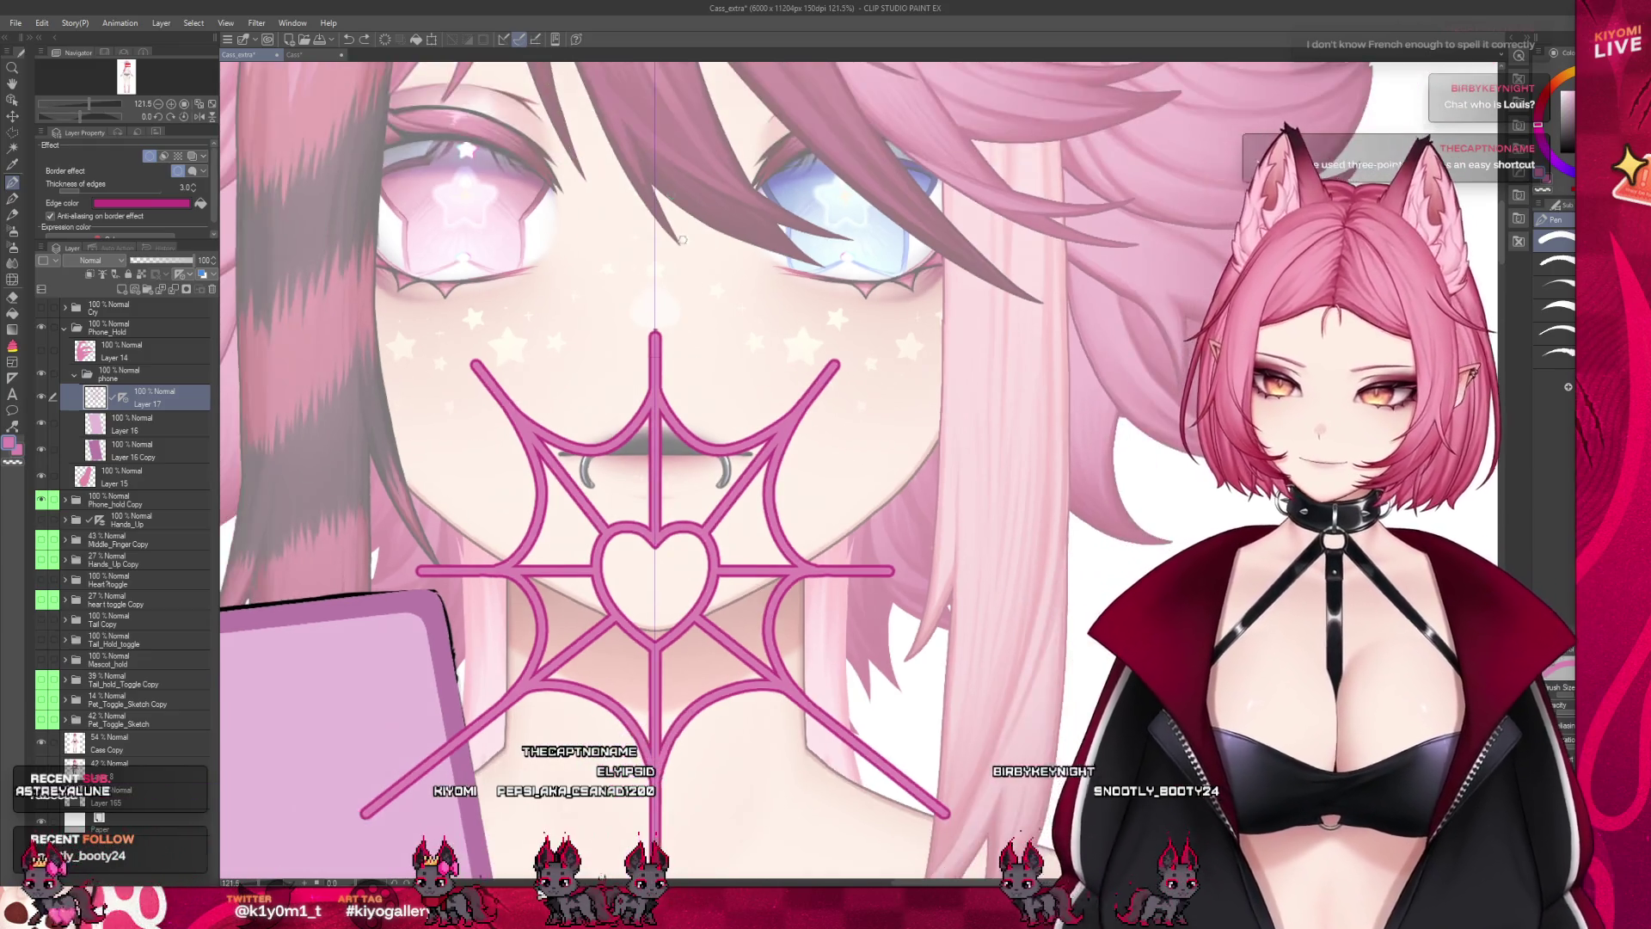
{"action": "scroll", "coordinate": [681, 275], "scroll_direction": "down", "scroll_amount": 3}
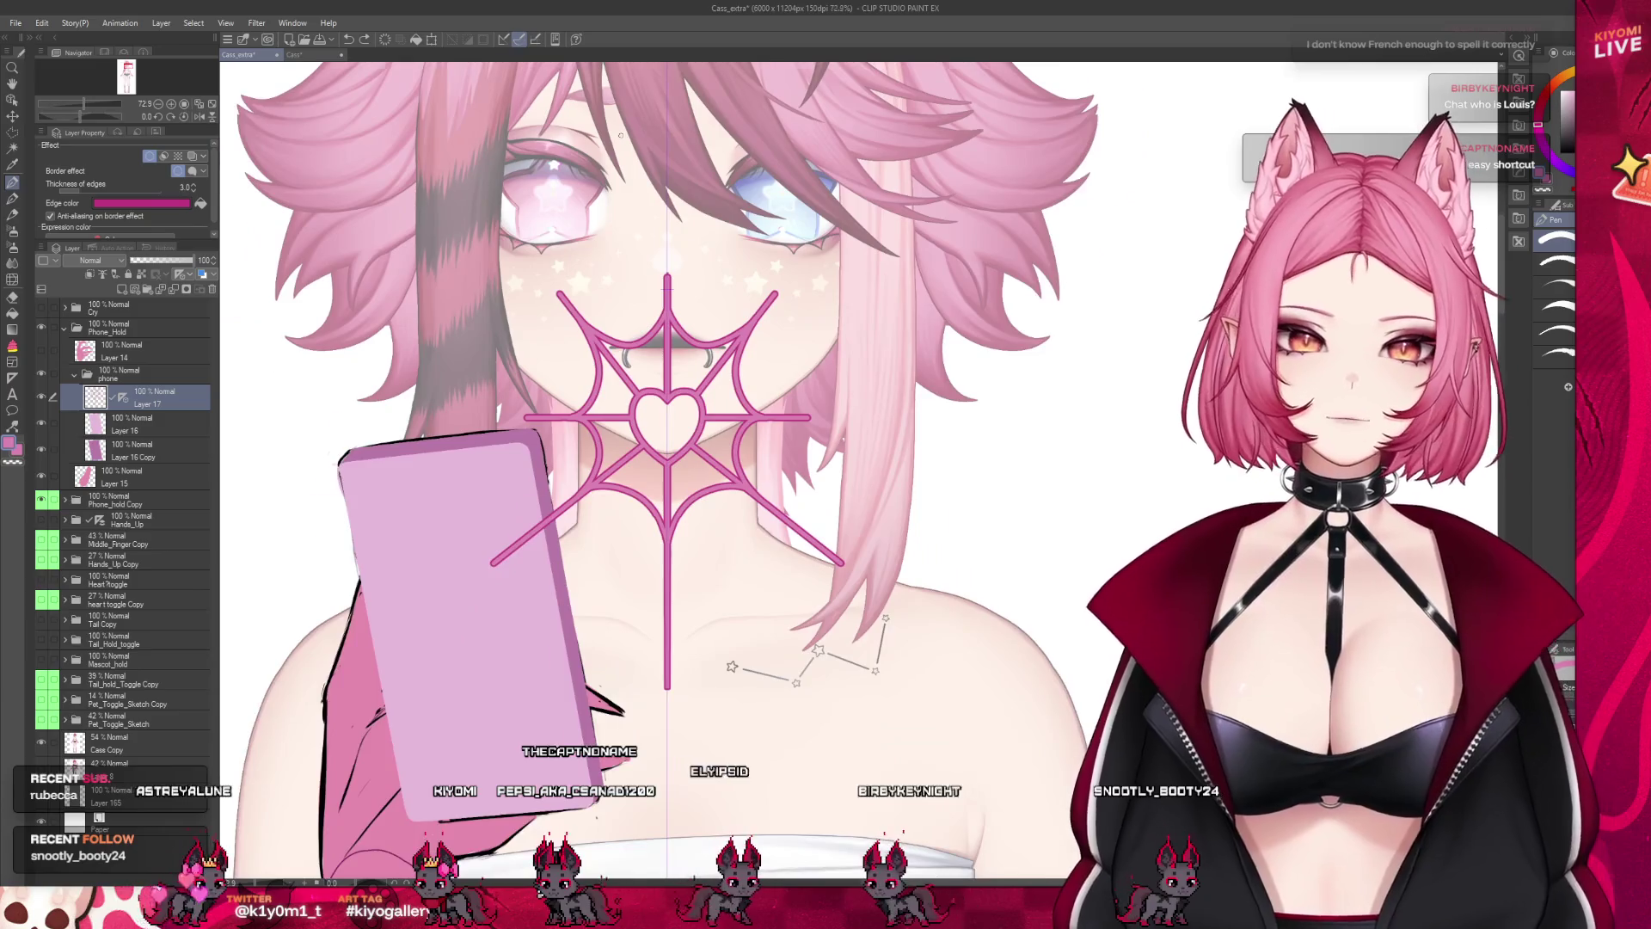
{"action": "scroll", "coordinate": [623, 137], "scroll_direction": "up", "scroll_amount": 2}
{"action": "scroll", "coordinate": [624, 136], "scroll_direction": "up", "scroll_amount": 4}
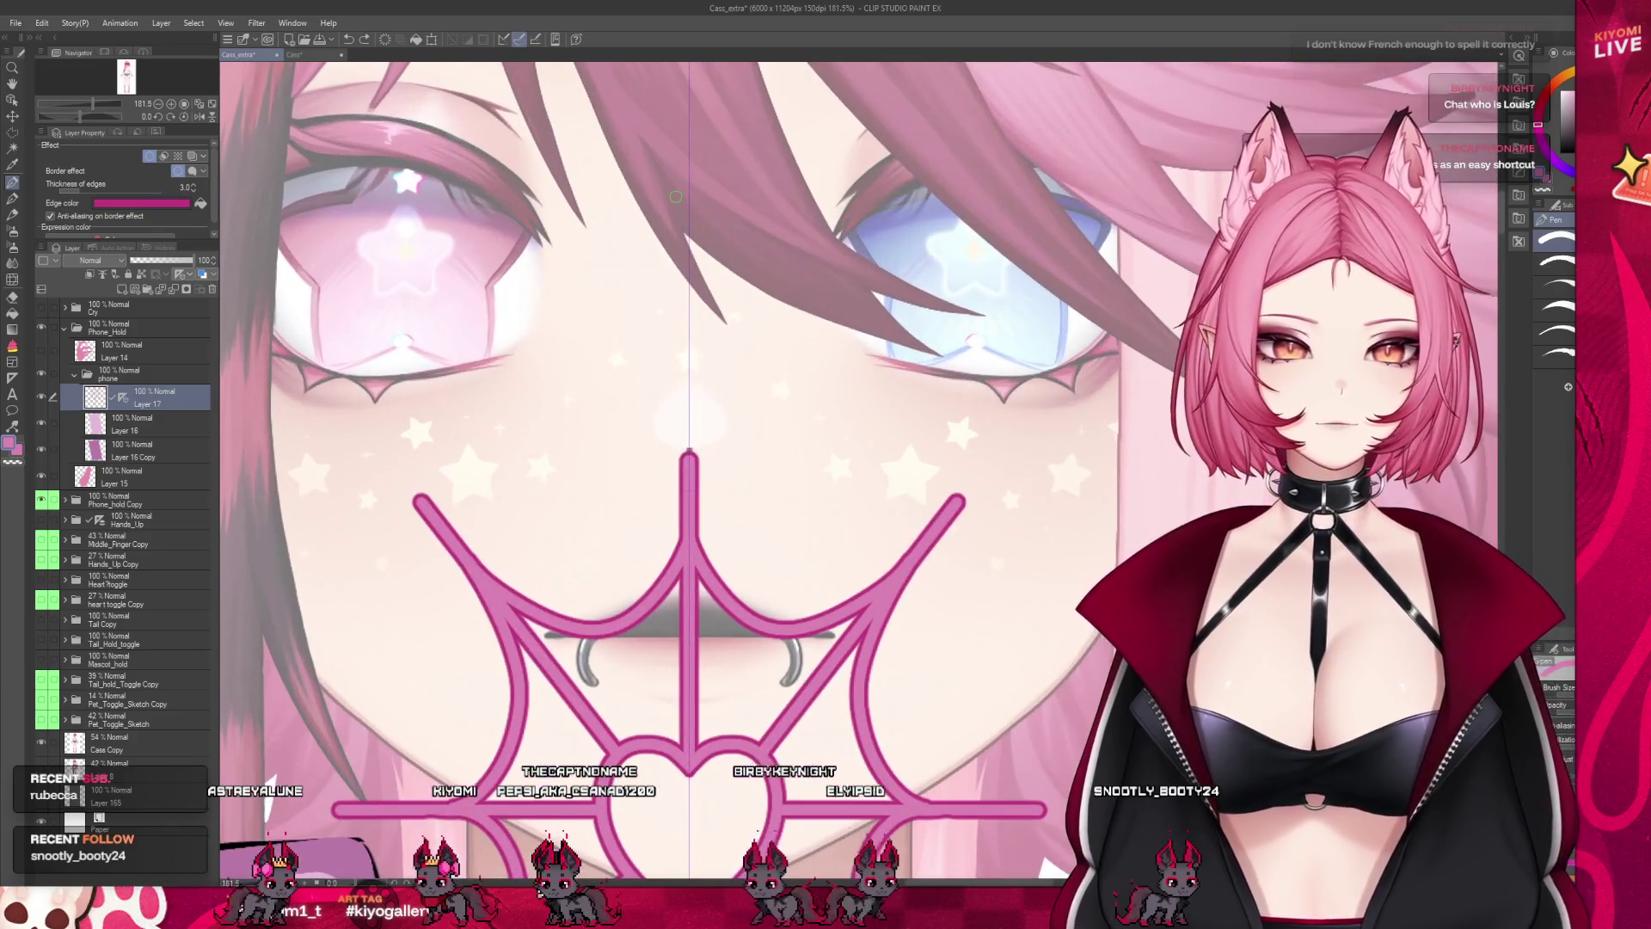
{"action": "left_click_drag", "start_coordinate": [704, 542], "coordinate": [703, 403]}
{"action": "key", "text": "ctrl+z"}
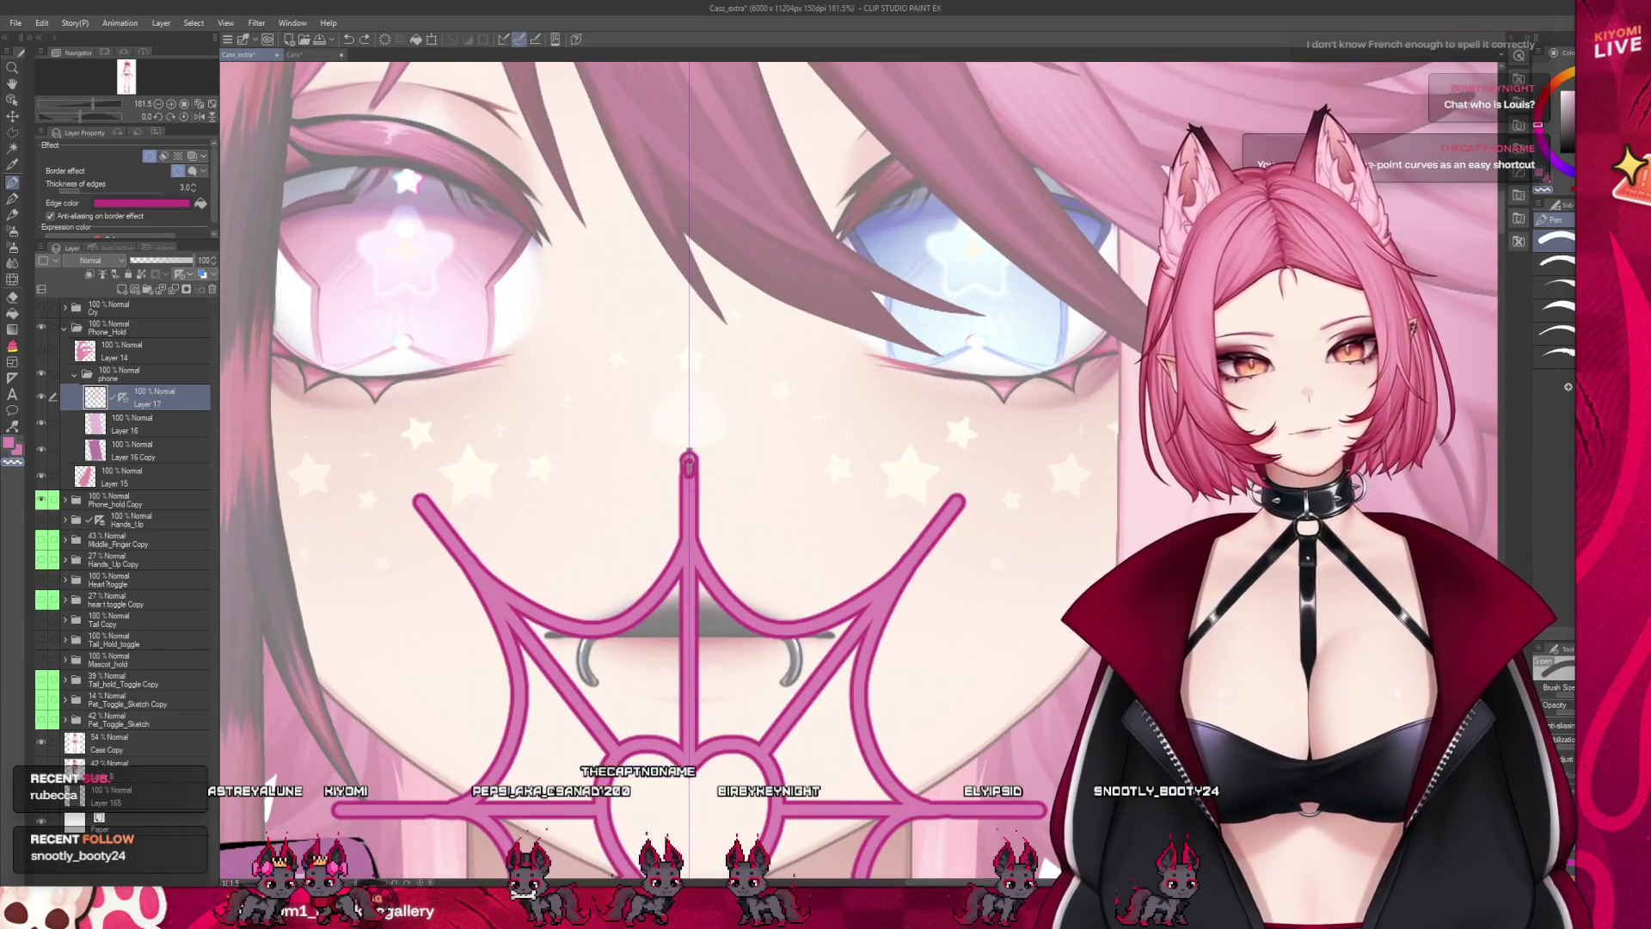
{"action": "key", "text": "ctrl+z"}
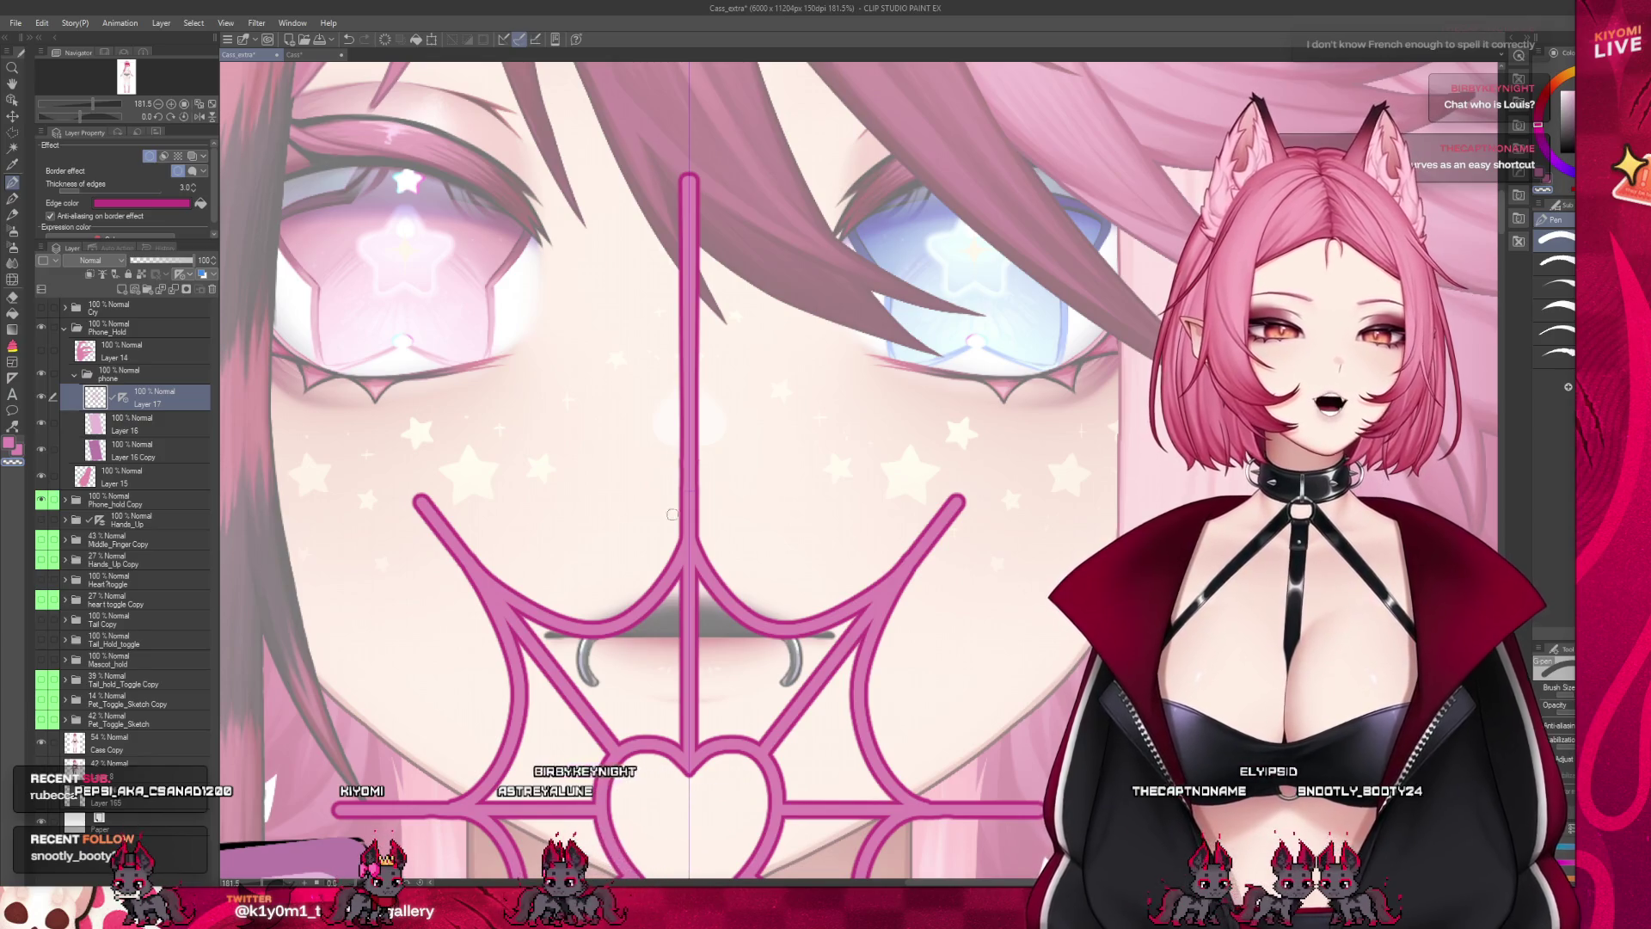
Redraw the mirrored lower curved web strands wider between the lower spokes
{"action": "scroll", "coordinate": [993, 410], "scroll_direction": "down", "scroll_amount": 8}
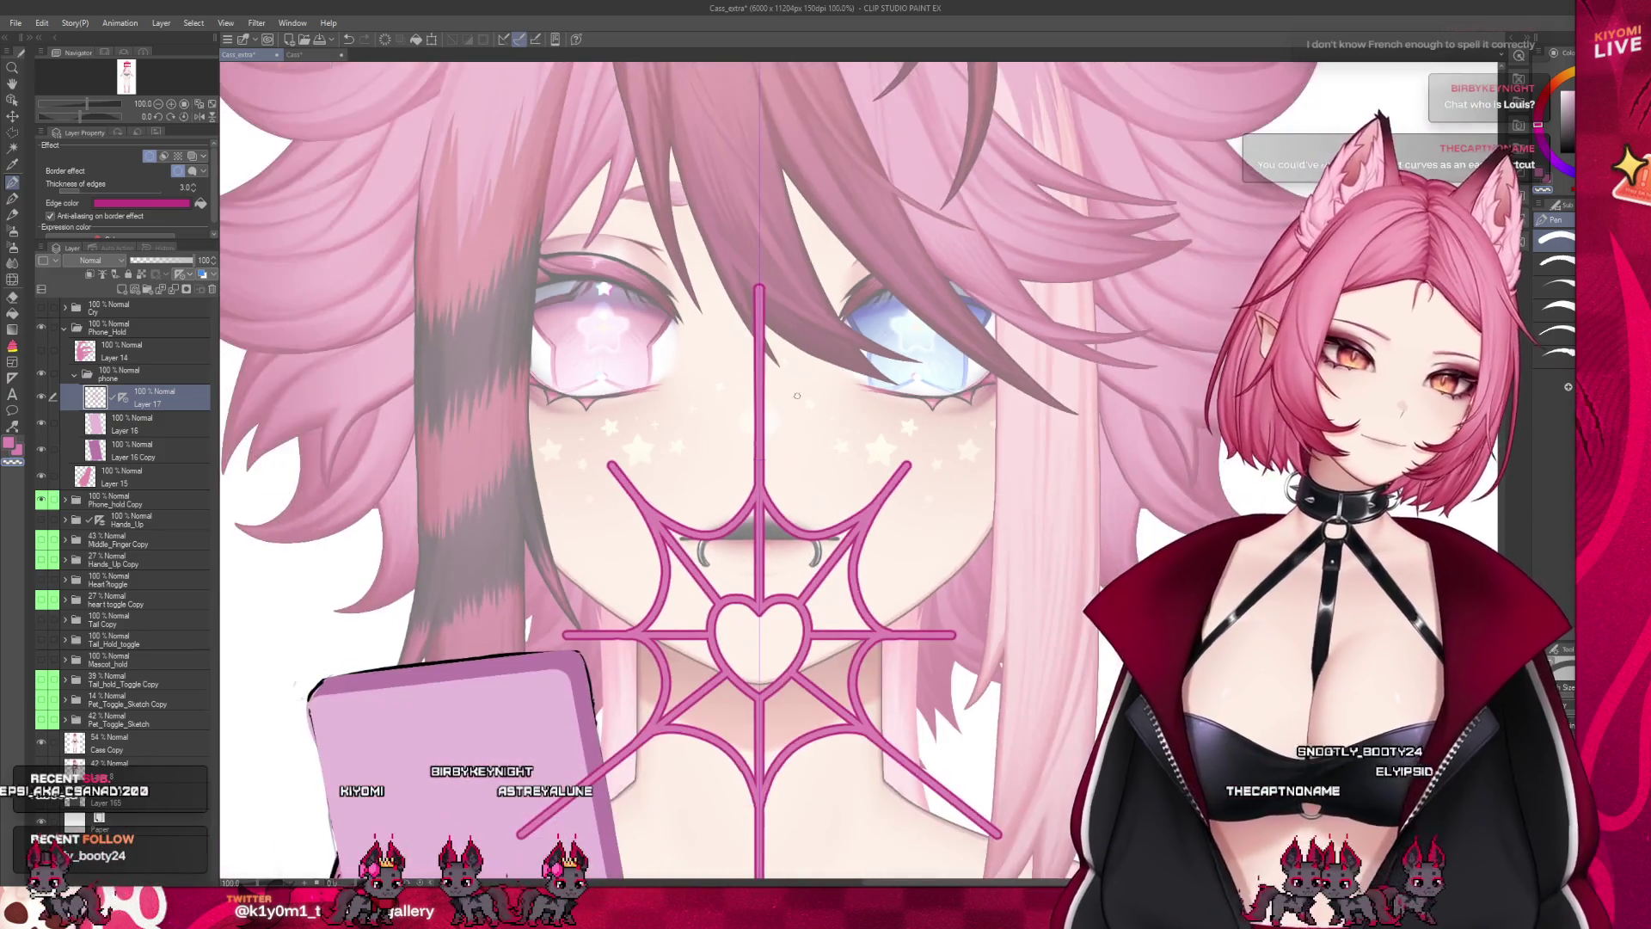
{"action": "scroll", "coordinate": [798, 566], "scroll_direction": "up", "scroll_amount": 3}
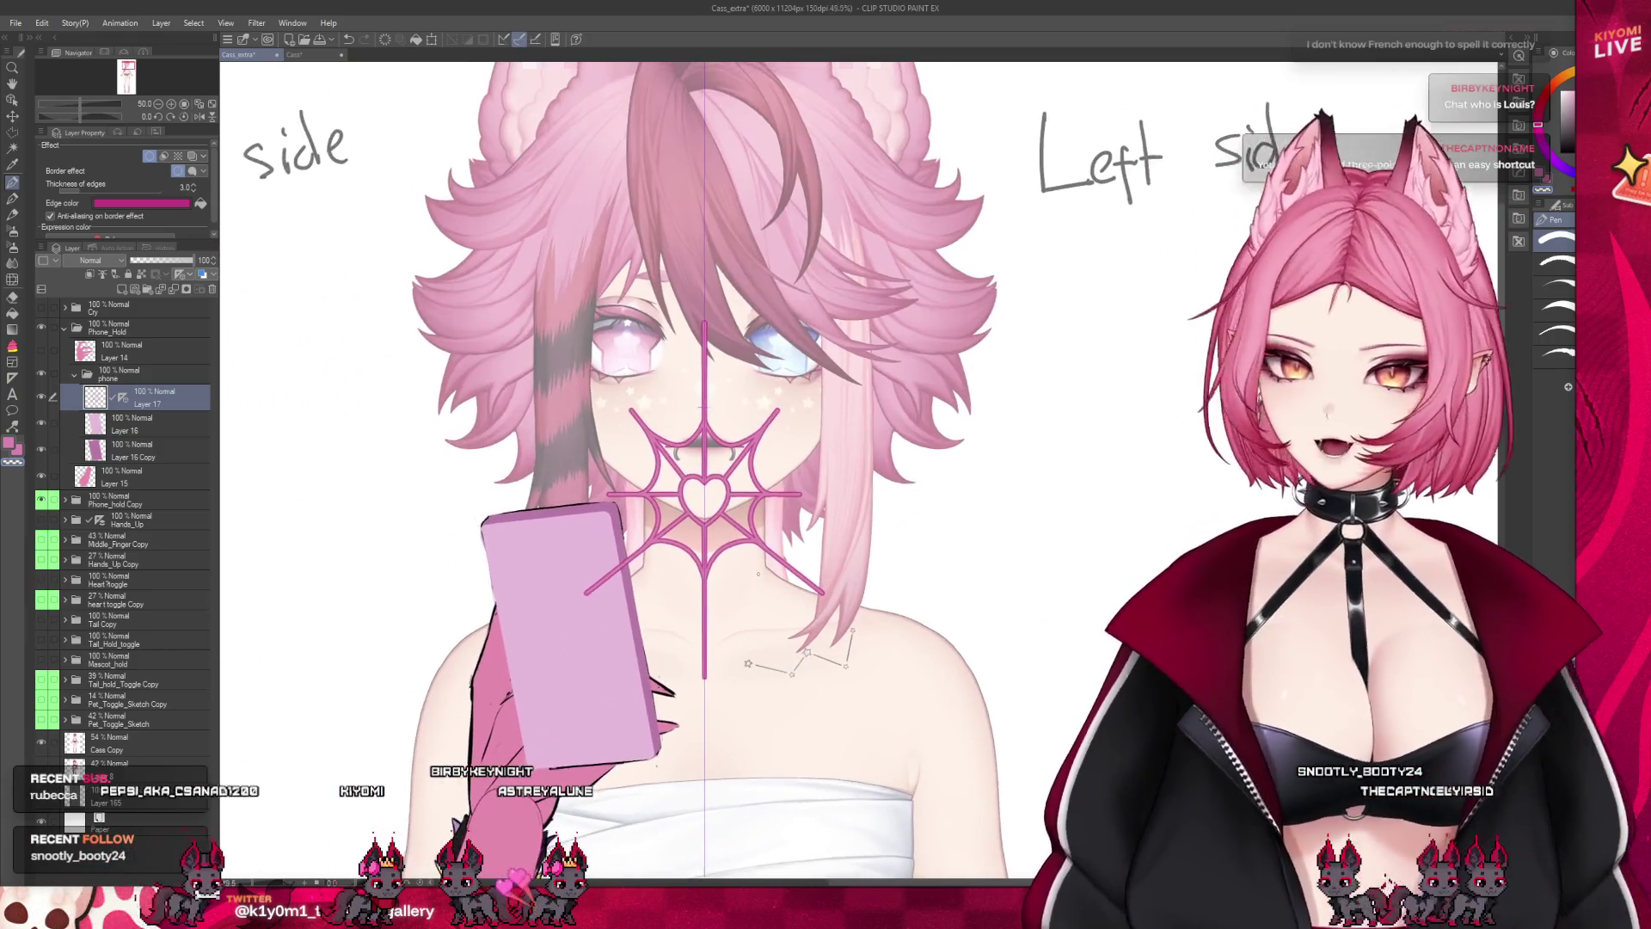
{"action": "scroll", "coordinate": [773, 590], "scroll_direction": "up", "scroll_amount": 3}
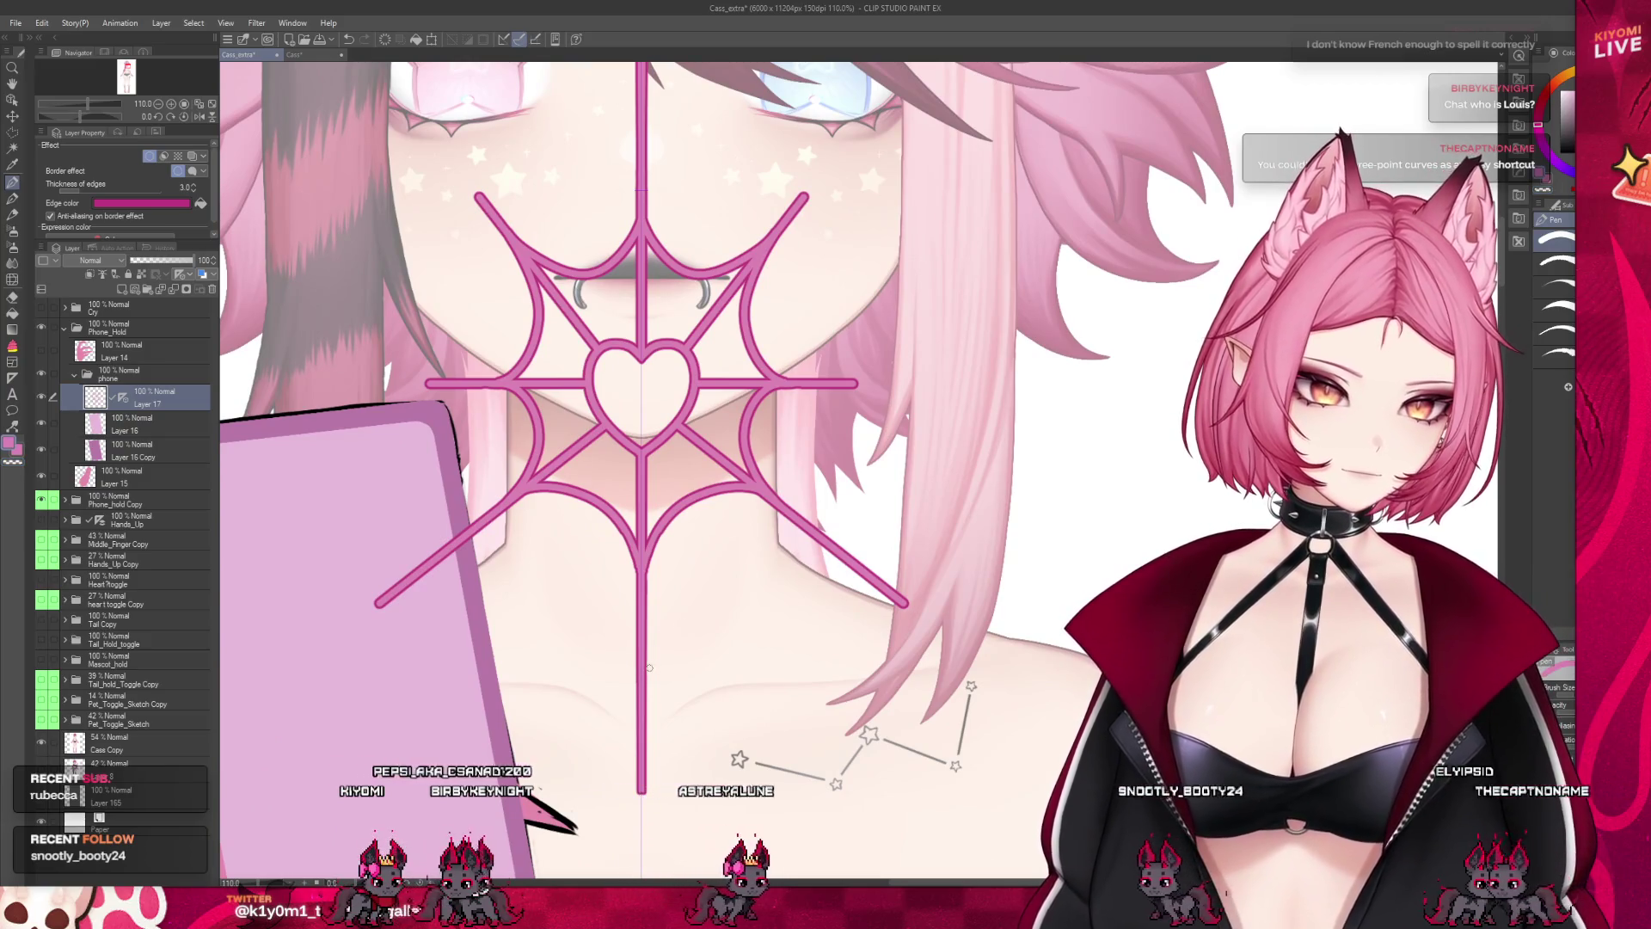
{"action": "left_click_drag", "start_coordinate": [451, 555], "coordinate": [830, 555]}
{"action": "left_click_drag", "start_coordinate": [376, 602], "coordinate": [907, 602]}
{"action": "left_click", "coordinate": [641, 739]}
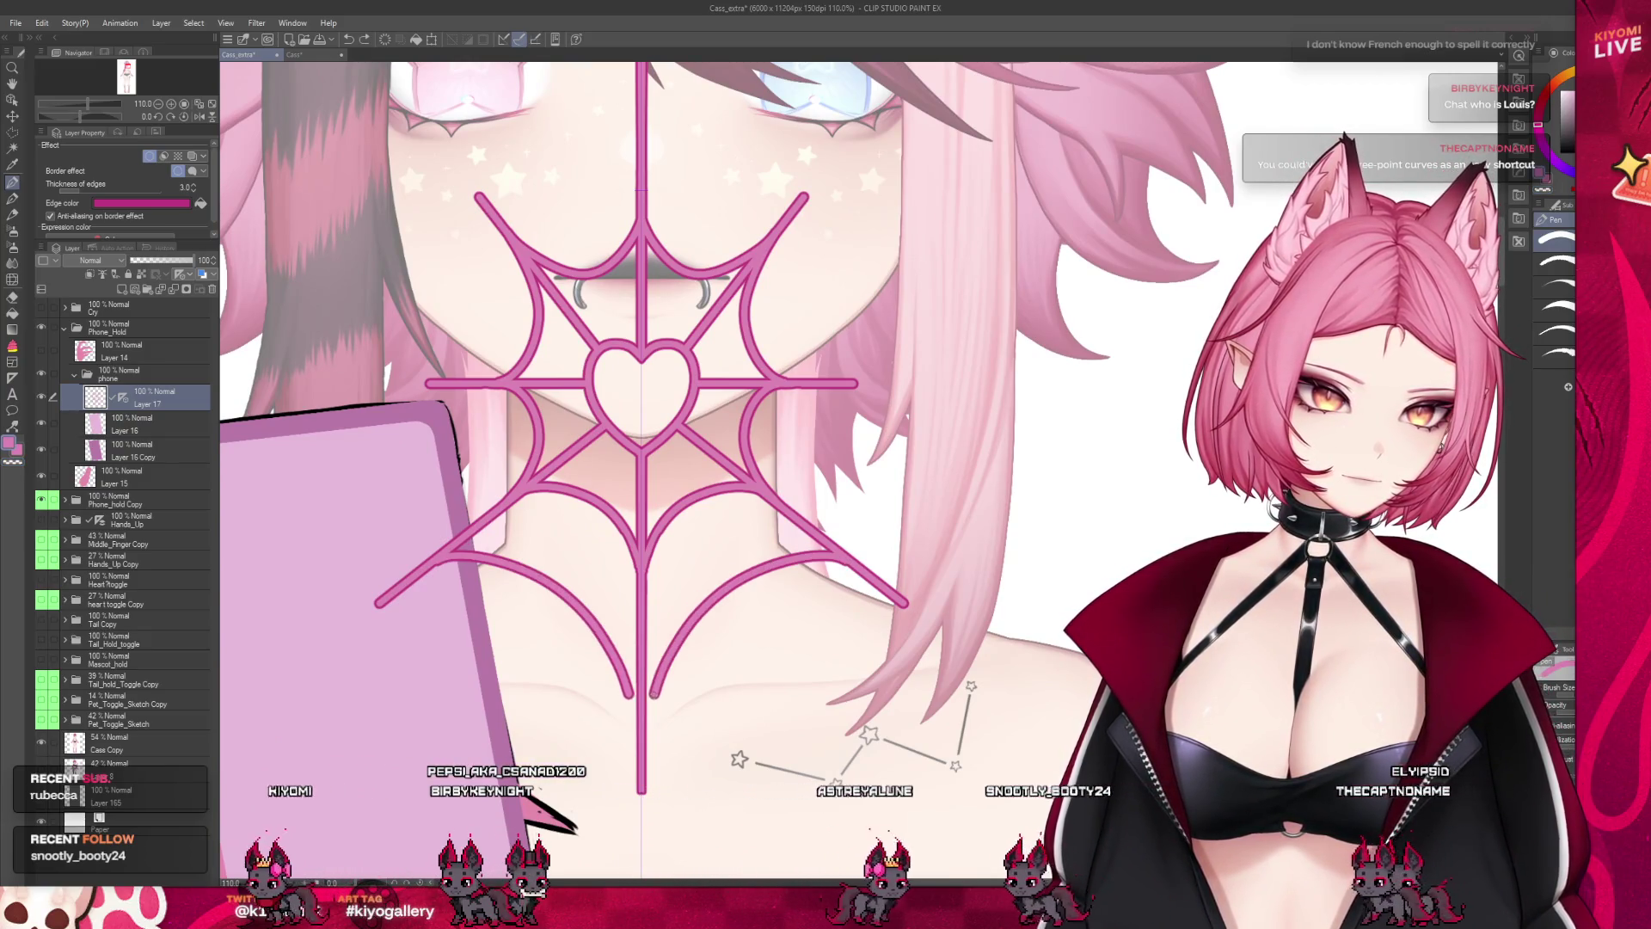
{"action": "key", "text": "ctrl+z"}
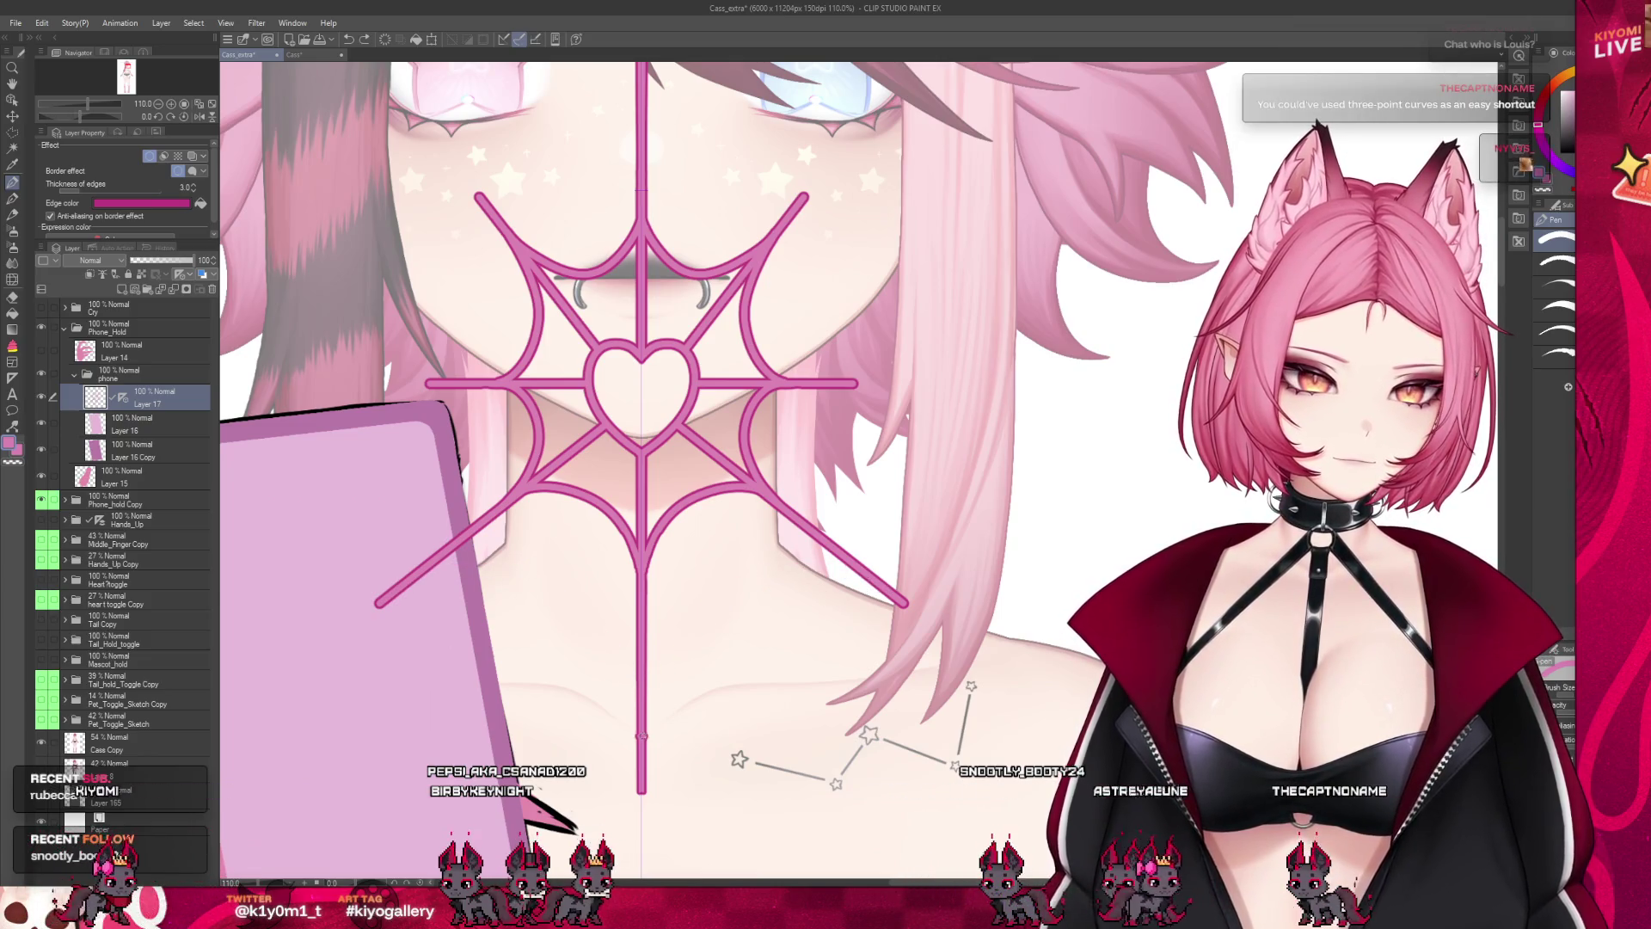
{"action": "left_click_drag", "start_coordinate": [675, 612], "coordinate": [799, 553]}
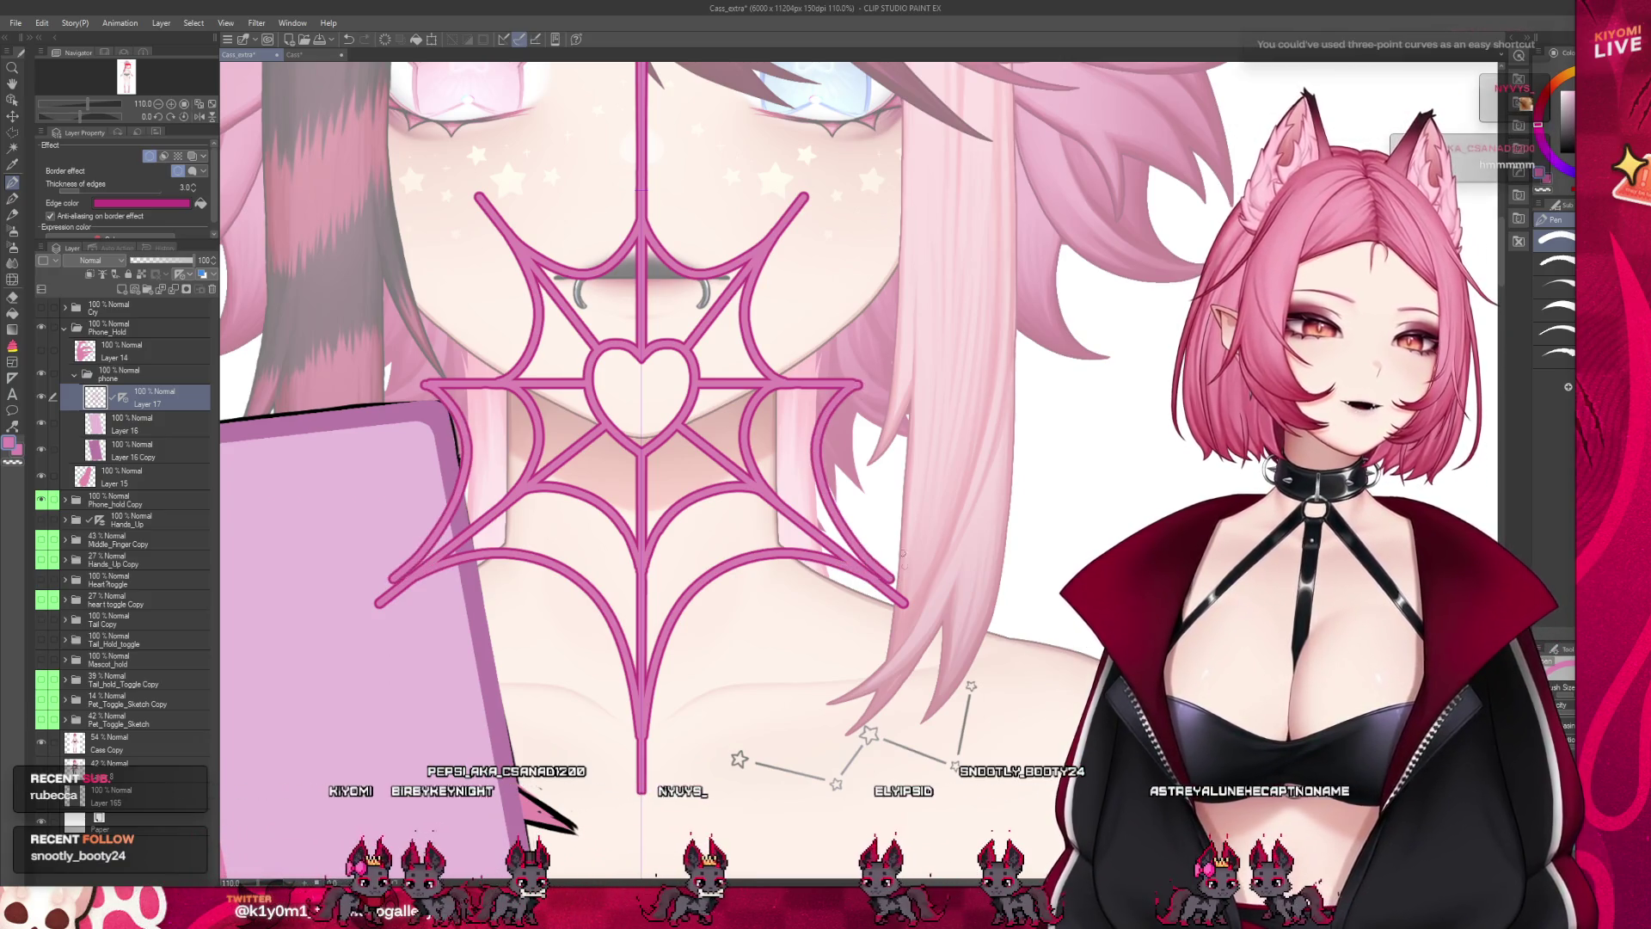
Add a curved strand up each side and redraw the horizontal strand higher and longer
{"action": "left_click_drag", "start_coordinate": [864, 567], "coordinate": [834, 418]}
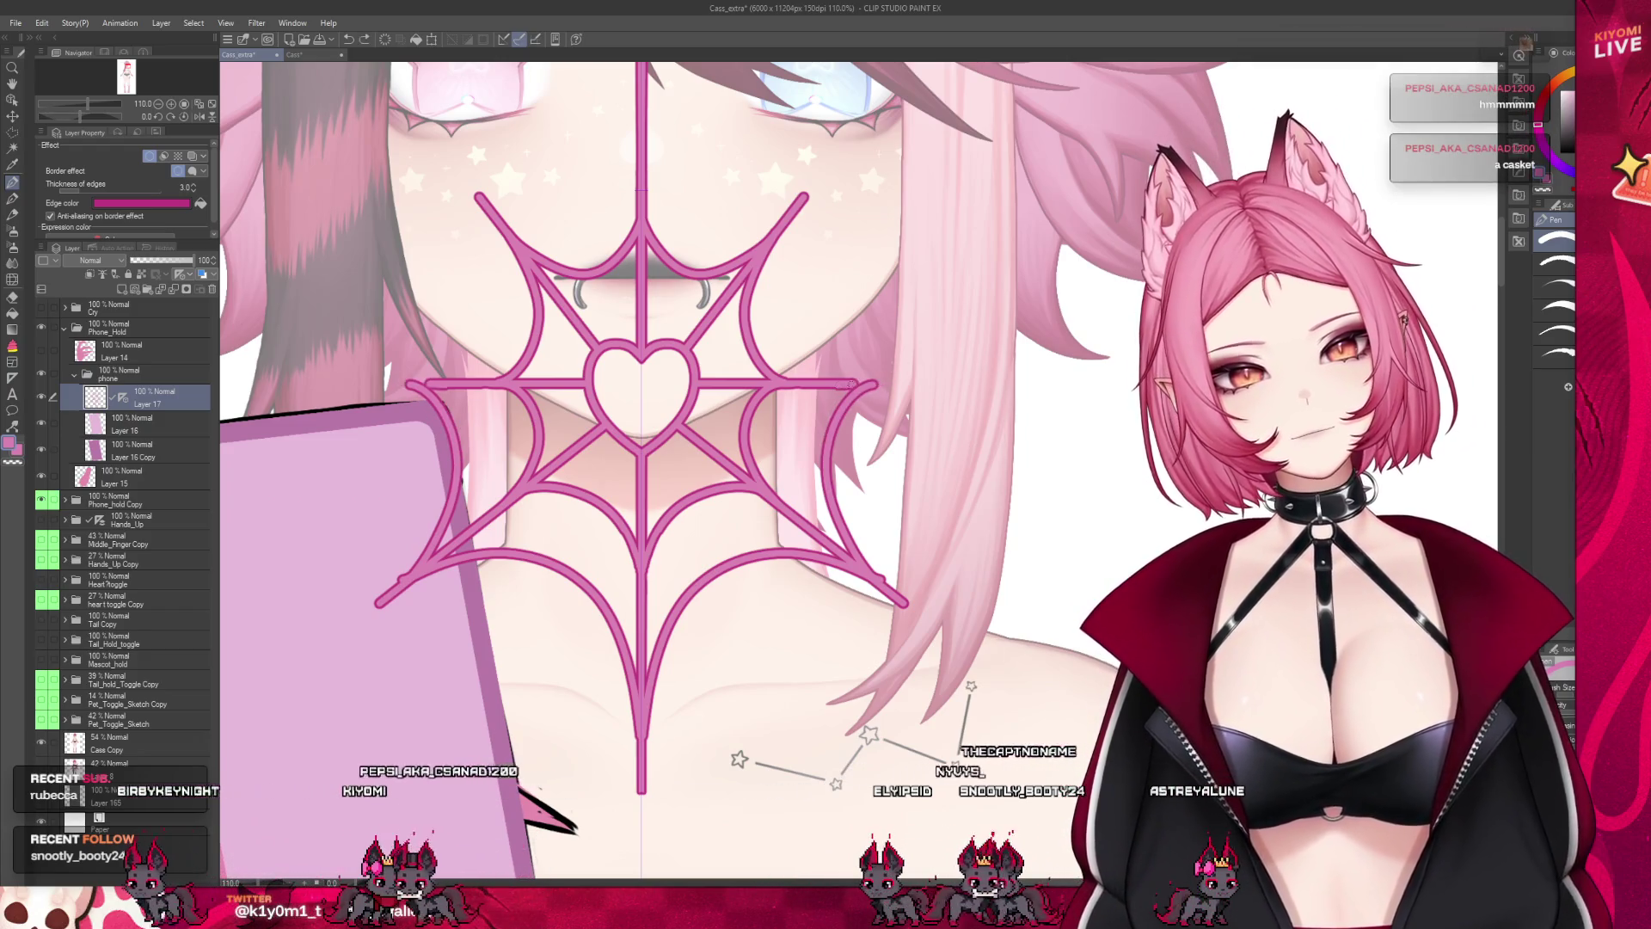
{"action": "left_click_drag", "start_coordinate": [653, 382], "coordinate": [895, 381]}
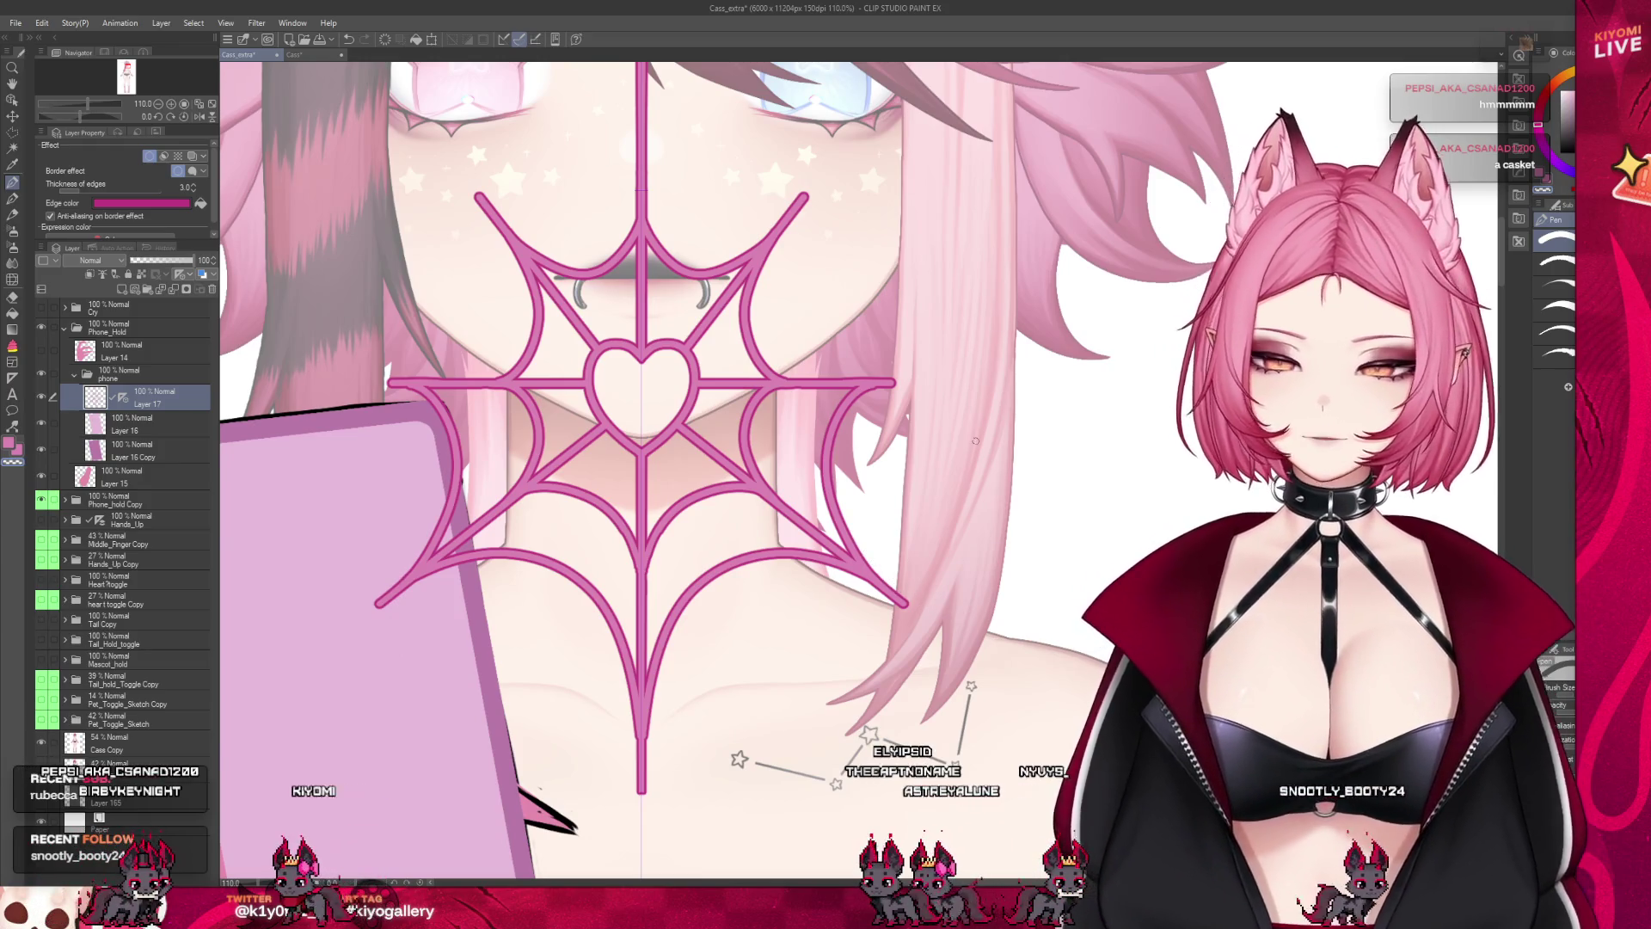
{"action": "scroll", "coordinate": [975, 440], "scroll_direction": "up", "scroll_amount": 3}
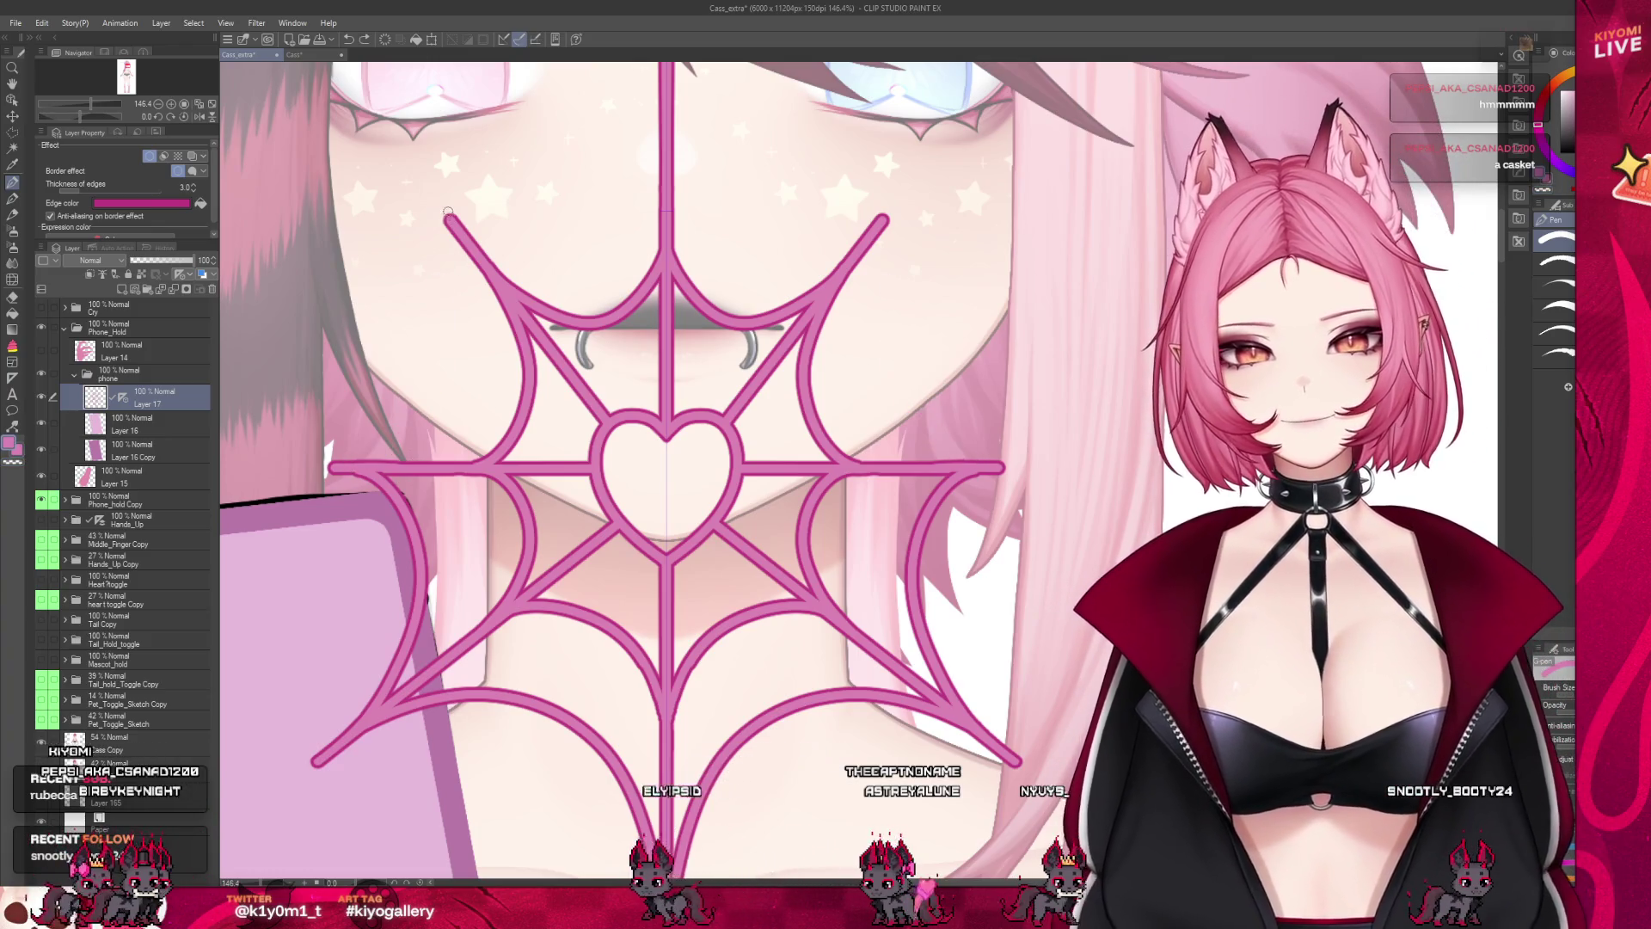
Remove the hooked upper strand ends and redraw the mirrored top-left strand up to its tip
{"action": "mouse_move", "coordinate": [446, 266]}
{"action": "left_mouse_down"}
{"action": "mouse_move", "coordinate": [355, 453]}
{"action": "mouse_move", "coordinate": [412, 378]}
{"action": "mouse_move", "coordinate": [438, 292]}
{"action": "left_mouse_up"}
{"action": "key", "text": "ctrl+z"}
{"action": "key", "text": "ctrl+z"}
{"action": "mouse_move", "coordinate": [376, 449]}
{"action": "left_mouse_down"}
{"action": "mouse_move", "coordinate": [438, 297]}
{"action": "mouse_move", "coordinate": [430, 191]}
{"action": "left_mouse_up"}
{"action": "key", "text": "ctrl+z"}
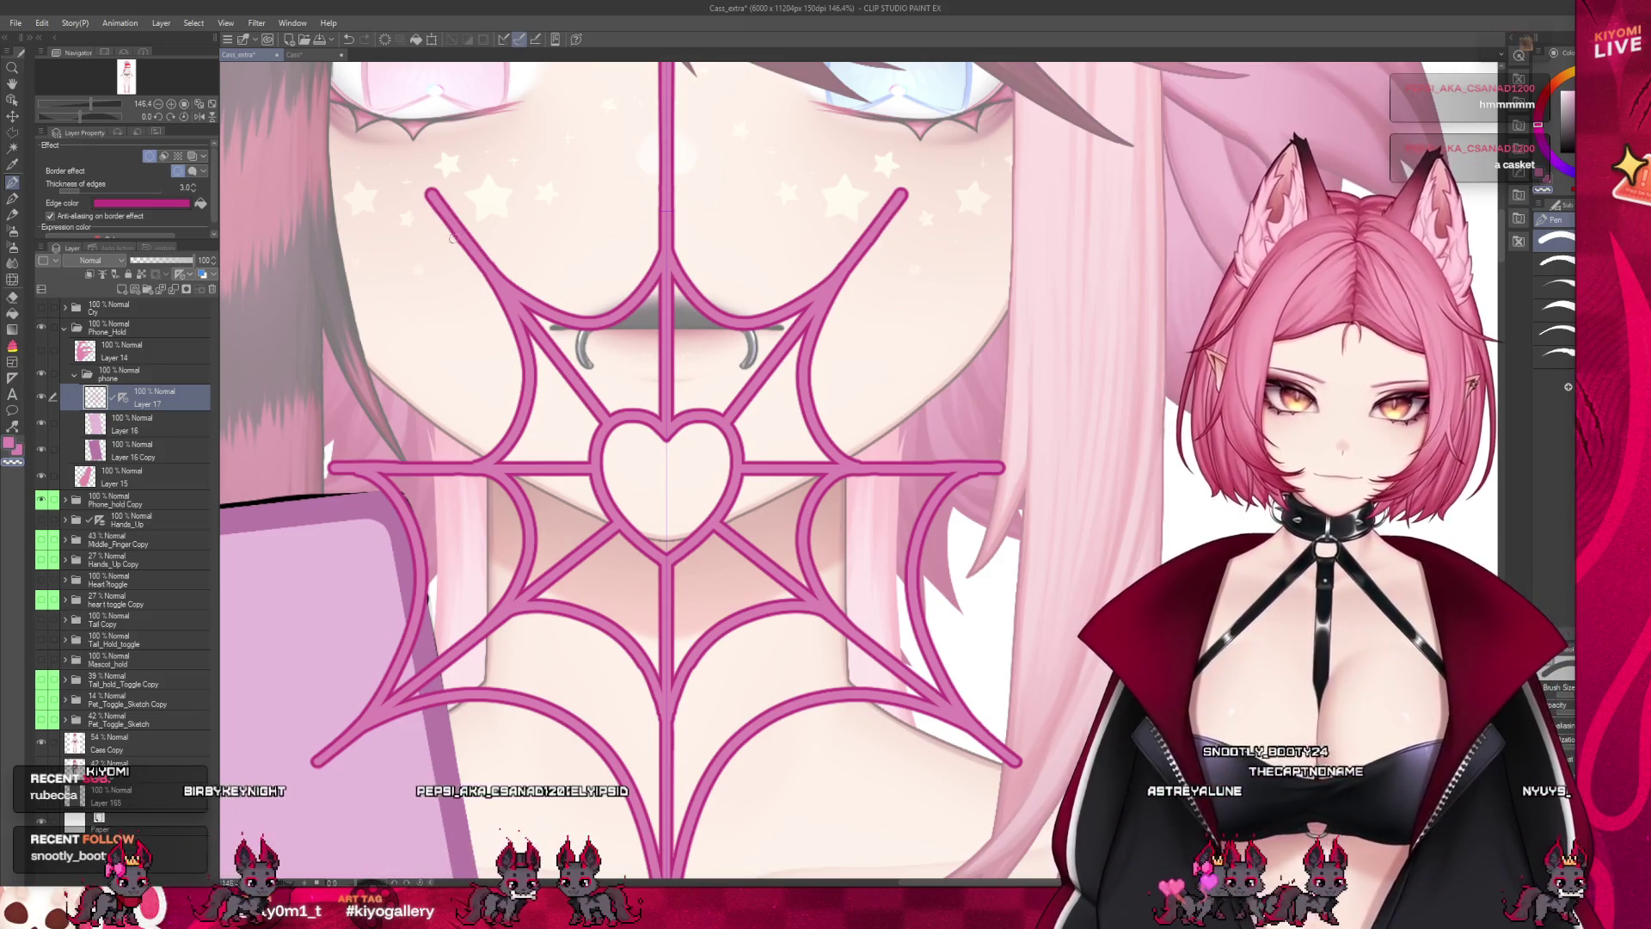
{"action": "mouse_move", "coordinate": [364, 464]}
{"action": "left_mouse_down"}
{"action": "mouse_move", "coordinate": [406, 395]}
{"action": "mouse_move", "coordinate": [430, 199]}
{"action": "left_mouse_up"}
{"action": "key", "text": "ctrl+z"}
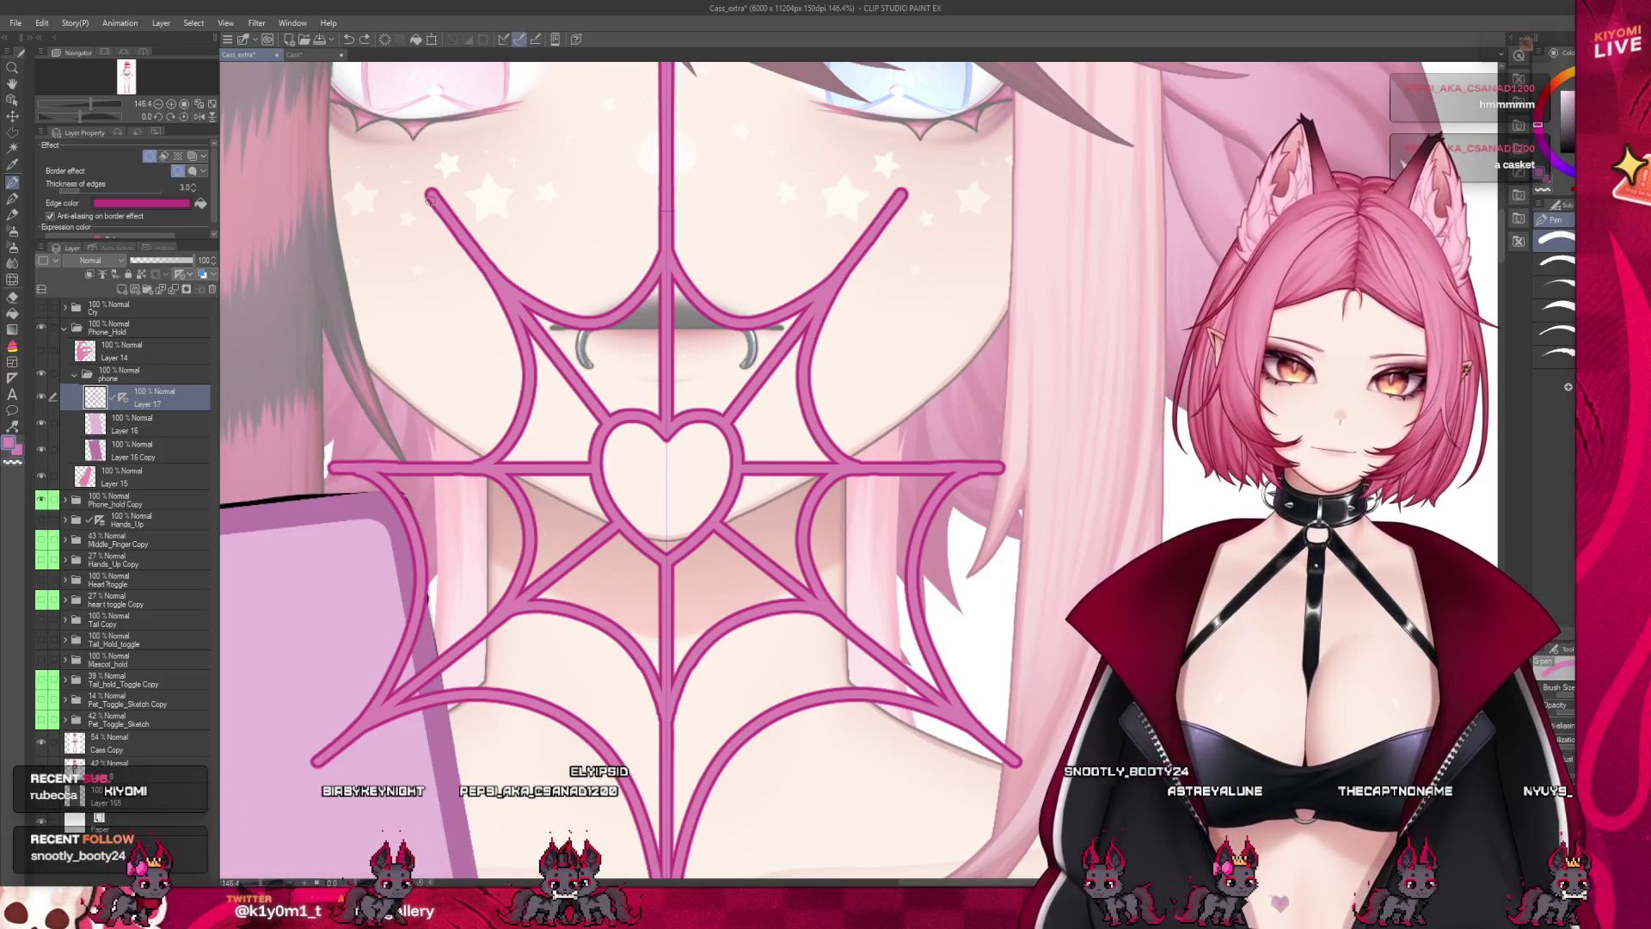
{"action": "mouse_move", "coordinate": [342, 456]}
{"action": "left_mouse_down"}
{"action": "mouse_move", "coordinate": [405, 397]}
{"action": "mouse_move", "coordinate": [440, 249]}
{"action": "mouse_move", "coordinate": [428, 196]}
{"action": "left_mouse_up"}
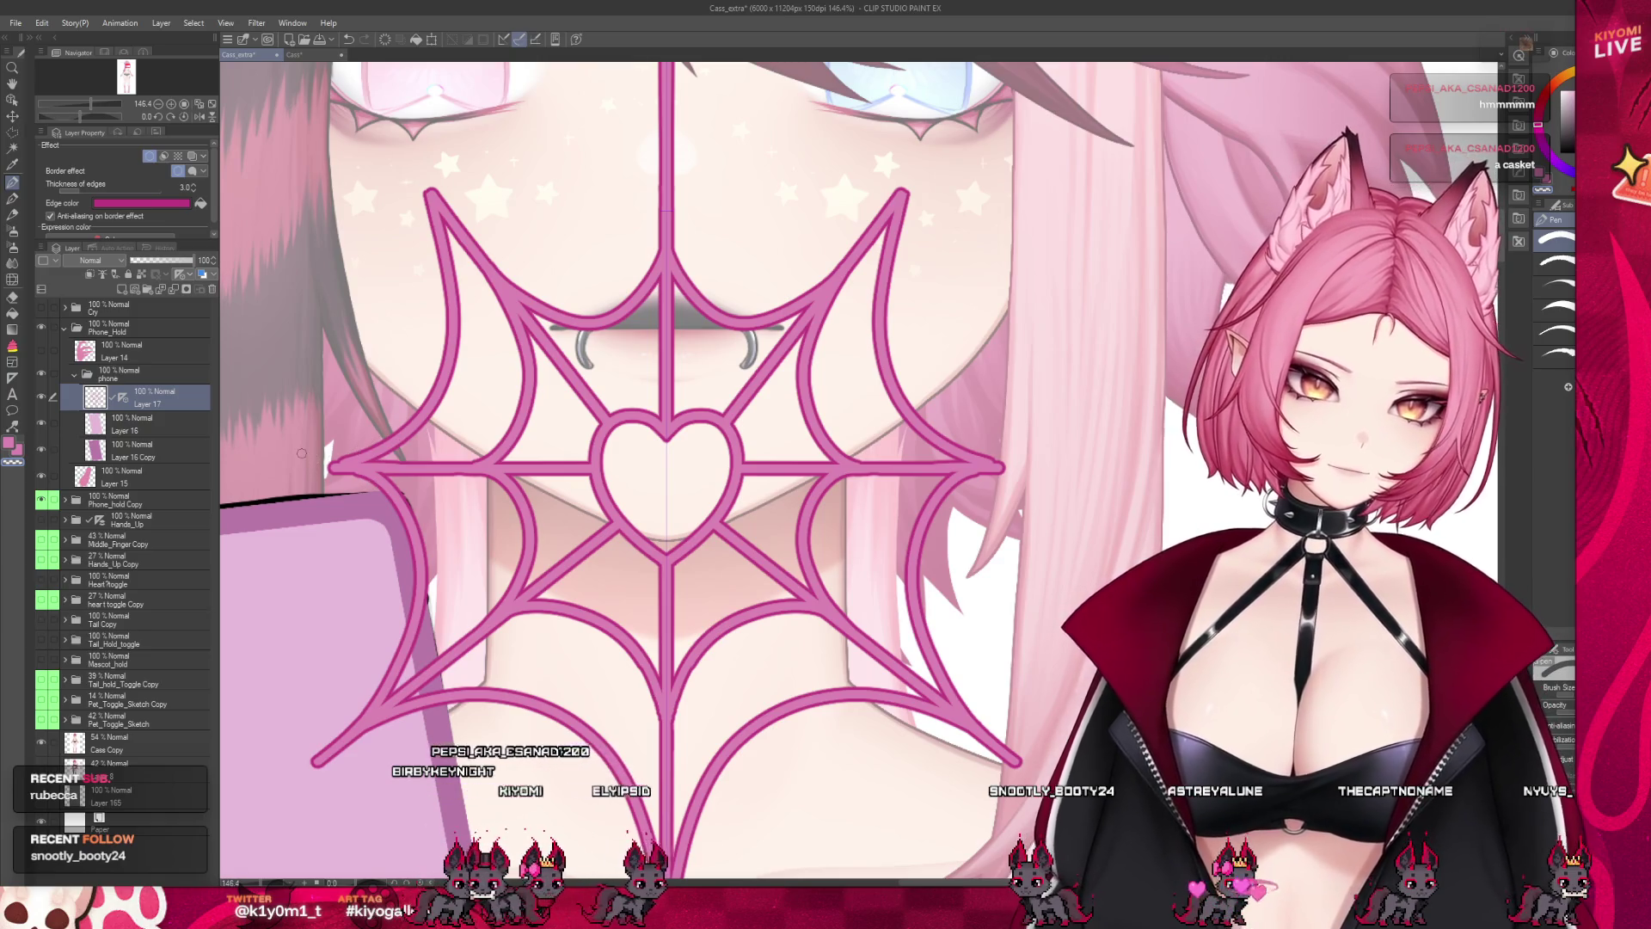
Zoom out to check the full mirrored web from between the eyes down the neck
{"action": "scroll", "coordinate": [648, 498], "scroll_direction": "down", "scroll_amount": 5}
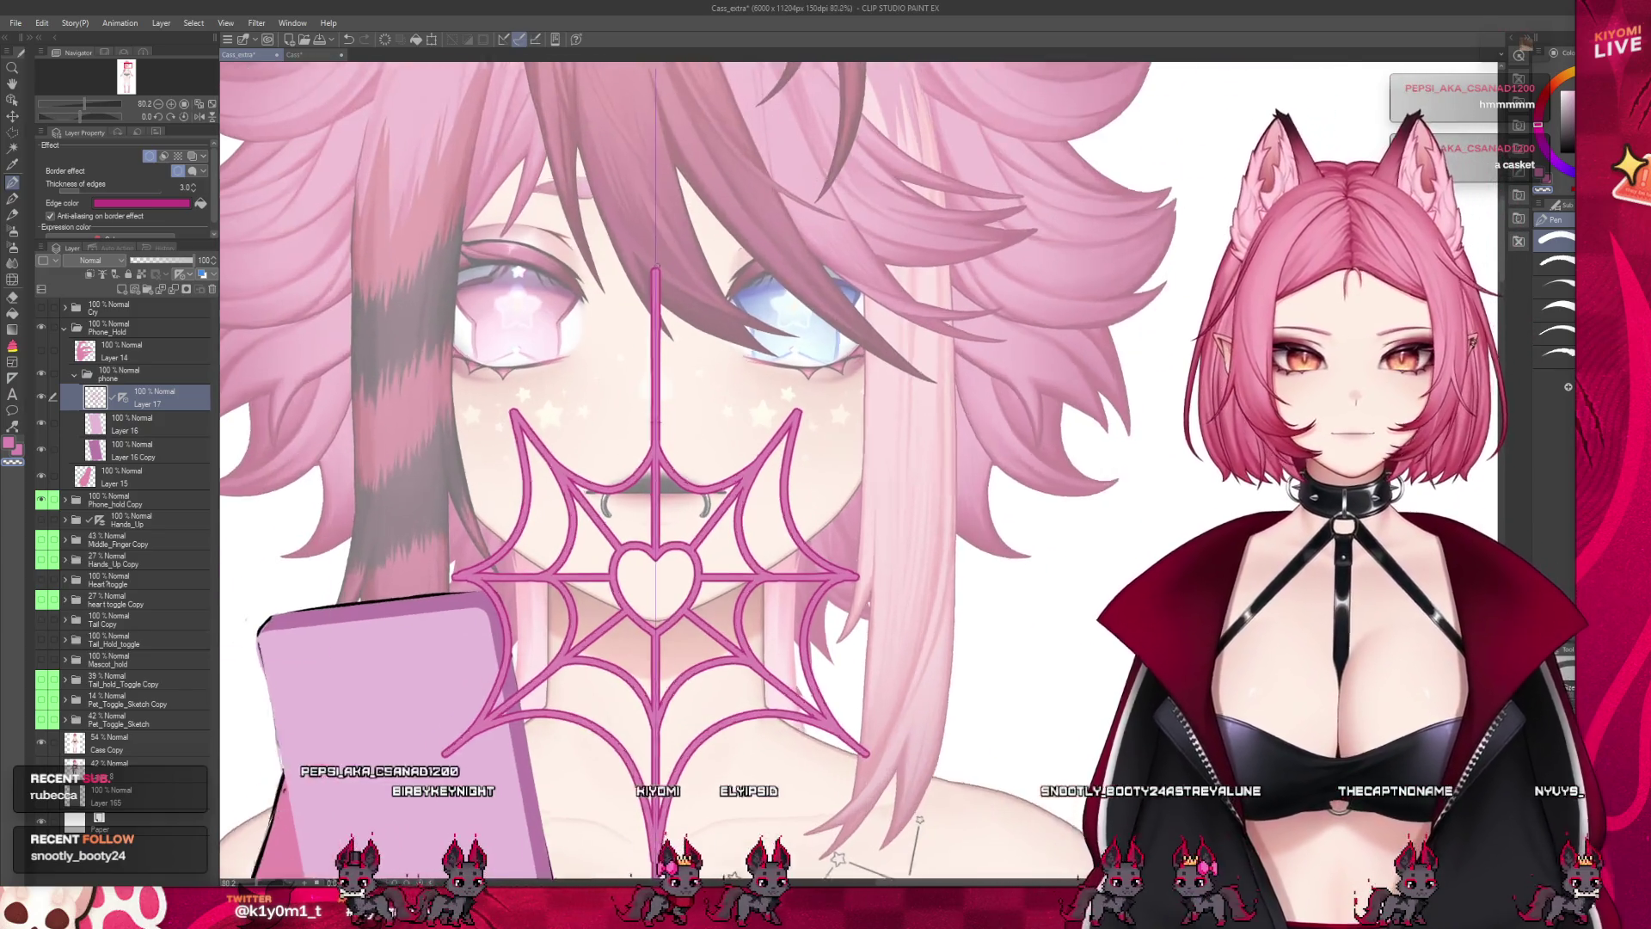
{"action": "scroll", "coordinate": [648, 498], "scroll_direction": "down", "scroll_amount": 2}
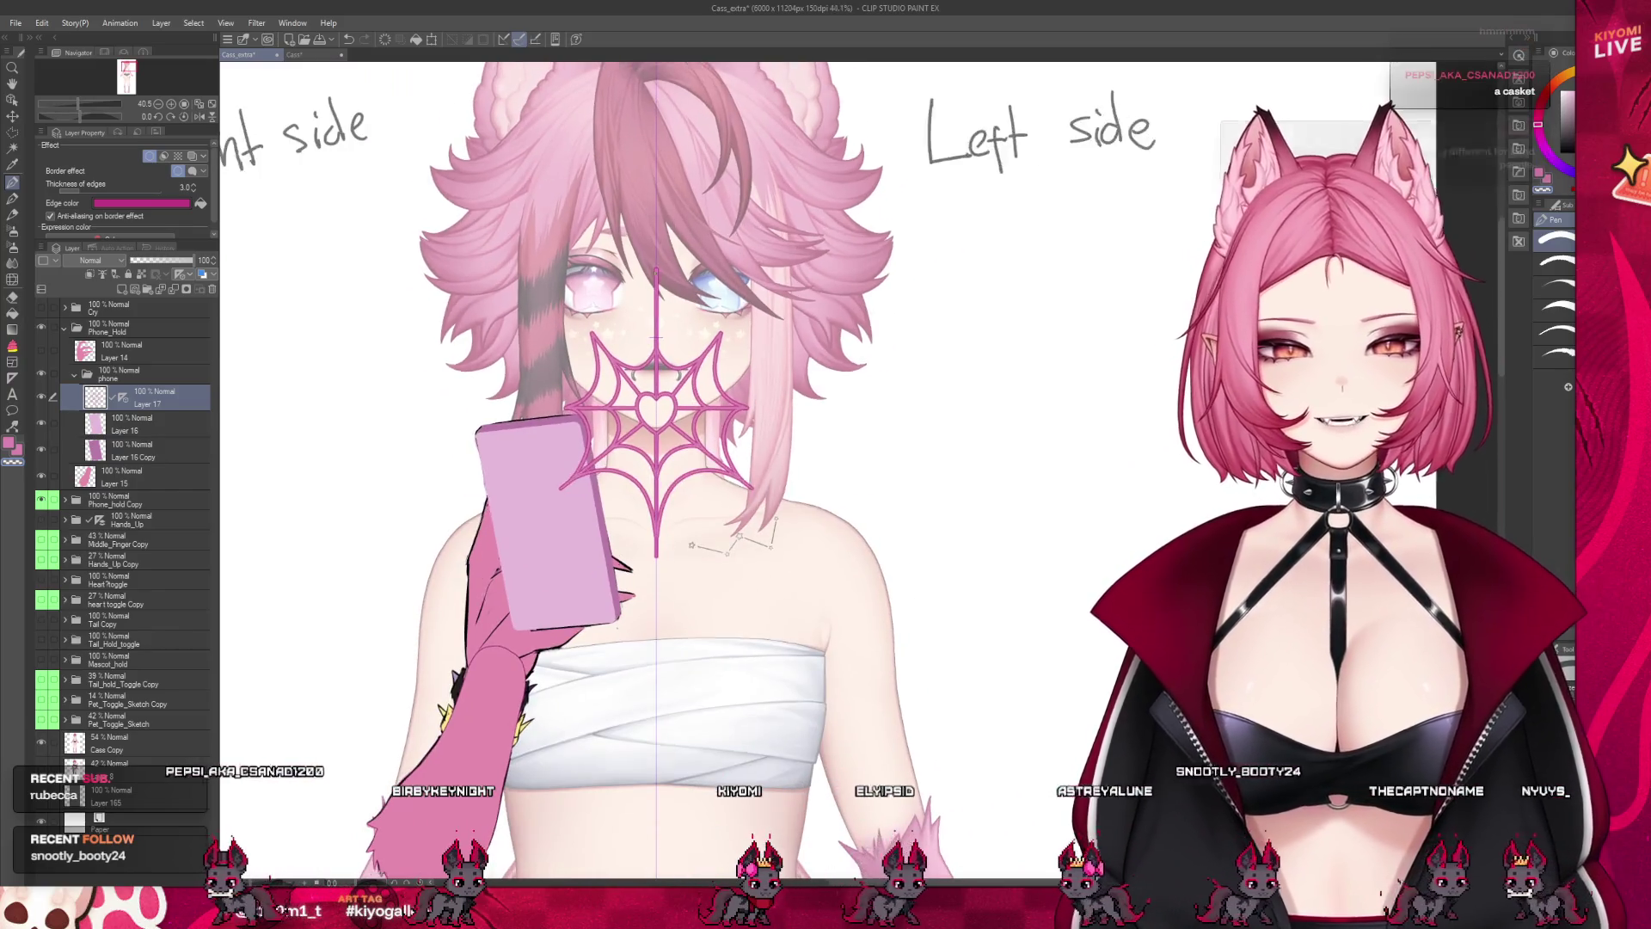
{"action": "scroll", "coordinate": [647, 498], "scroll_direction": "up", "scroll_amount": 1}
{"action": "scroll", "coordinate": [650, 249], "scroll_direction": "down", "scroll_amount": 1}
{"action": "scroll", "coordinate": [650, 249], "scroll_direction": "up", "scroll_amount": 3}
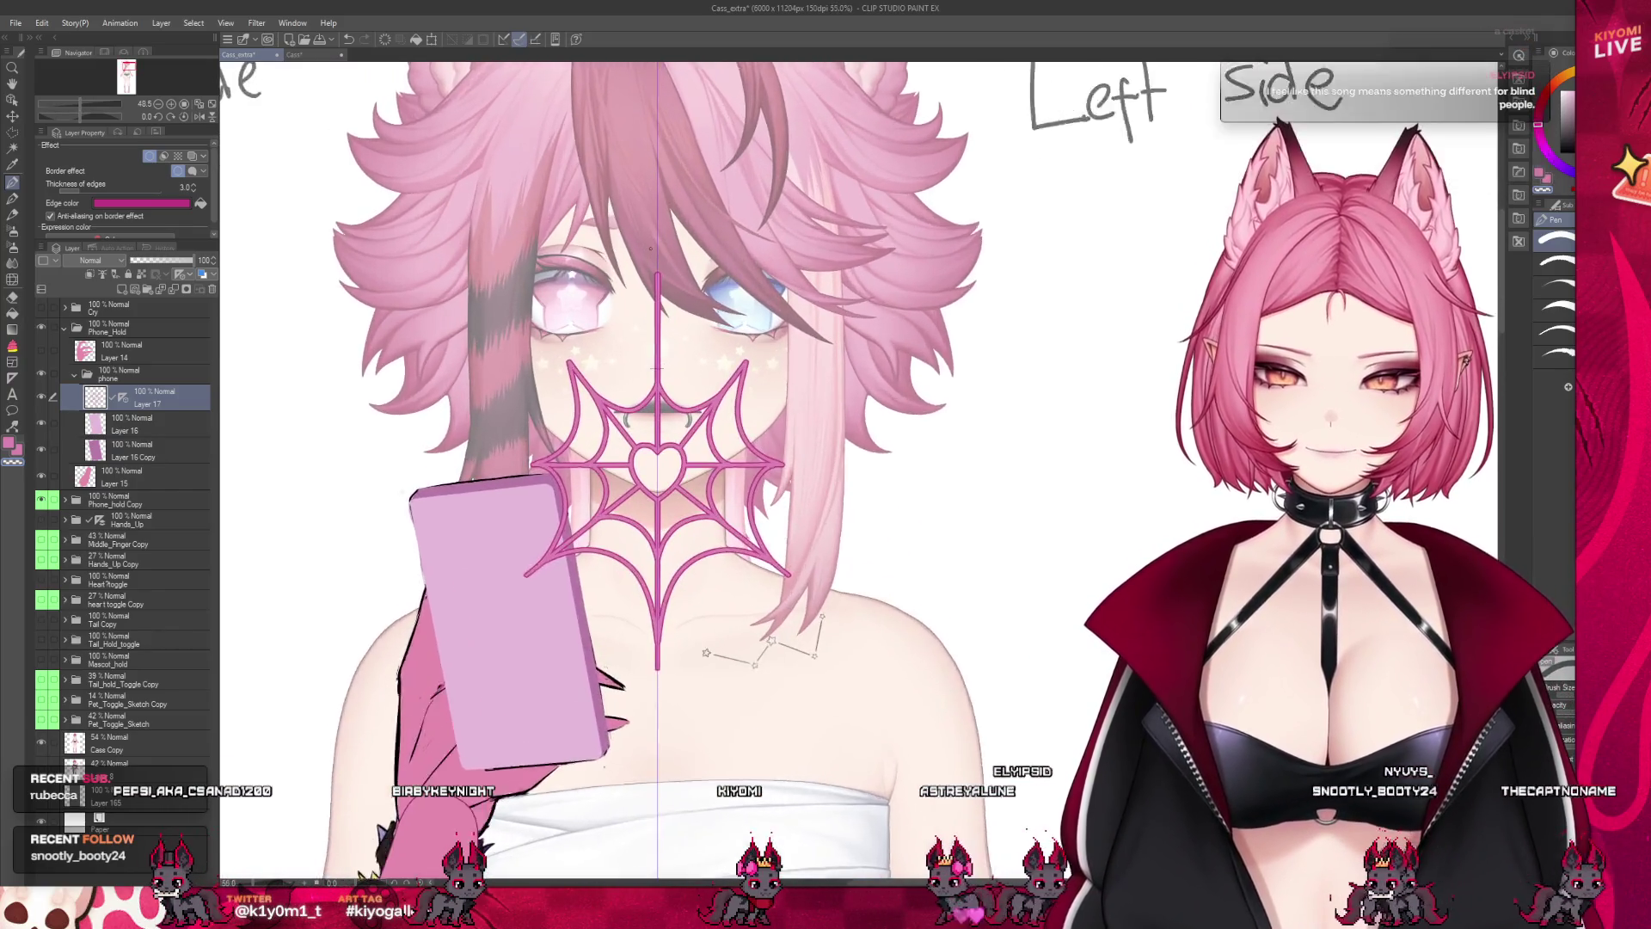
{"action": "scroll", "coordinate": [650, 249], "scroll_direction": "up", "scroll_amount": 4}
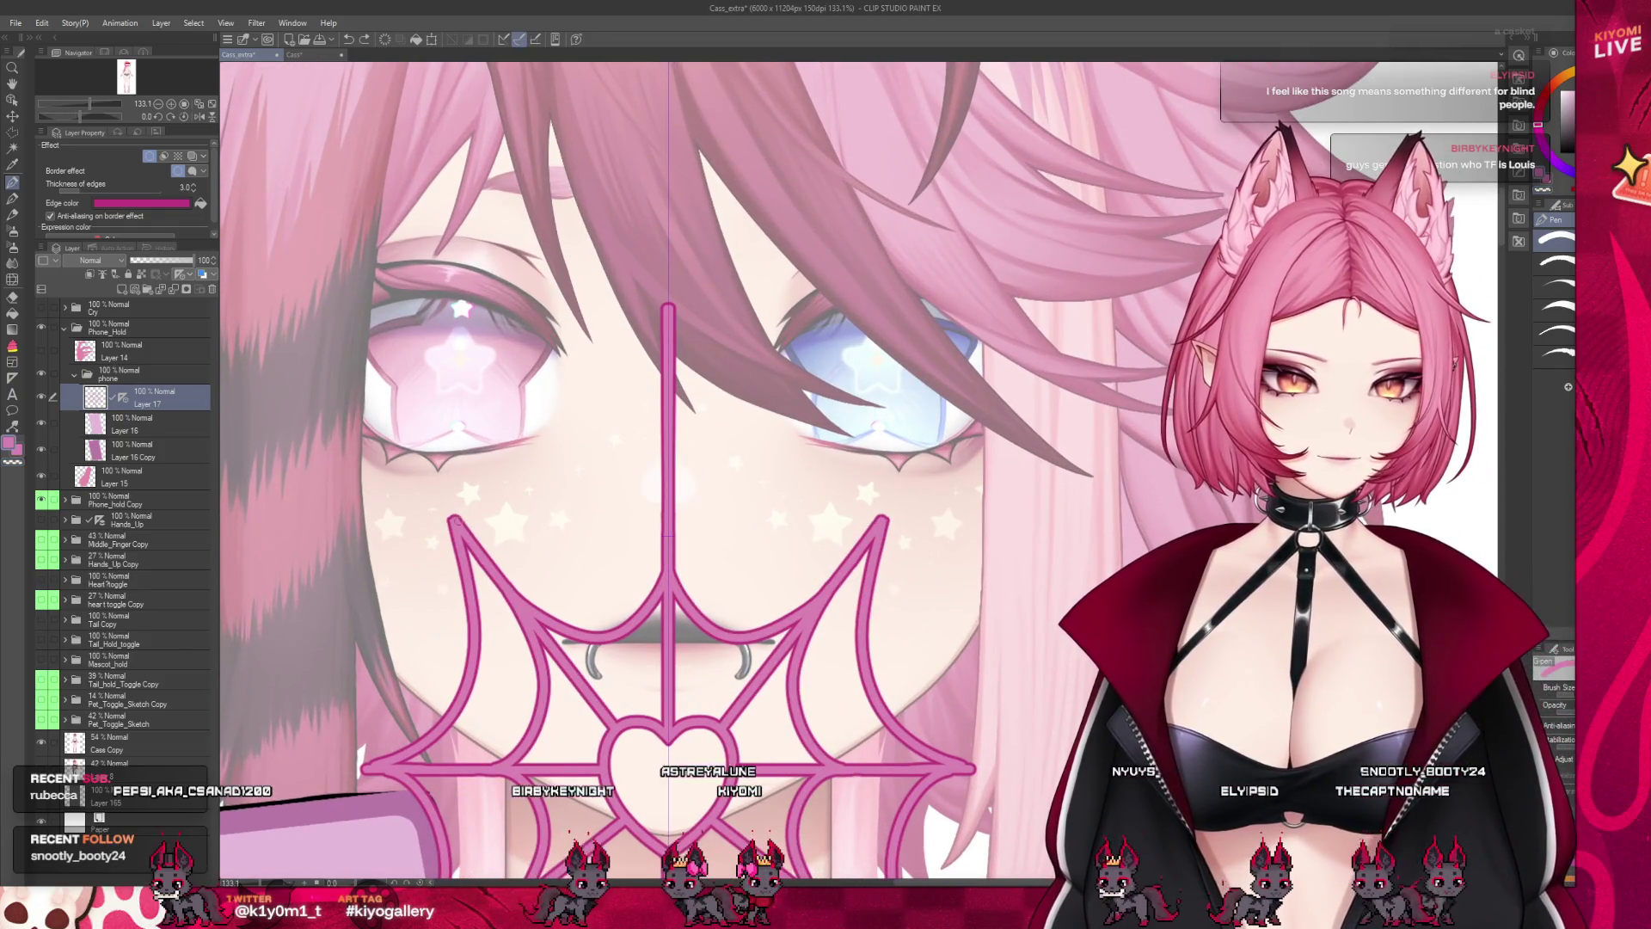
Undo the curled upper web strokes and redraw curved strands from the upper corners to the centre line
{"action": "key", "text": "ctrl+z"}
{"action": "key", "text": "ctrl+z"}
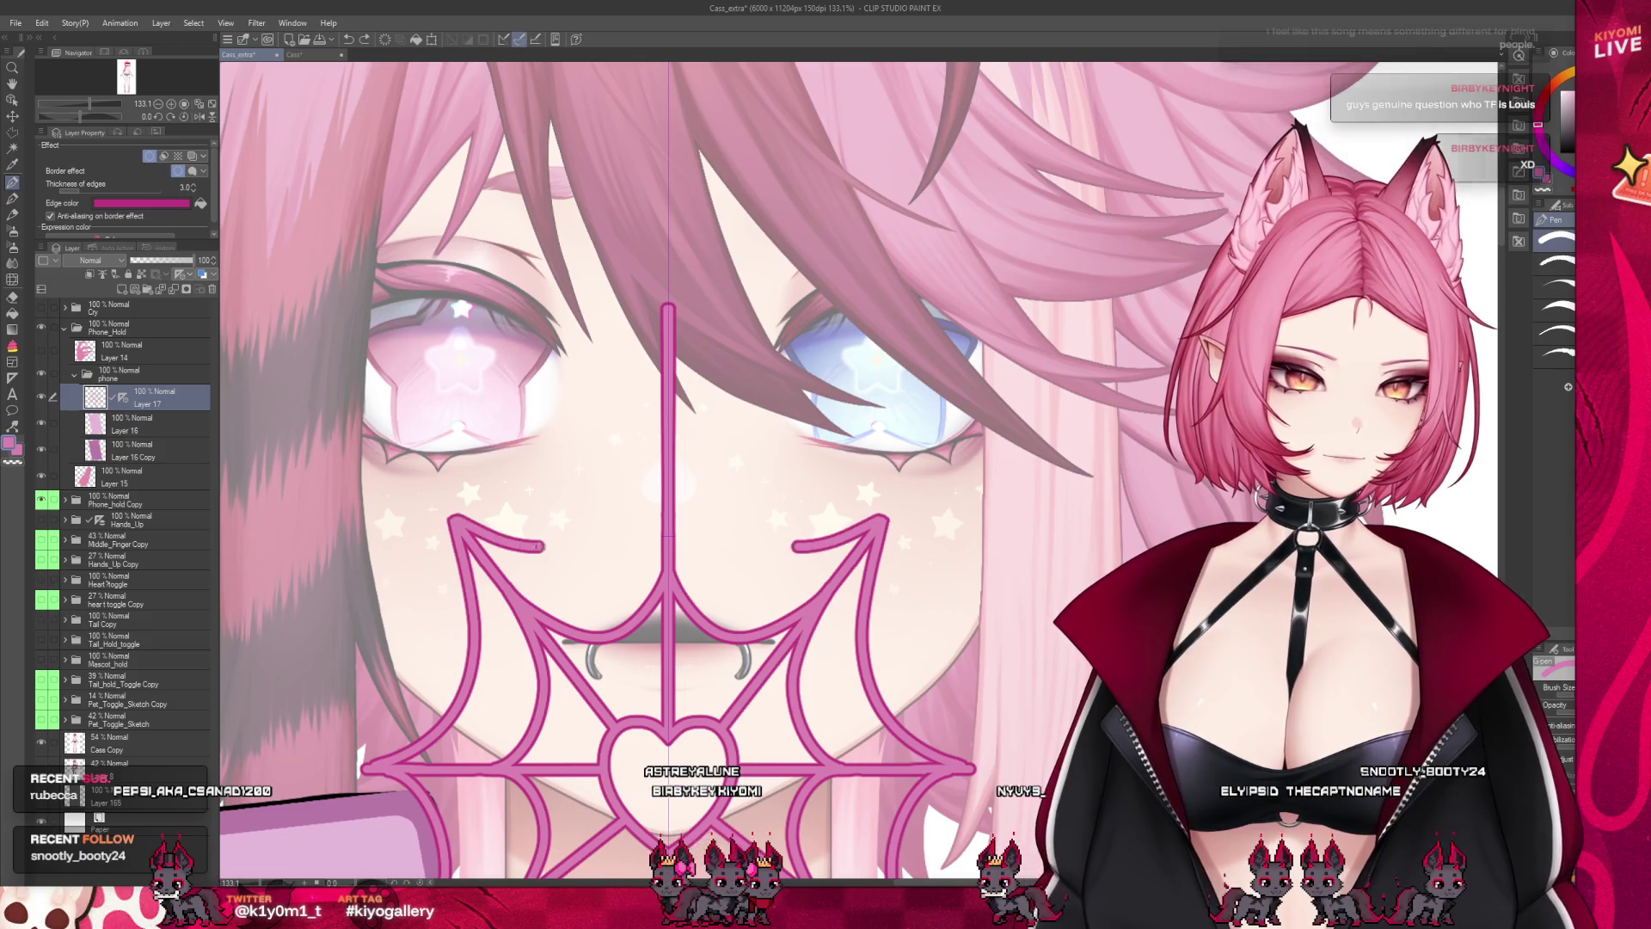
{"action": "key", "text": "ctrl+z"}
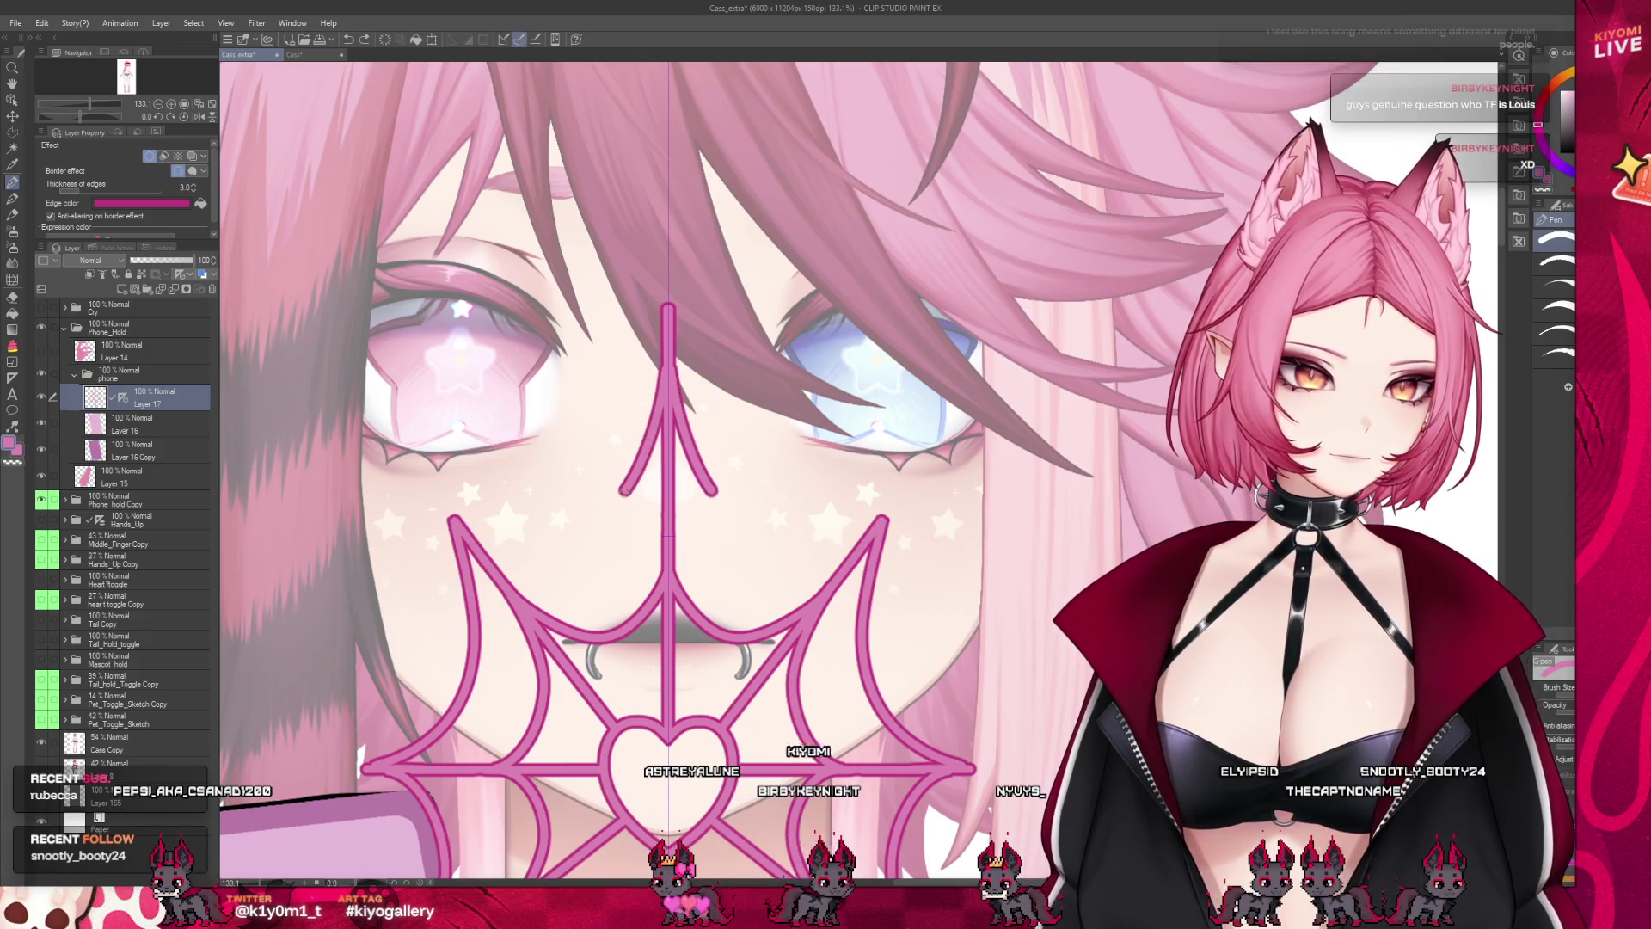
{"action": "key", "text": "ctrl+z"}
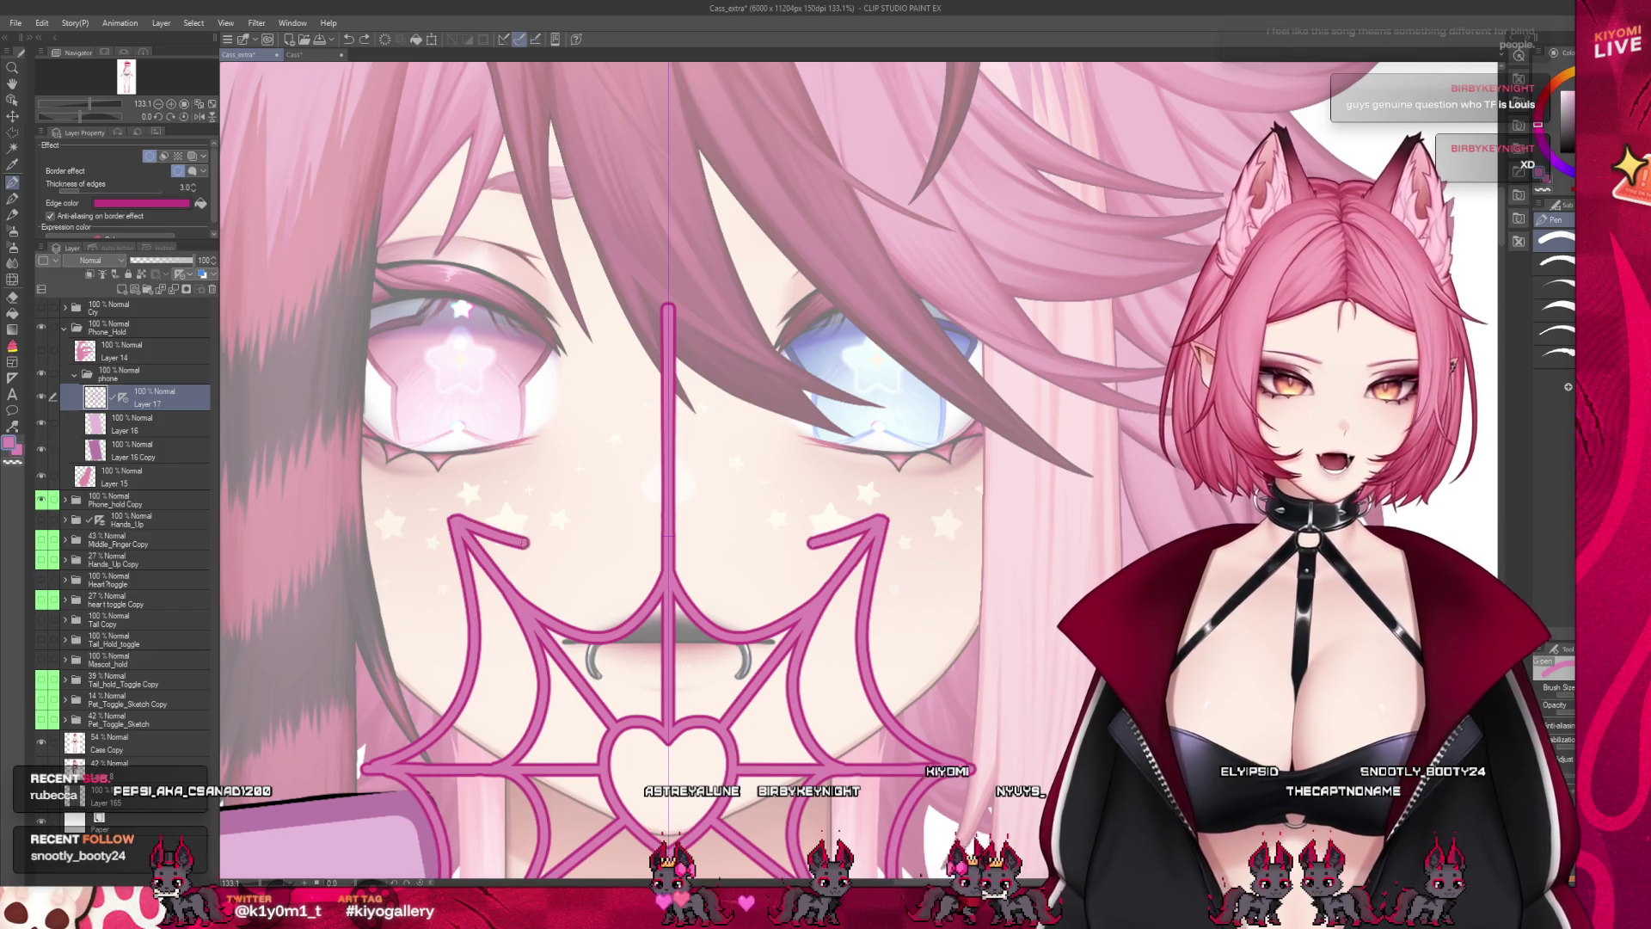
{"action": "key", "text": "ctrl+z"}
{"action": "left_click_drag", "start_coordinate": [455, 516], "coordinate": [666, 406]}
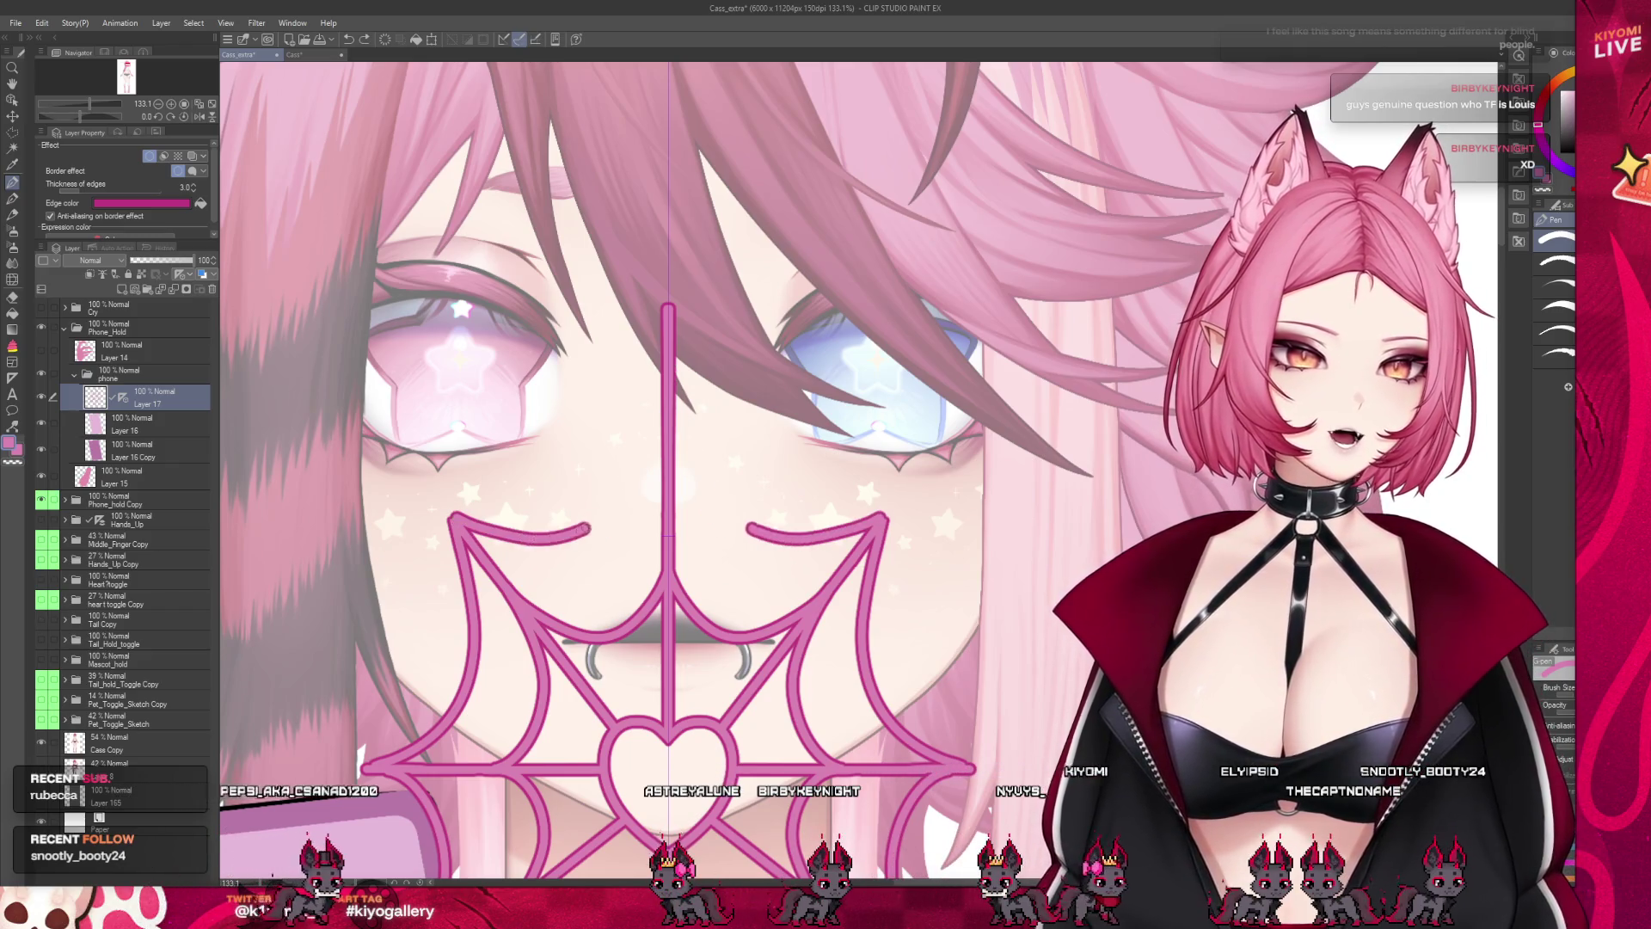
{"action": "left_click_drag", "start_coordinate": [881, 515], "coordinate": [658, 402]}
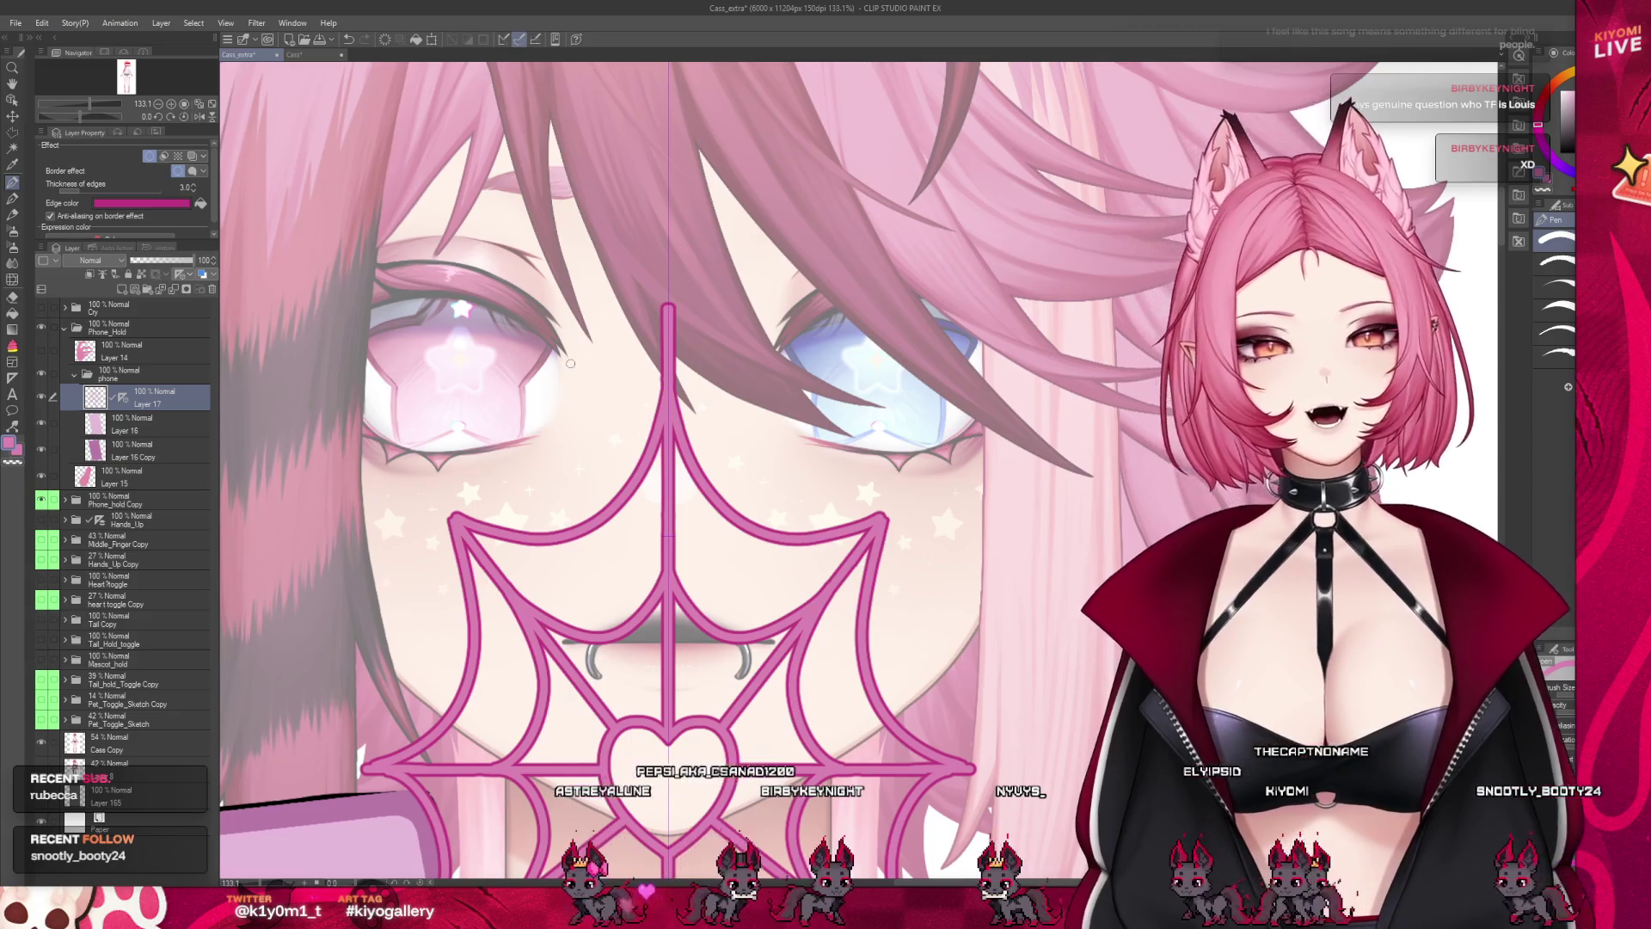
Redo the spiderweb's top arcs so they meet the centre line higher
{"action": "scroll", "coordinate": [570, 363], "scroll_direction": "down", "scroll_amount": 6}
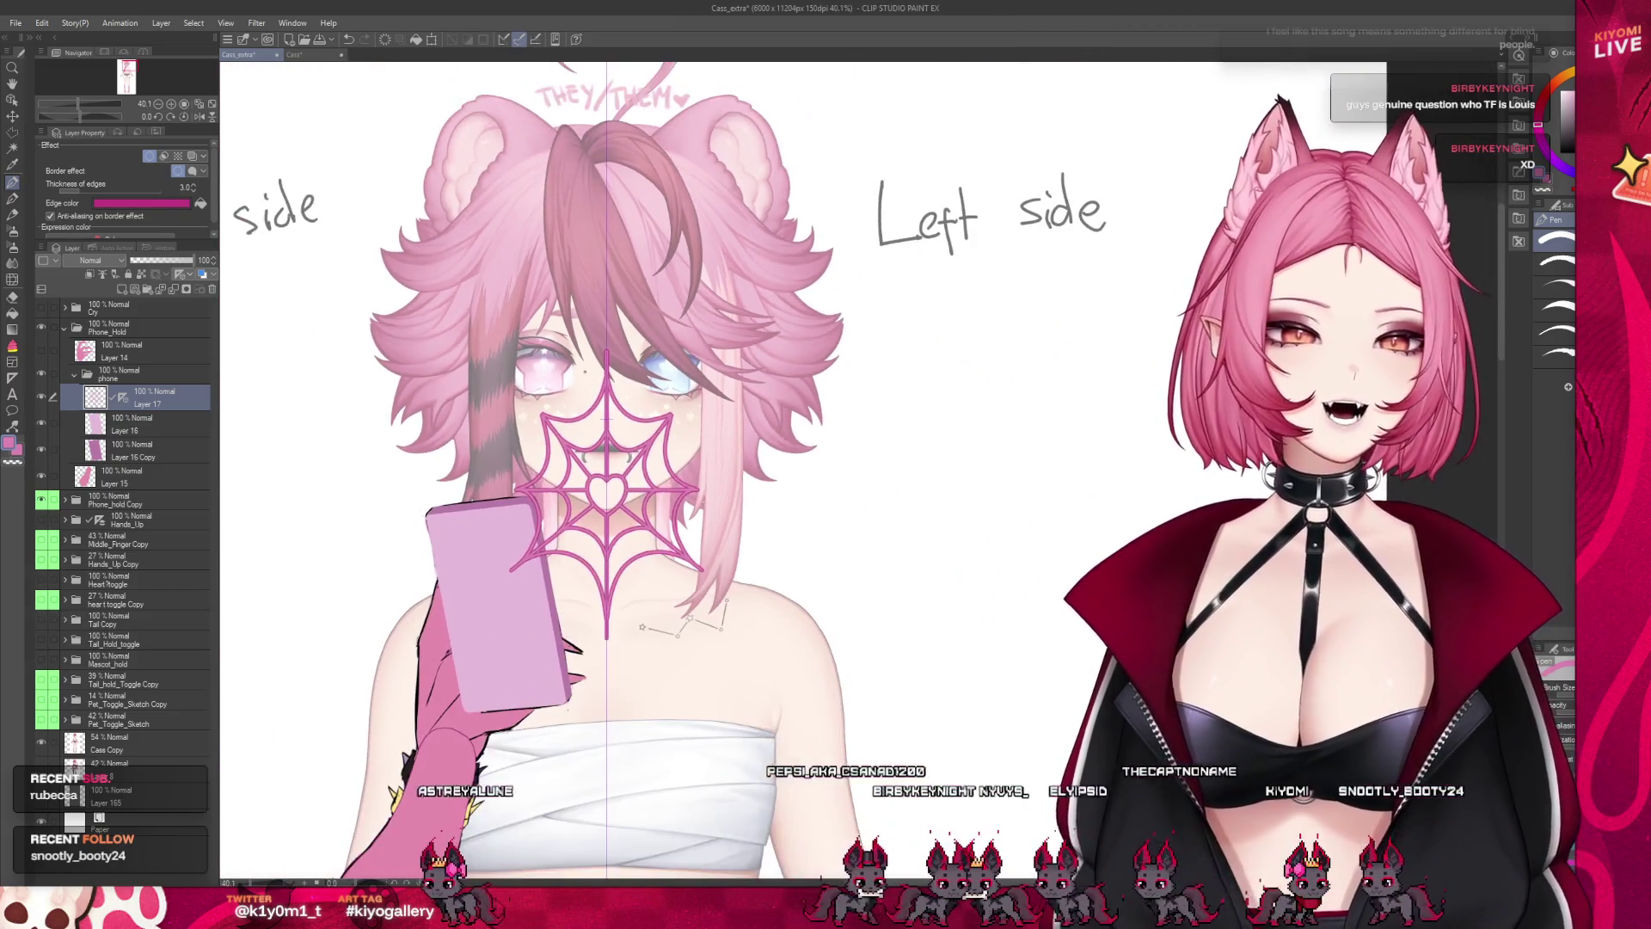
{"action": "scroll", "coordinate": [584, 371], "scroll_direction": "up", "scroll_amount": 1}
{"action": "scroll", "coordinate": [584, 371], "scroll_direction": "down", "scroll_amount": 1}
{"action": "scroll", "coordinate": [584, 370], "scroll_direction": "up", "scroll_amount": 2}
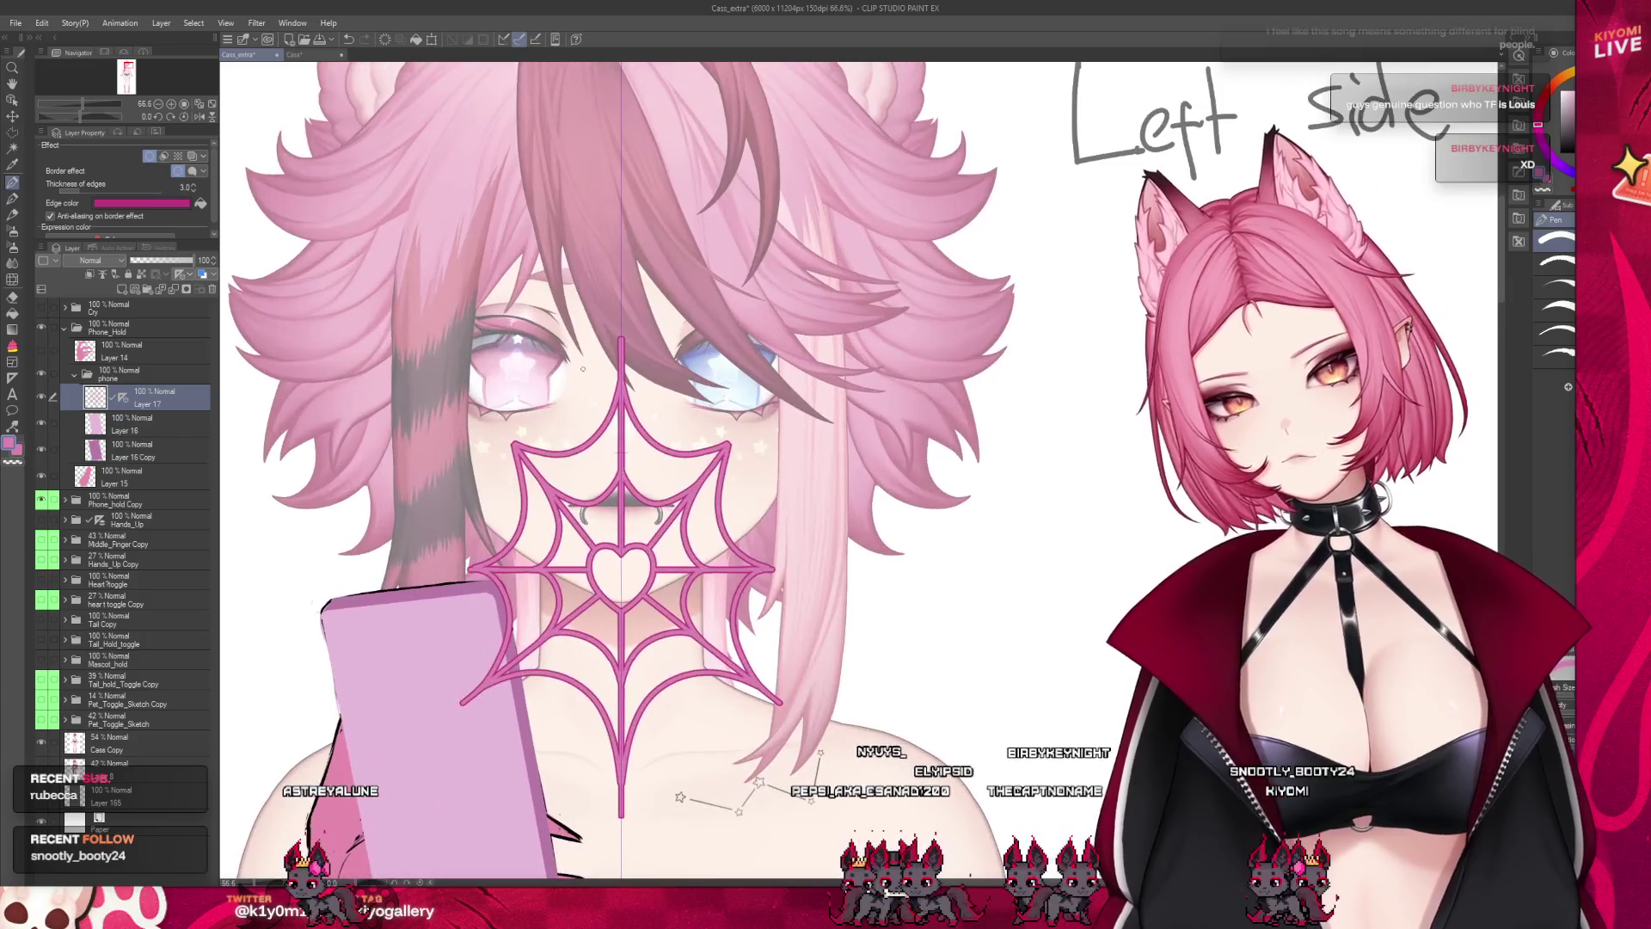
{"action": "scroll", "coordinate": [583, 369], "scroll_direction": "up", "scroll_amount": 3}
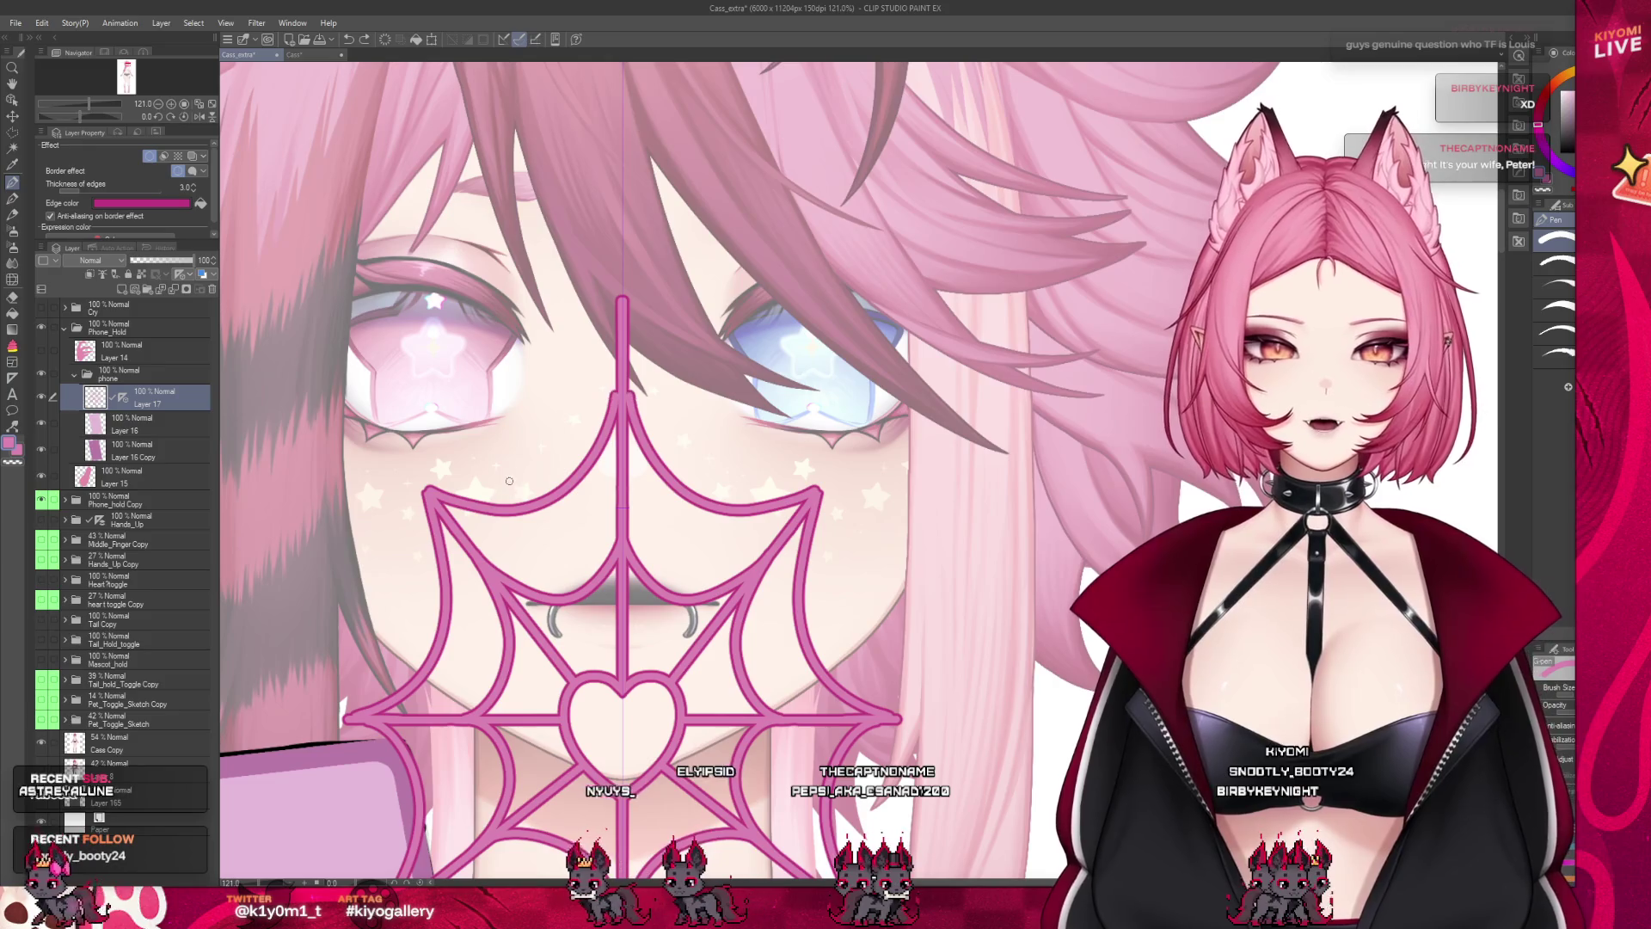
{"action": "key", "text": "ctrl+z"}
{"action": "key", "text": "ctrl+z"}
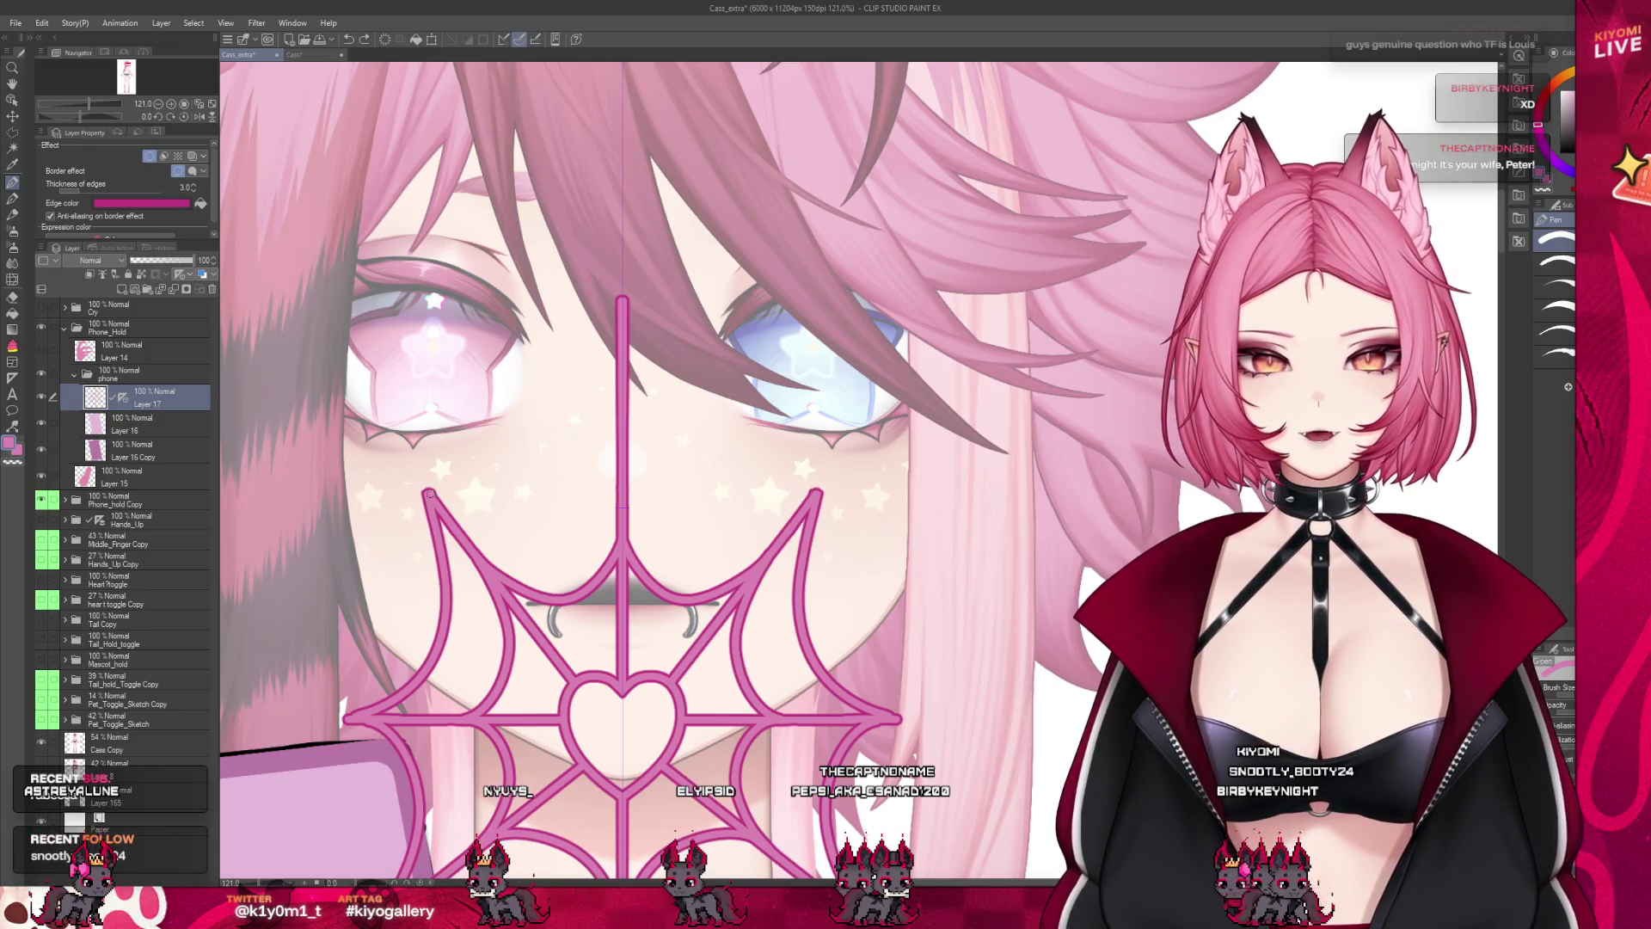
{"action": "key", "text": "ctrl+z"}
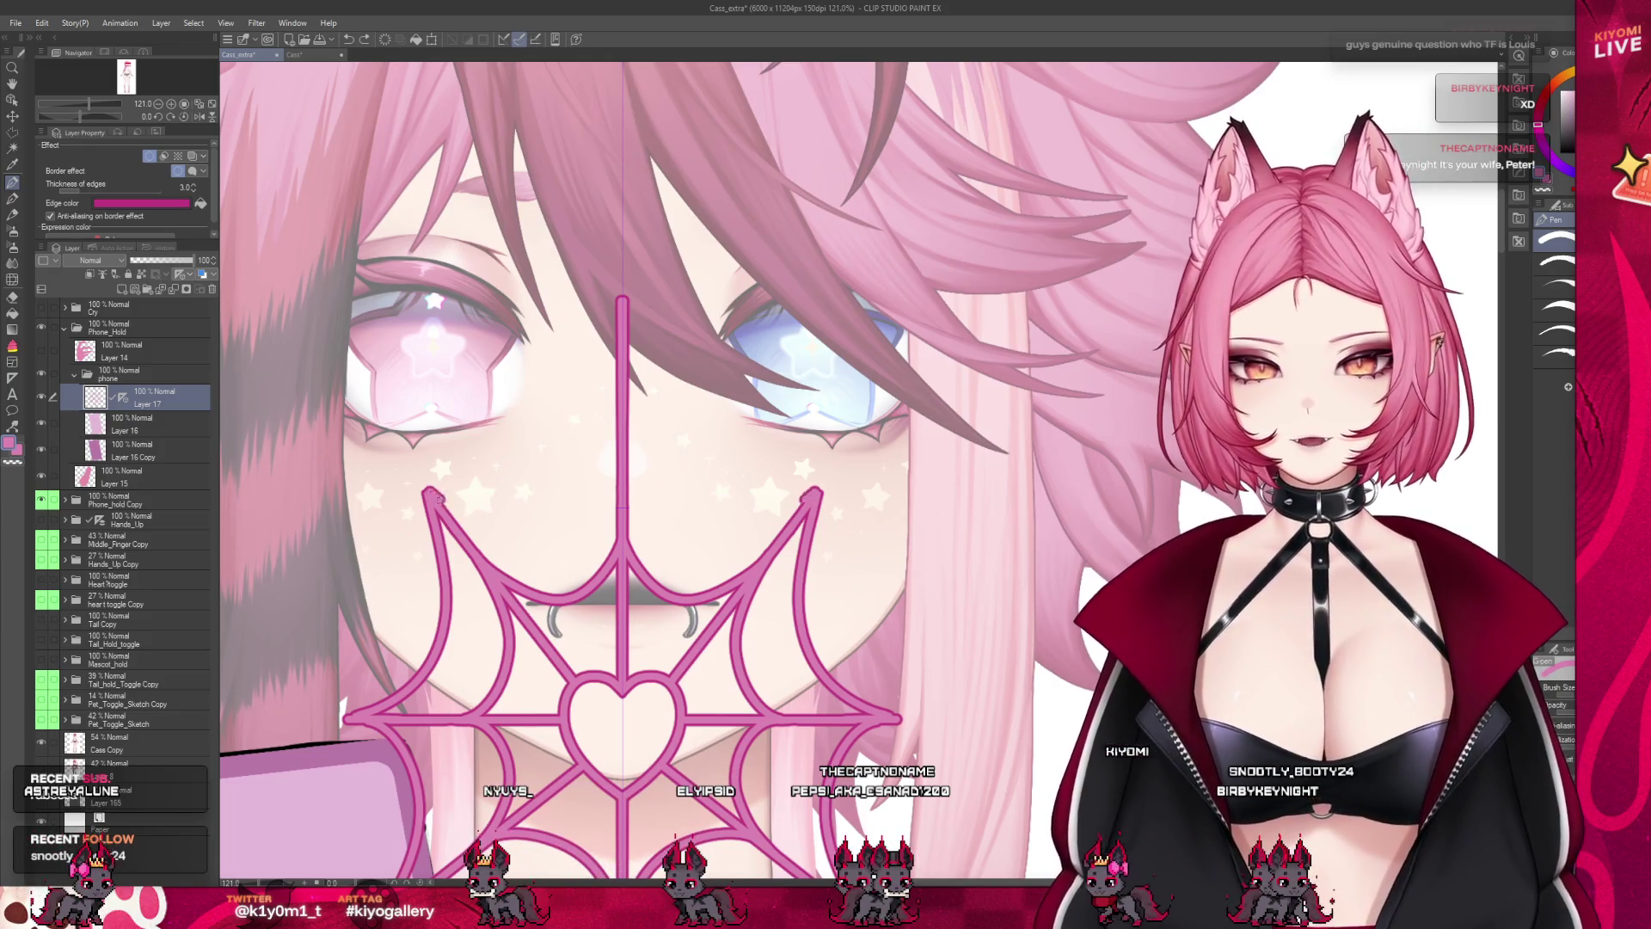
{"action": "key", "text": "ctrl+z"}
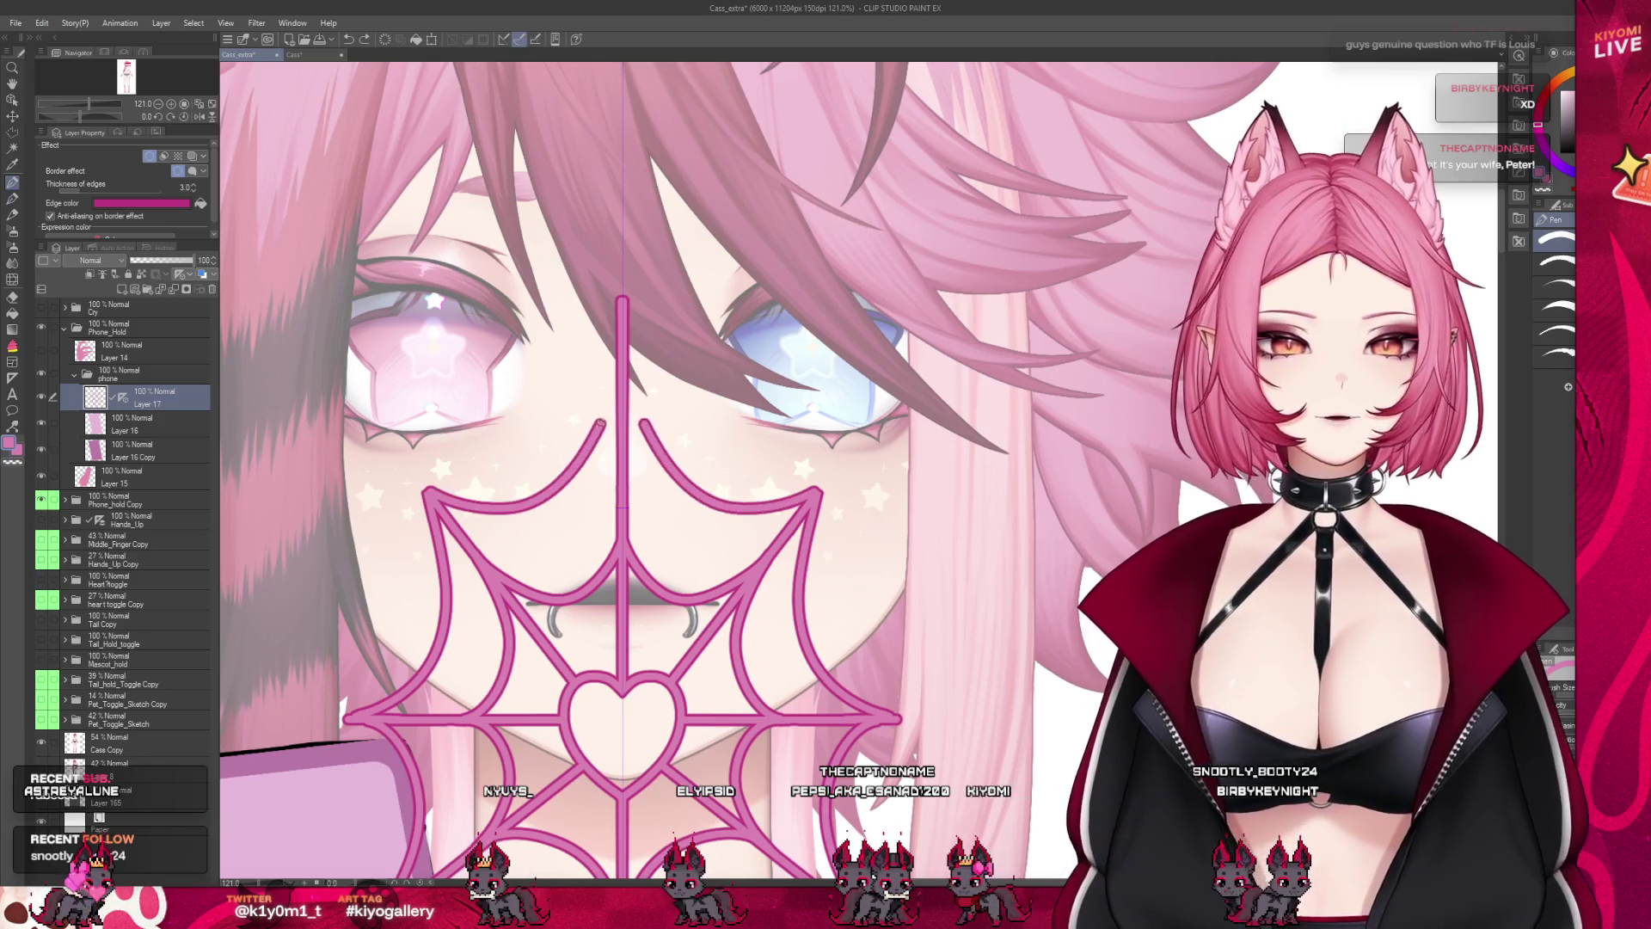
{"action": "key", "text": "ctrl+z"}
{"action": "left_click_drag", "start_coordinate": [613, 404], "coordinate": [426, 492]}
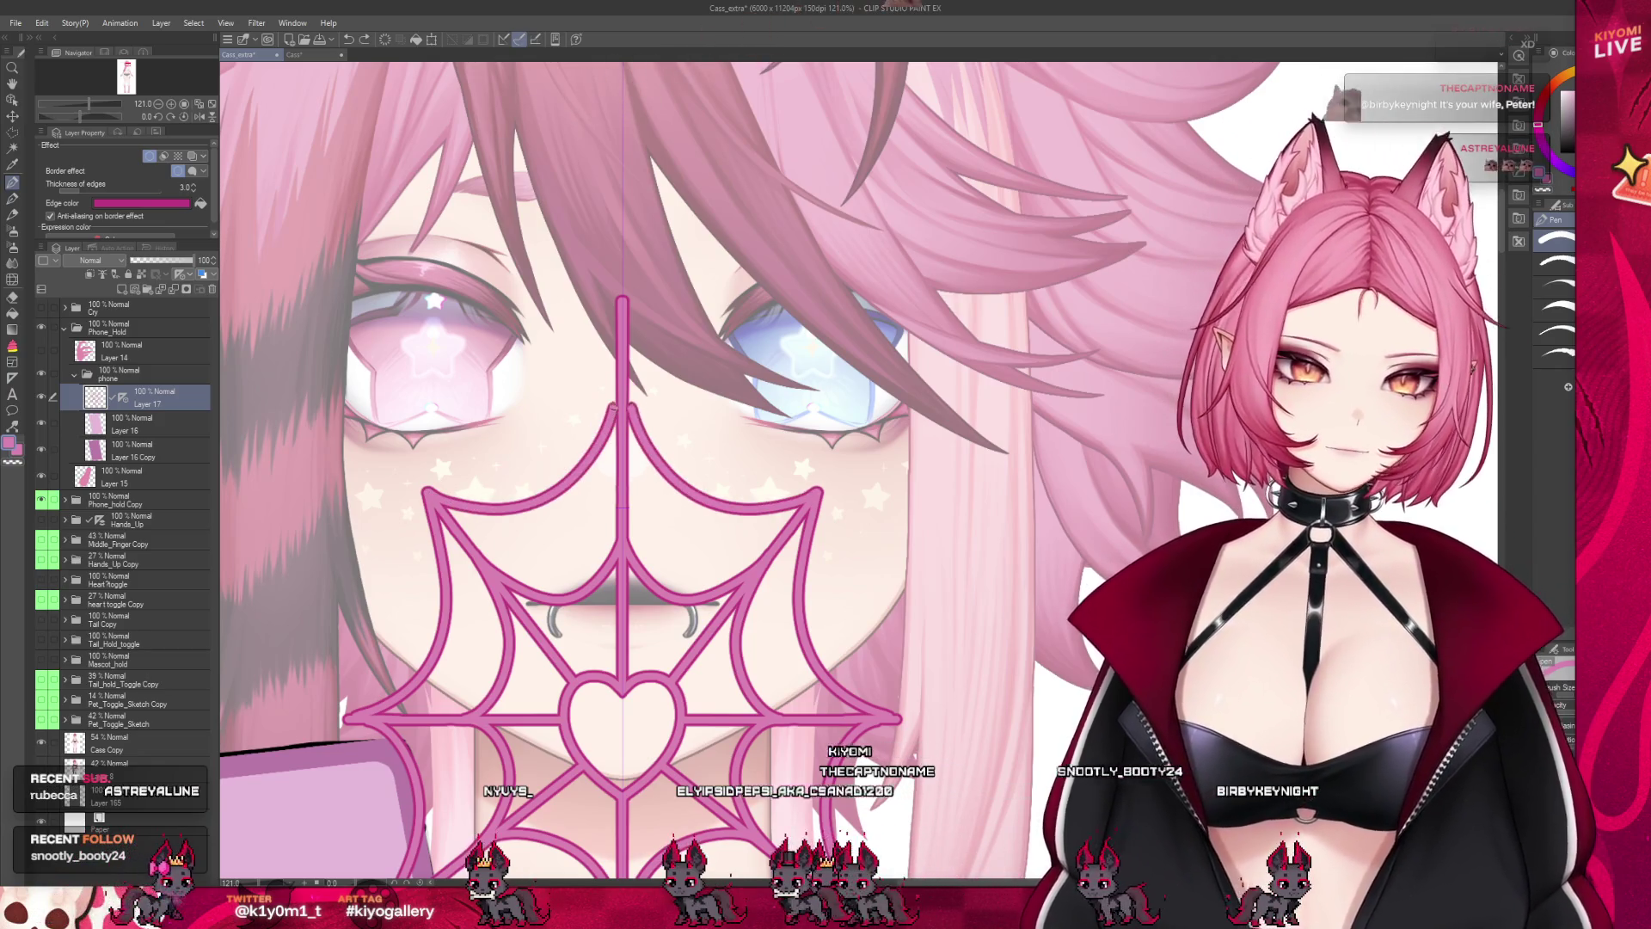
{"action": "key", "text": "ctrl+z"}
{"action": "left_click_drag", "start_coordinate": [426, 492], "coordinate": [613, 368]}
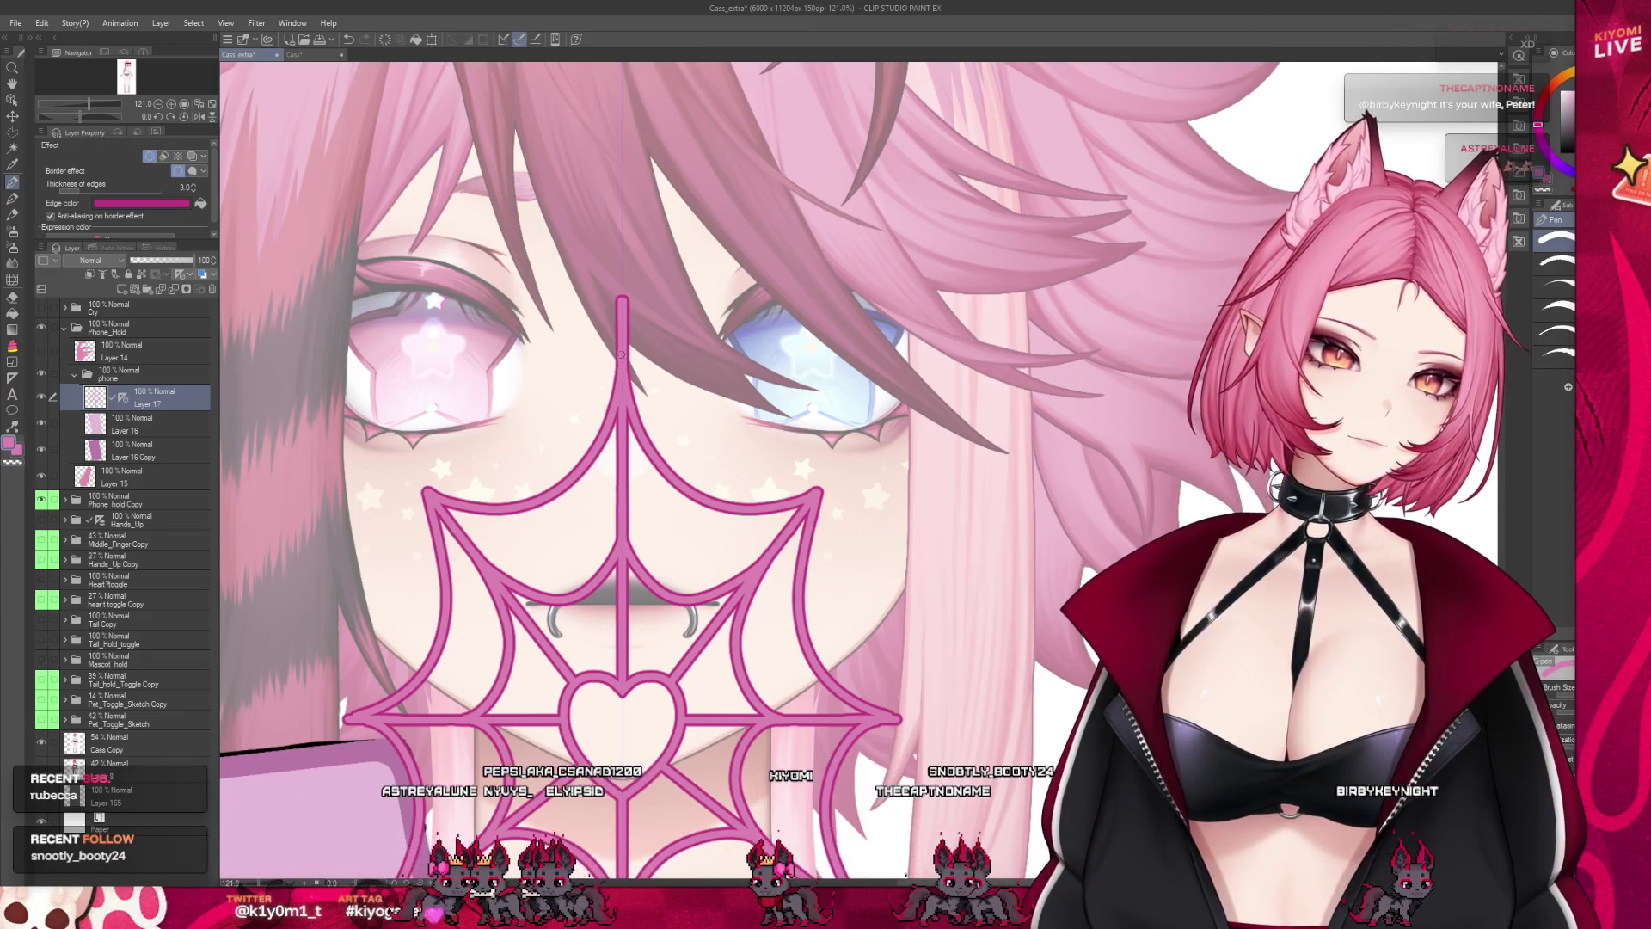
{"action": "scroll", "coordinate": [606, 262], "scroll_direction": "down", "scroll_amount": 5}
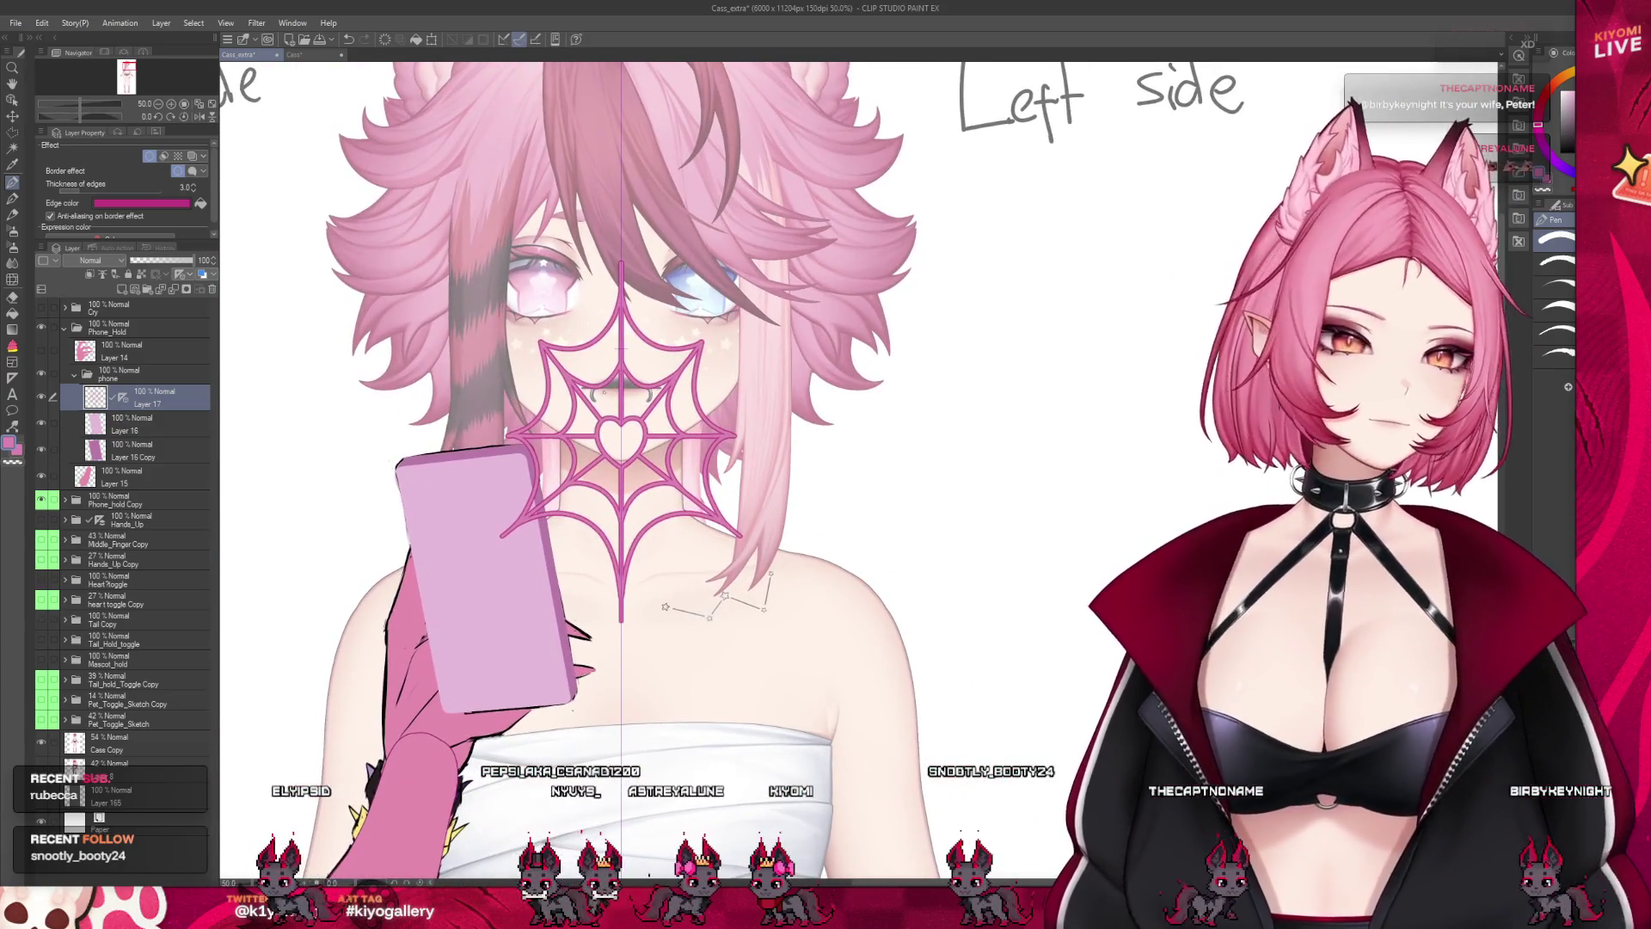
Save the file and move the spiderweb layer down onto the phone case
{"action": "key", "text": "ctrl+s"}
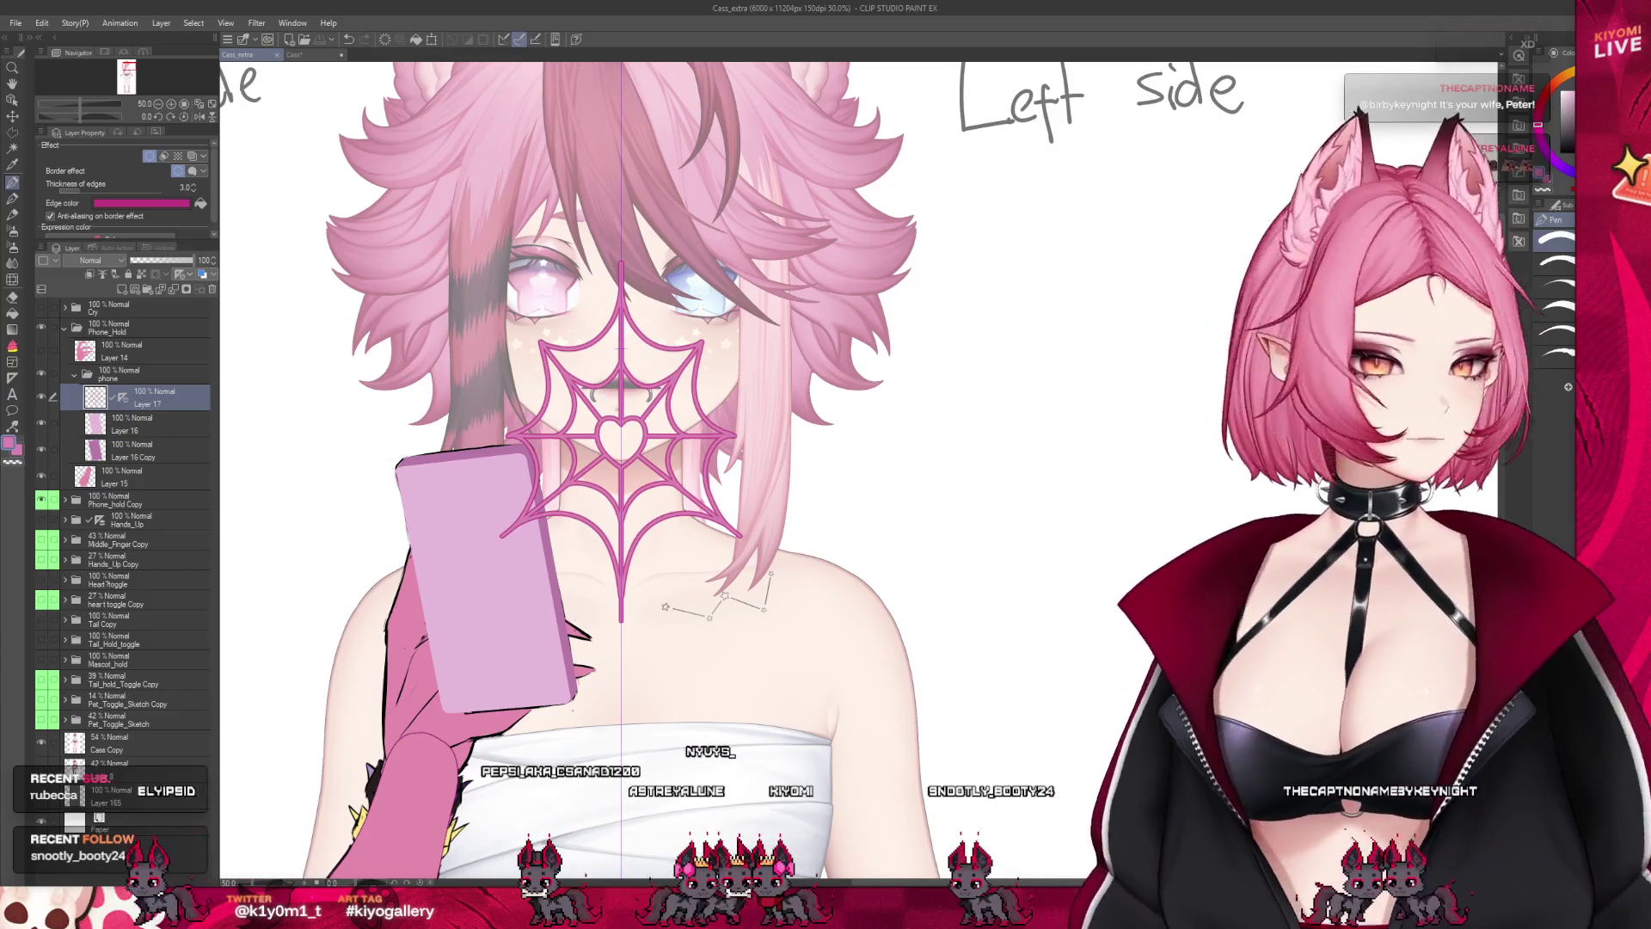
{"action": "key", "text": "k"}
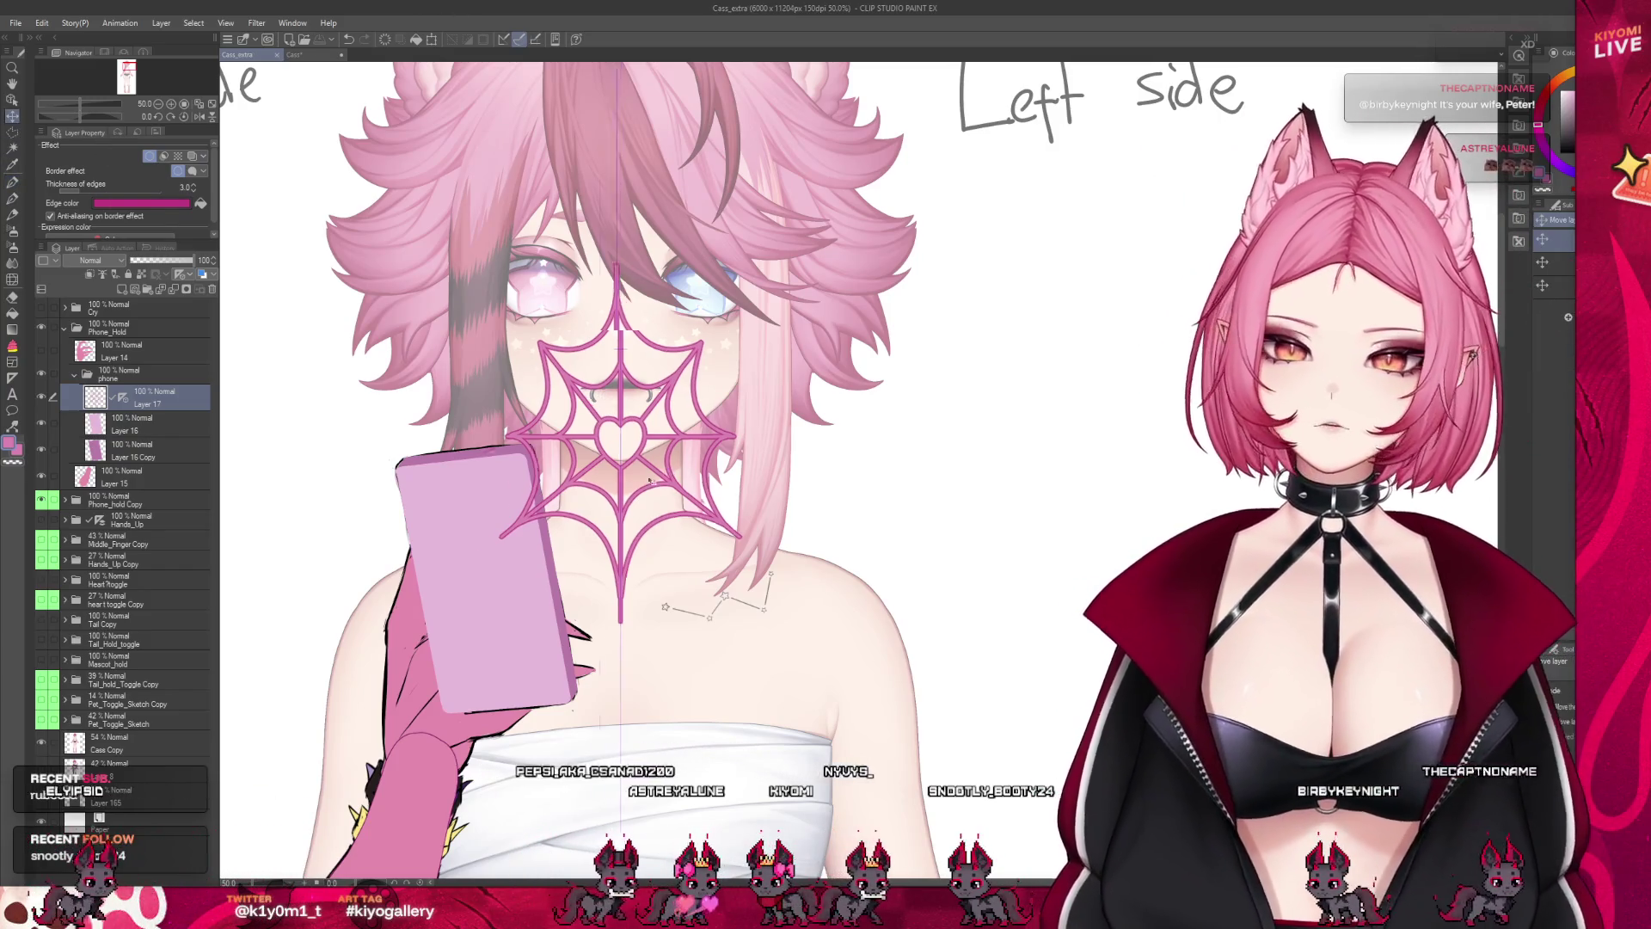
{"action": "mouse_move", "coordinate": [664, 471]}
{"action": "left_mouse_down"}
{"action": "mouse_move", "coordinate": [503, 591]}
{"action": "mouse_move", "coordinate": [522, 617]}
{"action": "left_mouse_up"}
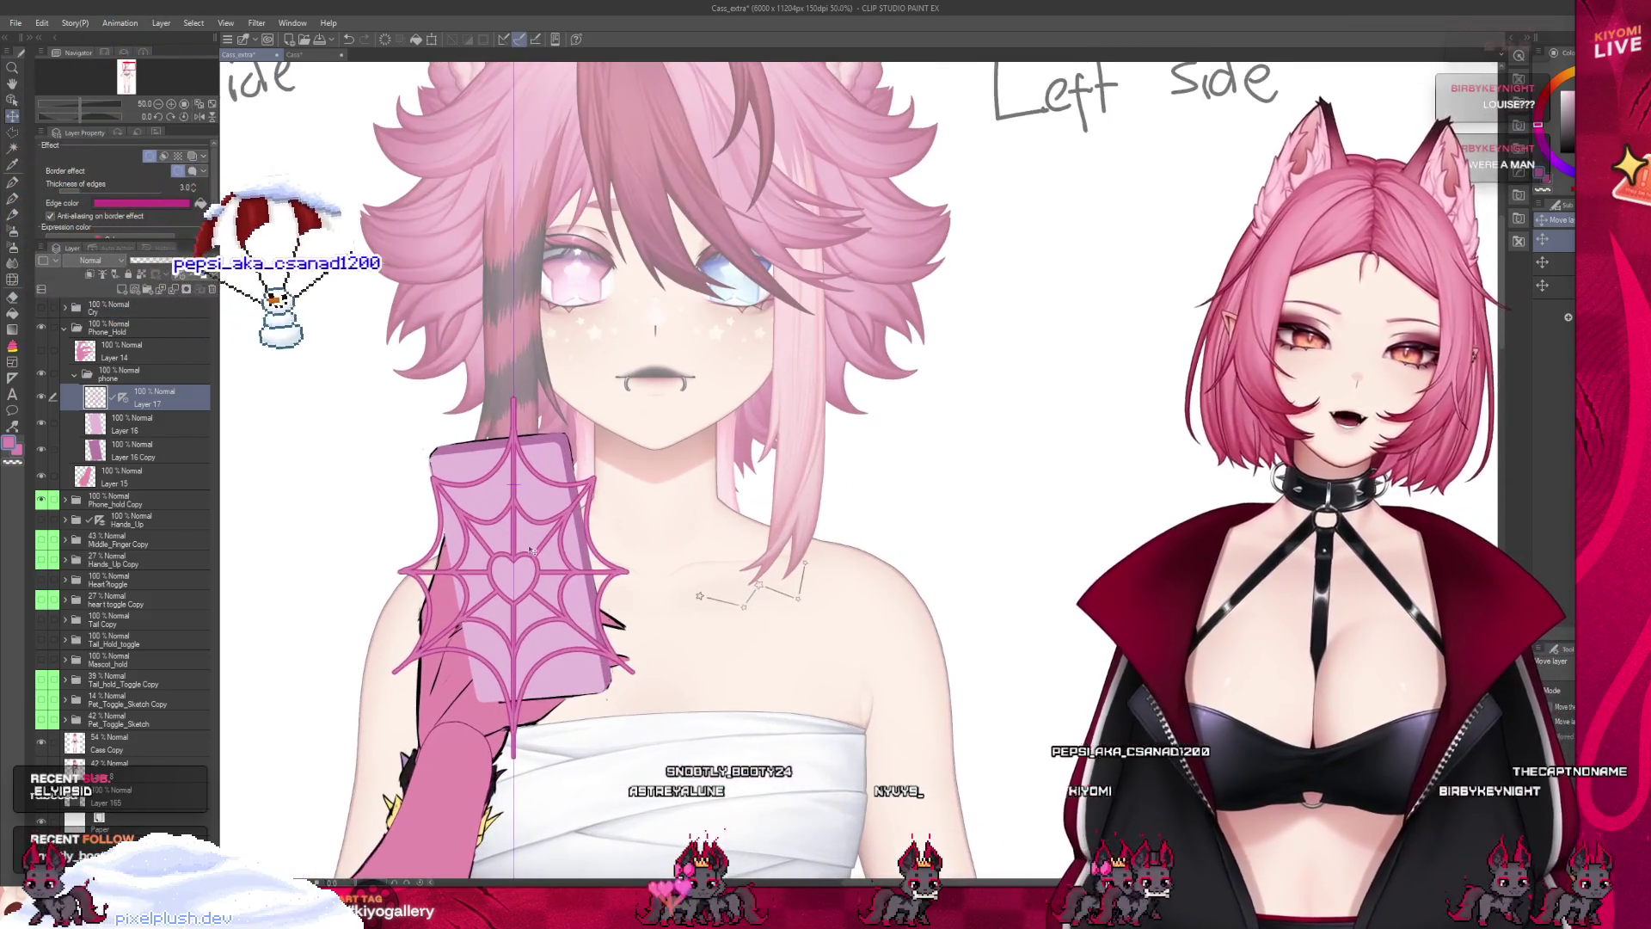
Nudge the spiderweb phone case slightly left and commit it through several Free Transform passes
{"action": "left_click_drag", "start_coordinate": [530, 552], "coordinate": [522, 556]}
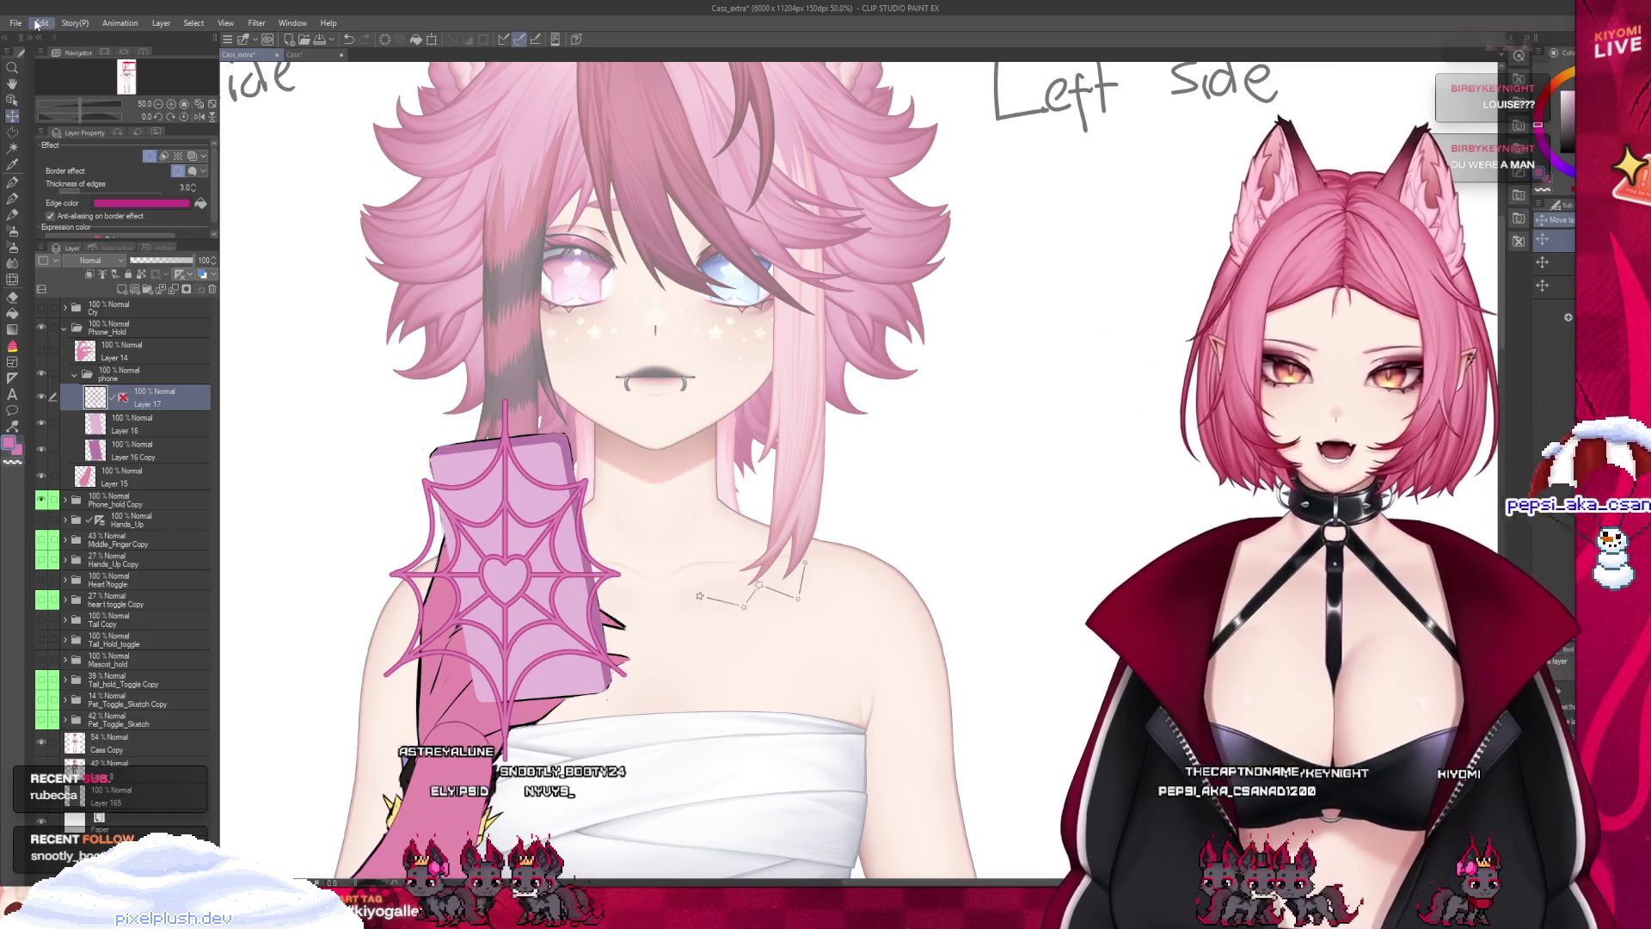
{"action": "left_click", "coordinate": [432, 39]}
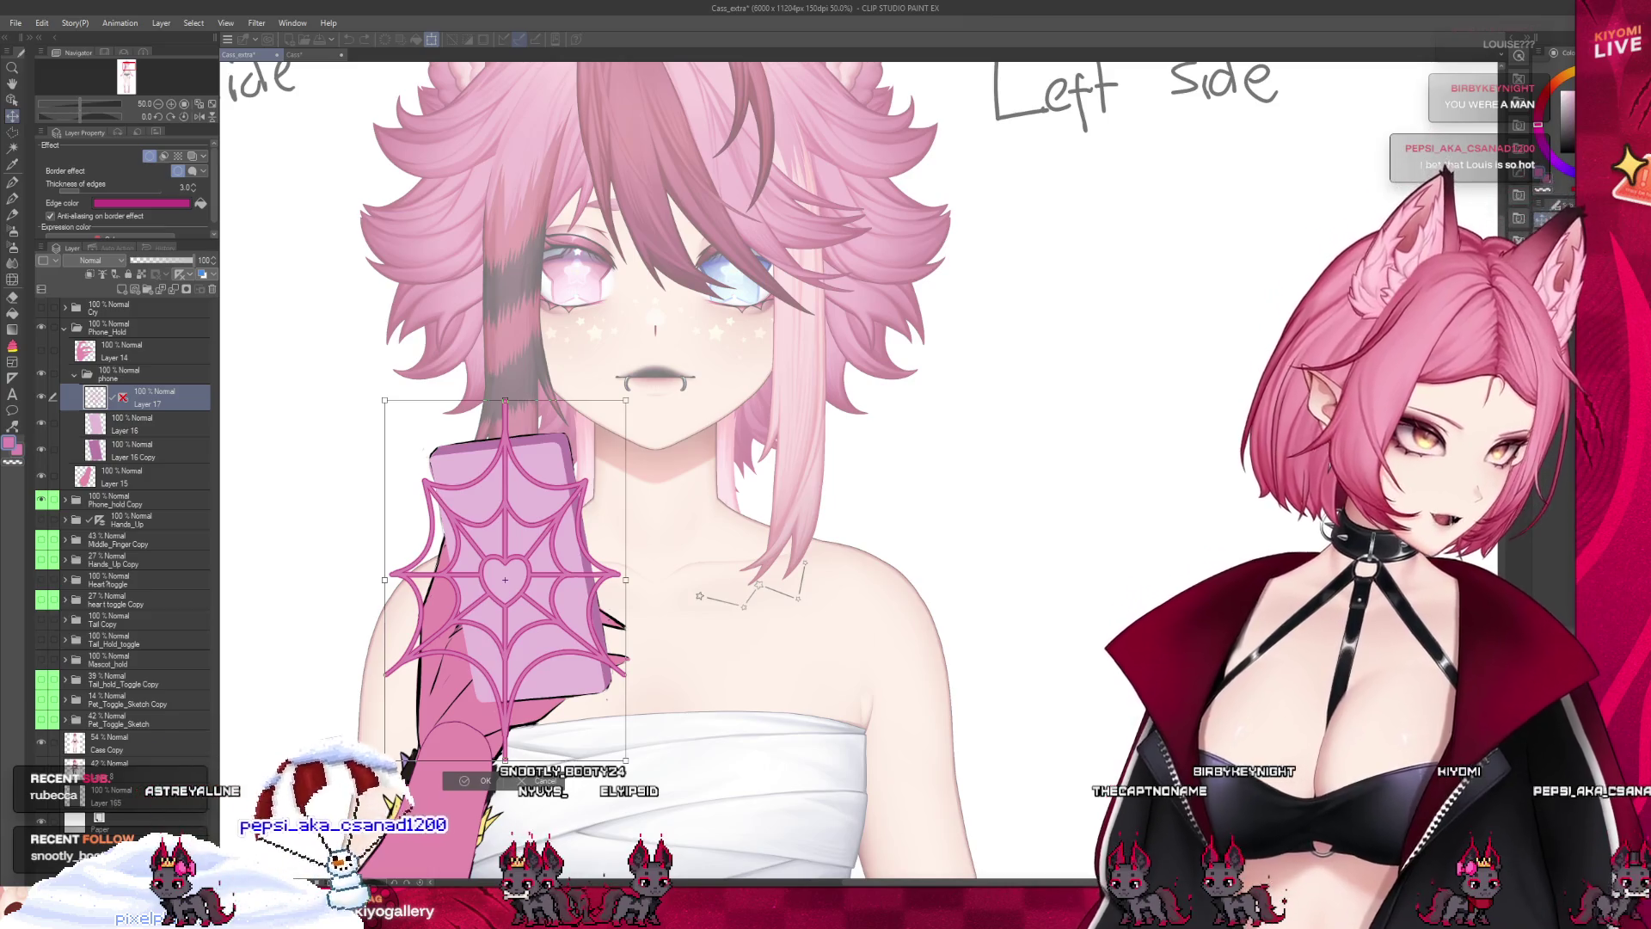
{"action": "key", "text": "Return"}
{"action": "key", "text": "ctrl+t"}
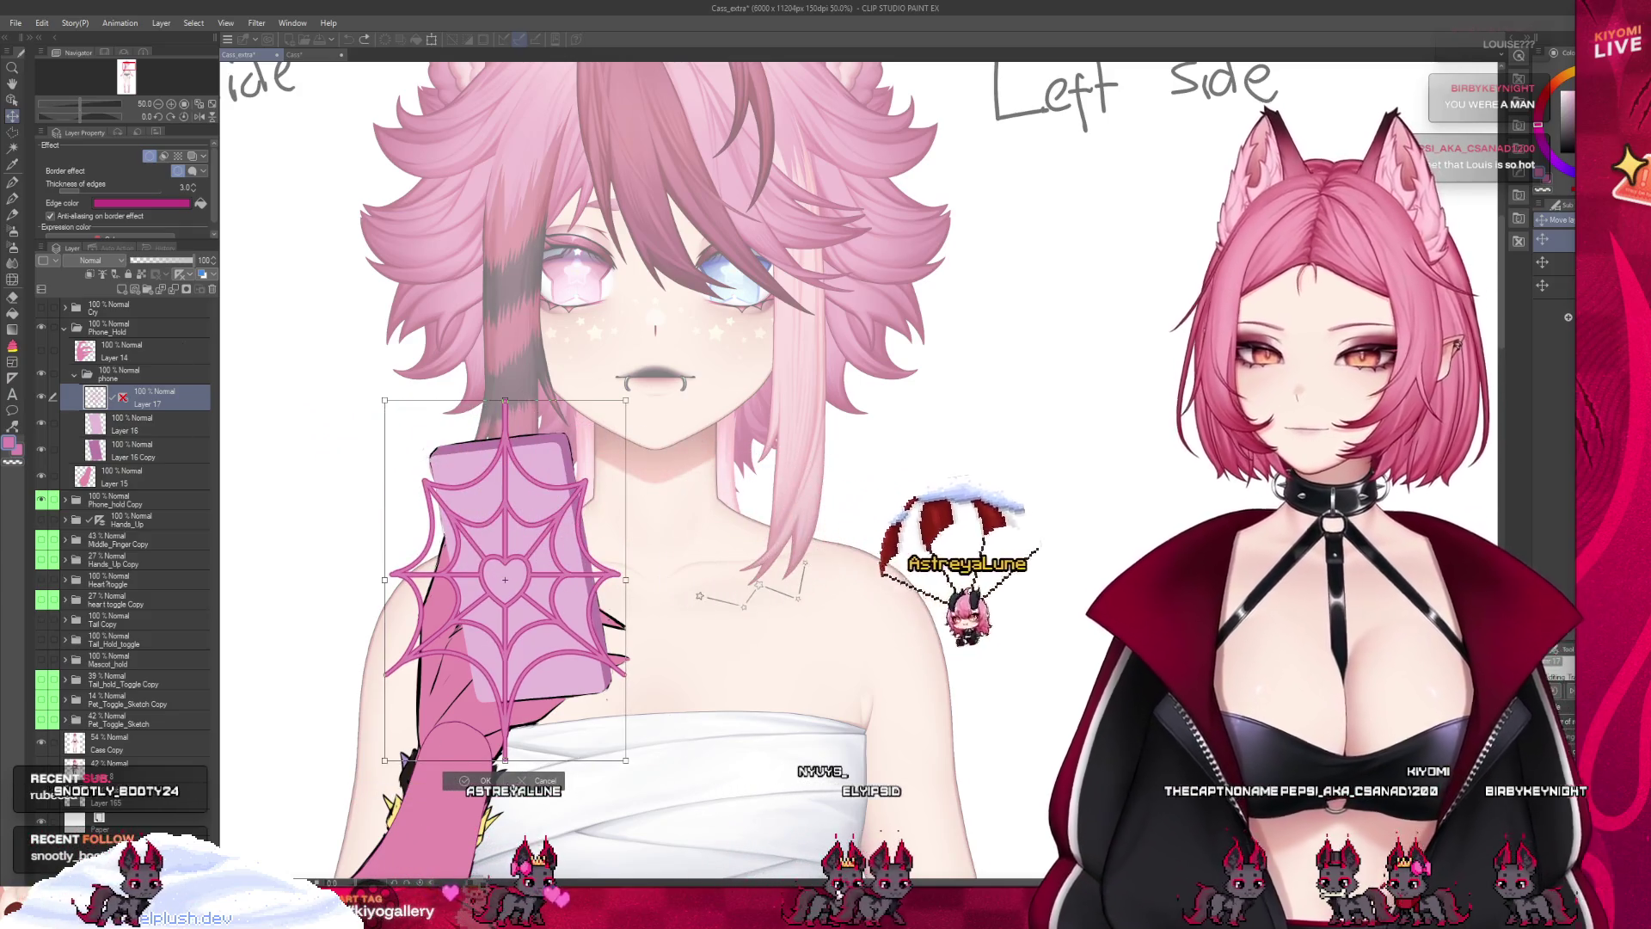
{"action": "key", "text": "Return"}
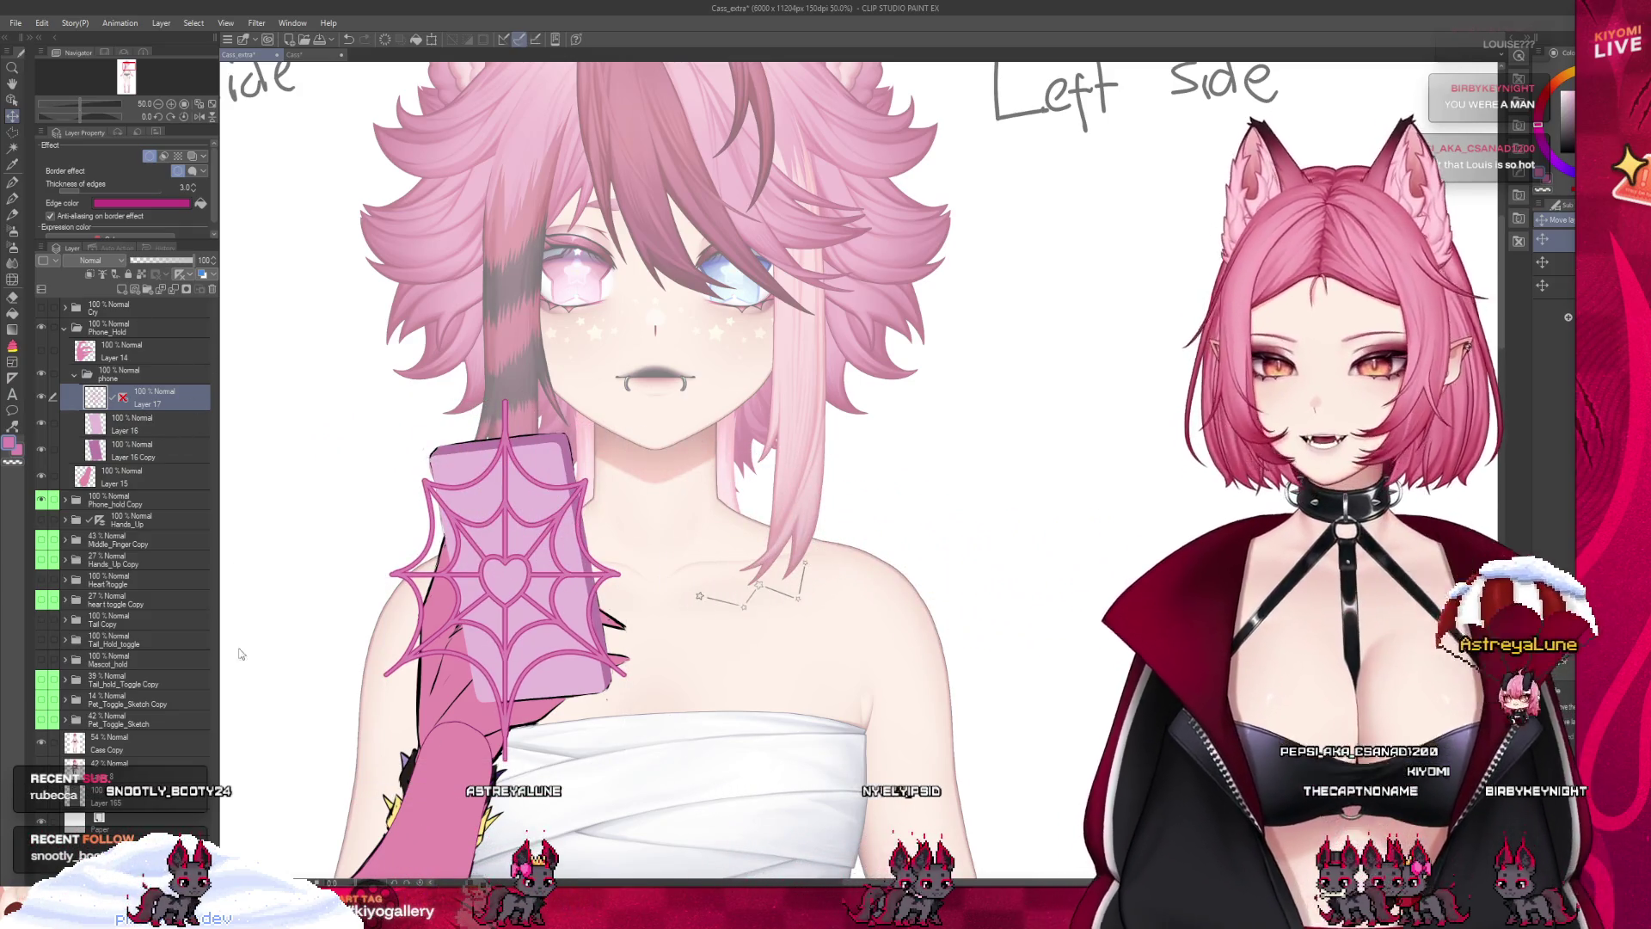
{"action": "left_click", "coordinate": [432, 40]}
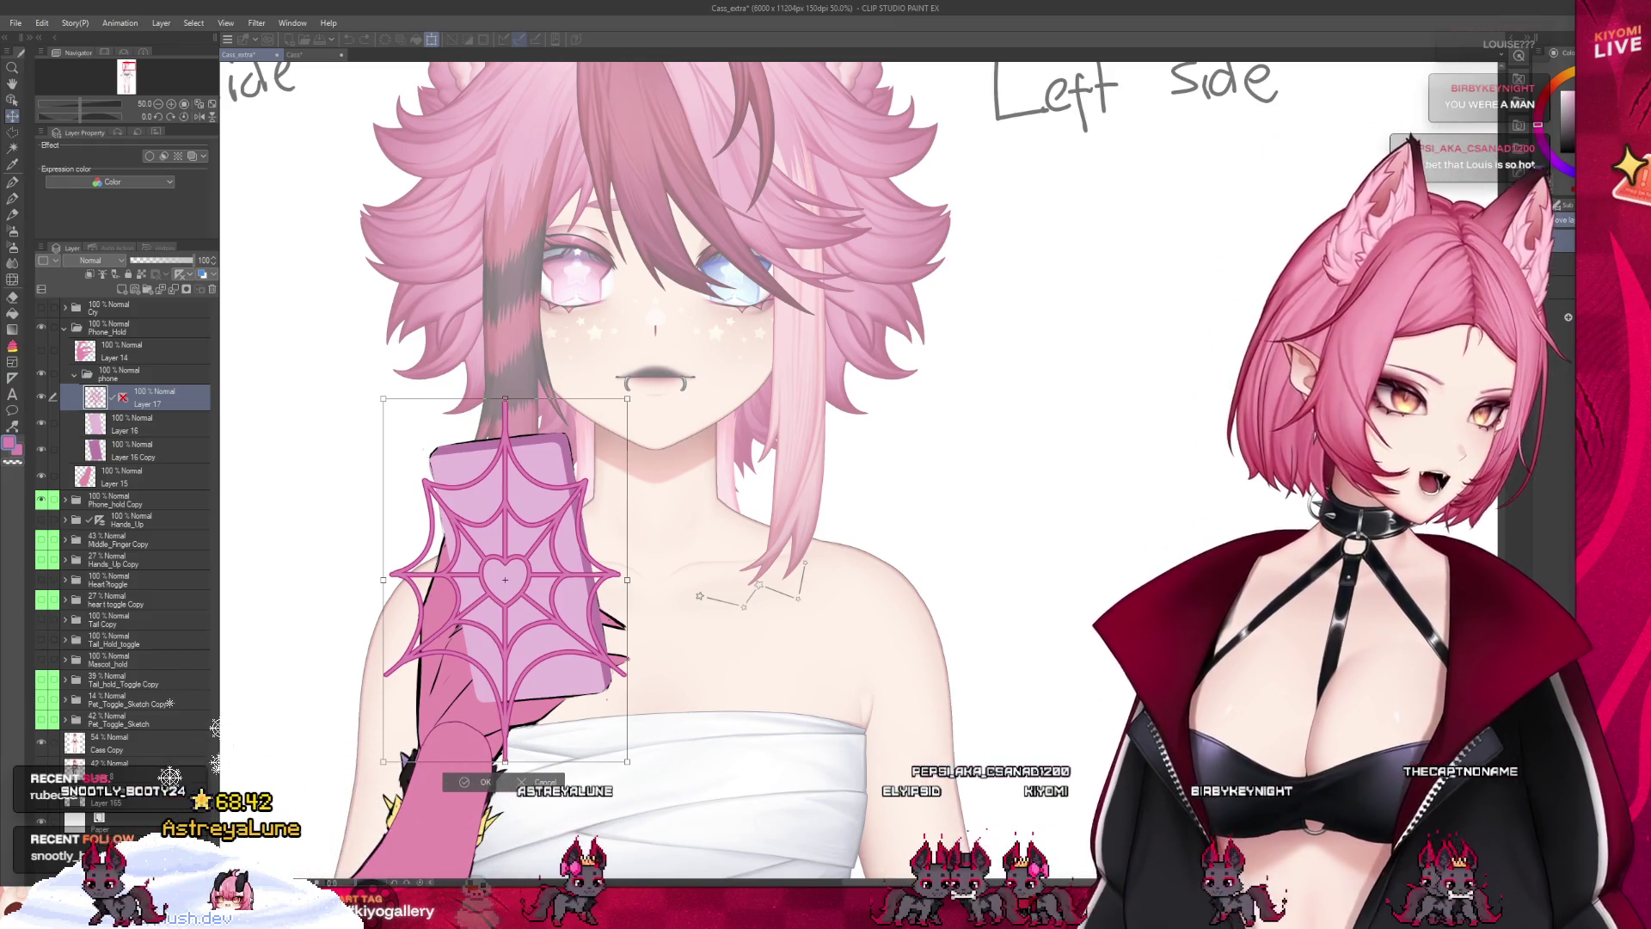
{"action": "key", "text": "Return"}
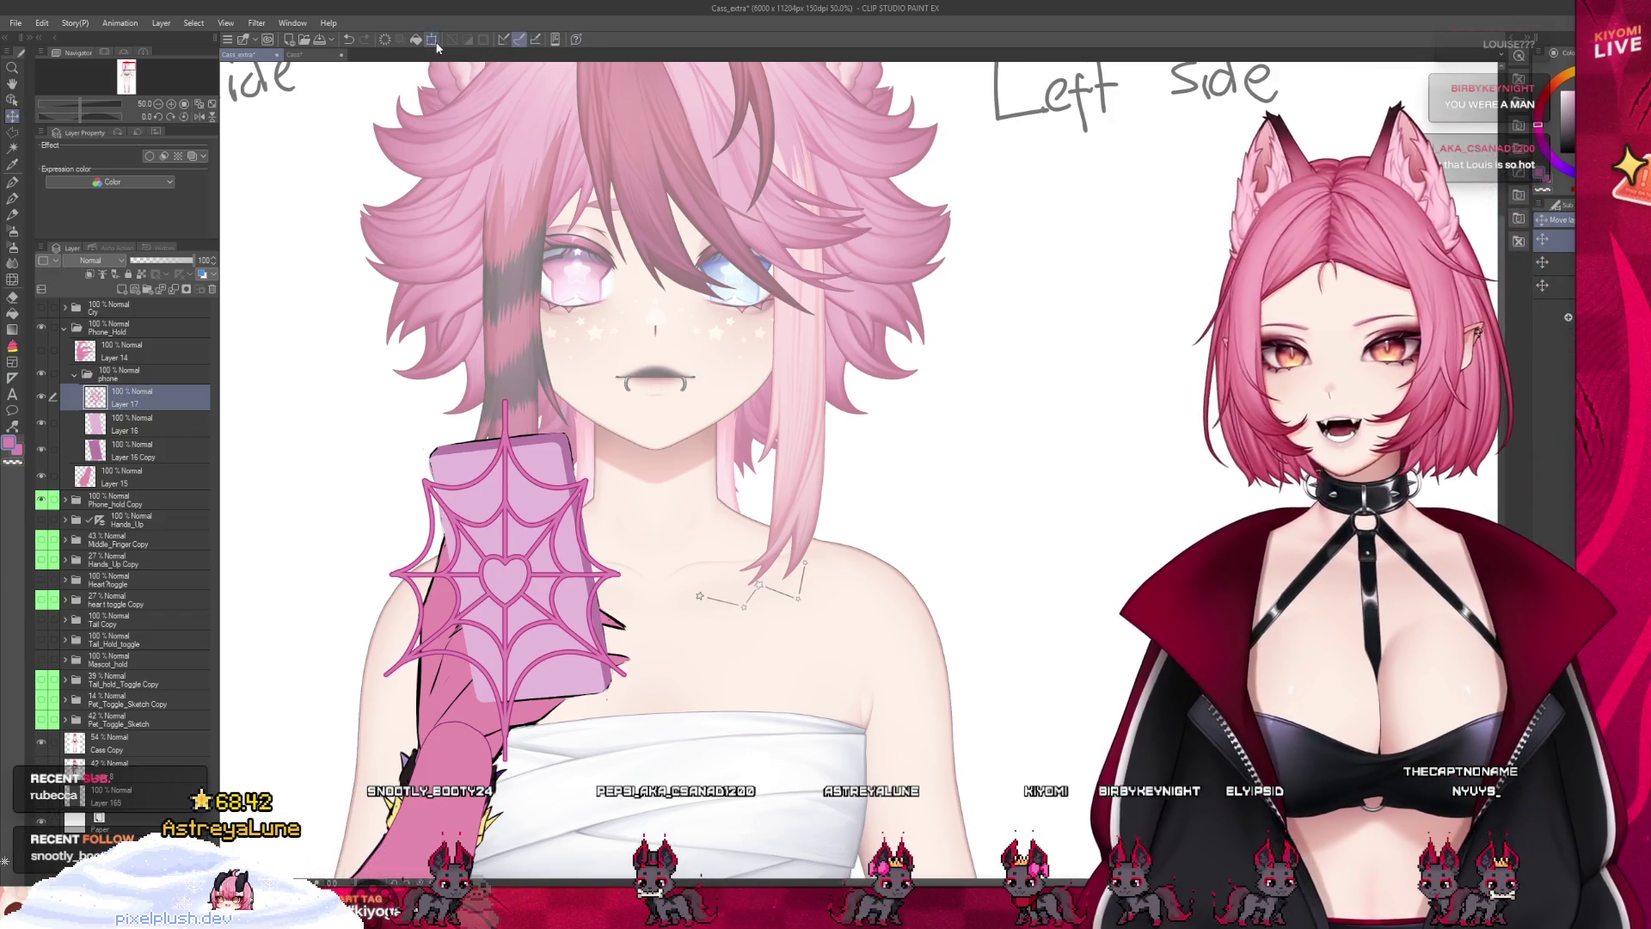
Skew the phone case's four corners with Free Transform into a tilted perspective
{"action": "left_click", "coordinate": [433, 40]}
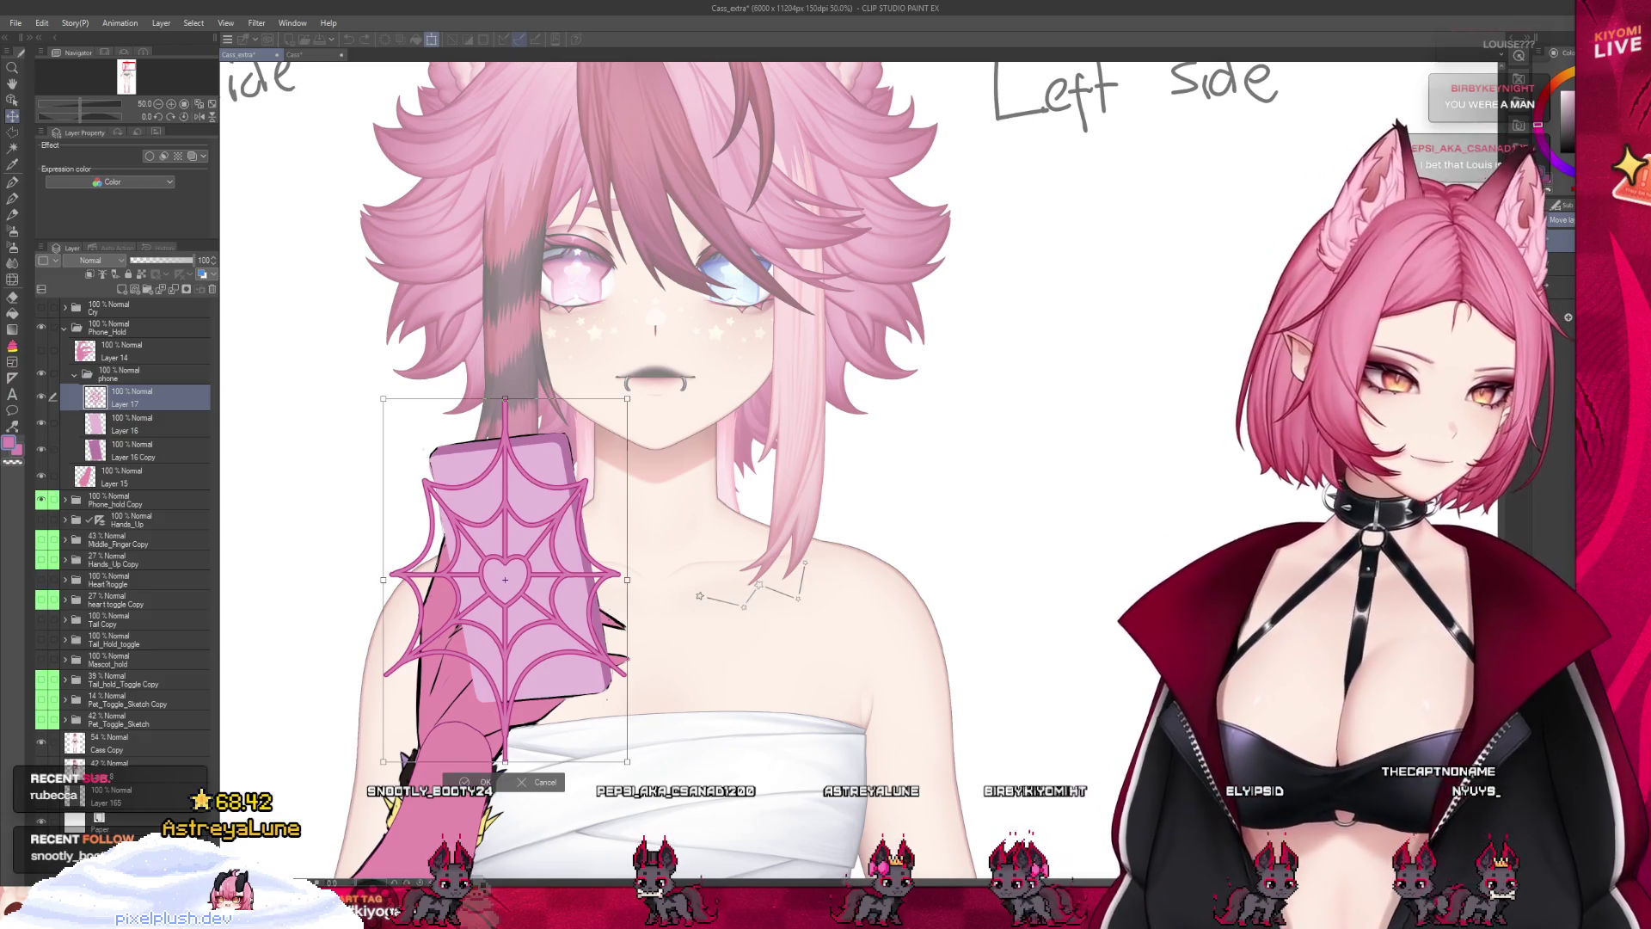
{"action": "left_click_drag", "start_coordinate": [388, 762], "coordinate": [442, 754]}
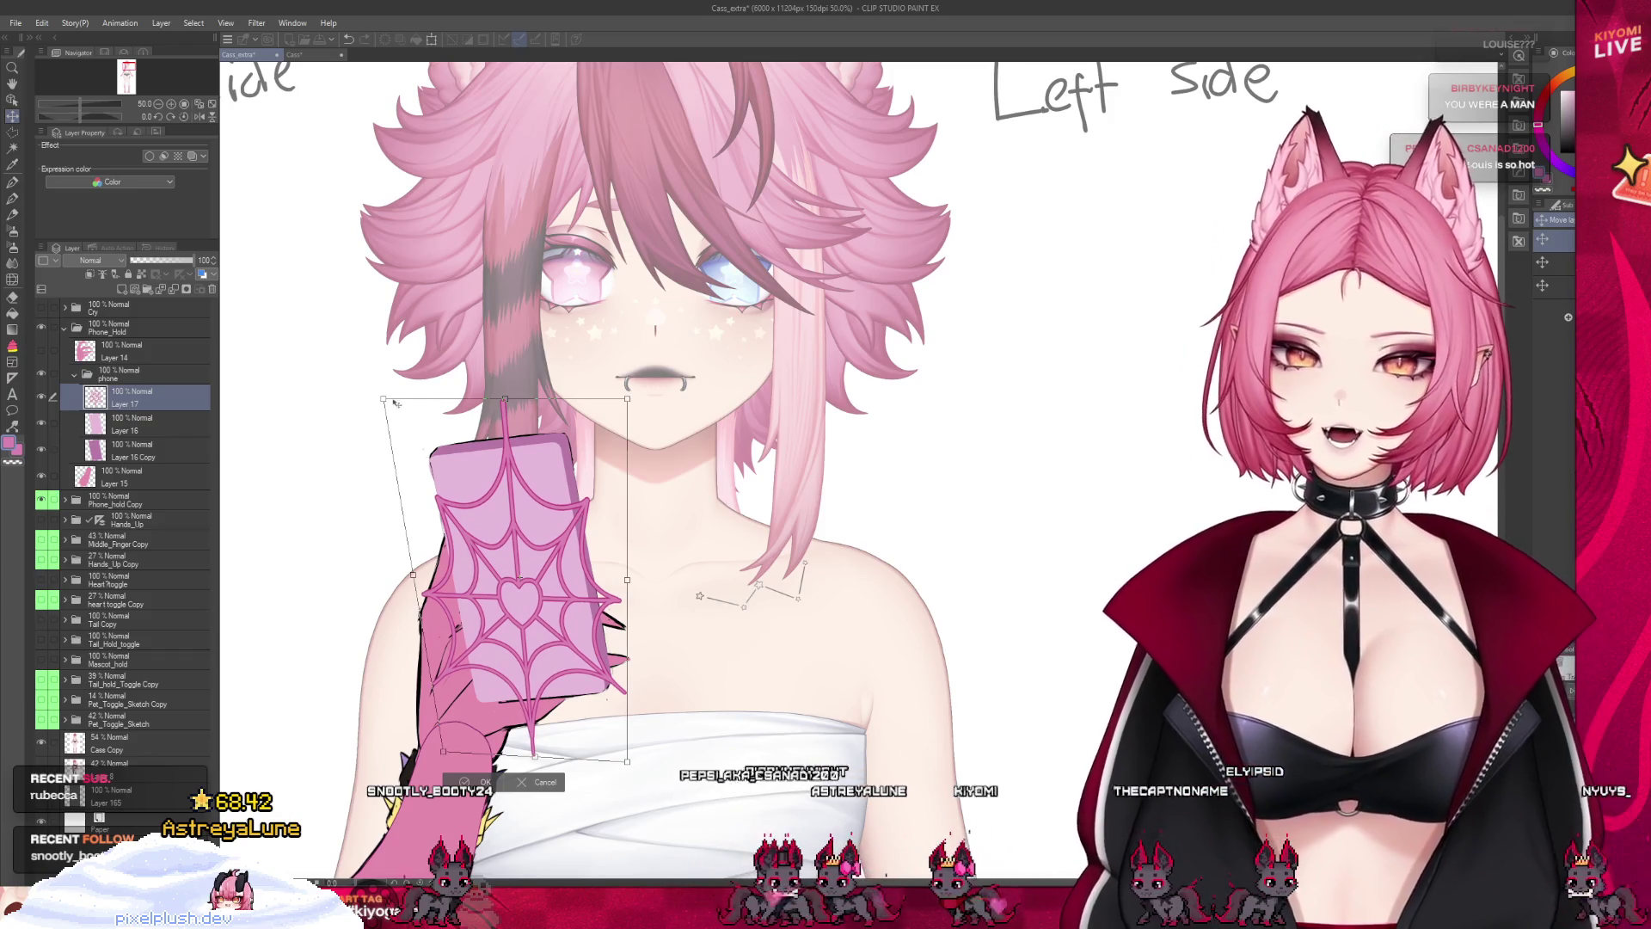
{"action": "left_click_drag", "start_coordinate": [627, 399], "coordinate": [596, 382]}
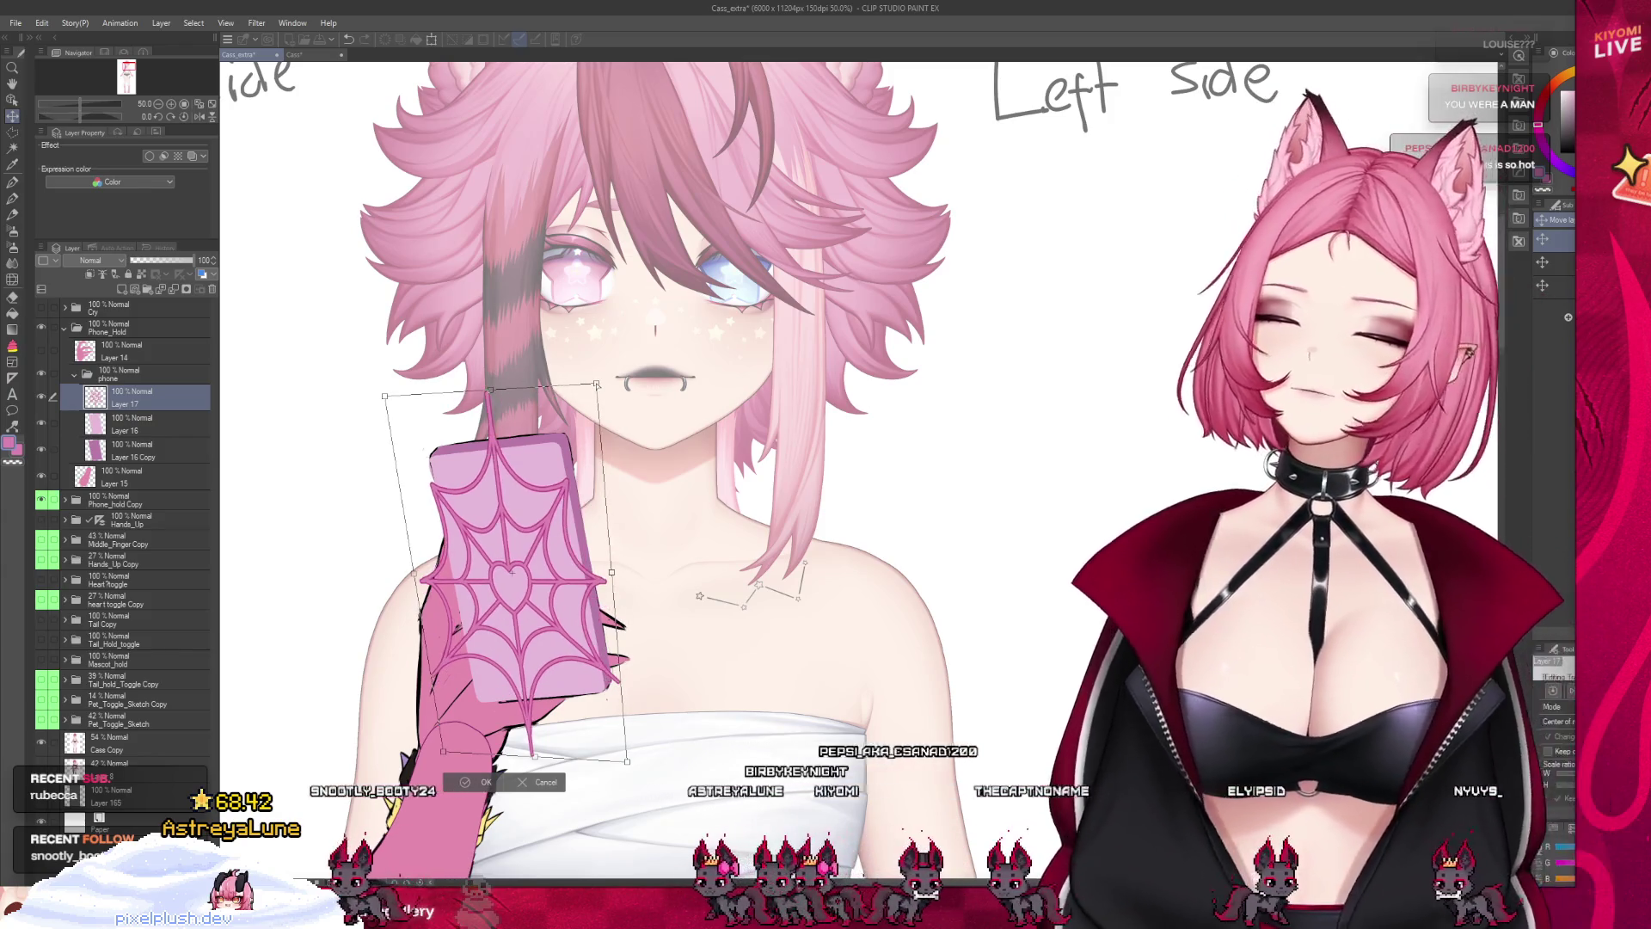
{"action": "left_click_drag", "start_coordinate": [626, 760], "coordinate": [633, 732]}
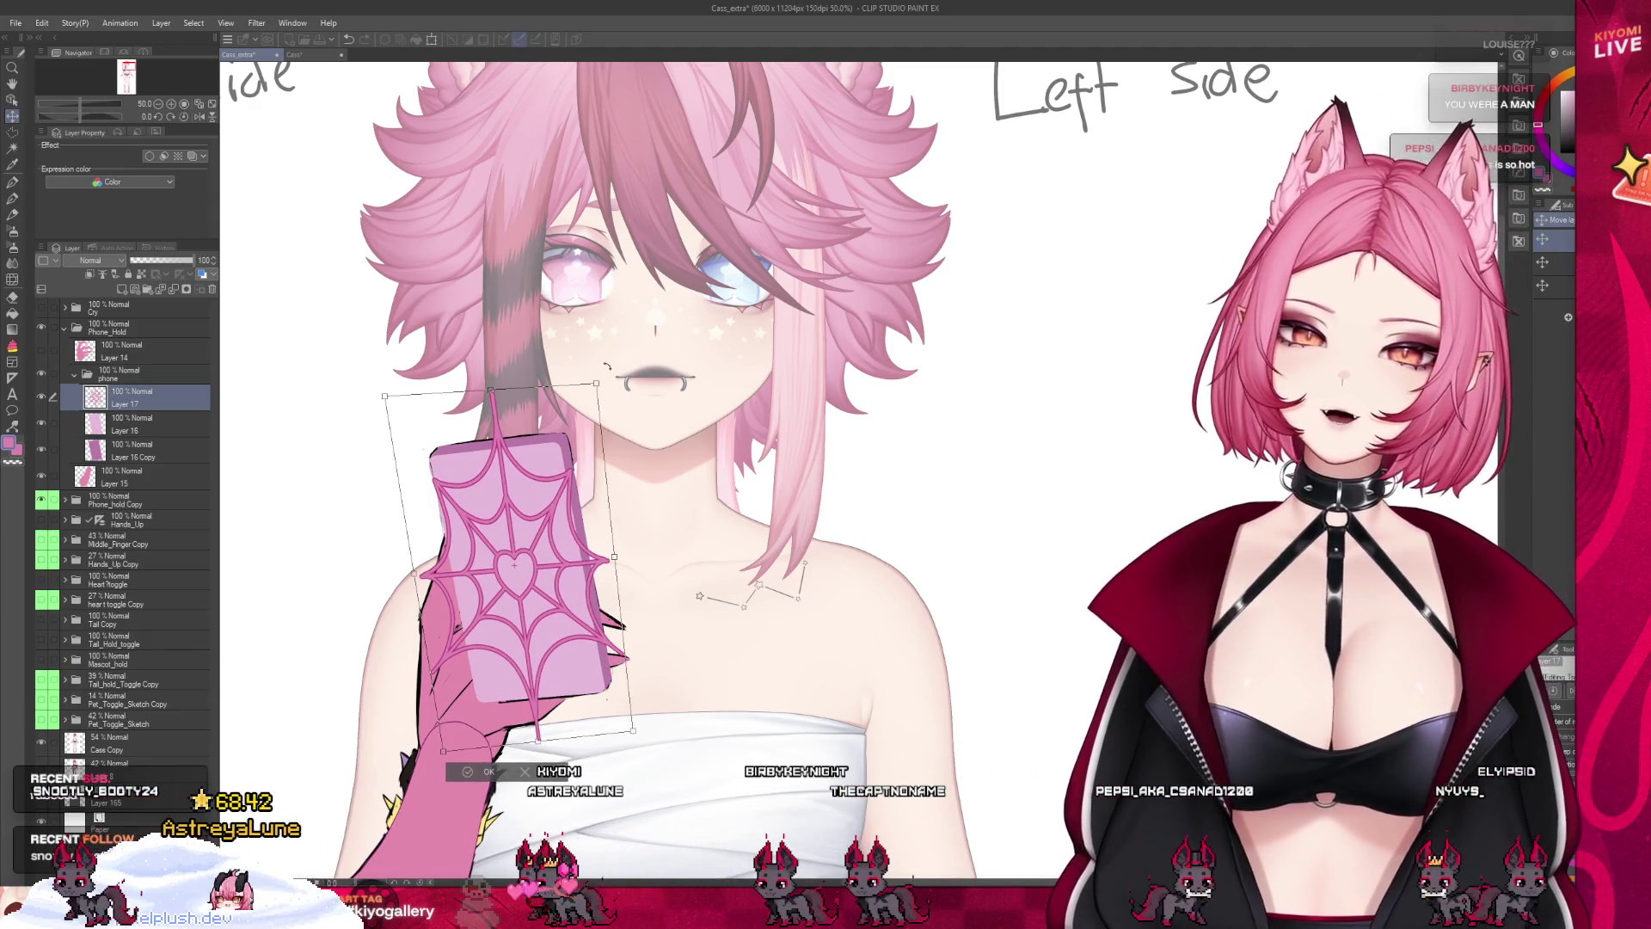
{"action": "left_click_drag", "start_coordinate": [596, 383], "coordinate": [596, 370]}
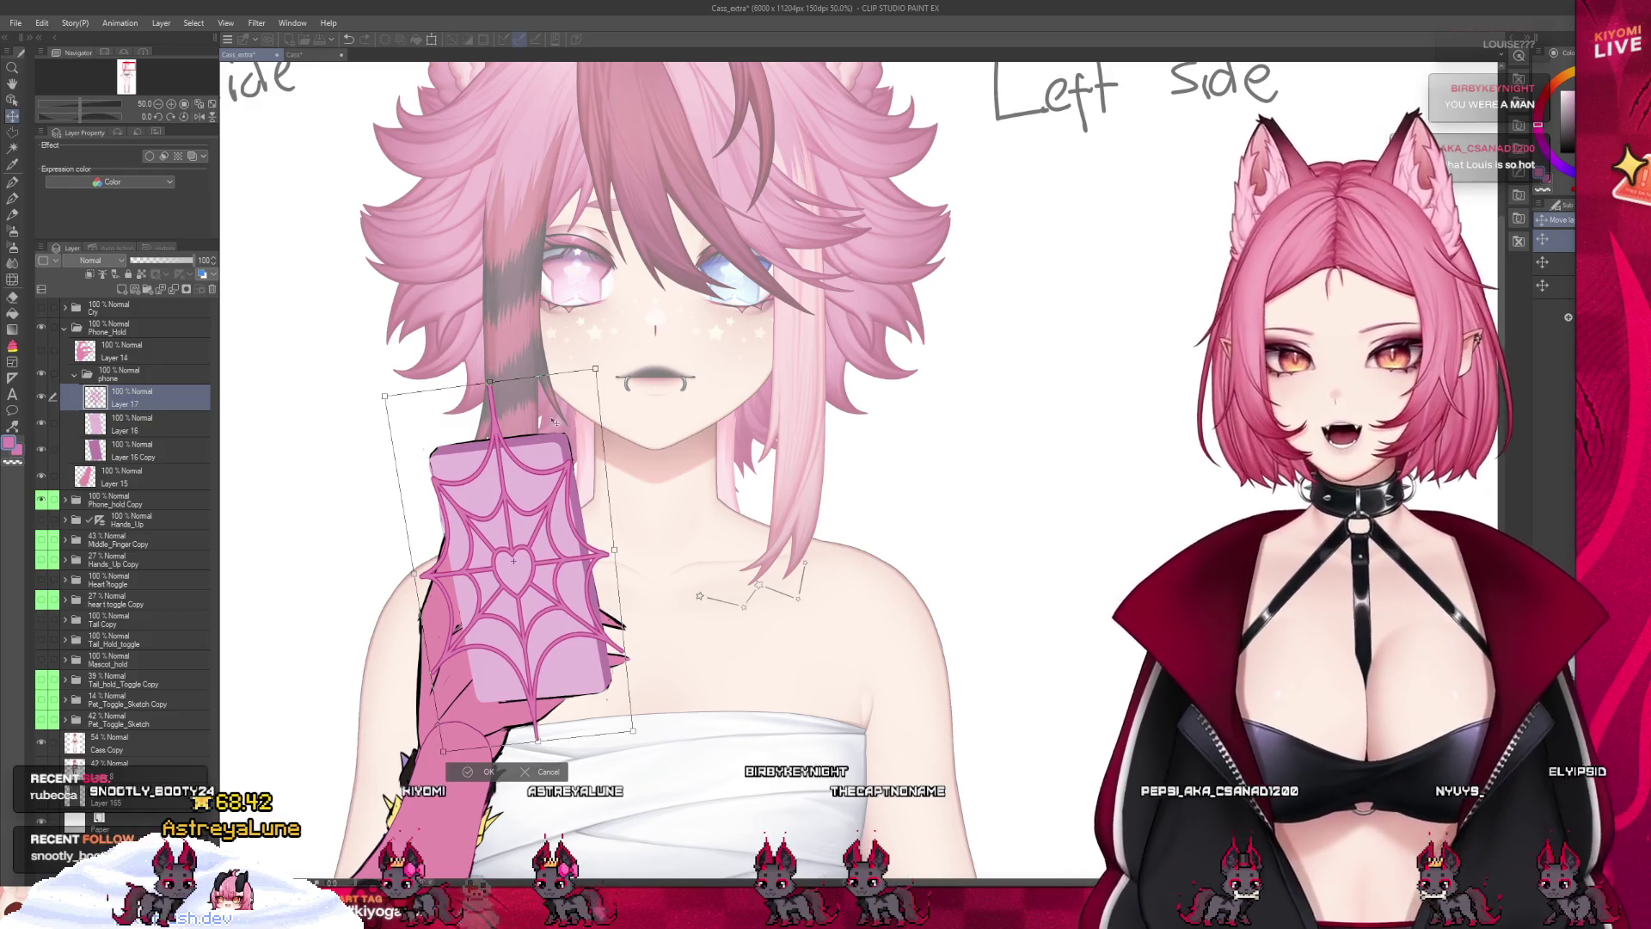
{"action": "left_click_drag", "start_coordinate": [533, 464], "coordinate": [532, 464]}
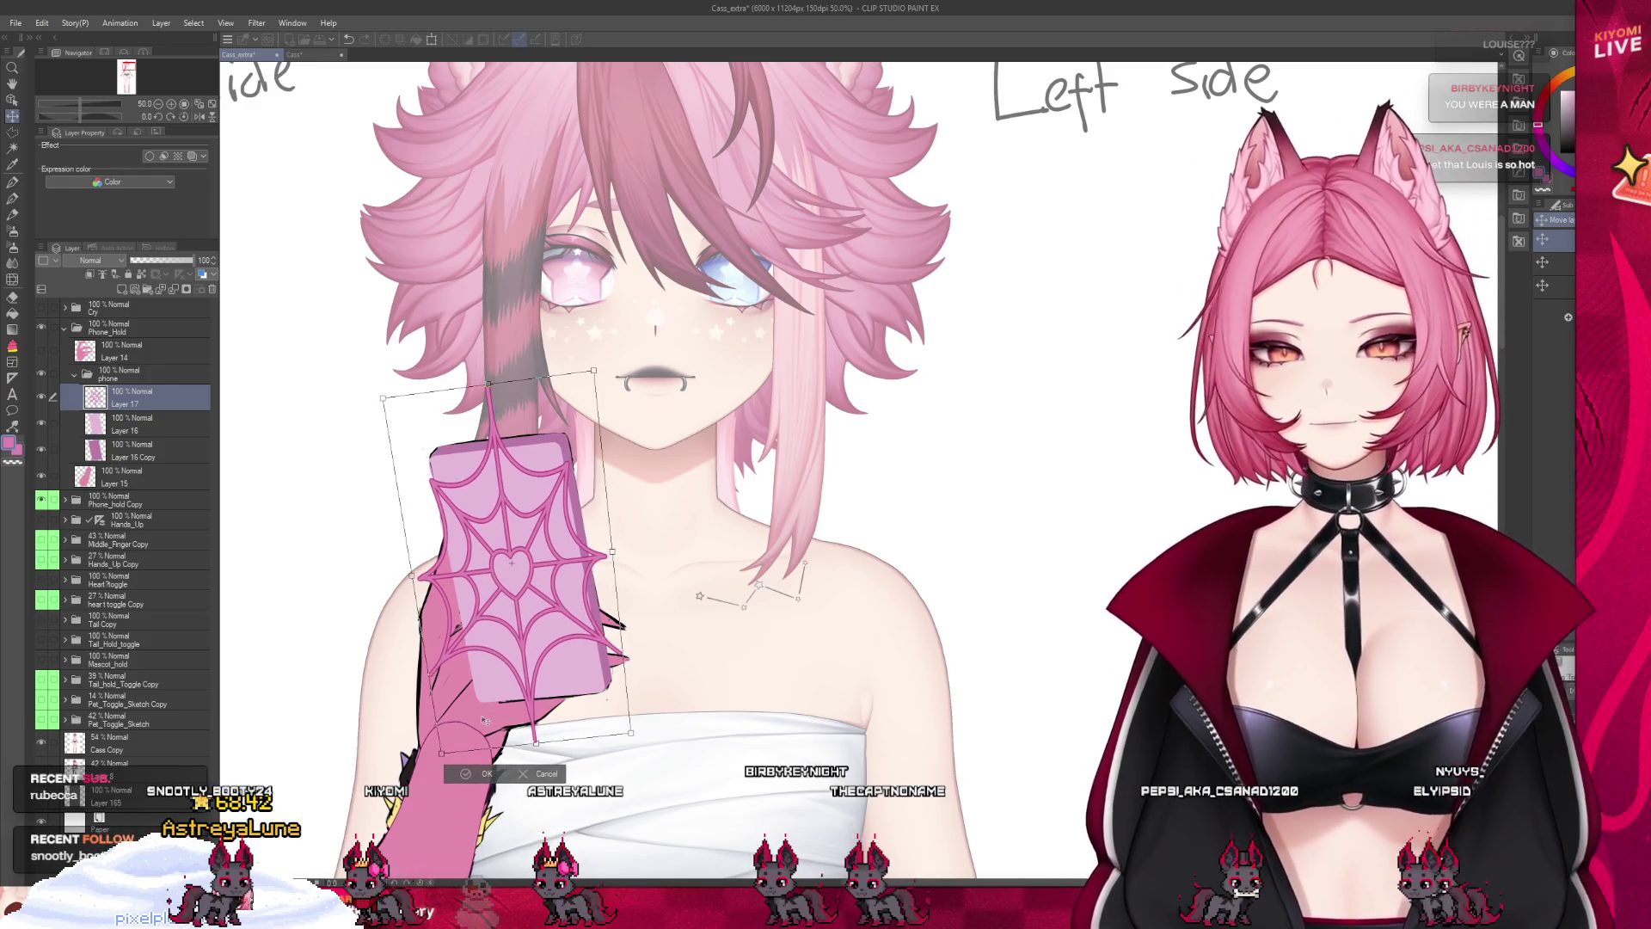
{"action": "left_click_drag", "start_coordinate": [441, 753], "coordinate": [444, 741]}
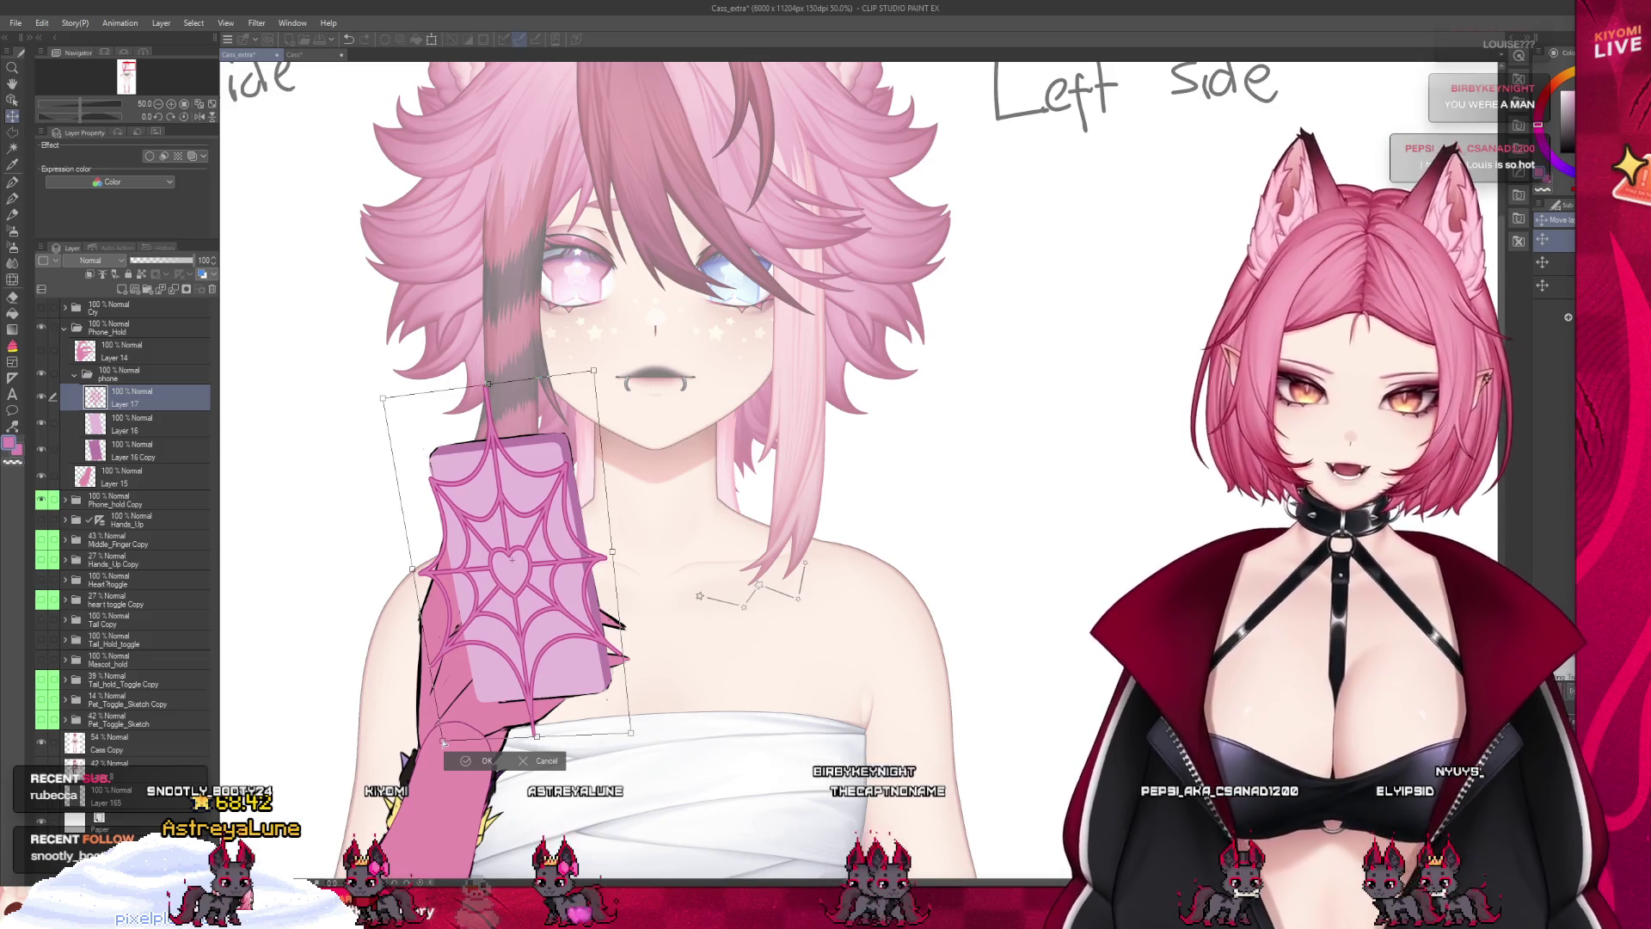
{"action": "left_click_drag", "start_coordinate": [388, 402], "coordinate": [393, 405]}
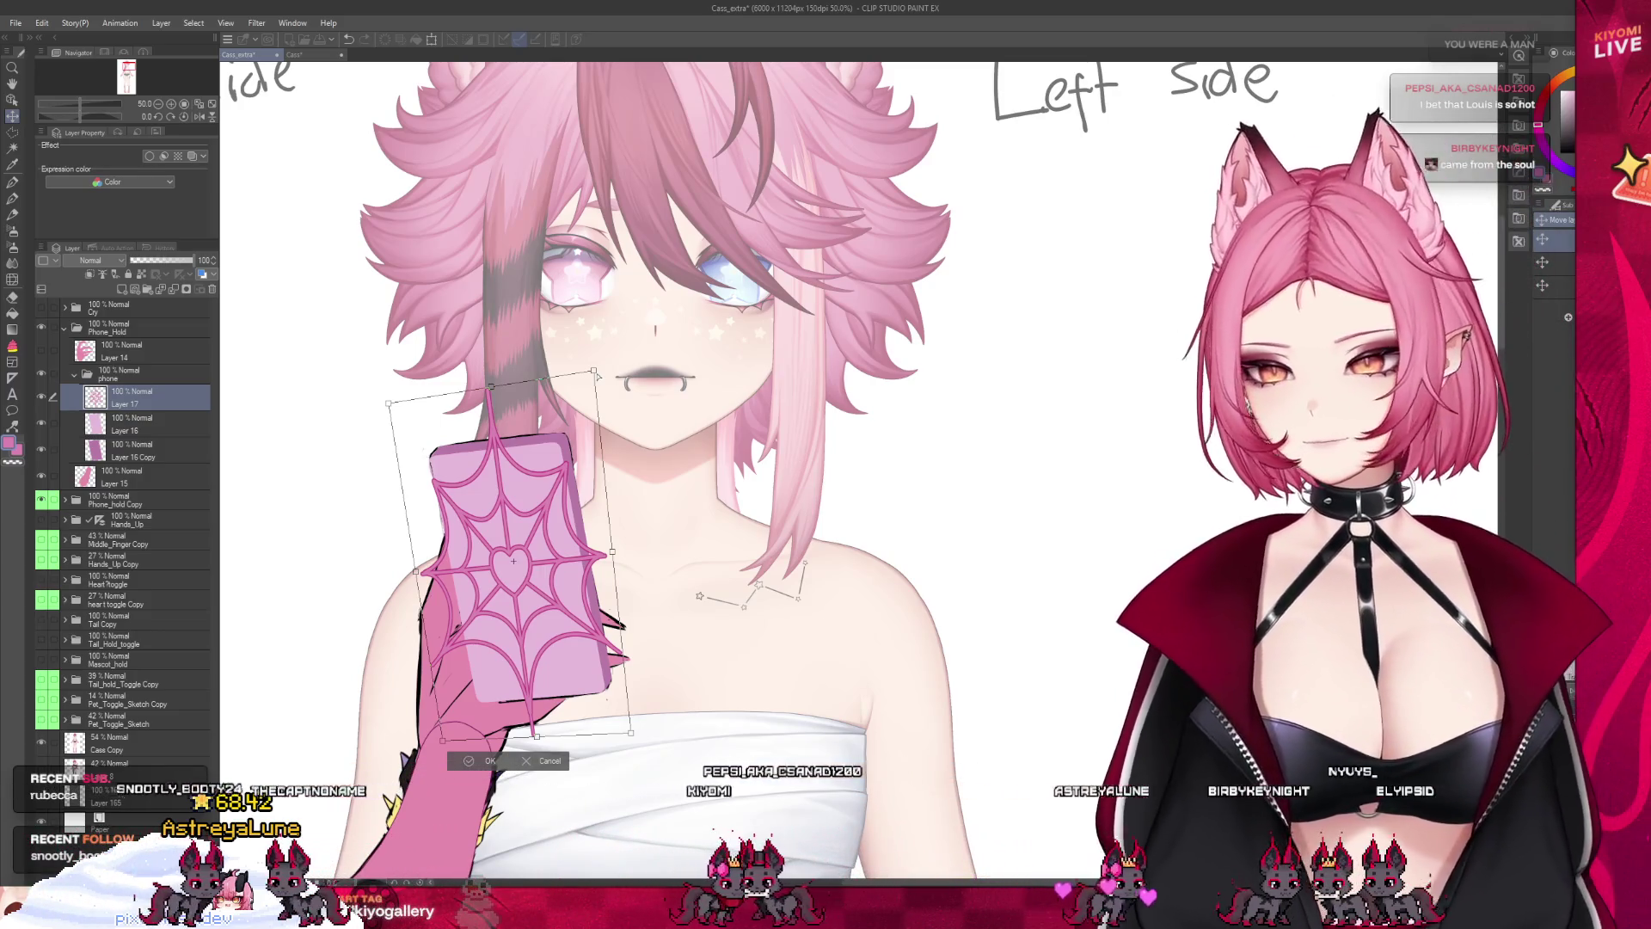
Shrink the phone case slightly, refine its corners and position in the hand, then commit
{"action": "scroll", "coordinate": [532, 583], "scroll_direction": "up", "scroll_amount": 1}
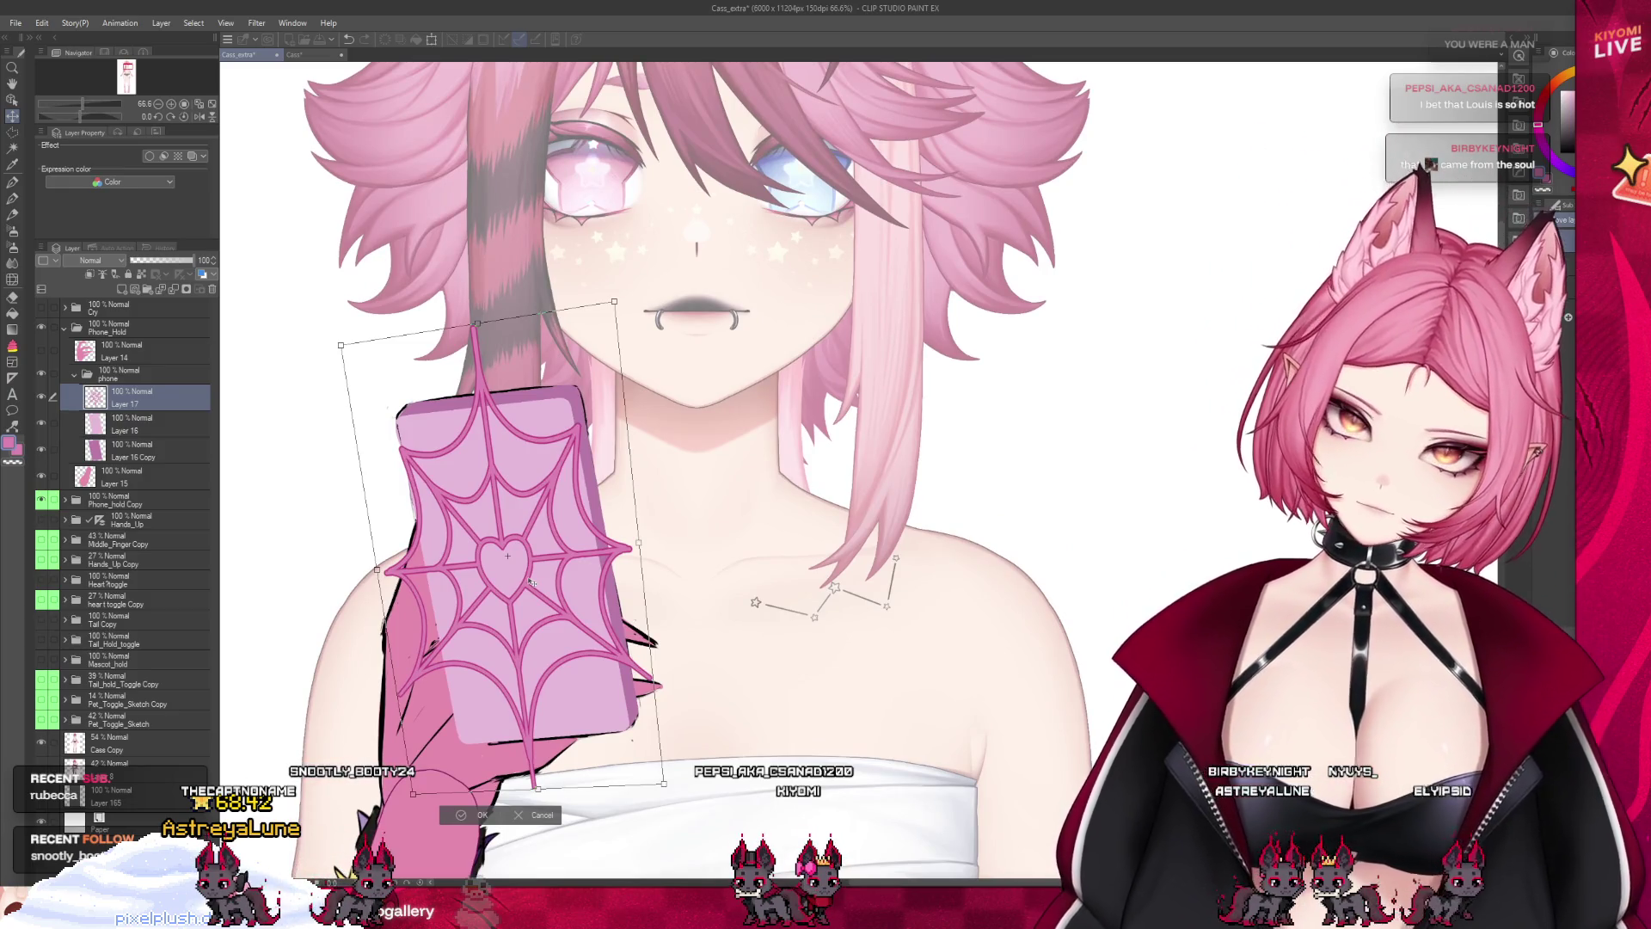
{"action": "left_click_drag", "start_coordinate": [667, 786], "coordinate": [660, 783]}
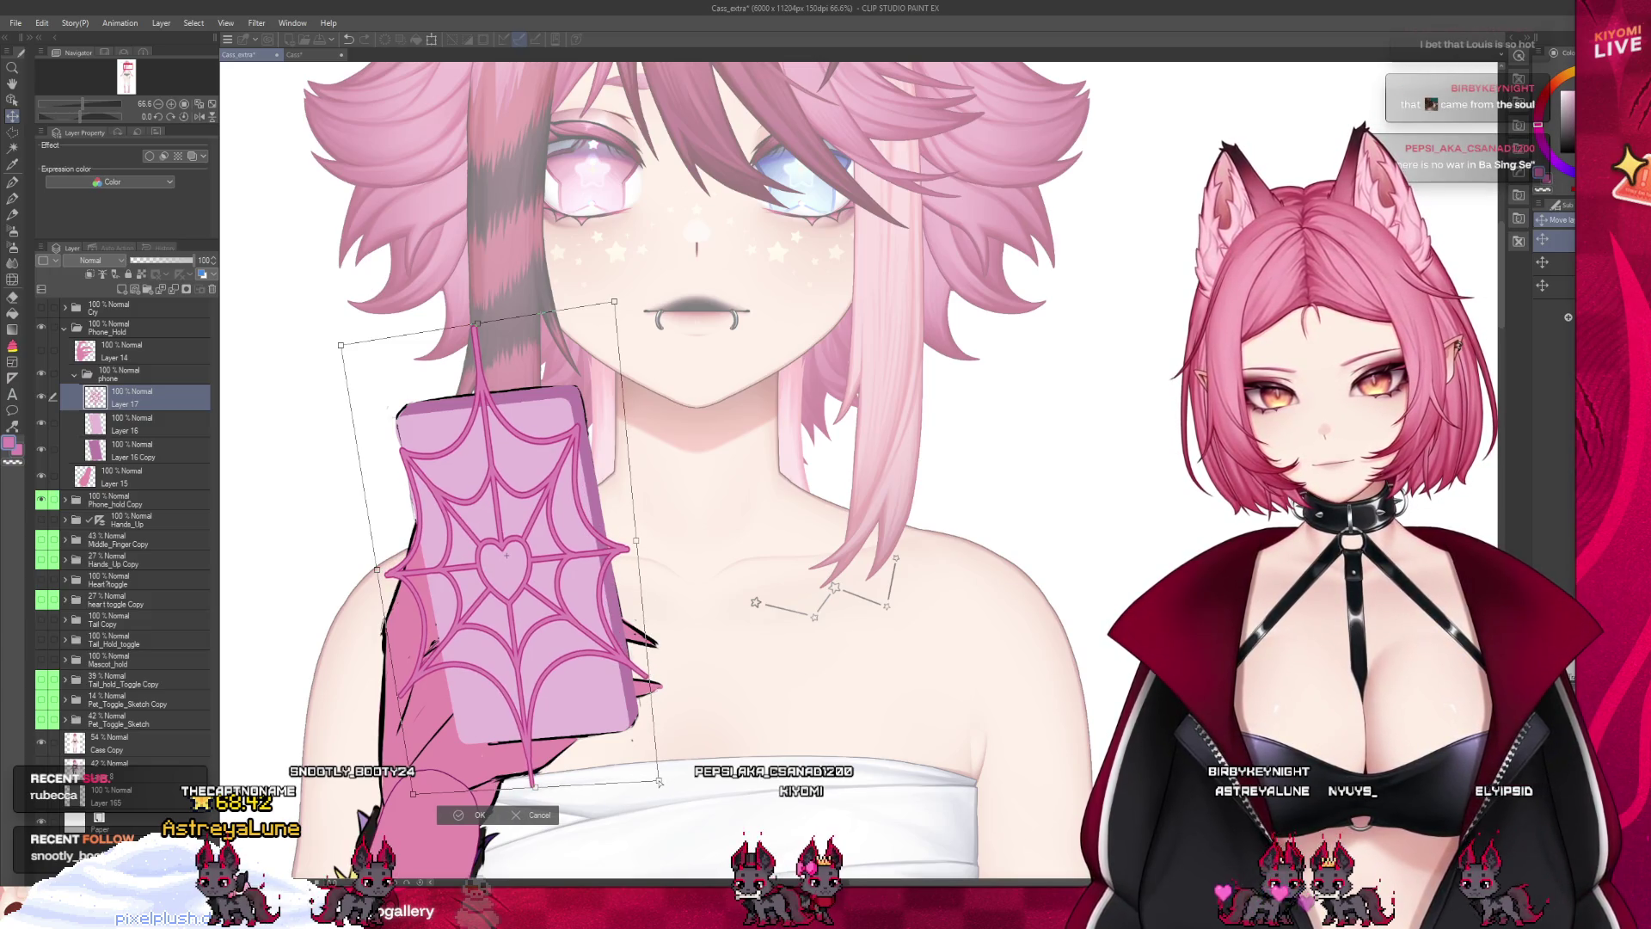
{"action": "left_click_drag", "start_coordinate": [581, 699], "coordinate": [586, 714]}
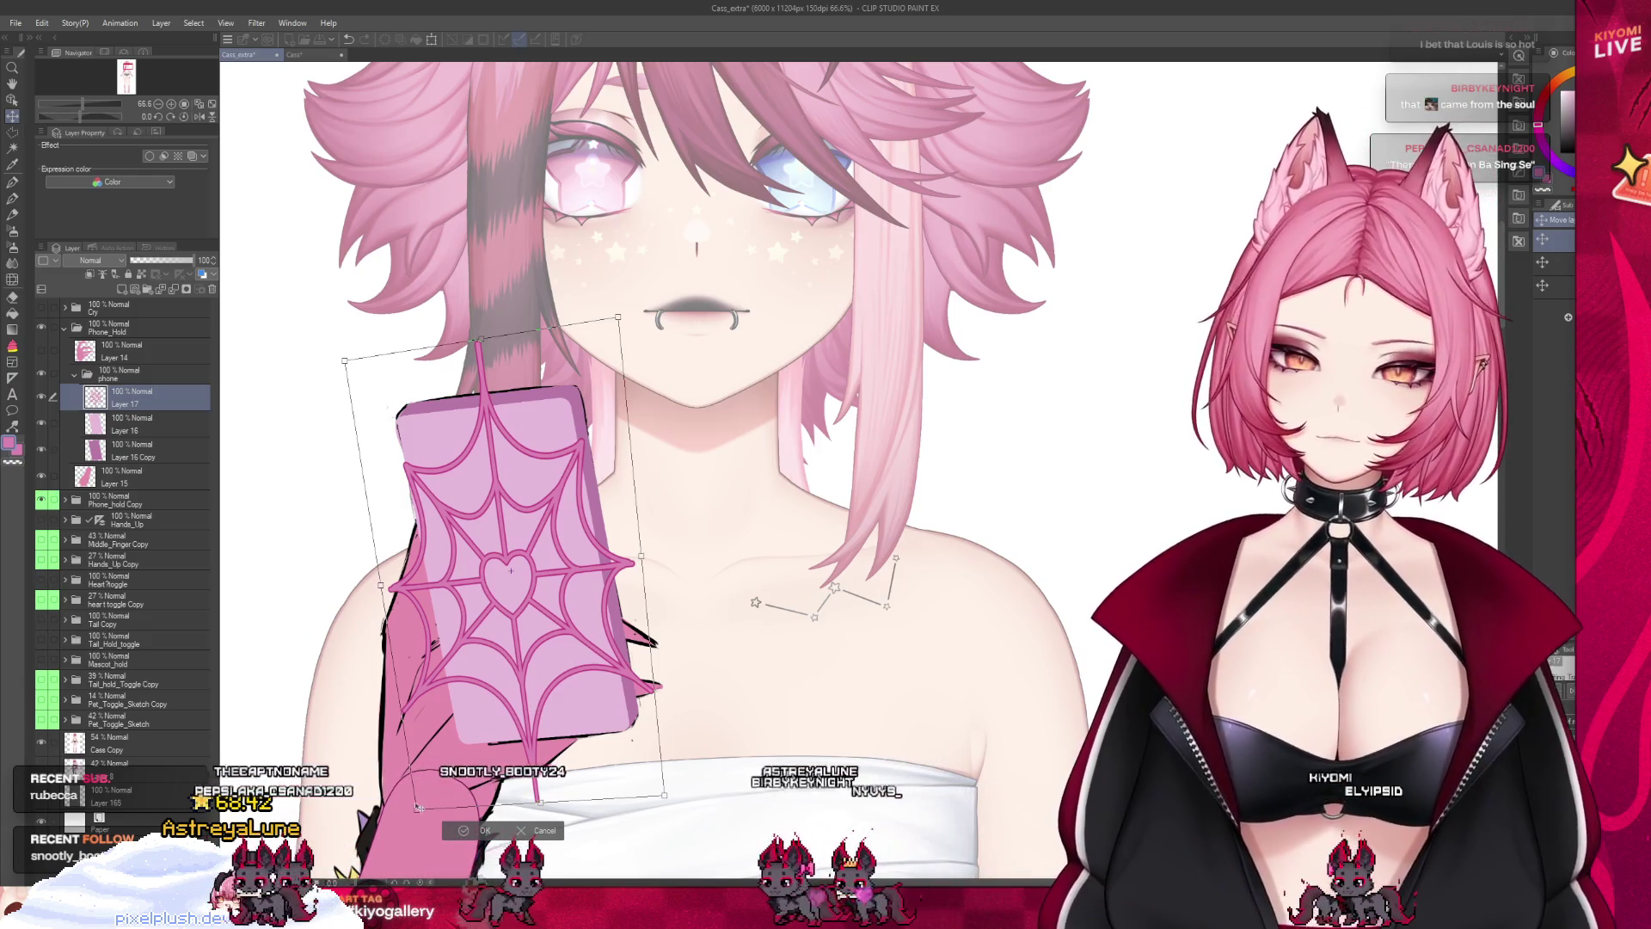
{"action": "left_click_drag", "start_coordinate": [419, 807], "coordinate": [424, 806]}
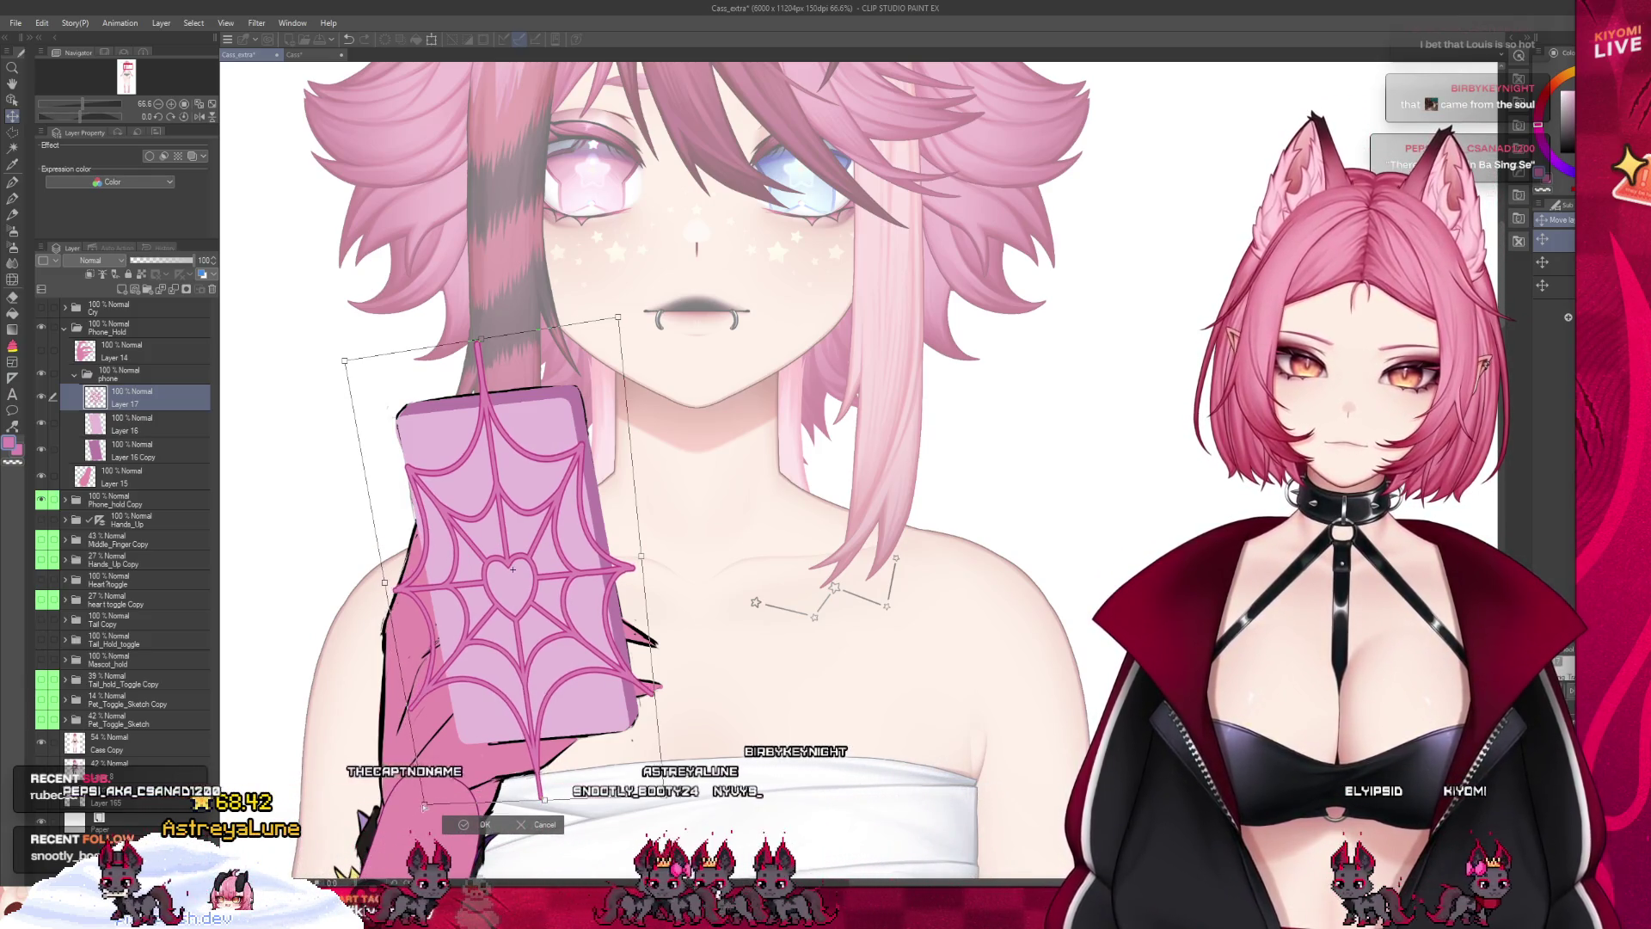
{"action": "left_click_drag", "start_coordinate": [619, 328], "coordinate": [619, 332]}
{"action": "left_click_drag", "start_coordinate": [574, 461], "coordinate": [572, 460]}
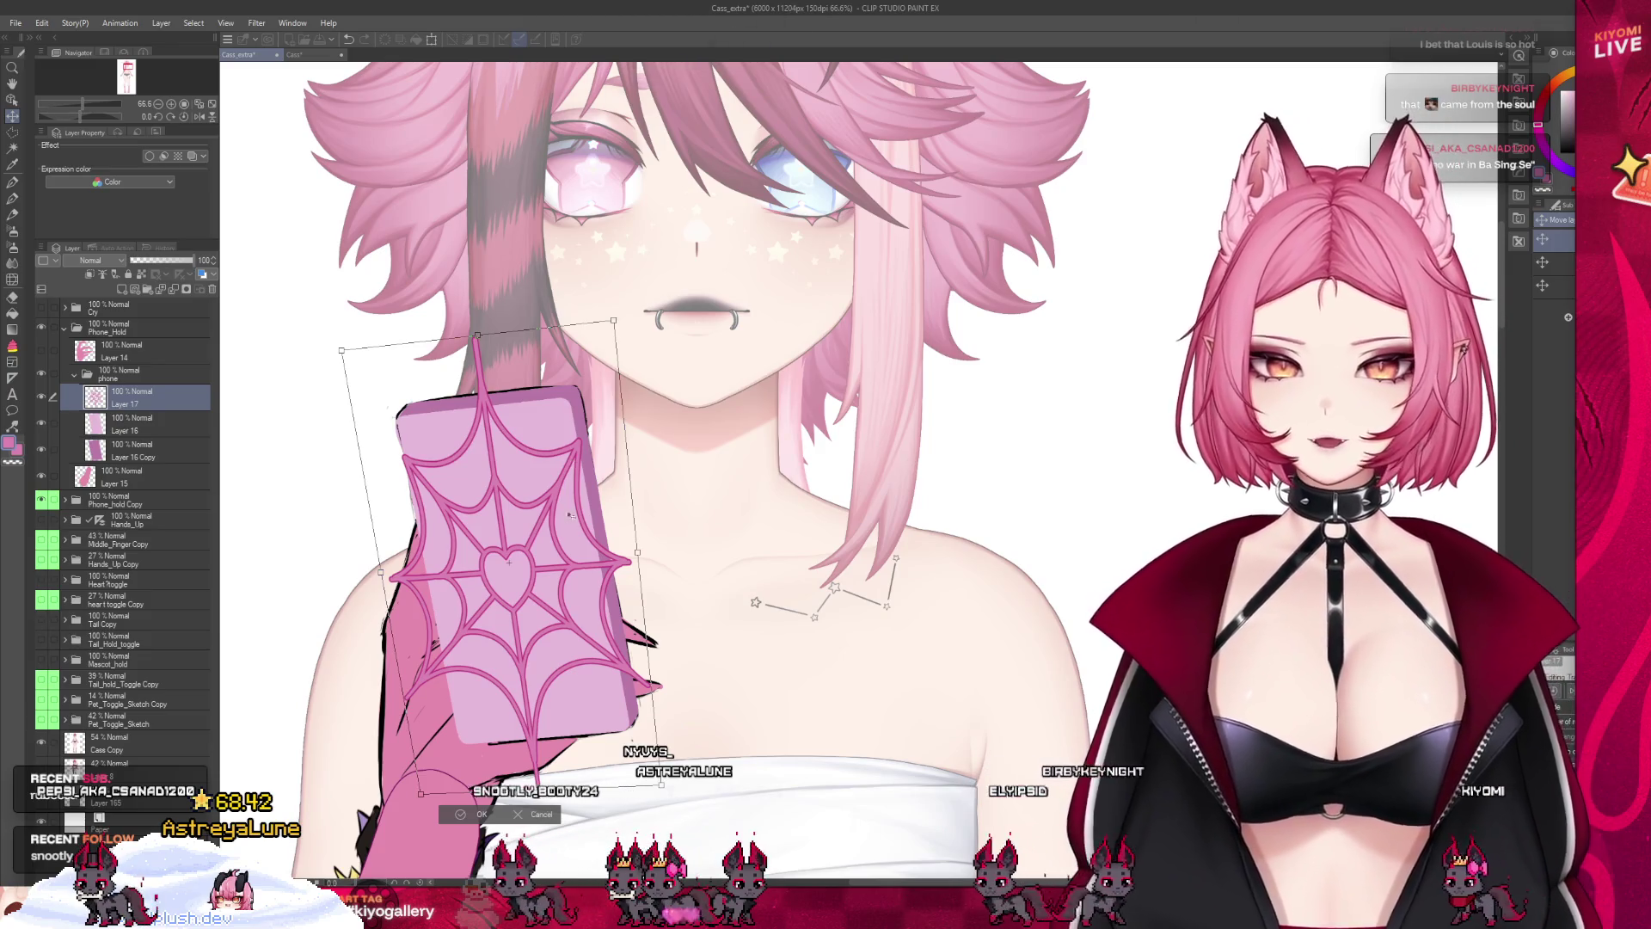
{"action": "key", "text": "Return"}
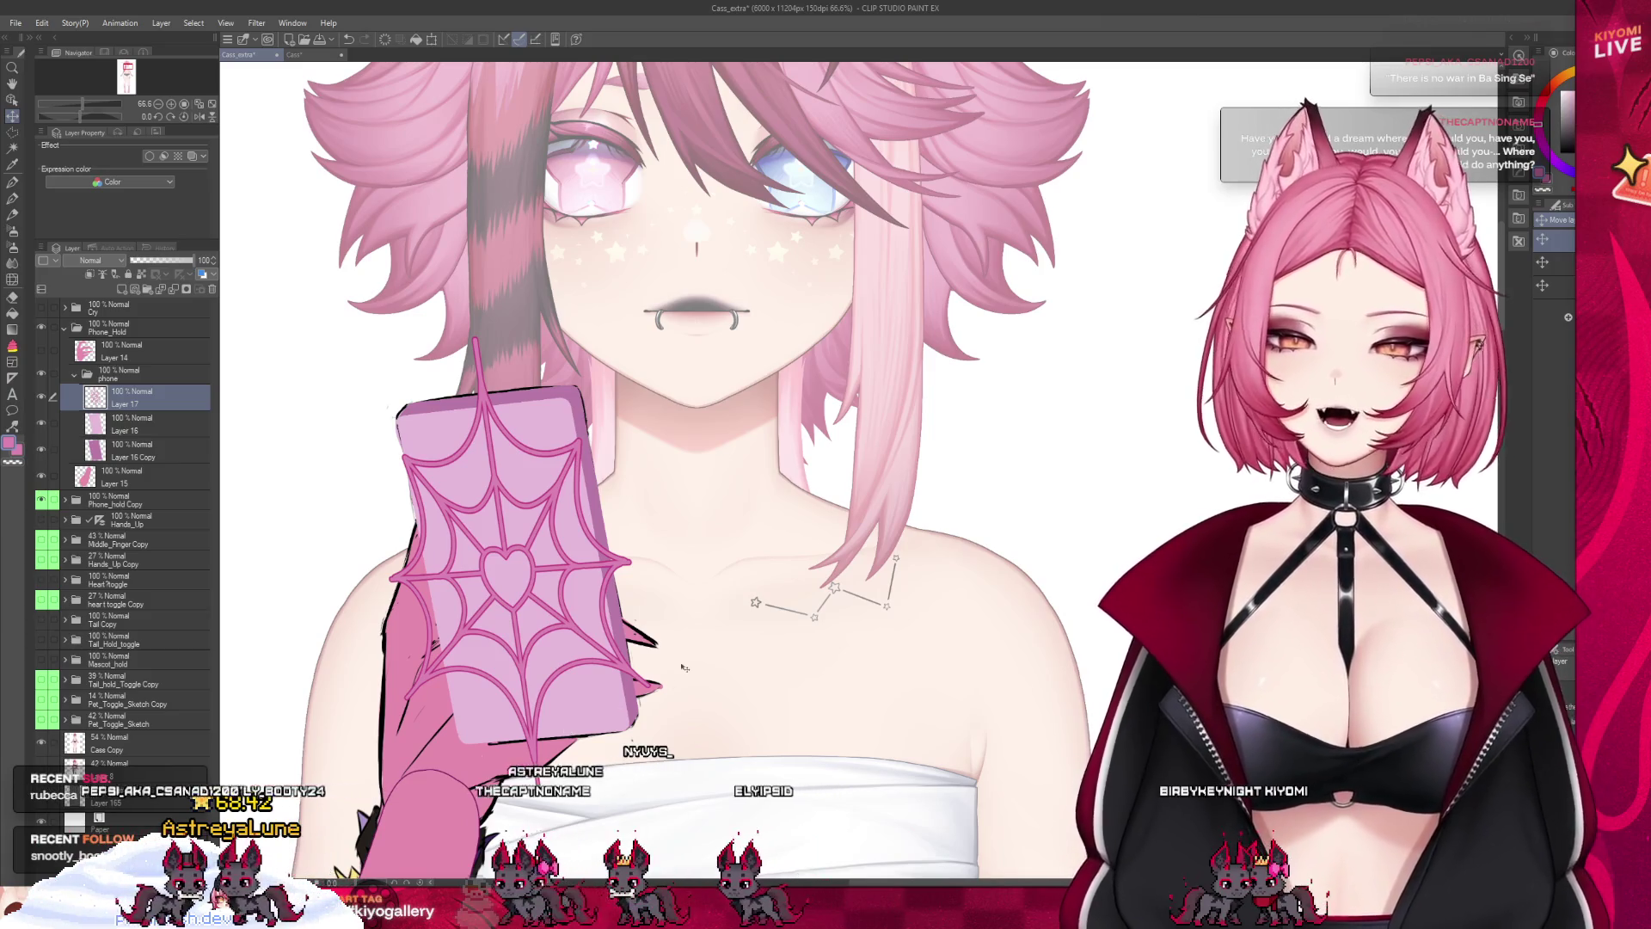
Zoom out and save the illustration with Ctrl+S
{"action": "scroll", "coordinate": [684, 668], "scroll_direction": "down", "scroll_amount": 3}
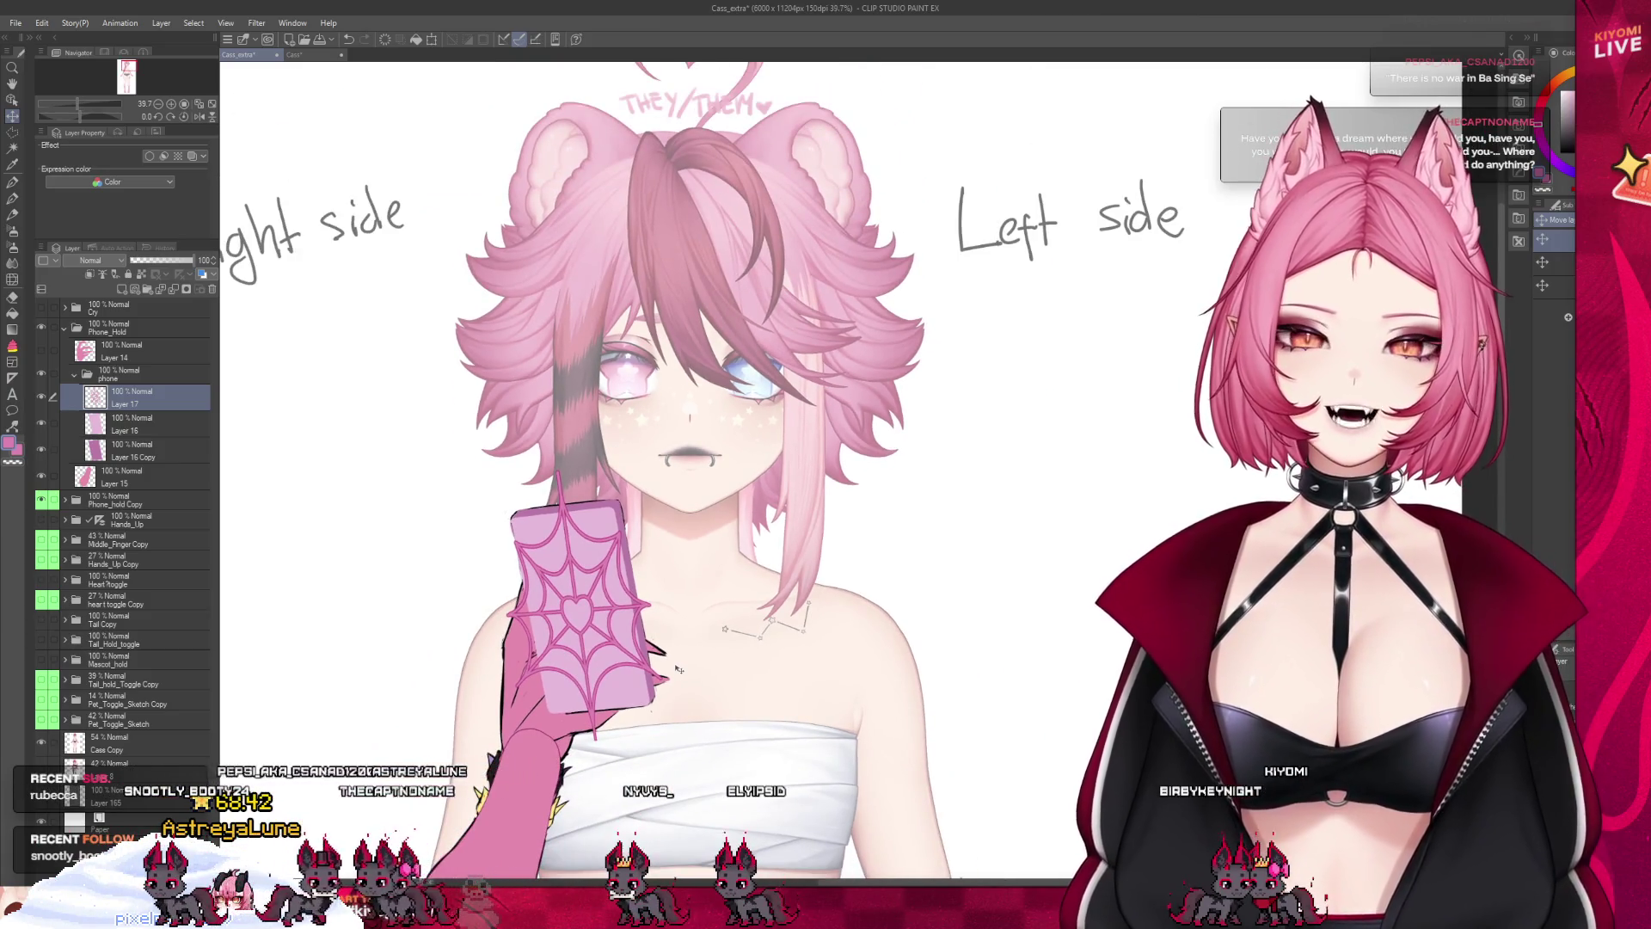
{"action": "key", "text": "ctrl+s"}
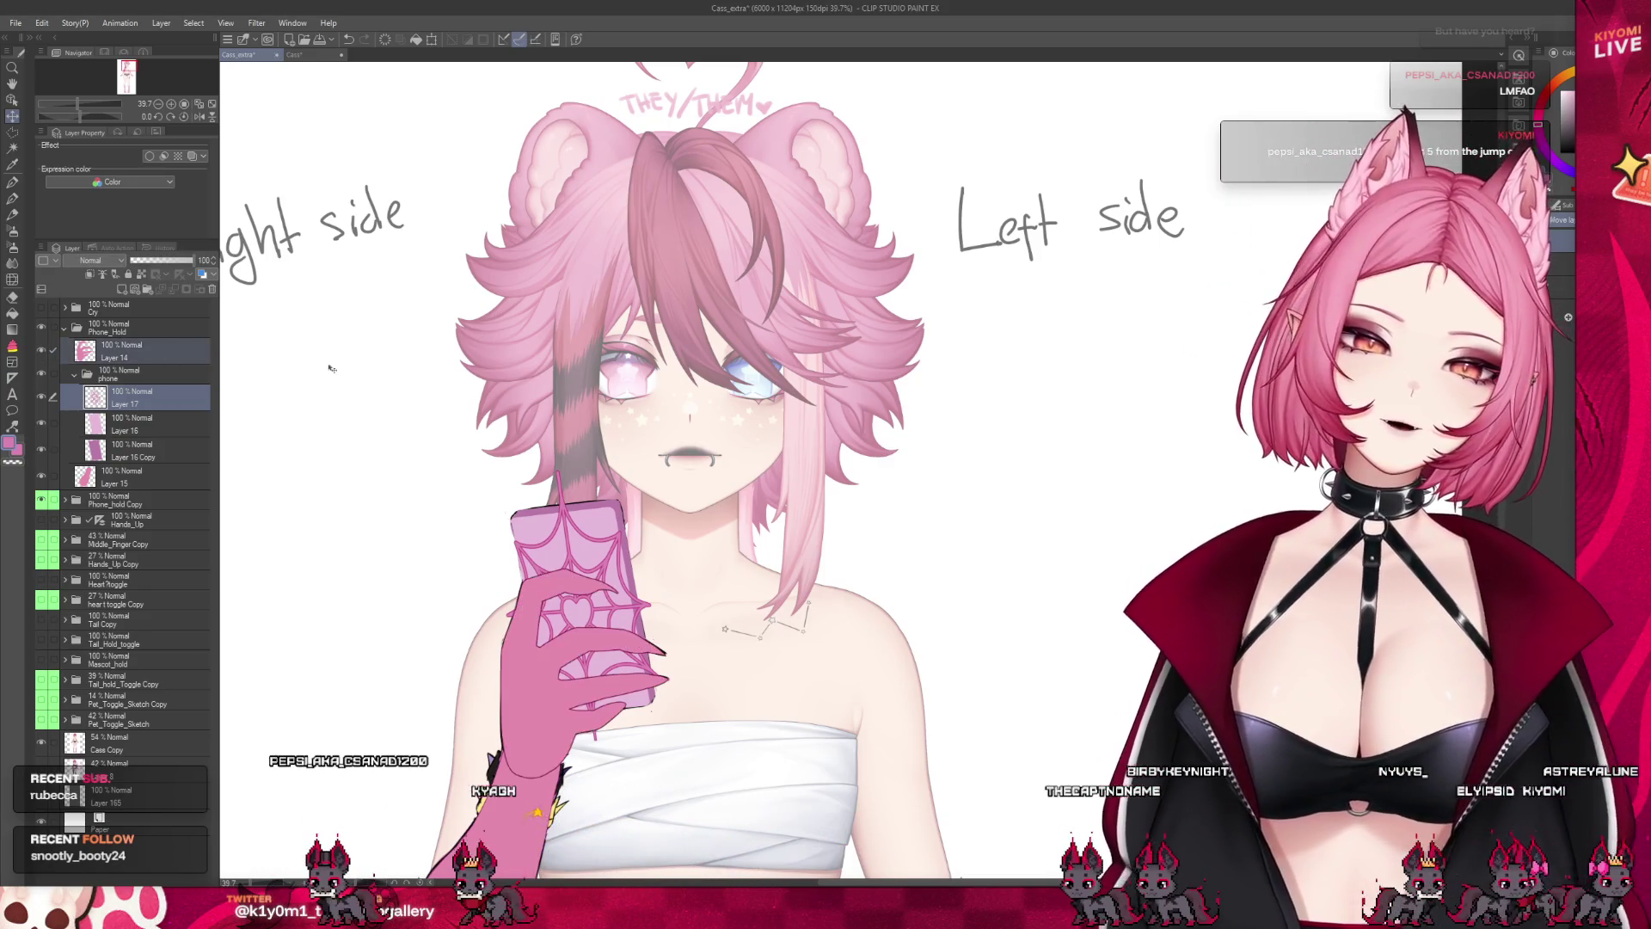
Zoom around the phone while checking Layer 15 and Layer 17 in the phone group
{"action": "scroll", "coordinate": [567, 516], "scroll_direction": "down", "scroll_amount": 3}
{"action": "scroll", "coordinate": [568, 516], "scroll_direction": "up", "scroll_amount": 5}
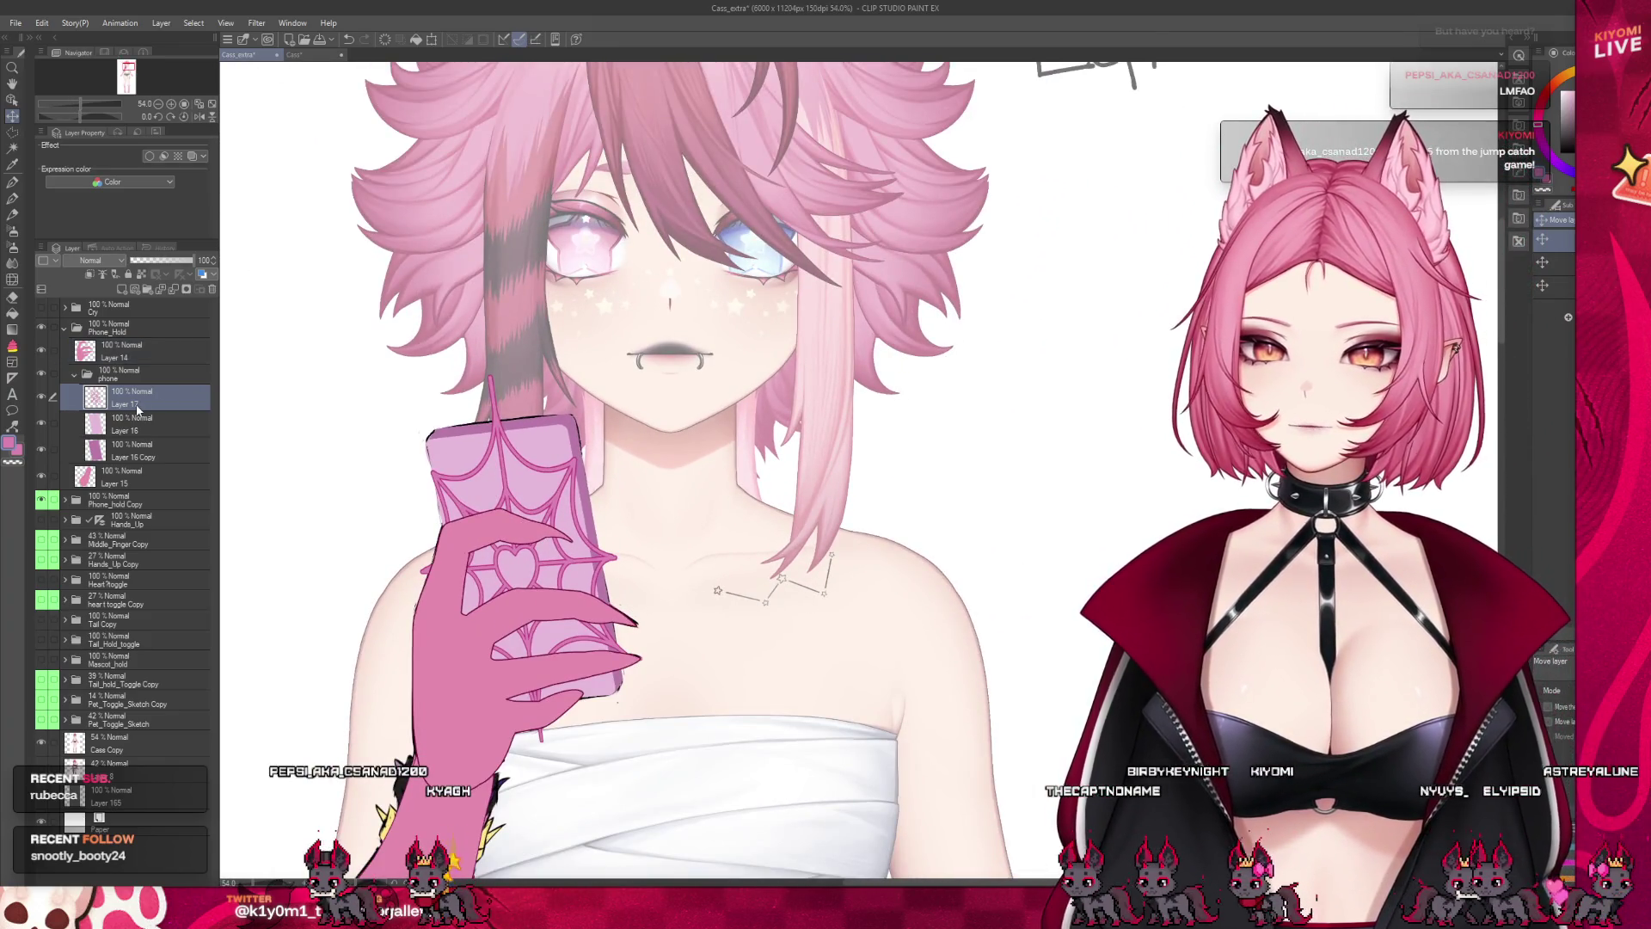
{"action": "scroll", "coordinate": [625, 504], "scroll_direction": "down", "scroll_amount": 5}
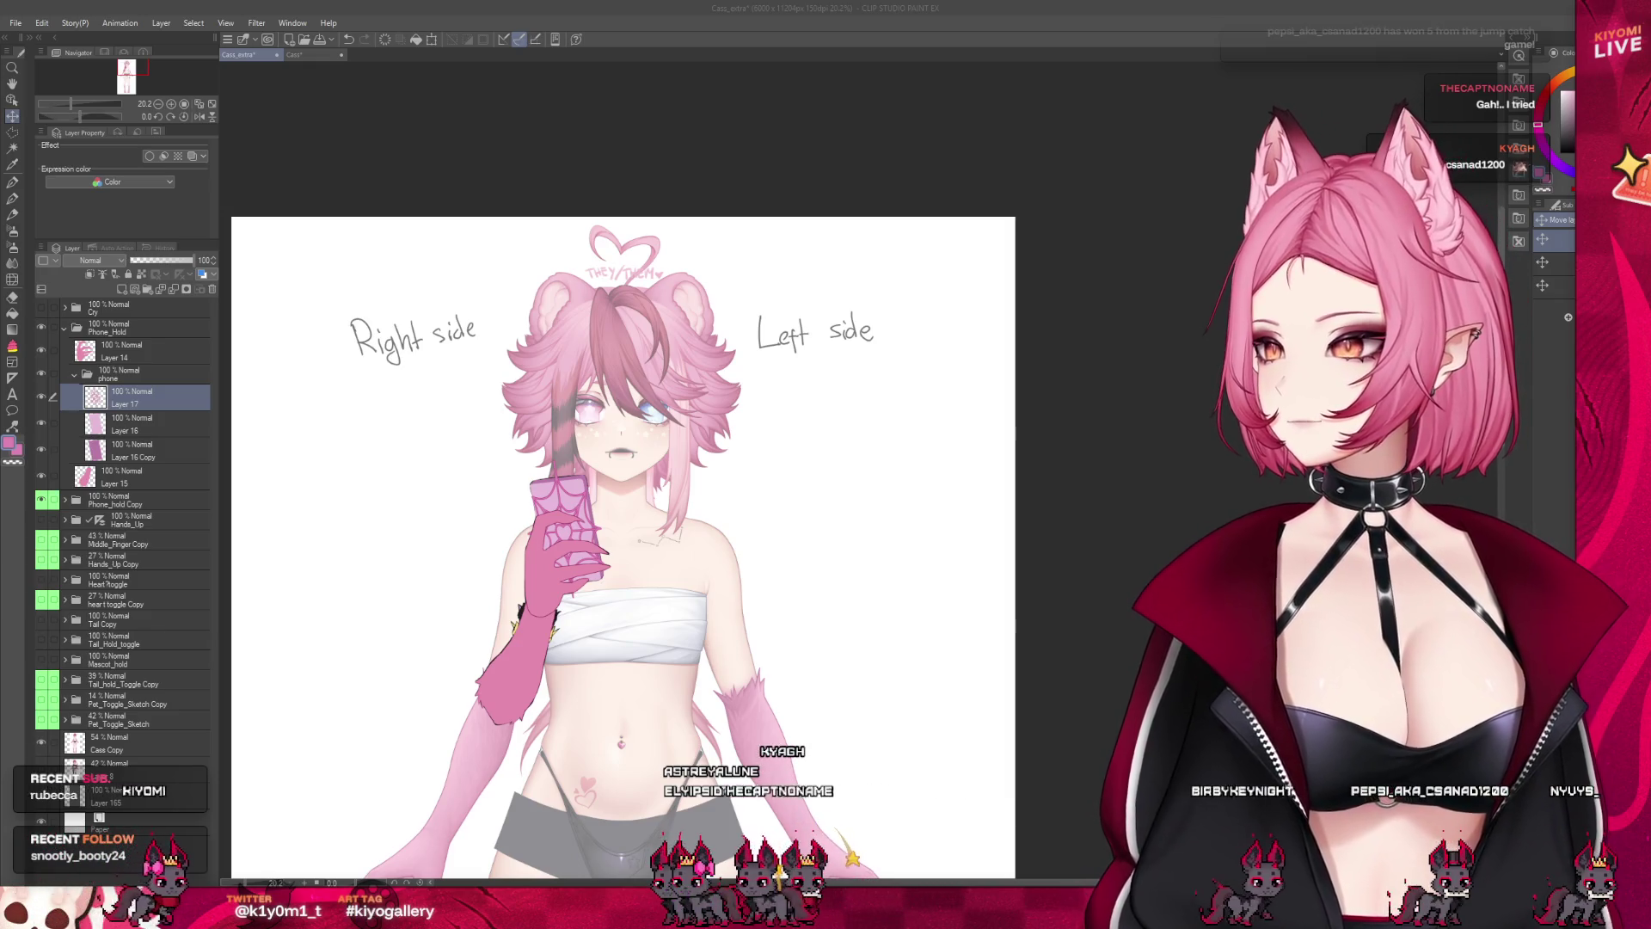
{"action": "scroll", "coordinate": [305, 597], "scroll_direction": "up", "scroll_amount": 1}
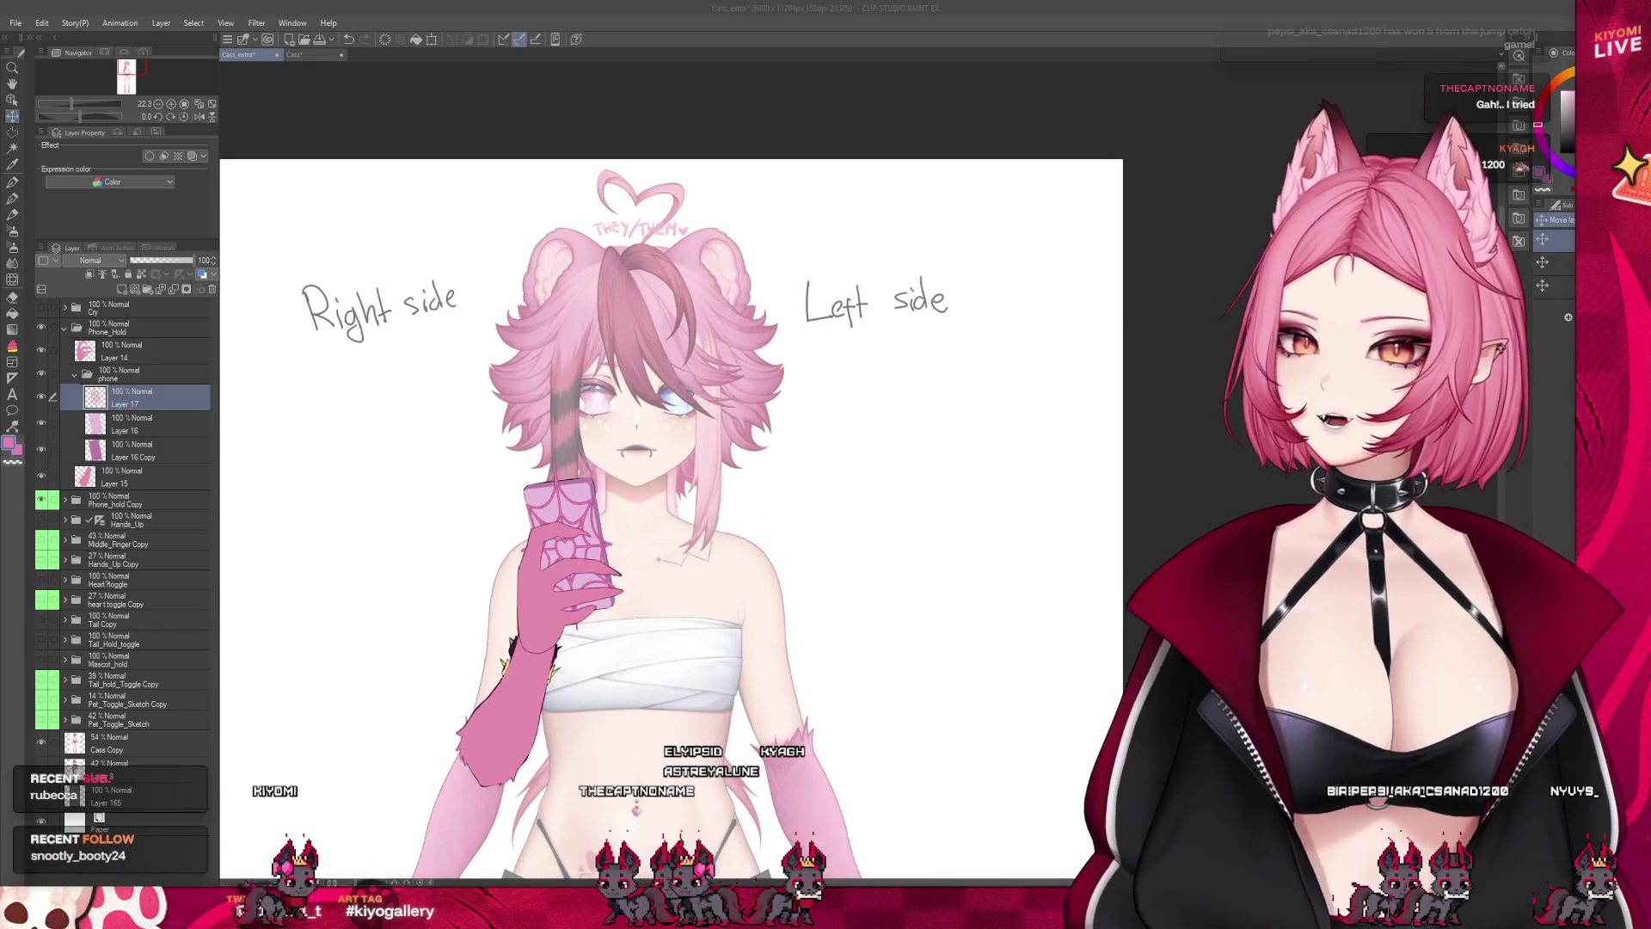
{"action": "scroll", "coordinate": [507, 576], "scroll_direction": "up", "scroll_amount": 4}
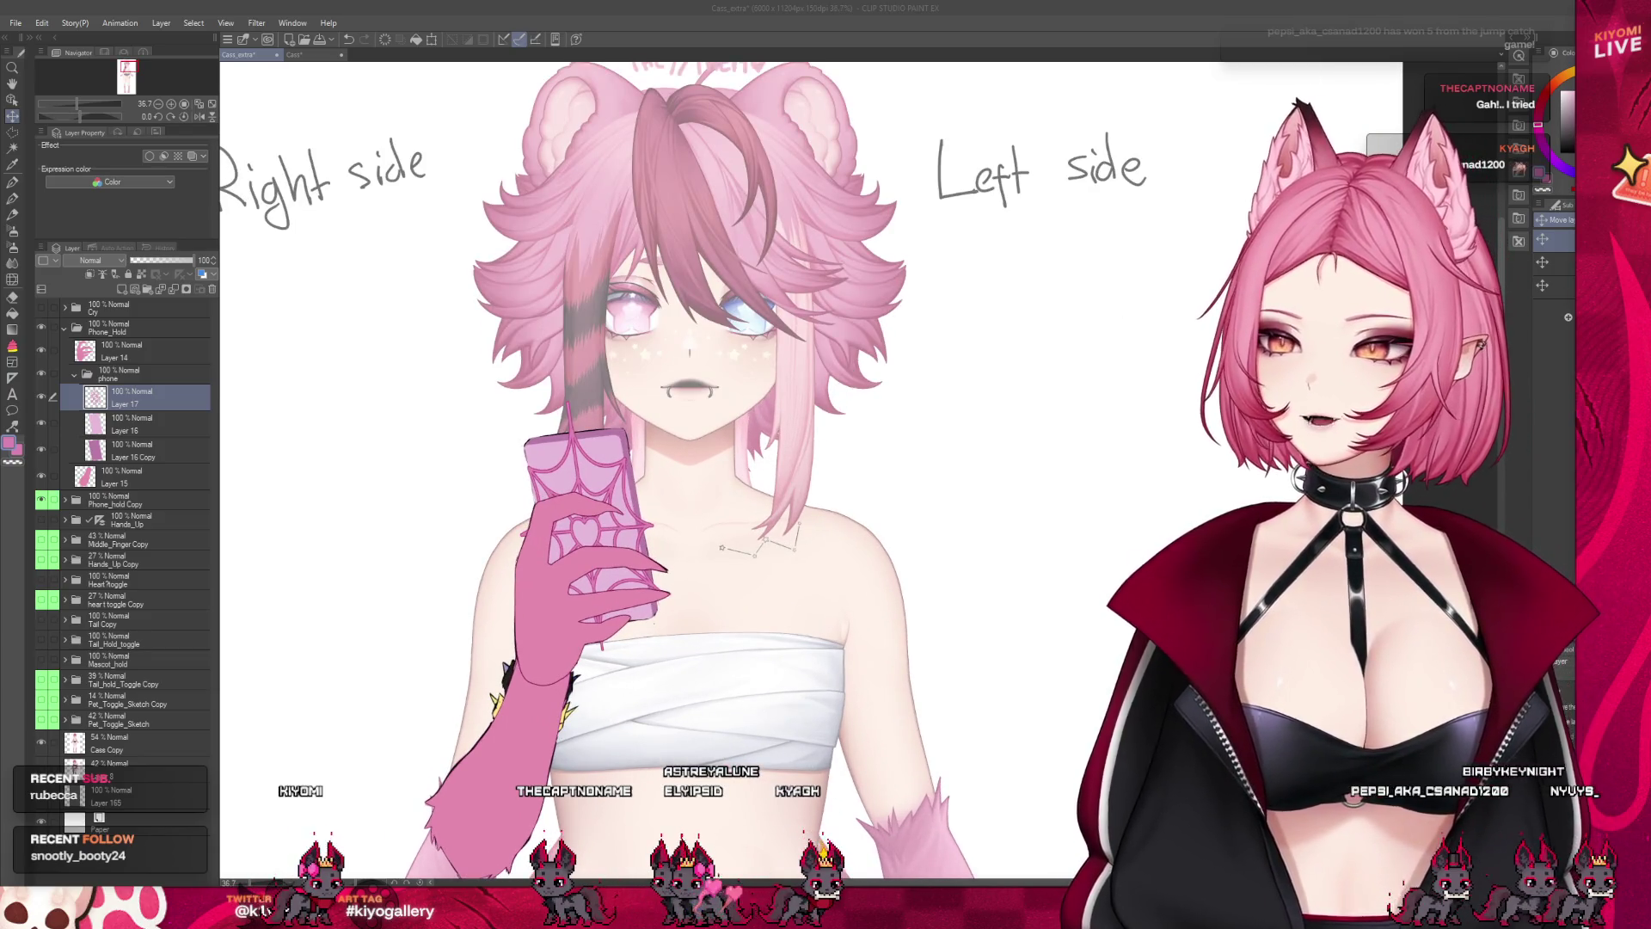
{"action": "left_click", "coordinate": [126, 470]}
{"action": "left_click", "coordinate": [129, 401]}
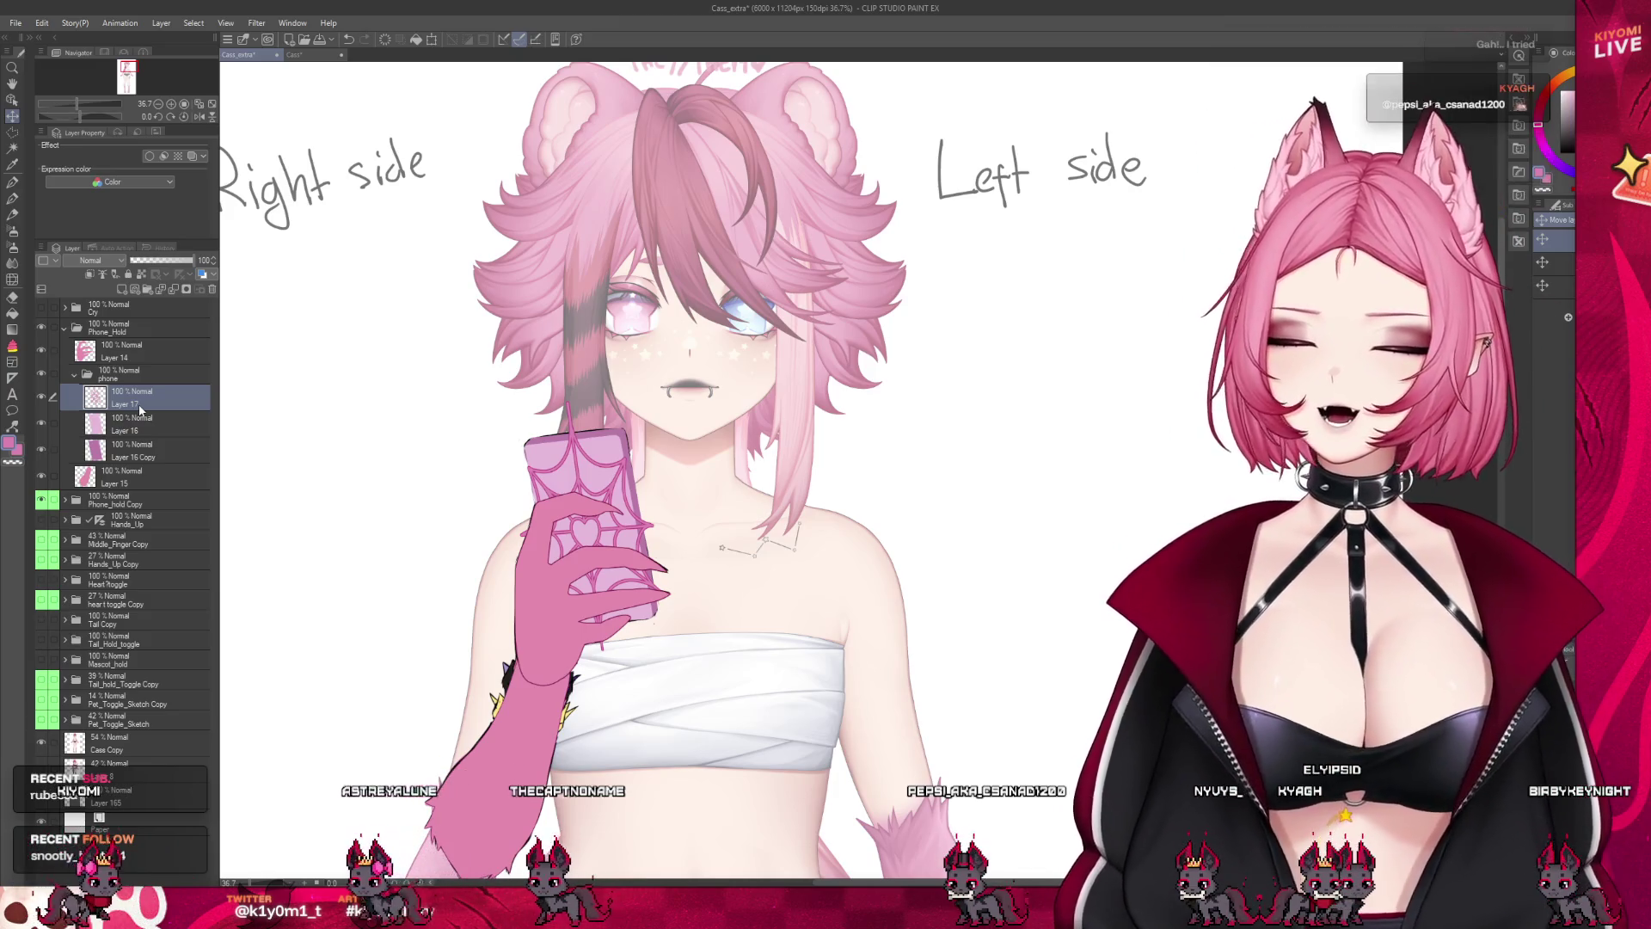
Select the Layer 16 Copy layer and save the illustration
{"action": "scroll", "coordinate": [564, 619], "scroll_direction": "up", "scroll_amount": 3}
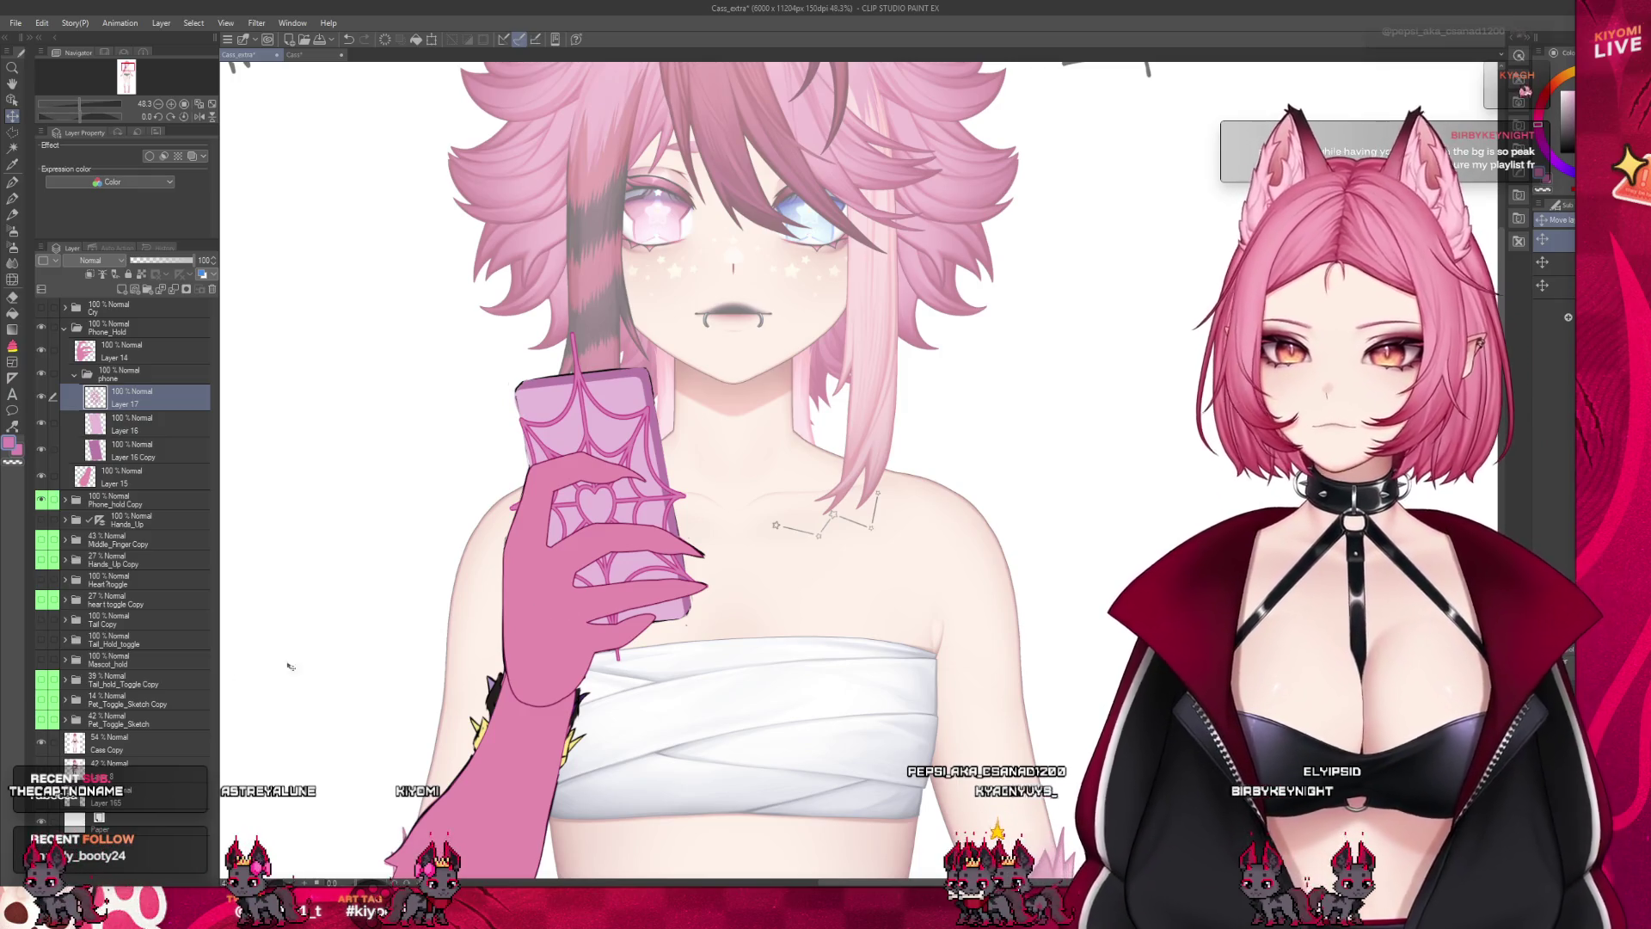
{"action": "left_click", "coordinate": [120, 459]}
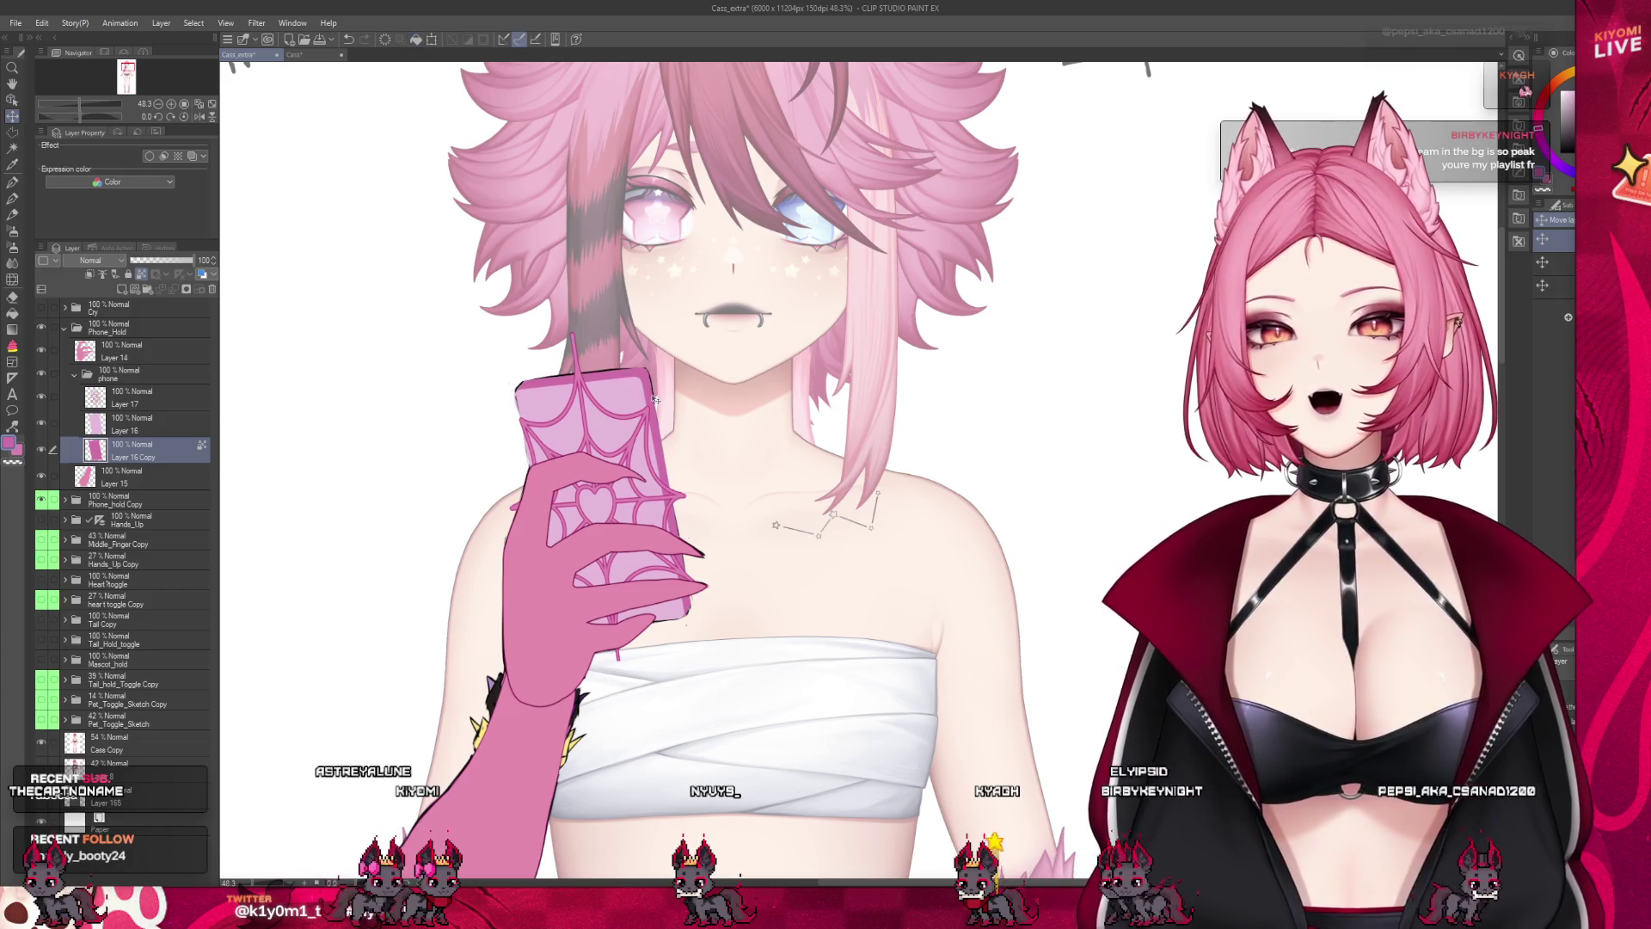
{"action": "scroll", "coordinate": [655, 400], "scroll_direction": "down", "scroll_amount": 2}
{"action": "scroll", "coordinate": [617, 395], "scroll_direction": "up", "scroll_amount": 2}
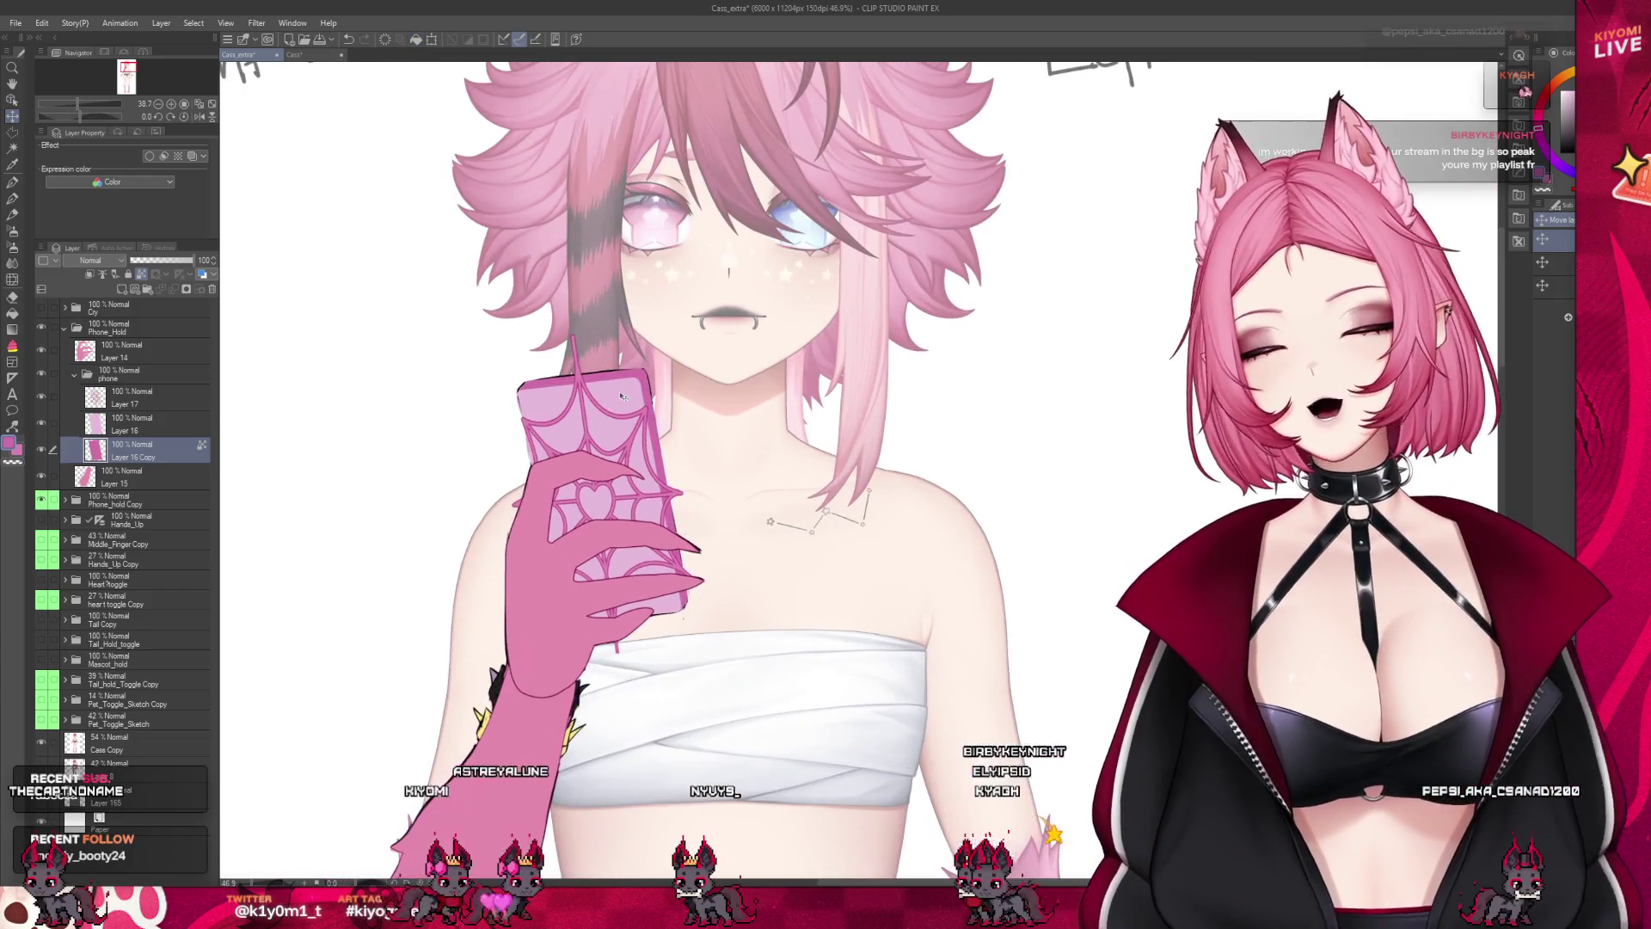
{"action": "scroll", "coordinate": [619, 396], "scroll_direction": "up", "scroll_amount": 1}
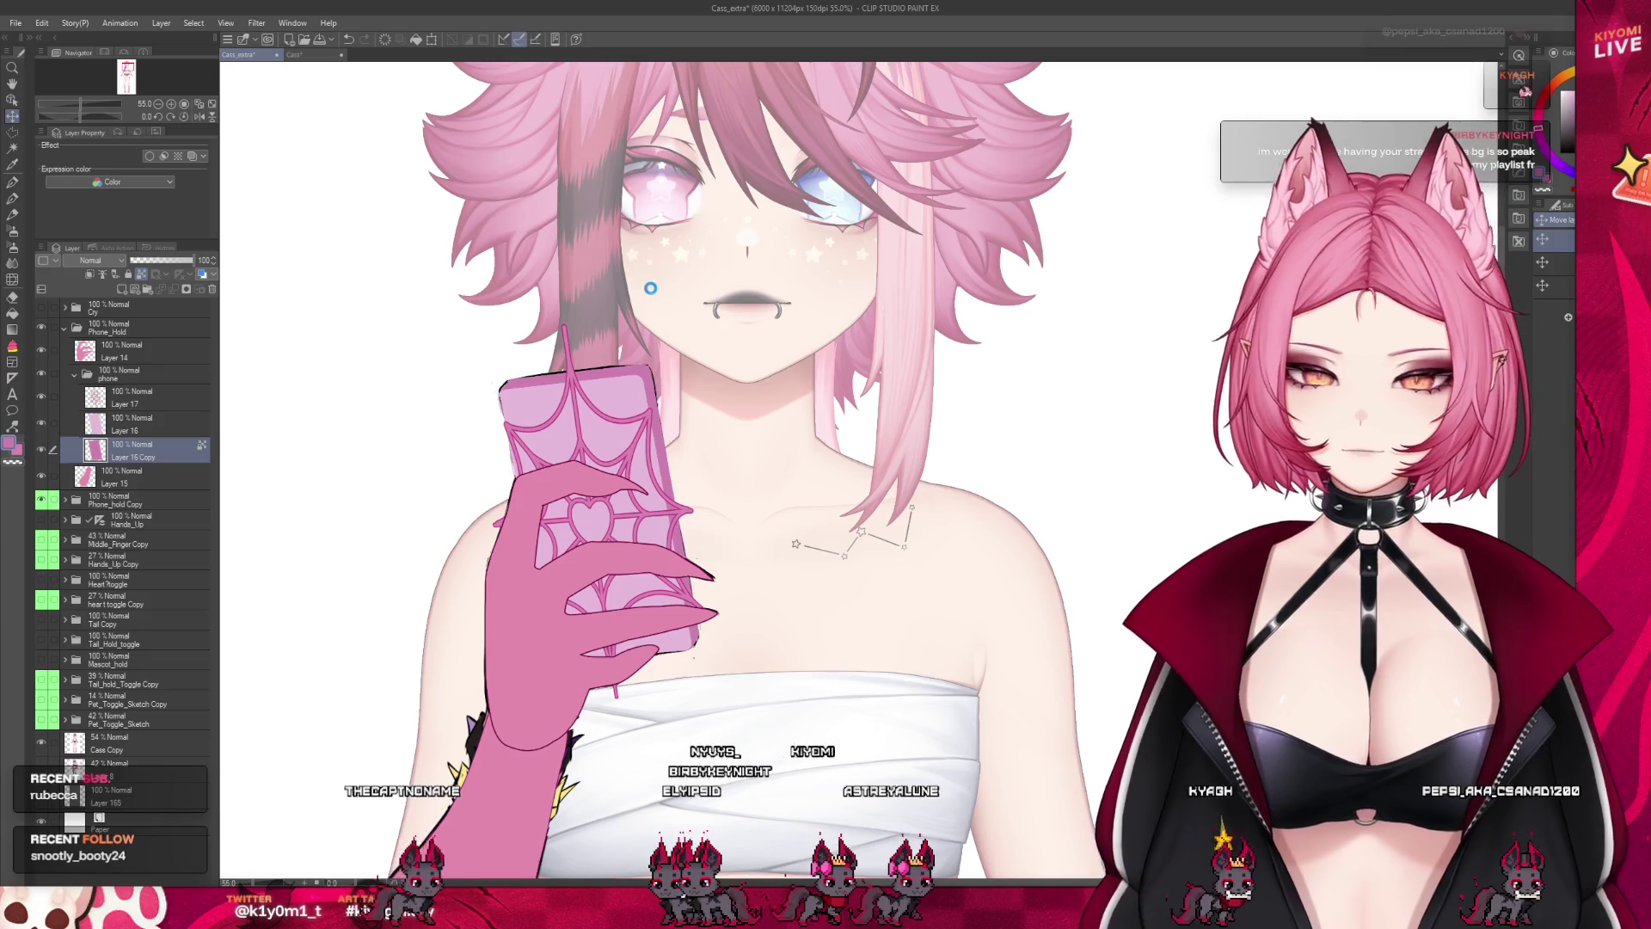
{"action": "key", "text": "ctrl+s"}
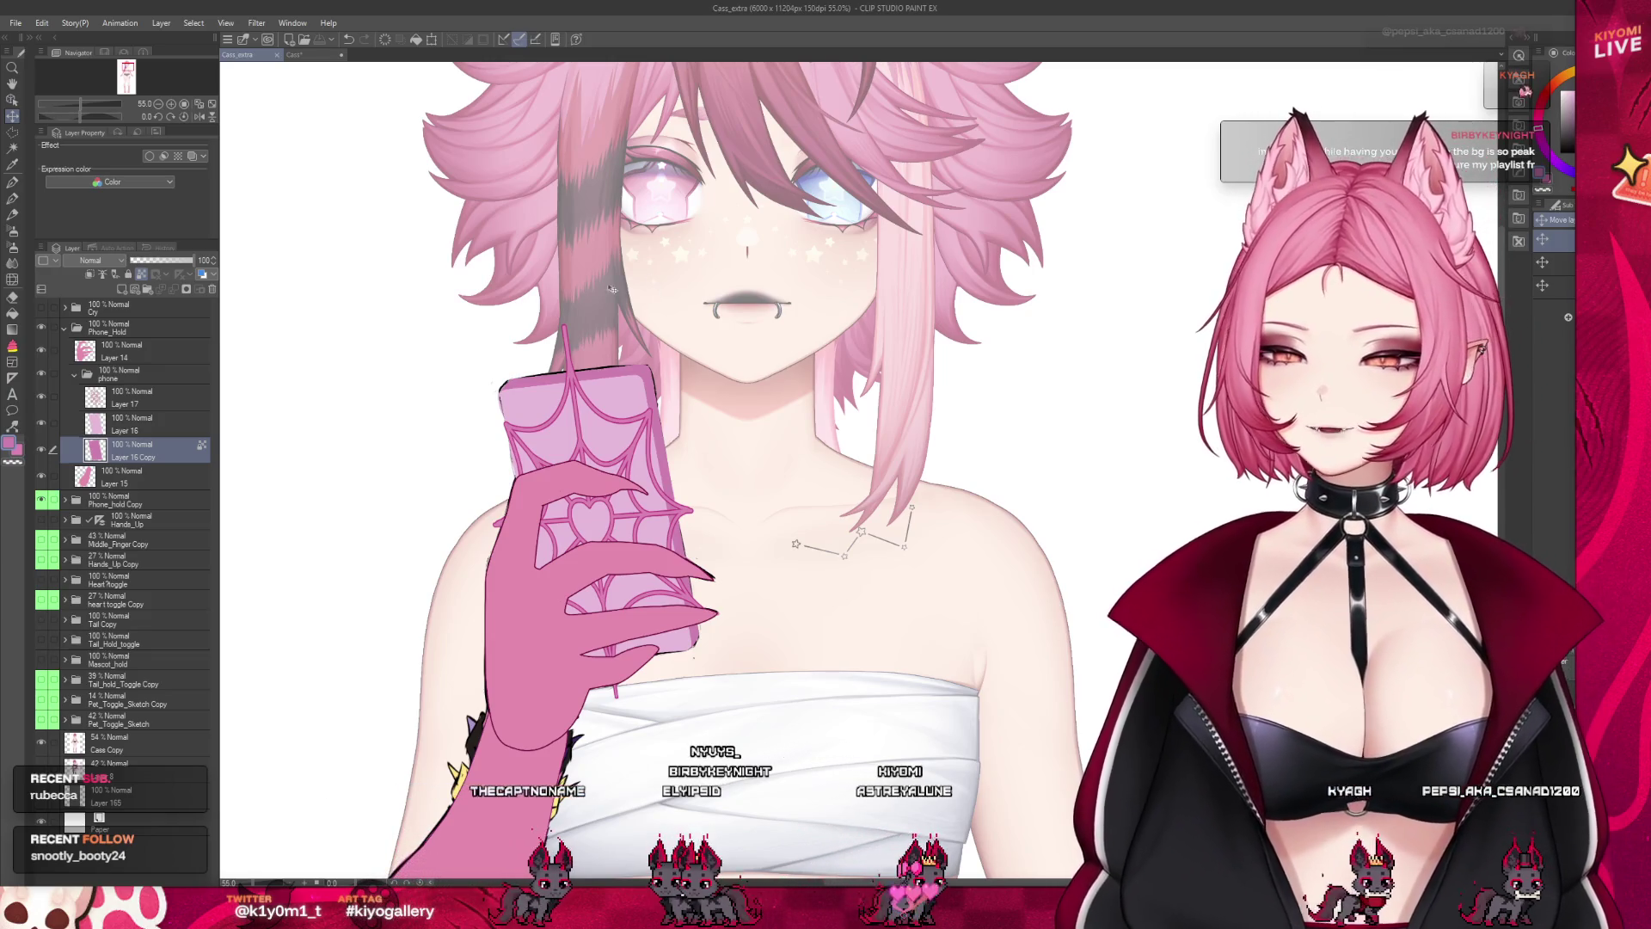
Add a new layer above Layer 17 with the Border effect enabled
{"action": "scroll", "coordinate": [473, 404], "scroll_direction": "up", "scroll_amount": 3}
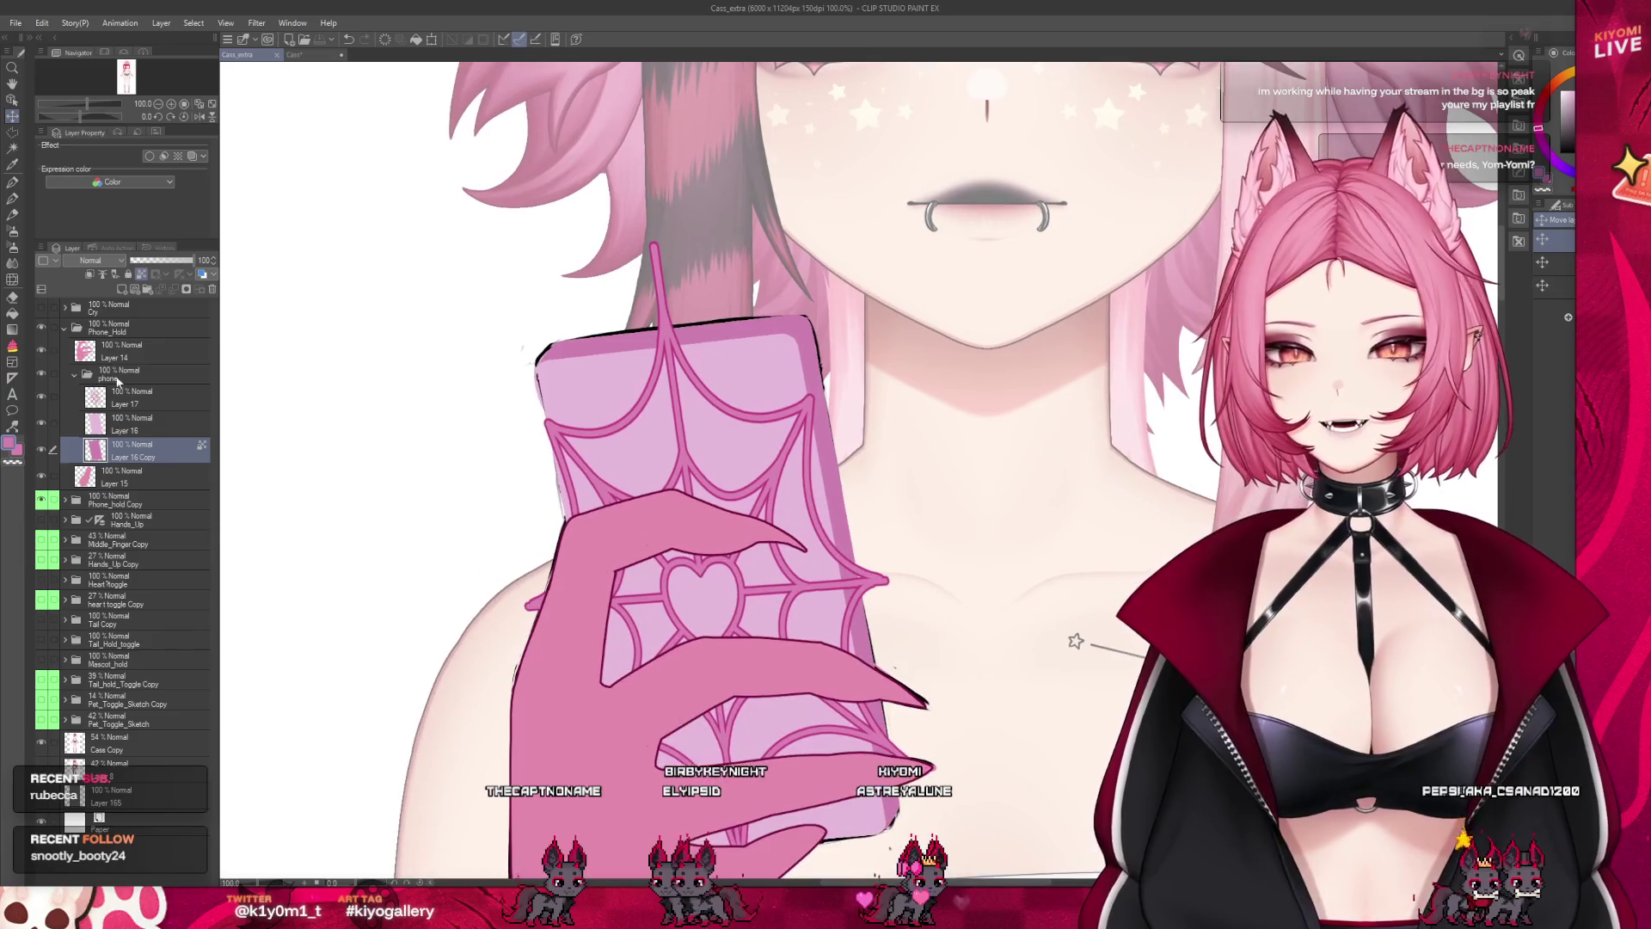
{"action": "left_click", "coordinate": [131, 394]}
{"action": "key", "text": "ctrl+shift+n"}
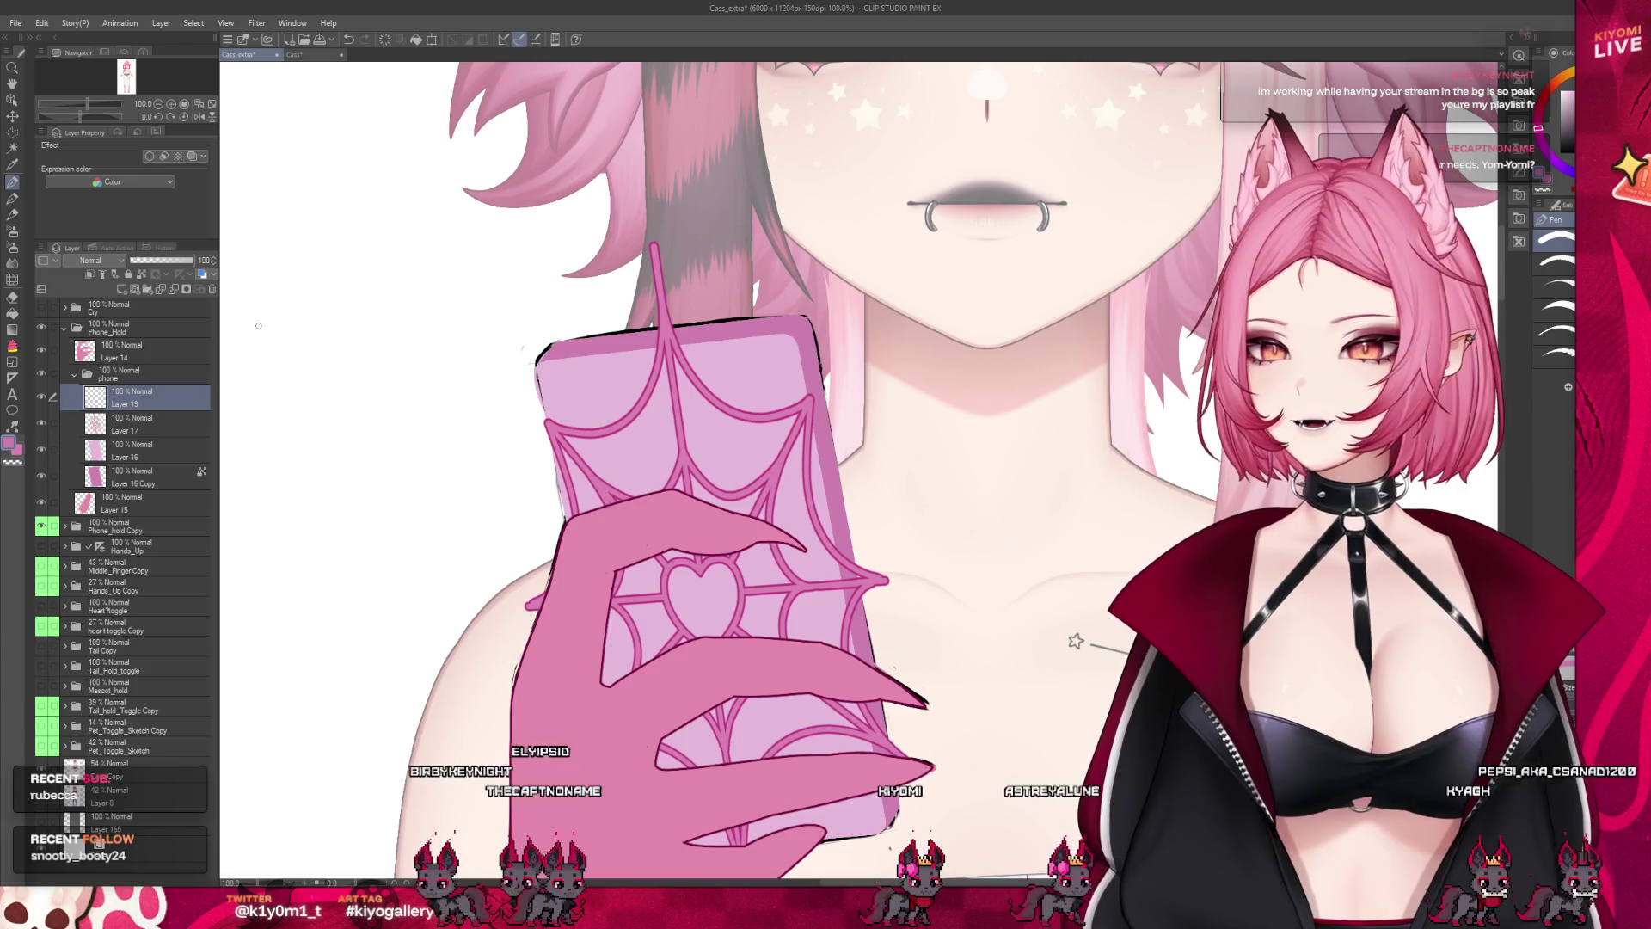
{"action": "left_click", "coordinate": [41, 328]}
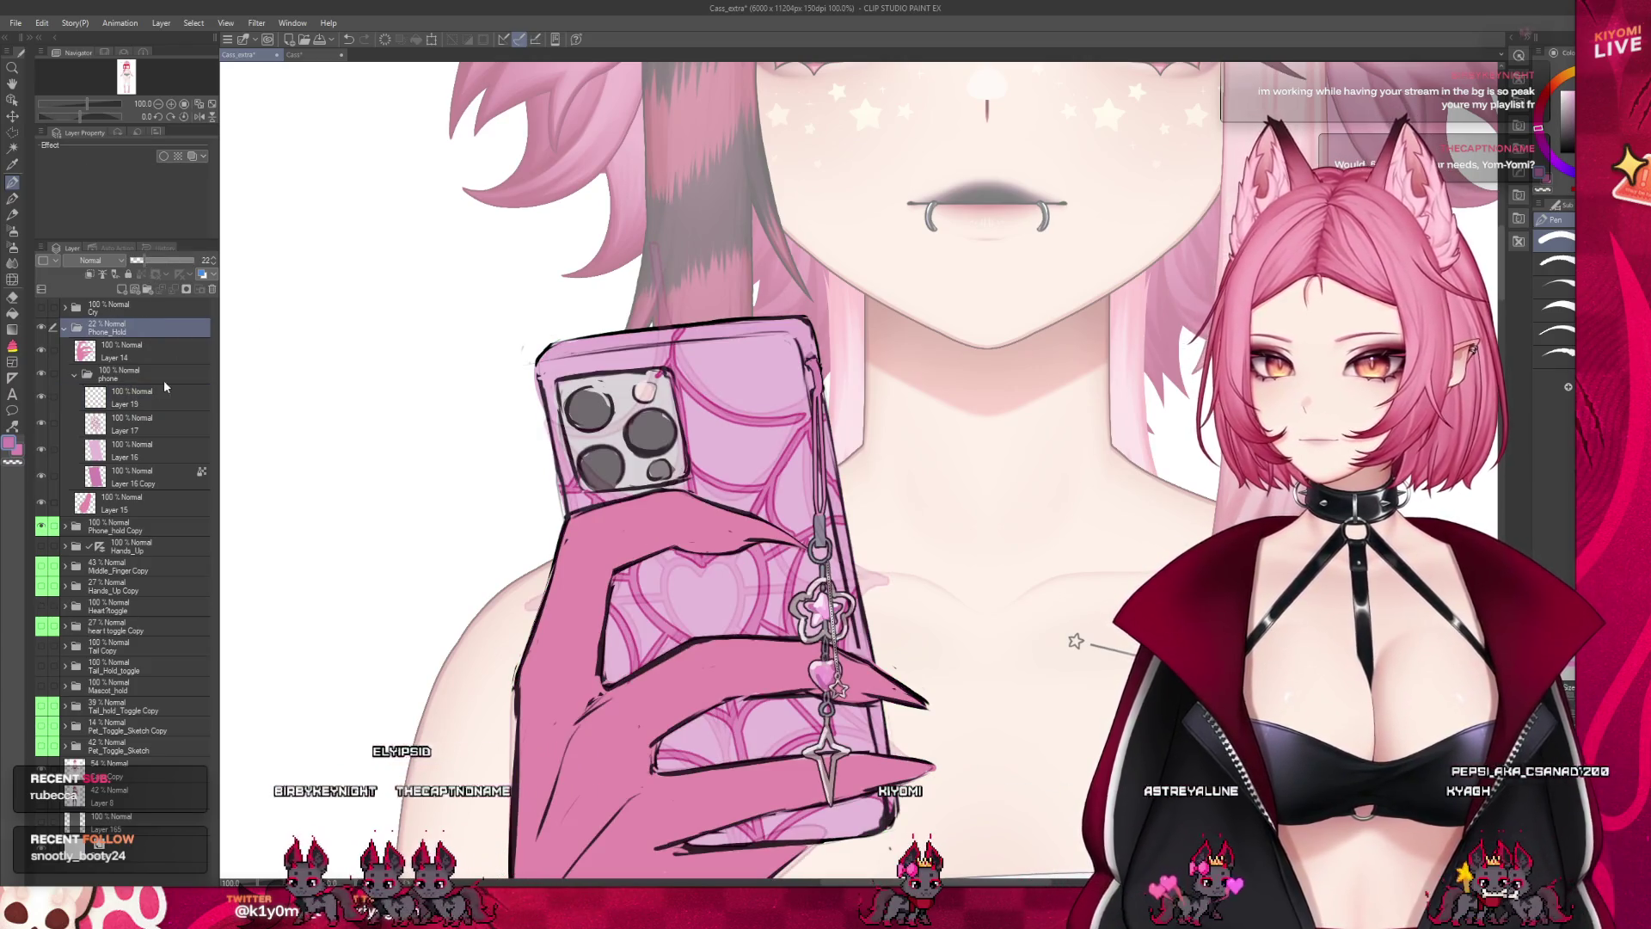
{"action": "left_click", "coordinate": [149, 156]}
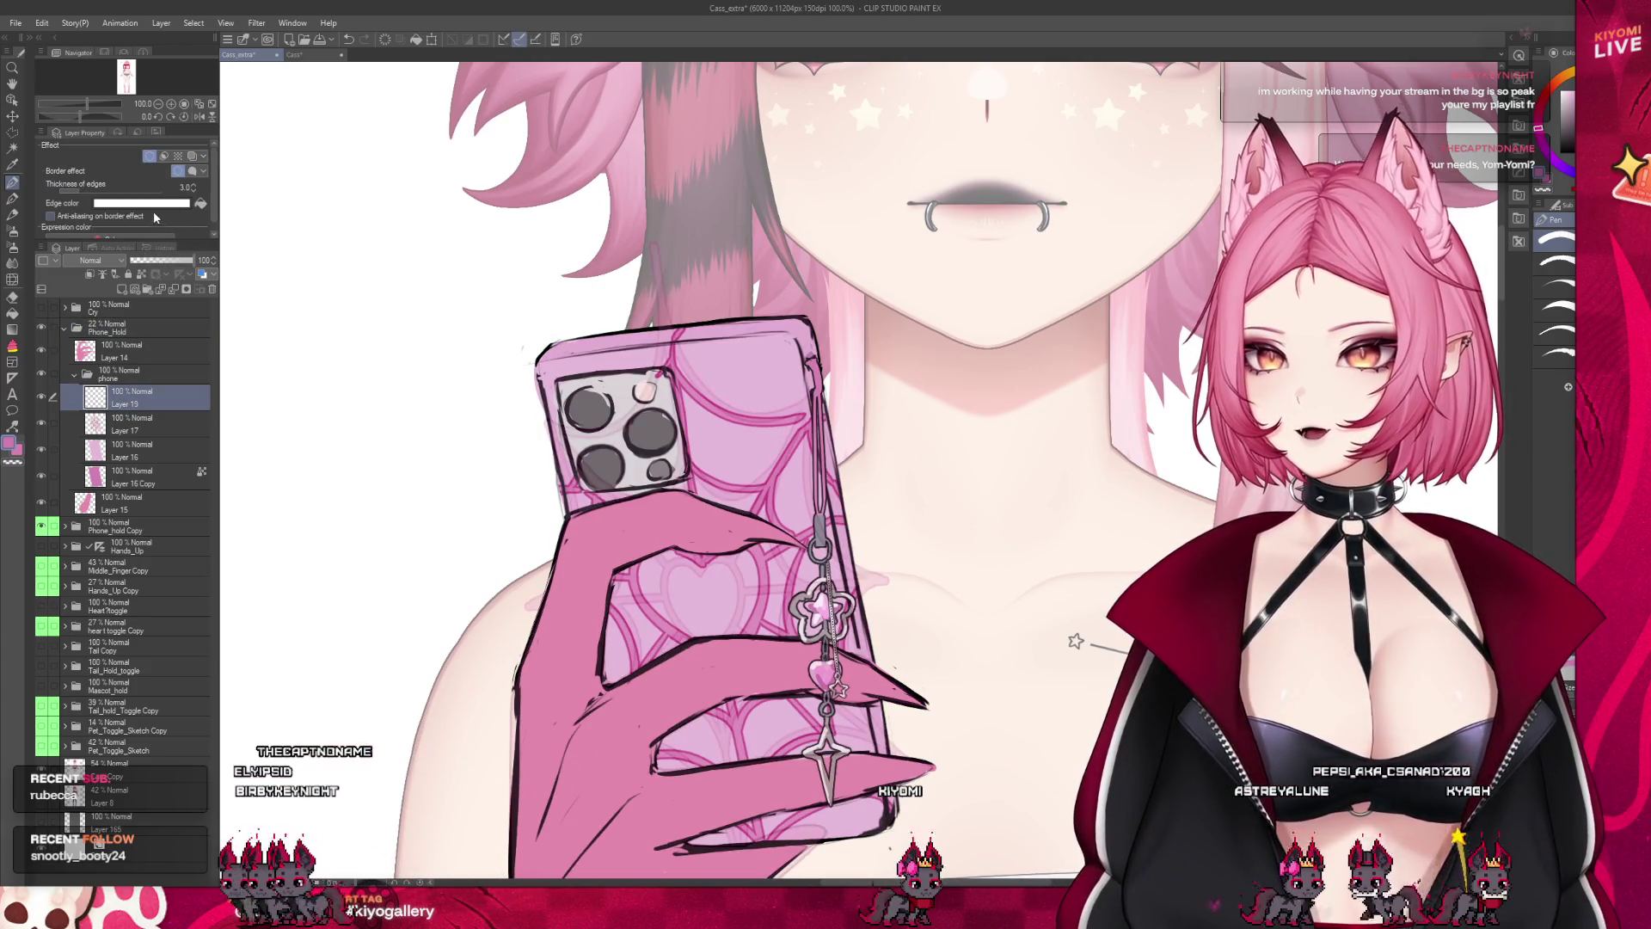
Show the Phone_Hold sketch and raise its opacity to 62%
{"action": "scroll", "coordinate": [616, 335], "scroll_direction": "up", "scroll_amount": 3}
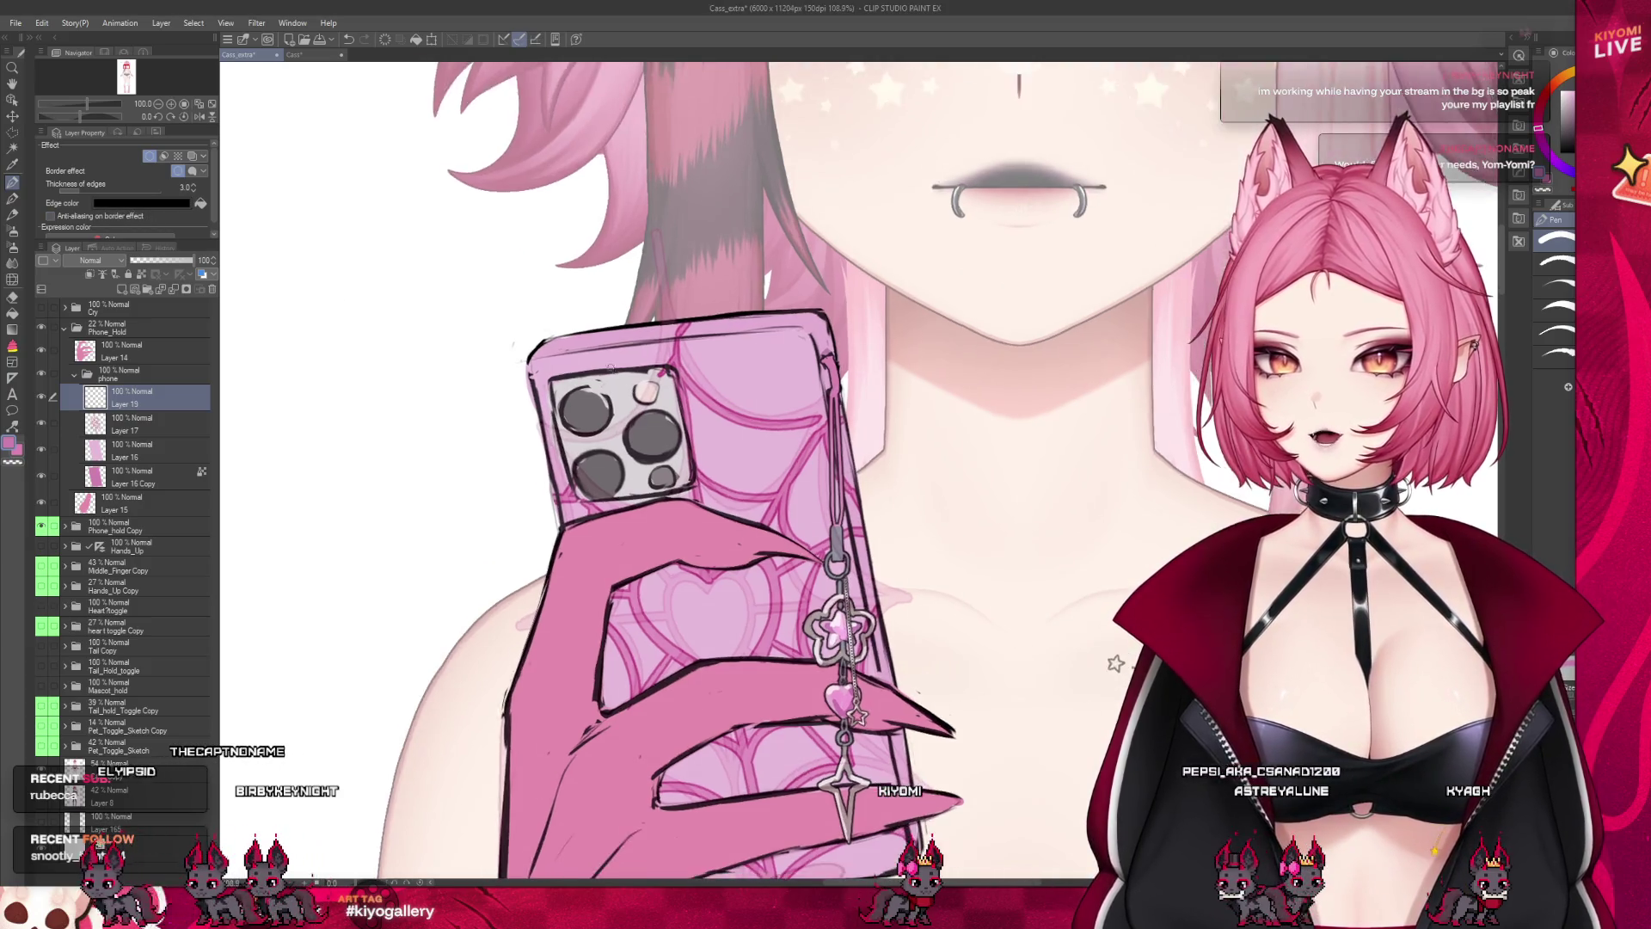
{"action": "scroll", "coordinate": [621, 387], "scroll_direction": "up", "scroll_amount": 1}
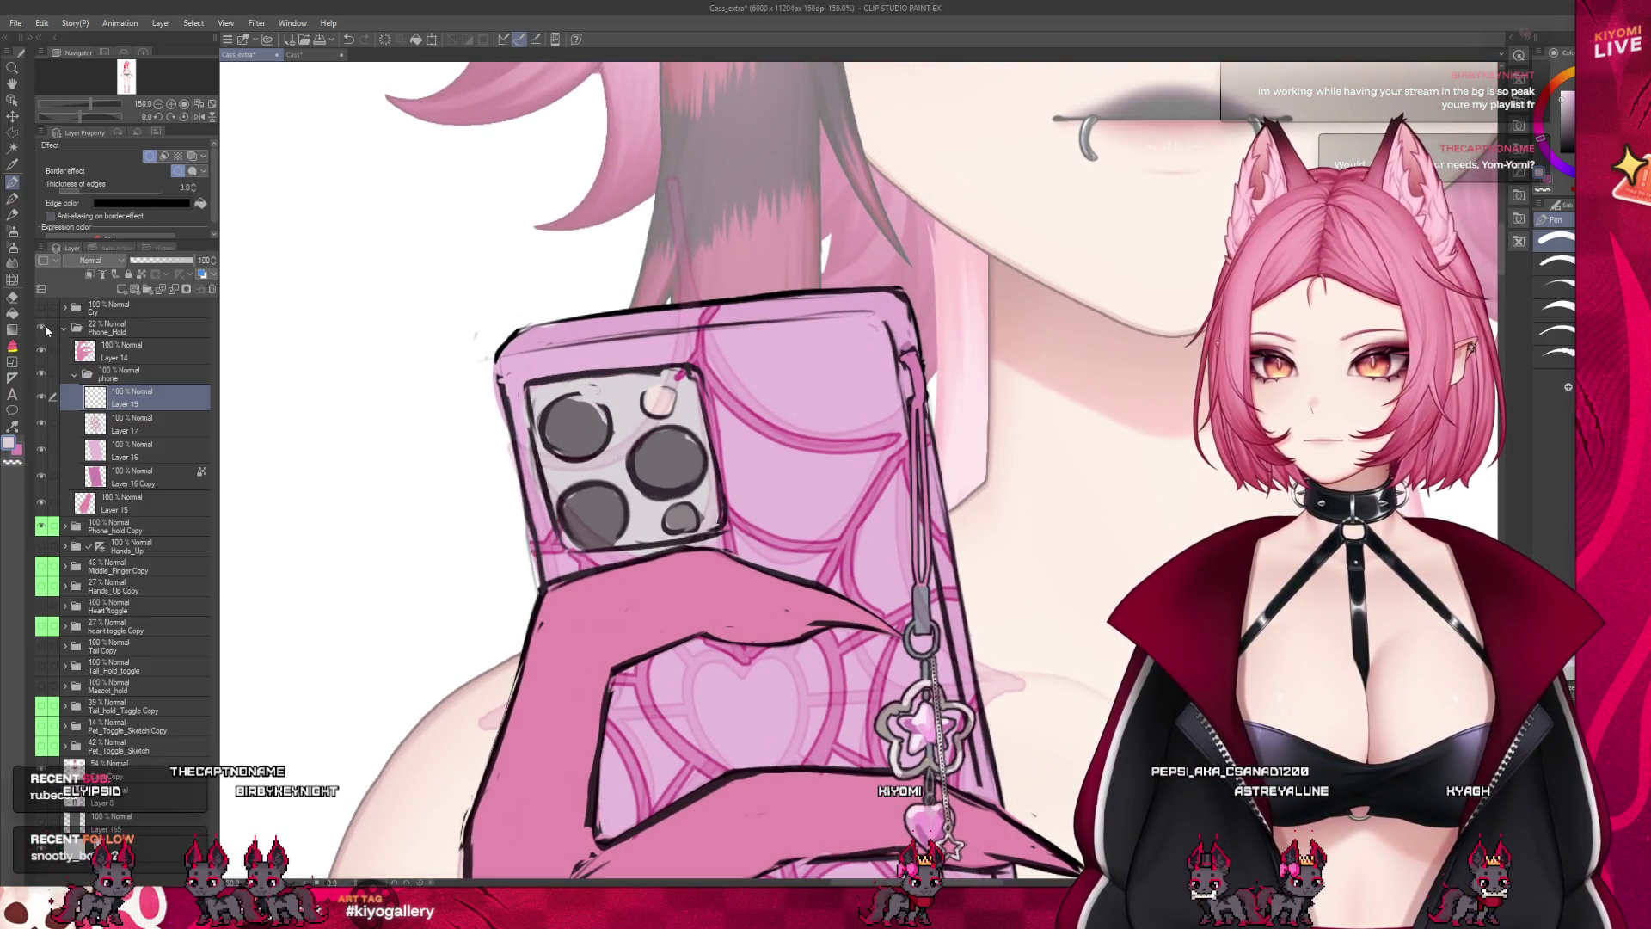
{"action": "left_click", "coordinate": [45, 329]}
{"action": "left_click", "coordinate": [43, 331]}
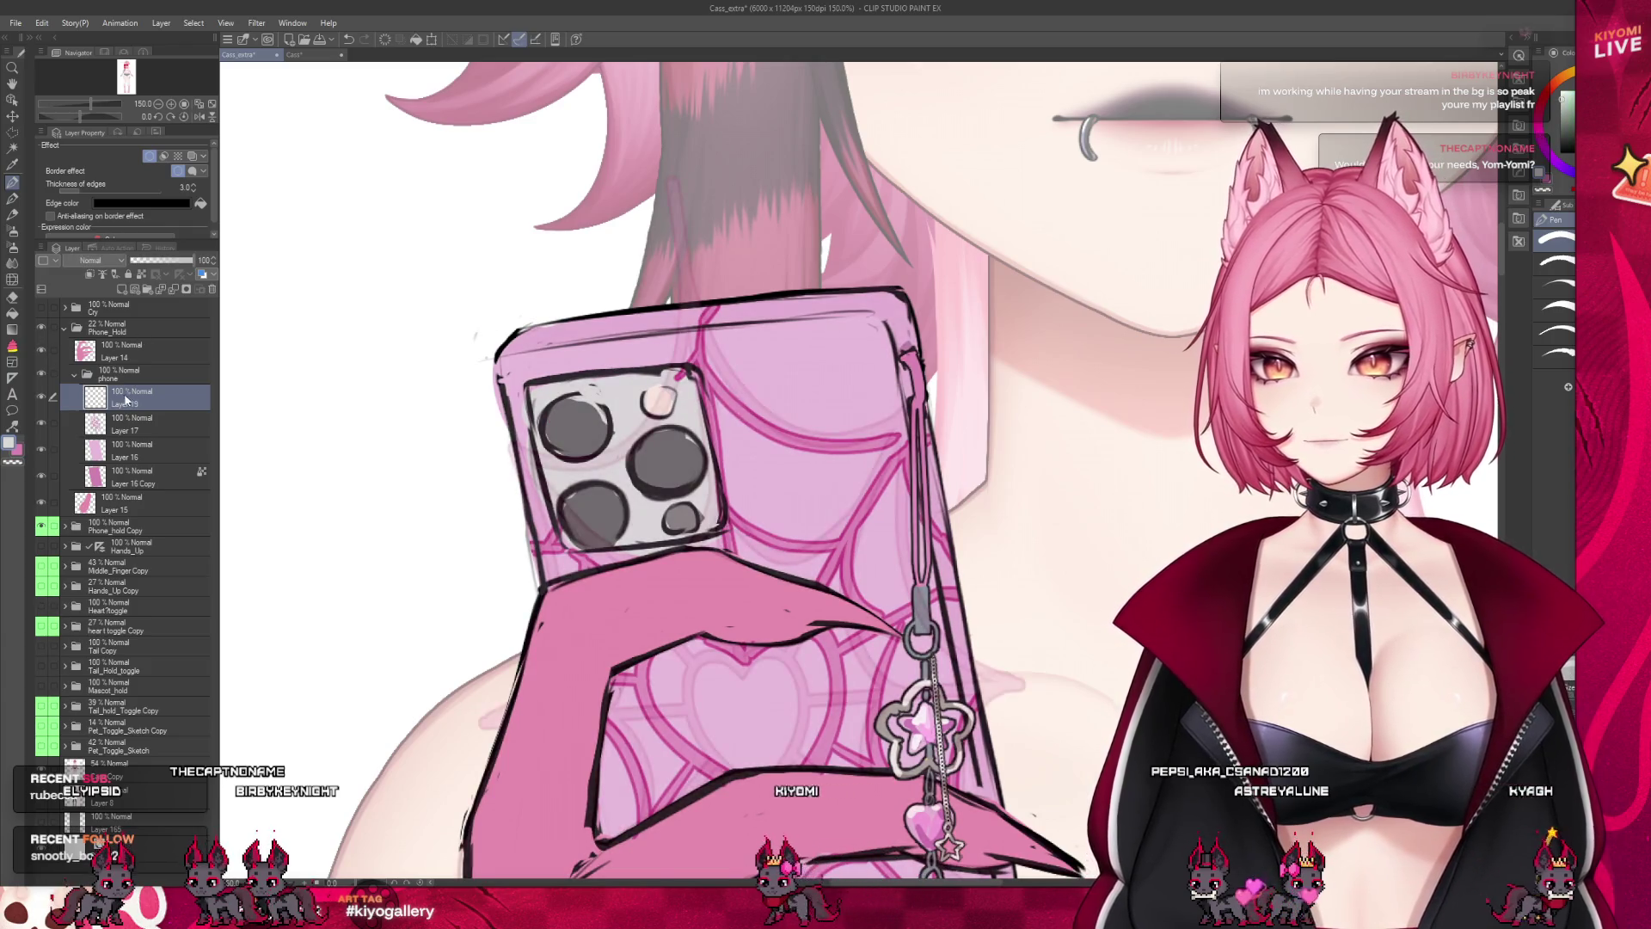
{"action": "scroll", "coordinate": [547, 423], "scroll_direction": "up", "scroll_amount": 4}
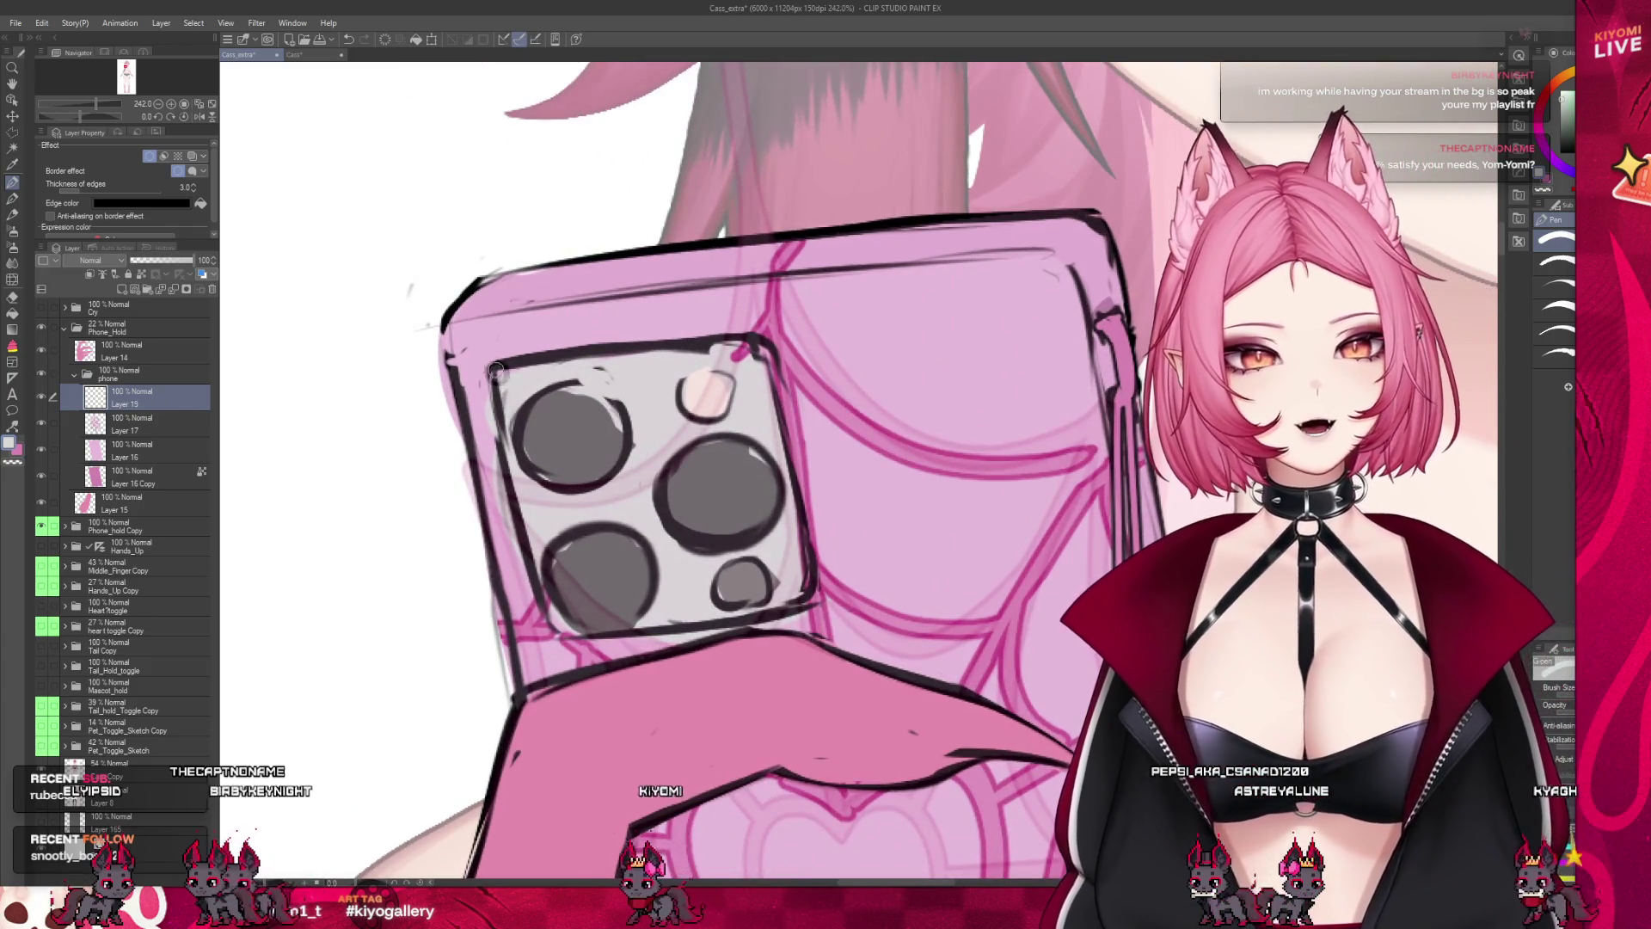
{"action": "left_click", "coordinate": [159, 328]}
{"action": "left_click", "coordinate": [168, 261]}
On Layer 19, draw a line down the phone's left edge
{"action": "left_click", "coordinate": [133, 393]}
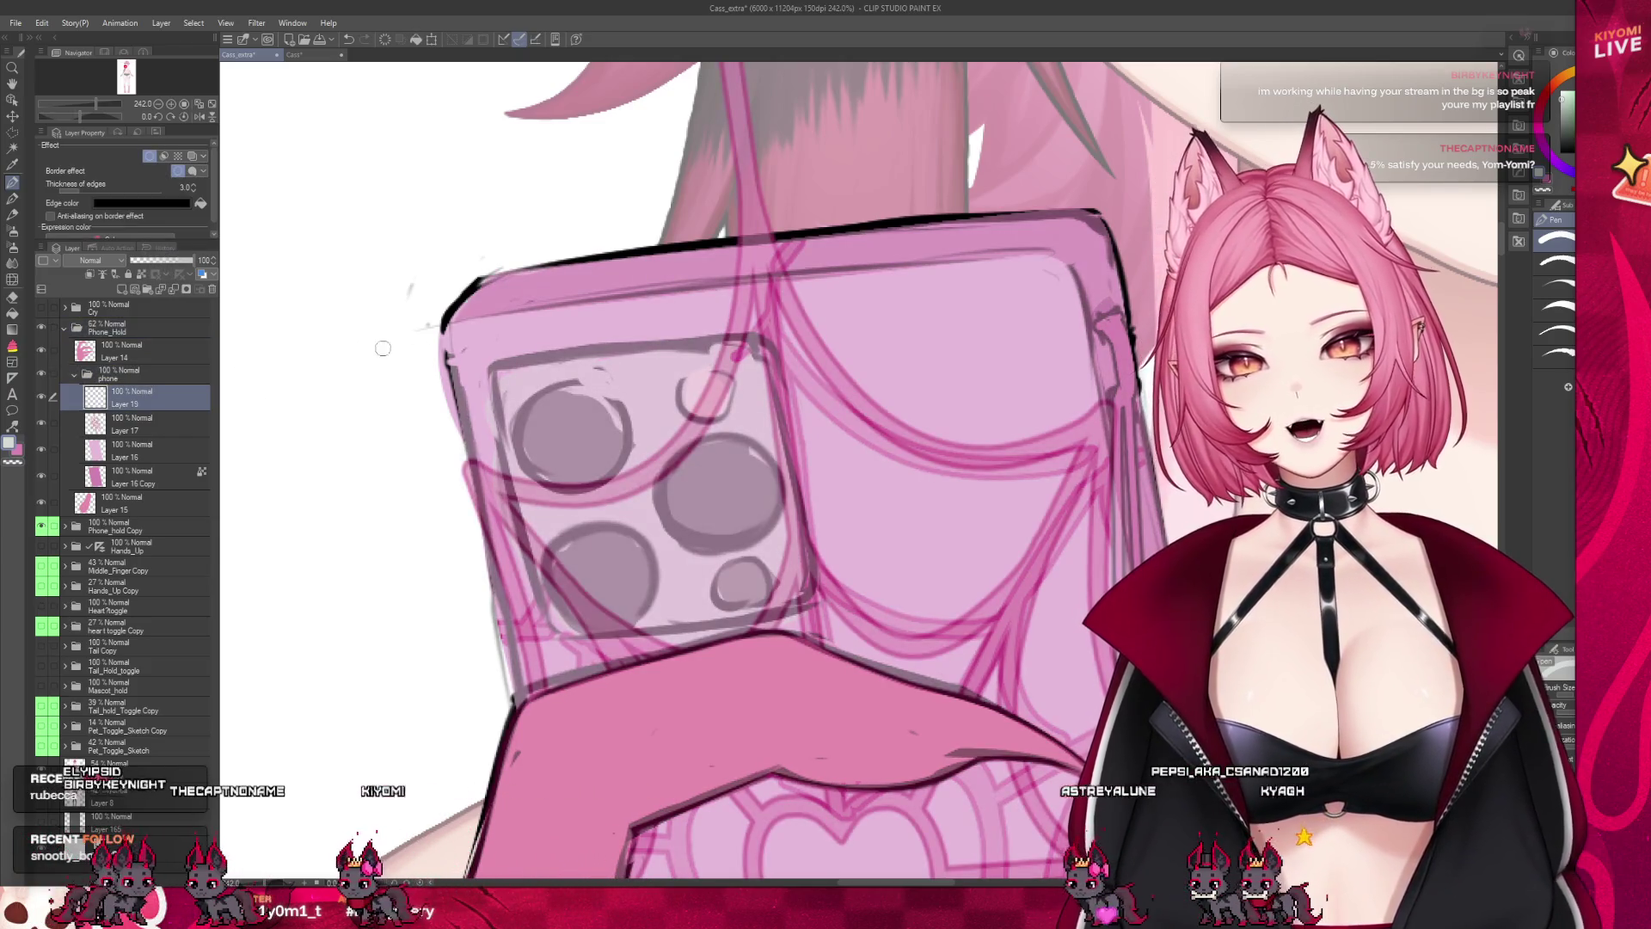
{"action": "left_click_drag", "start_coordinate": [503, 359], "coordinate": [516, 529]}
{"action": "key", "text": "ctrl+z"}
{"action": "left_click_drag", "start_coordinate": [503, 359], "coordinate": [538, 628]}
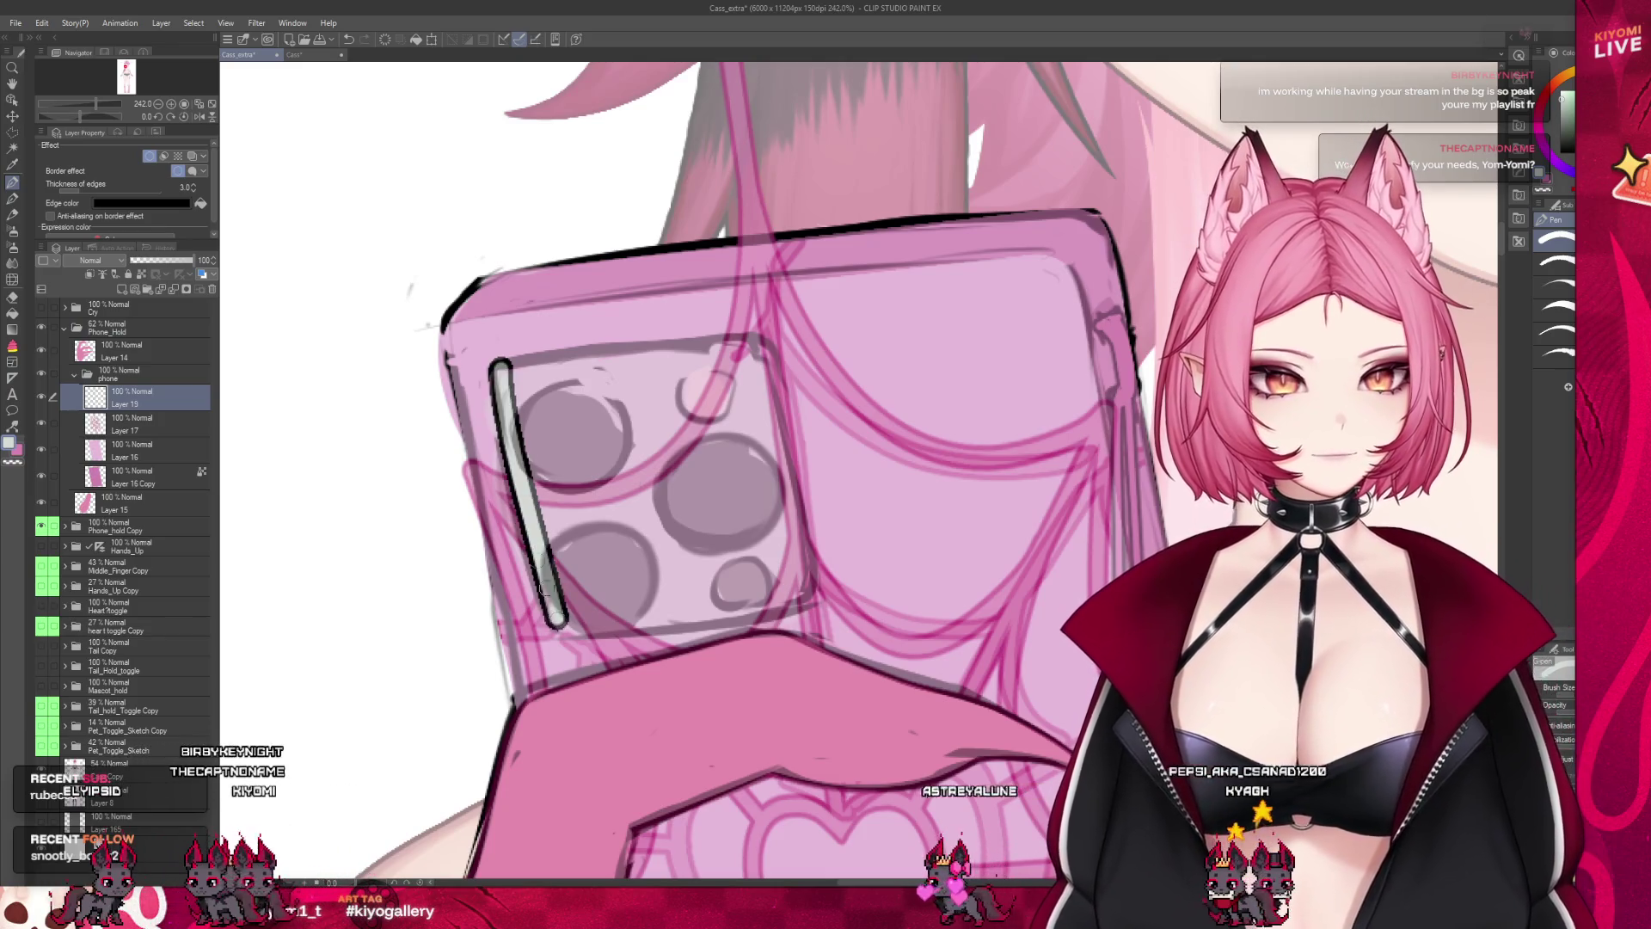
Outline the camera module as a closed polyline shape on Layer 19
{"action": "key", "text": "ctrl+z"}
{"action": "mouse_move", "coordinate": [503, 366]}
{"action": "left_mouse_down"}
{"action": "mouse_move", "coordinate": [567, 636]}
{"action": "mouse_move", "coordinate": [507, 430]}
{"action": "mouse_move", "coordinate": [567, 627]}
{"action": "mouse_move", "coordinate": [765, 593]}
{"action": "left_mouse_up"}
{"action": "key", "text": "ctrl+z"}
{"action": "key", "text": "ctrl+z"}
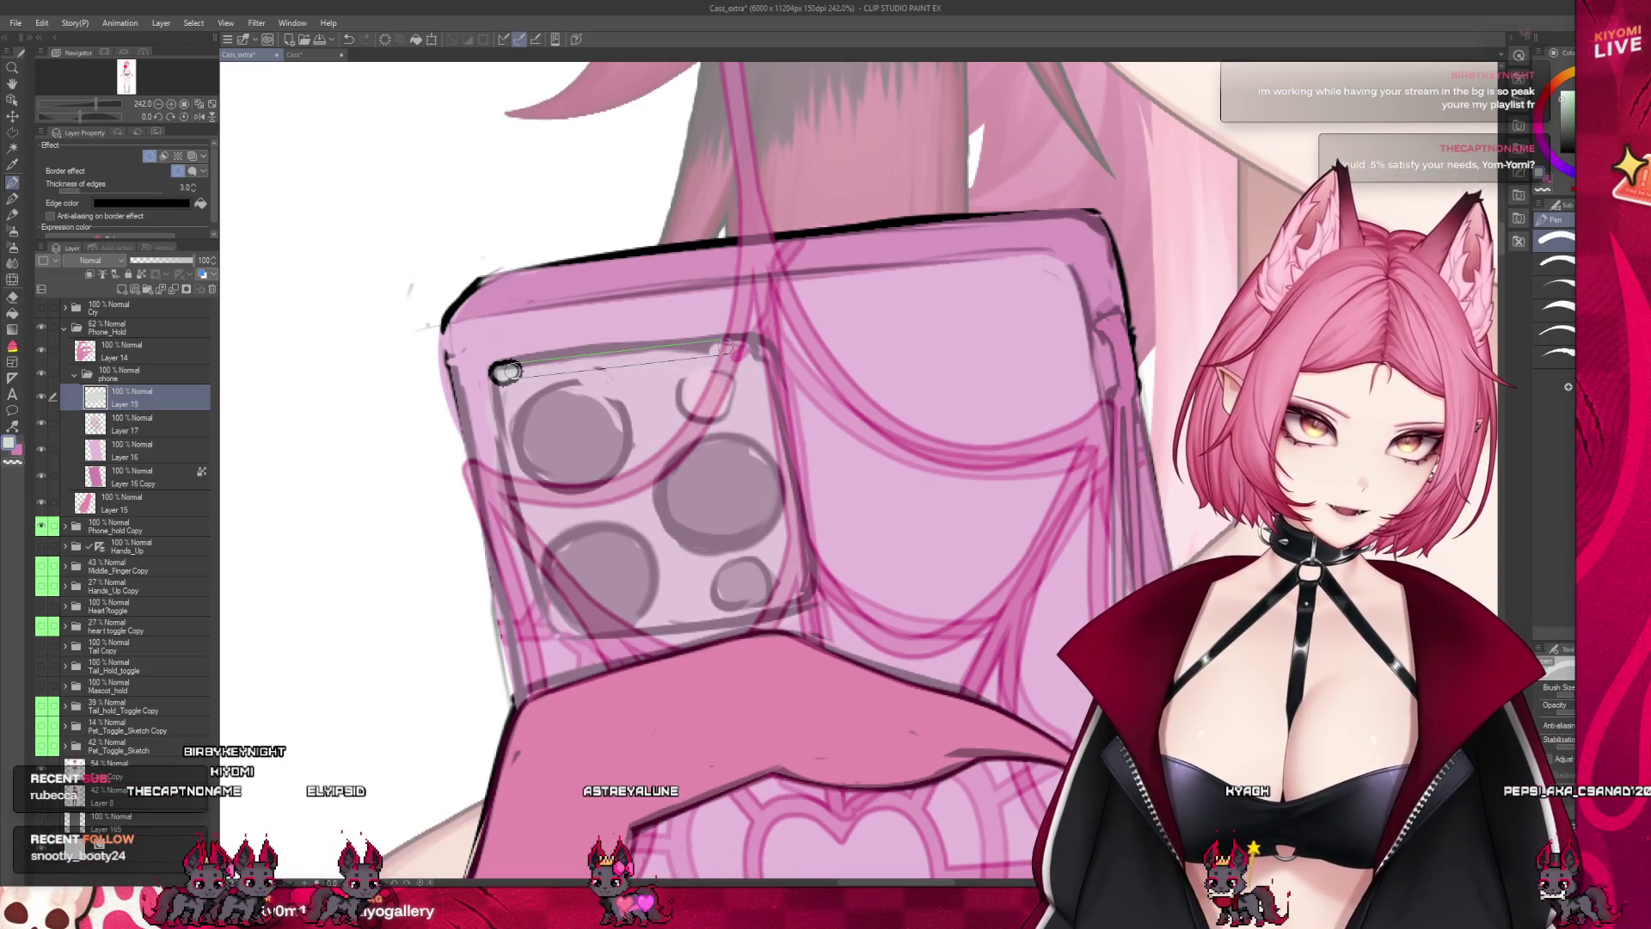
{"action": "left_click", "coordinate": [755, 346]}
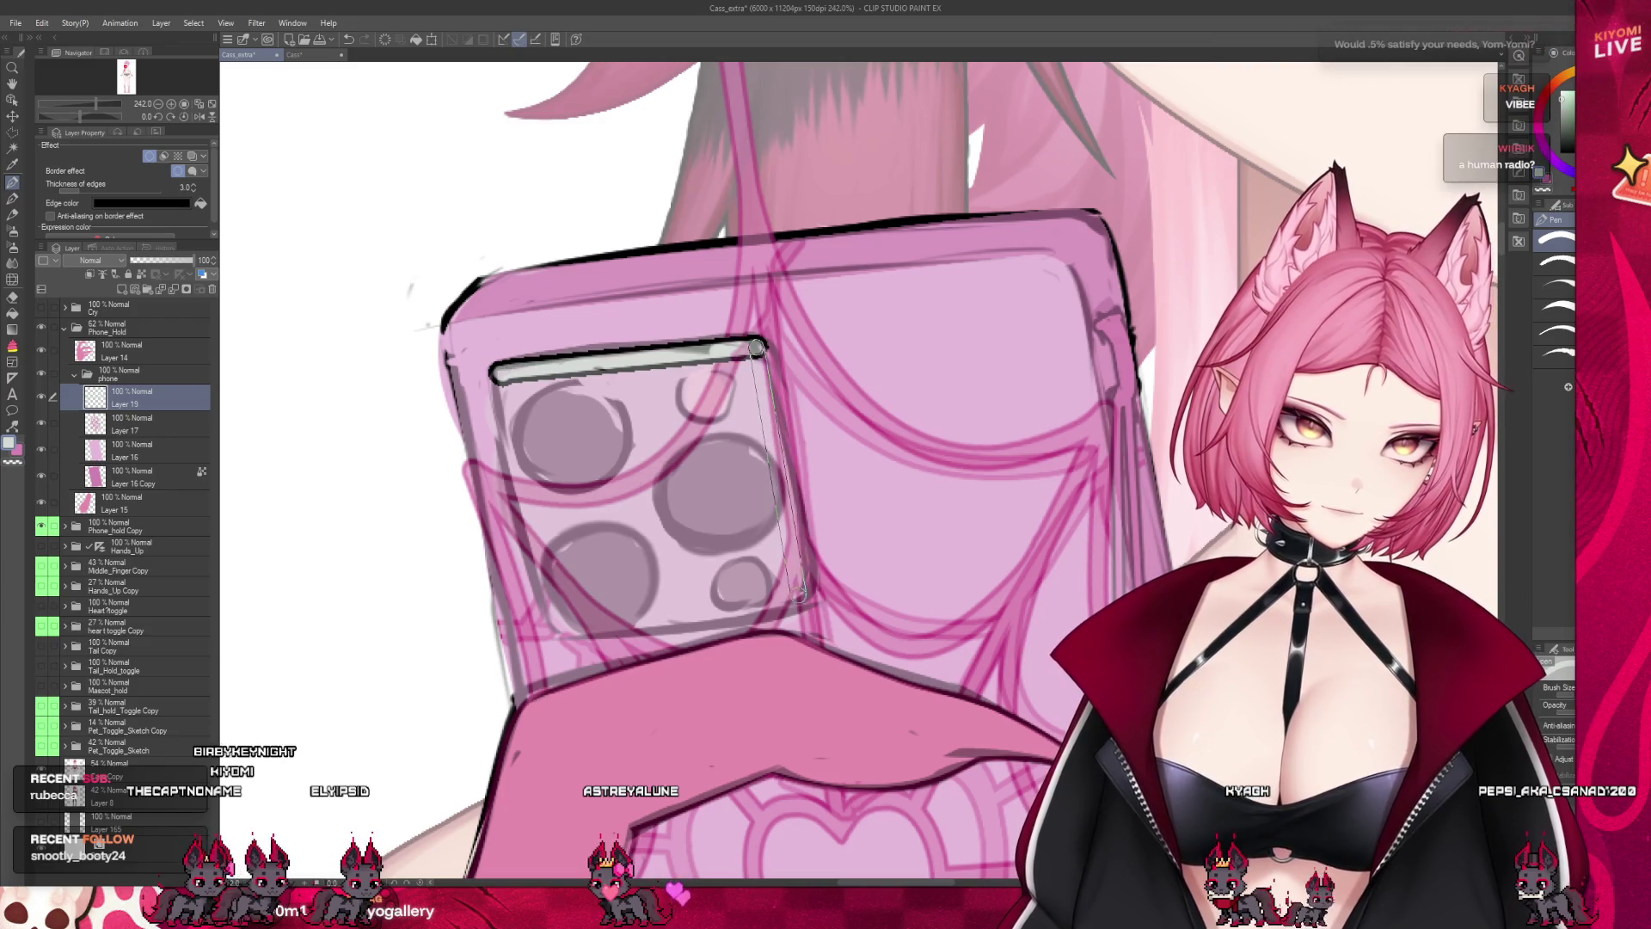
{"action": "left_click", "coordinate": [798, 604]}
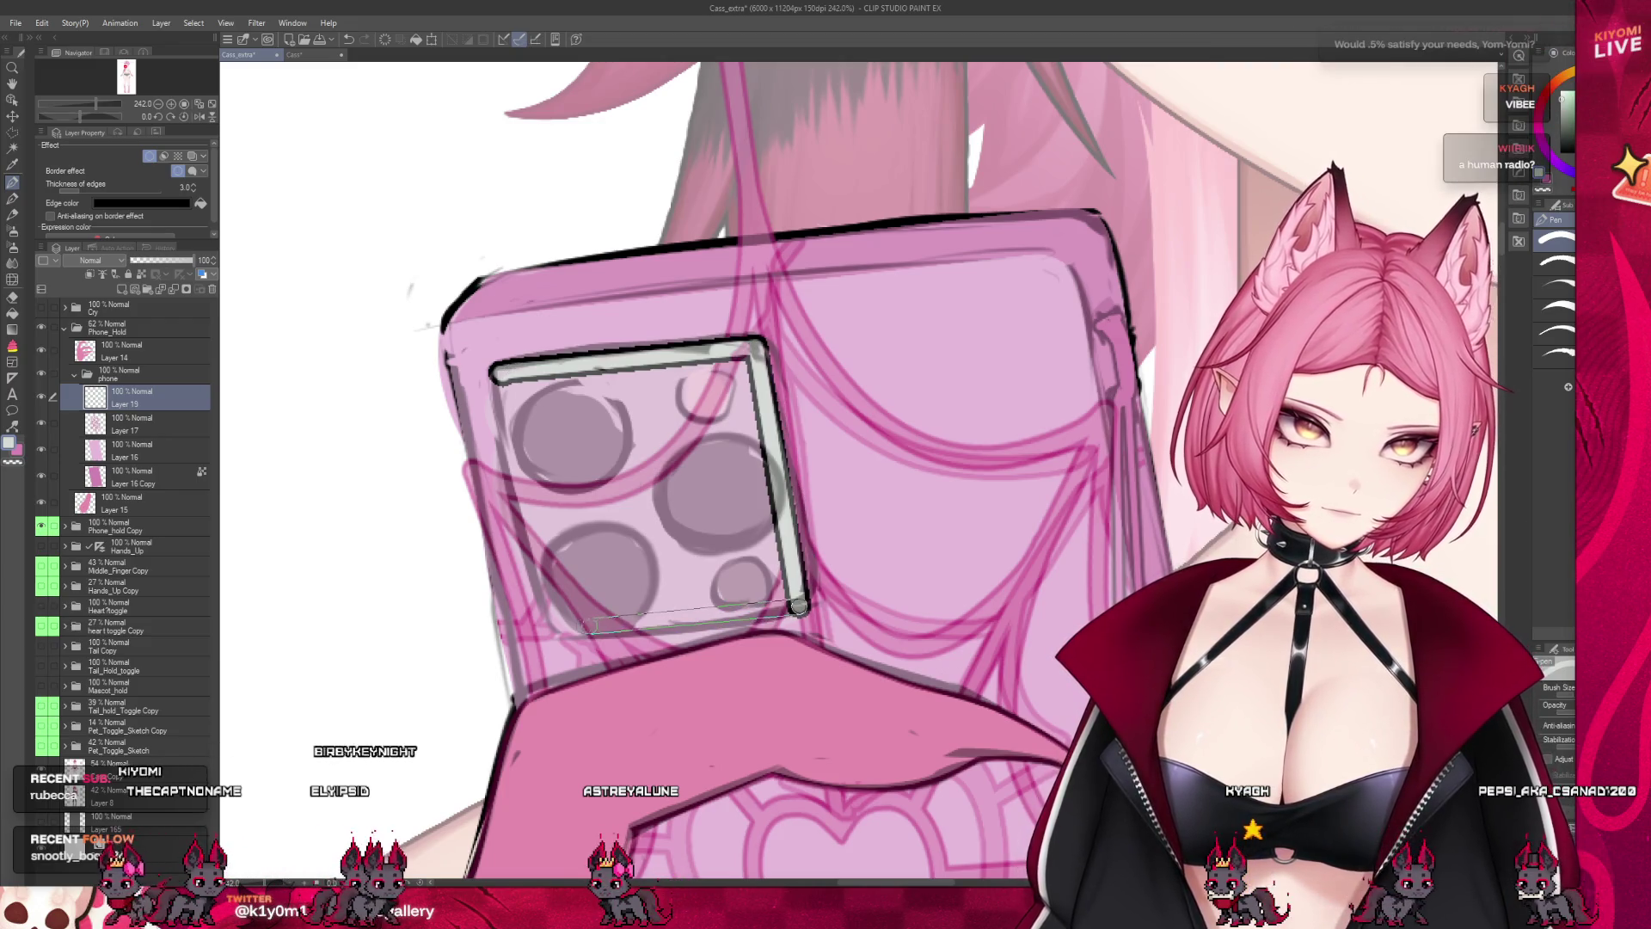
{"action": "left_click", "coordinate": [555, 622]}
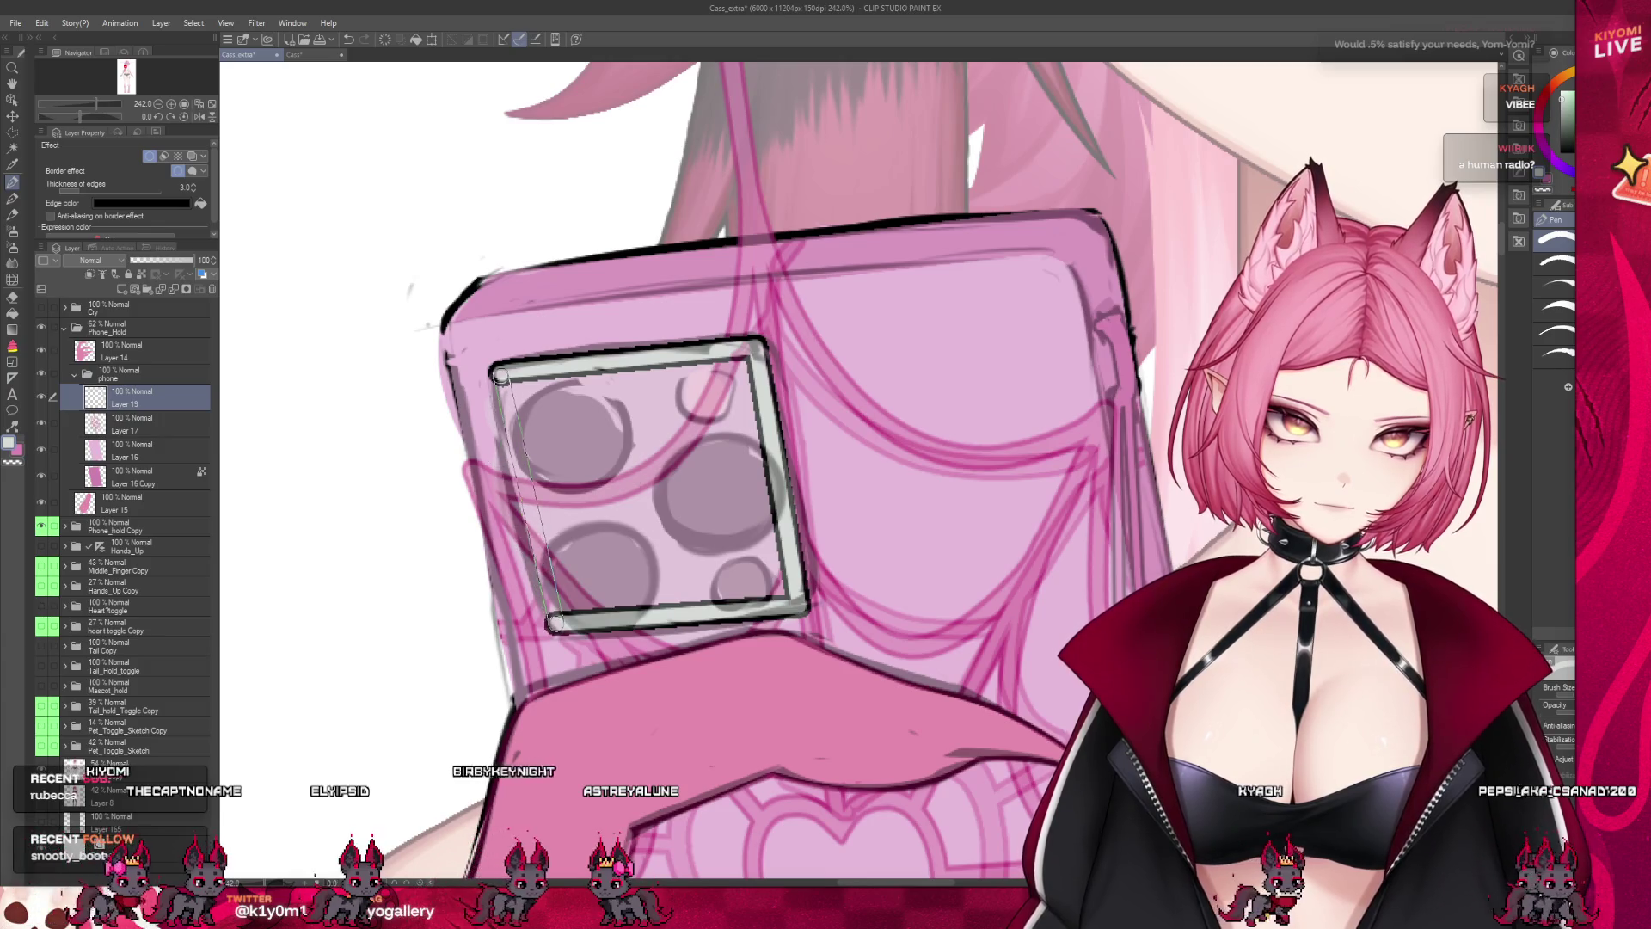
{"action": "left_click", "coordinate": [499, 376]}
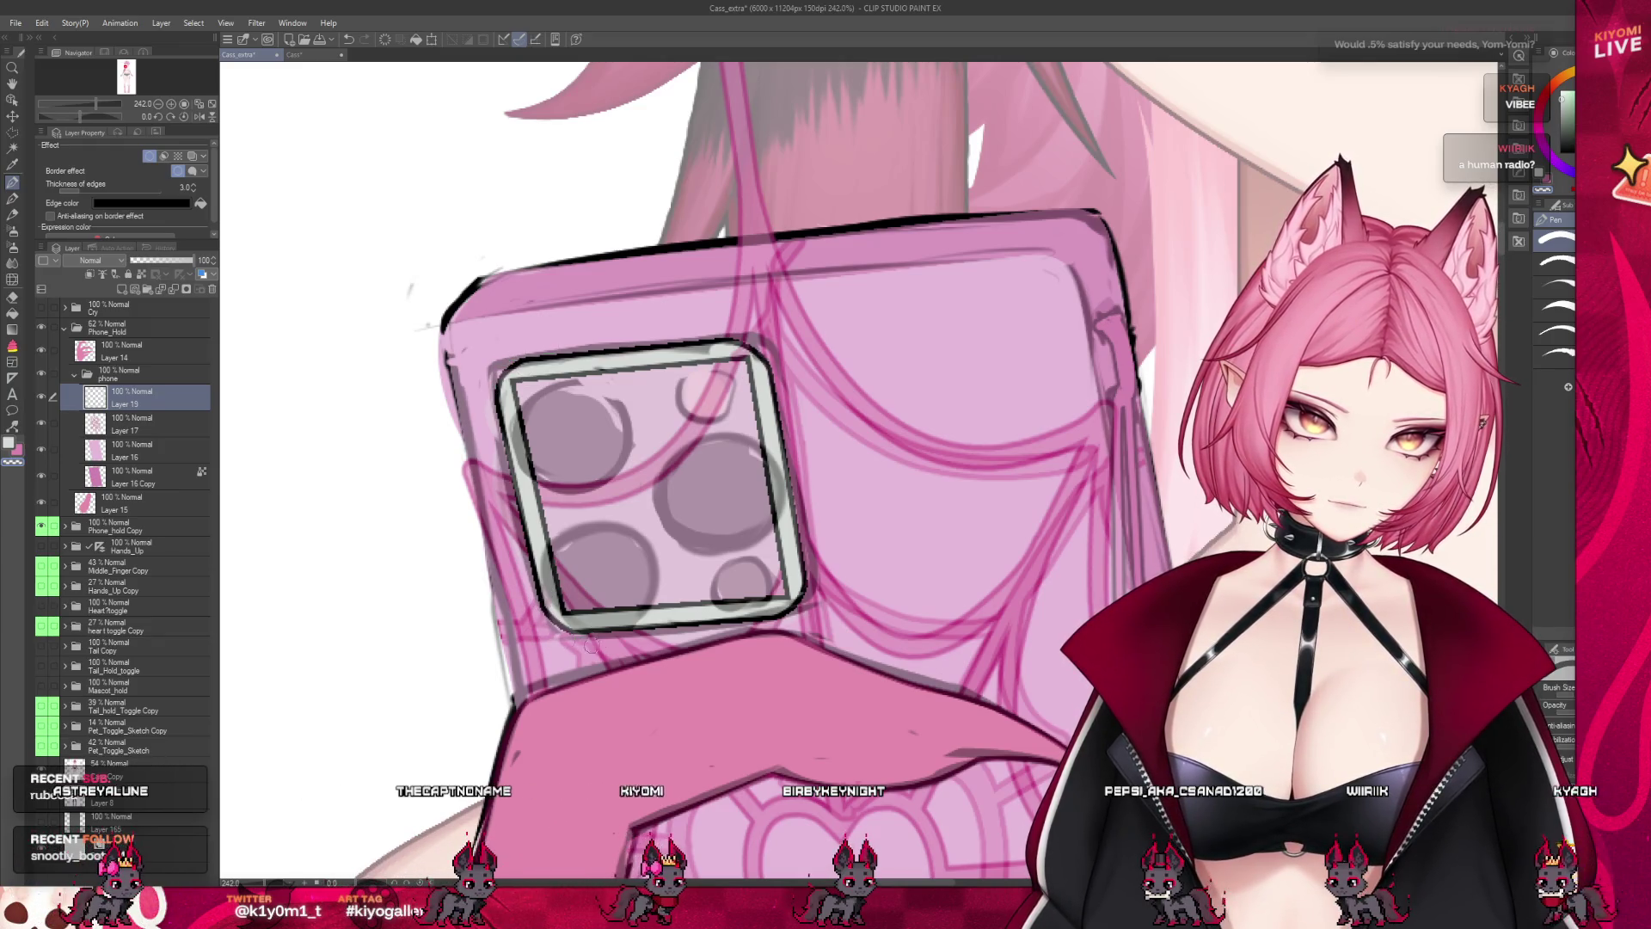
Fill the camera module area with light grey
{"action": "left_click", "coordinate": [12, 312]}
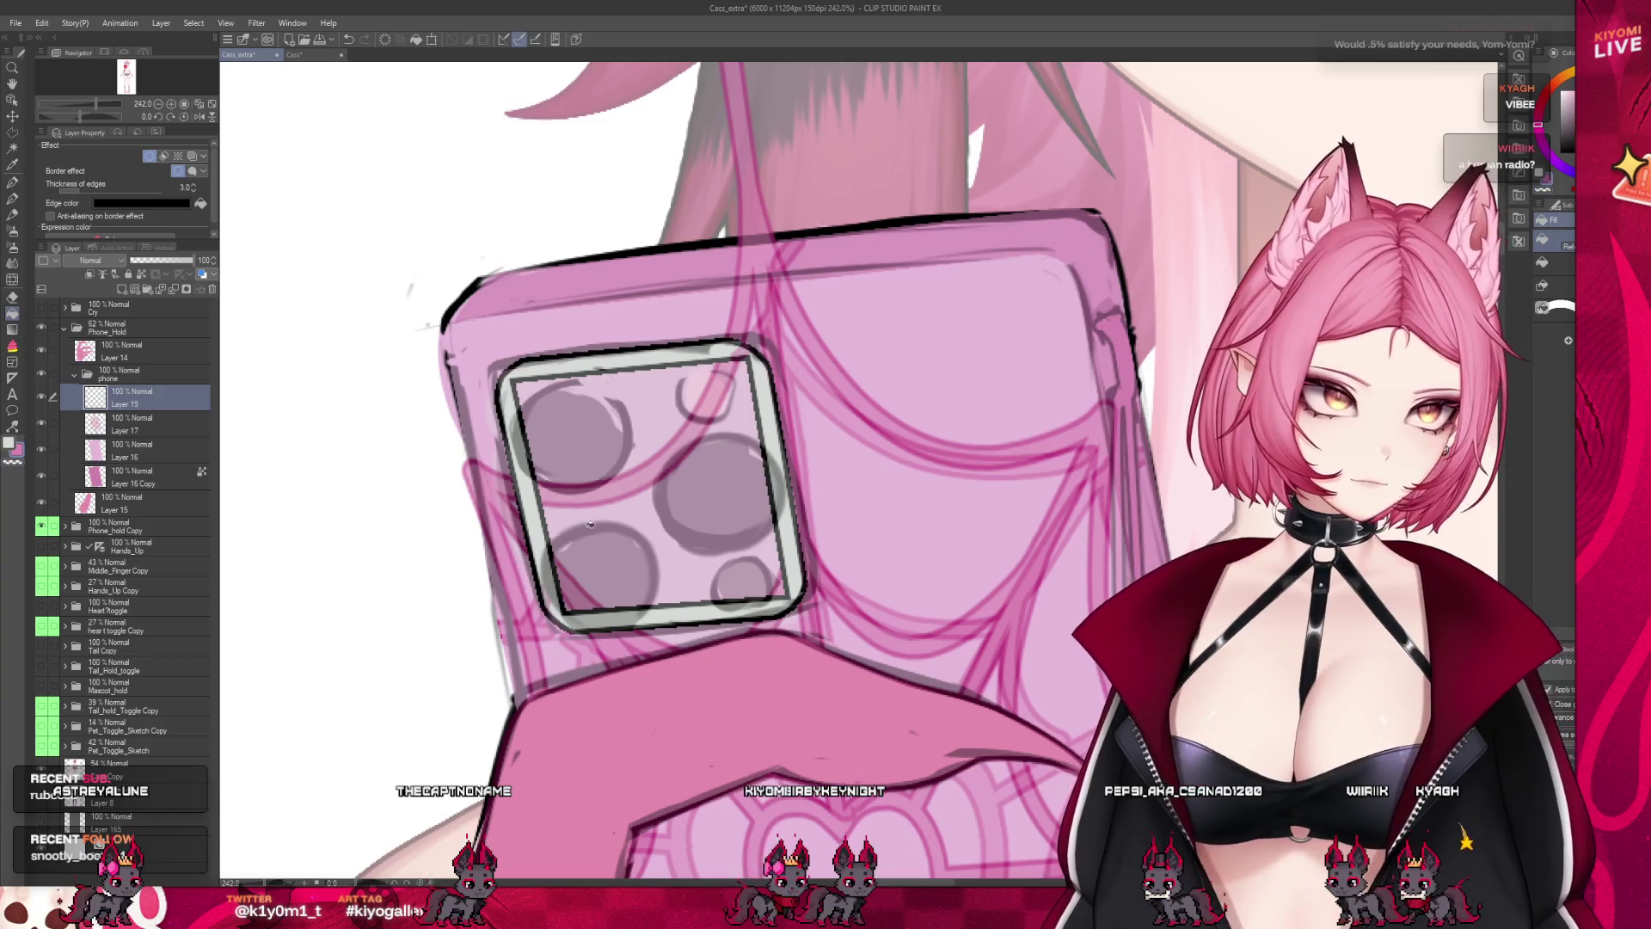
{"action": "left_click", "coordinate": [608, 528]}
{"action": "key", "text": "ctrl+z"}
{"action": "left_click", "coordinate": [665, 487]}
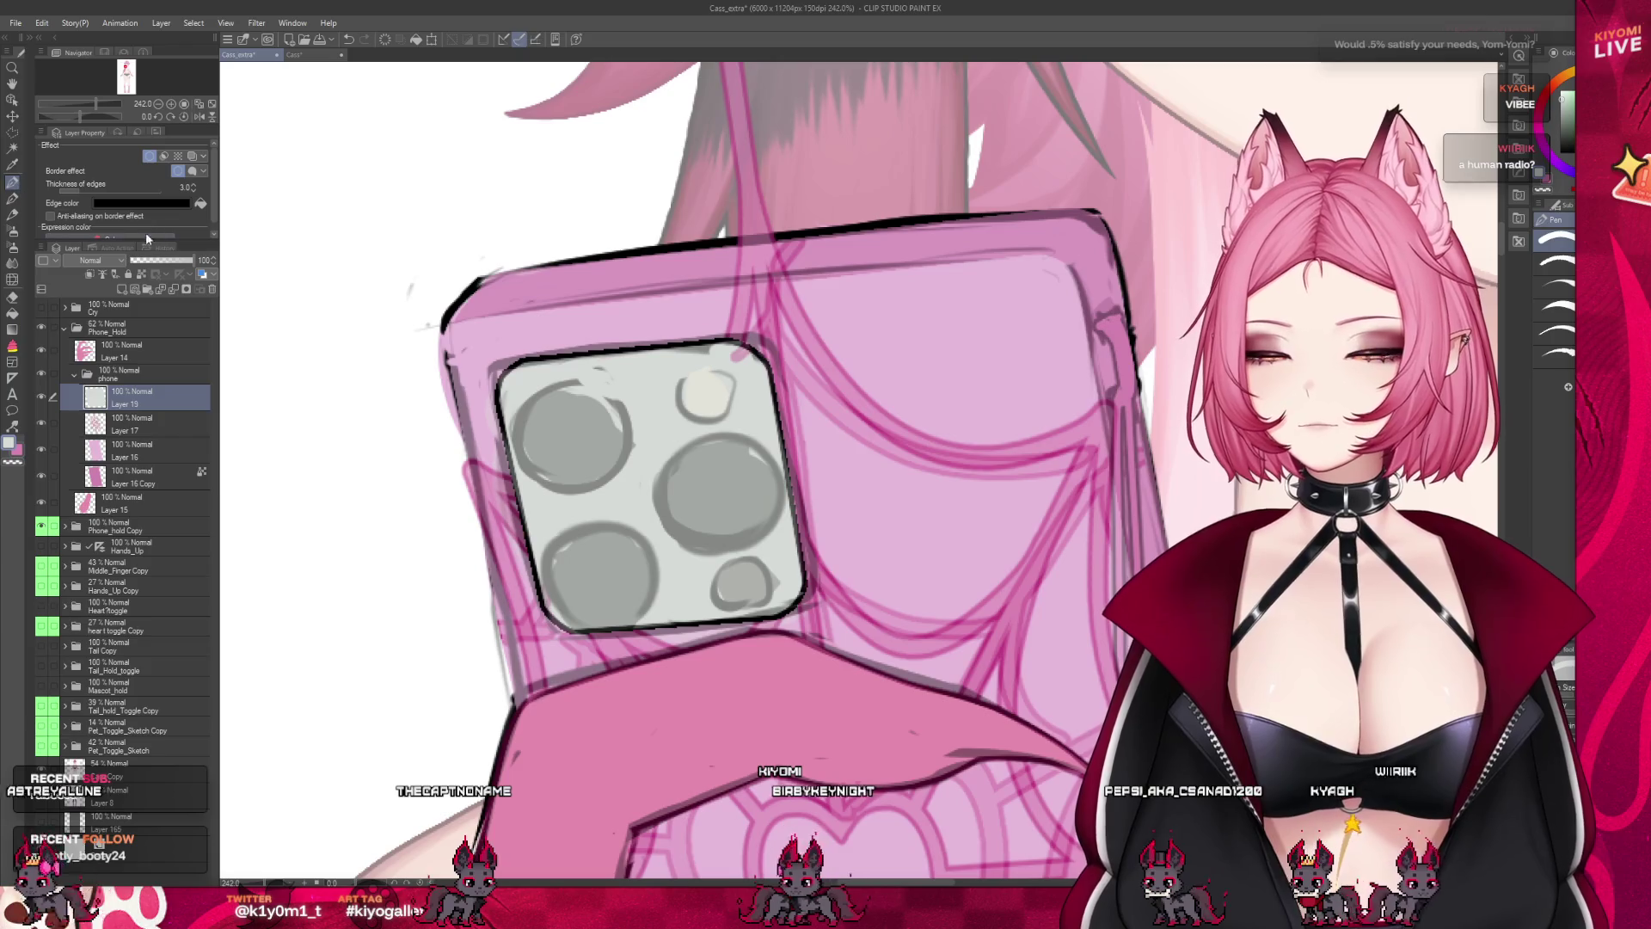
Lower the border edge thickness from 3.0 to 2.0 and undo the stray pink mark
{"action": "left_click", "coordinate": [194, 189]}
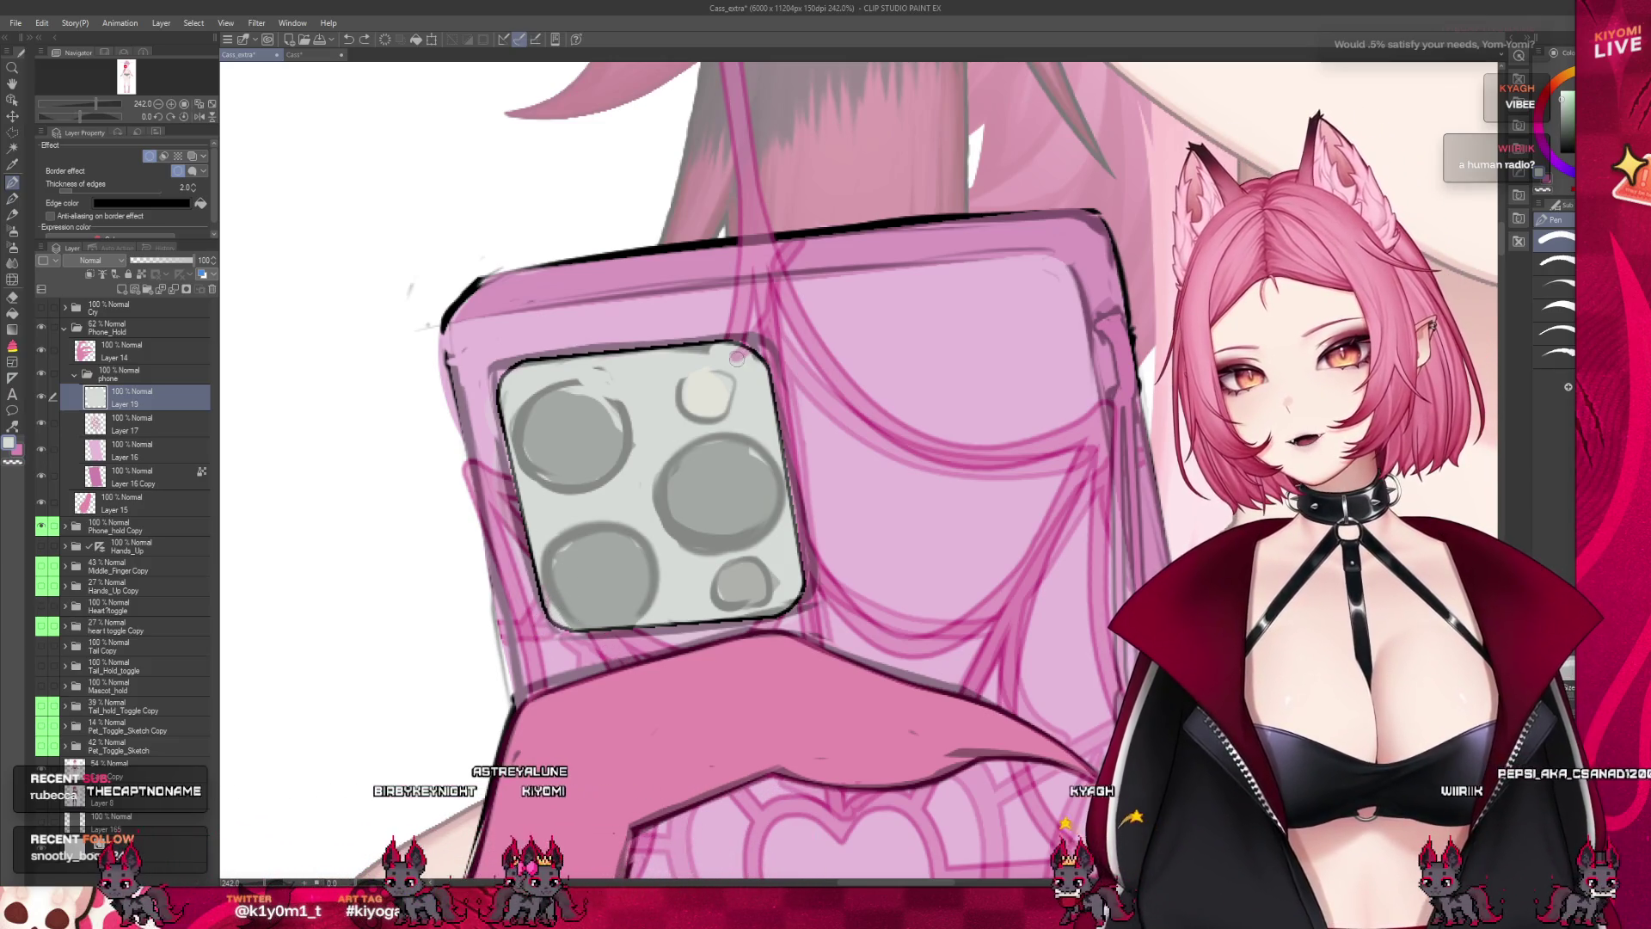
{"action": "key", "text": "ctrl+z"}
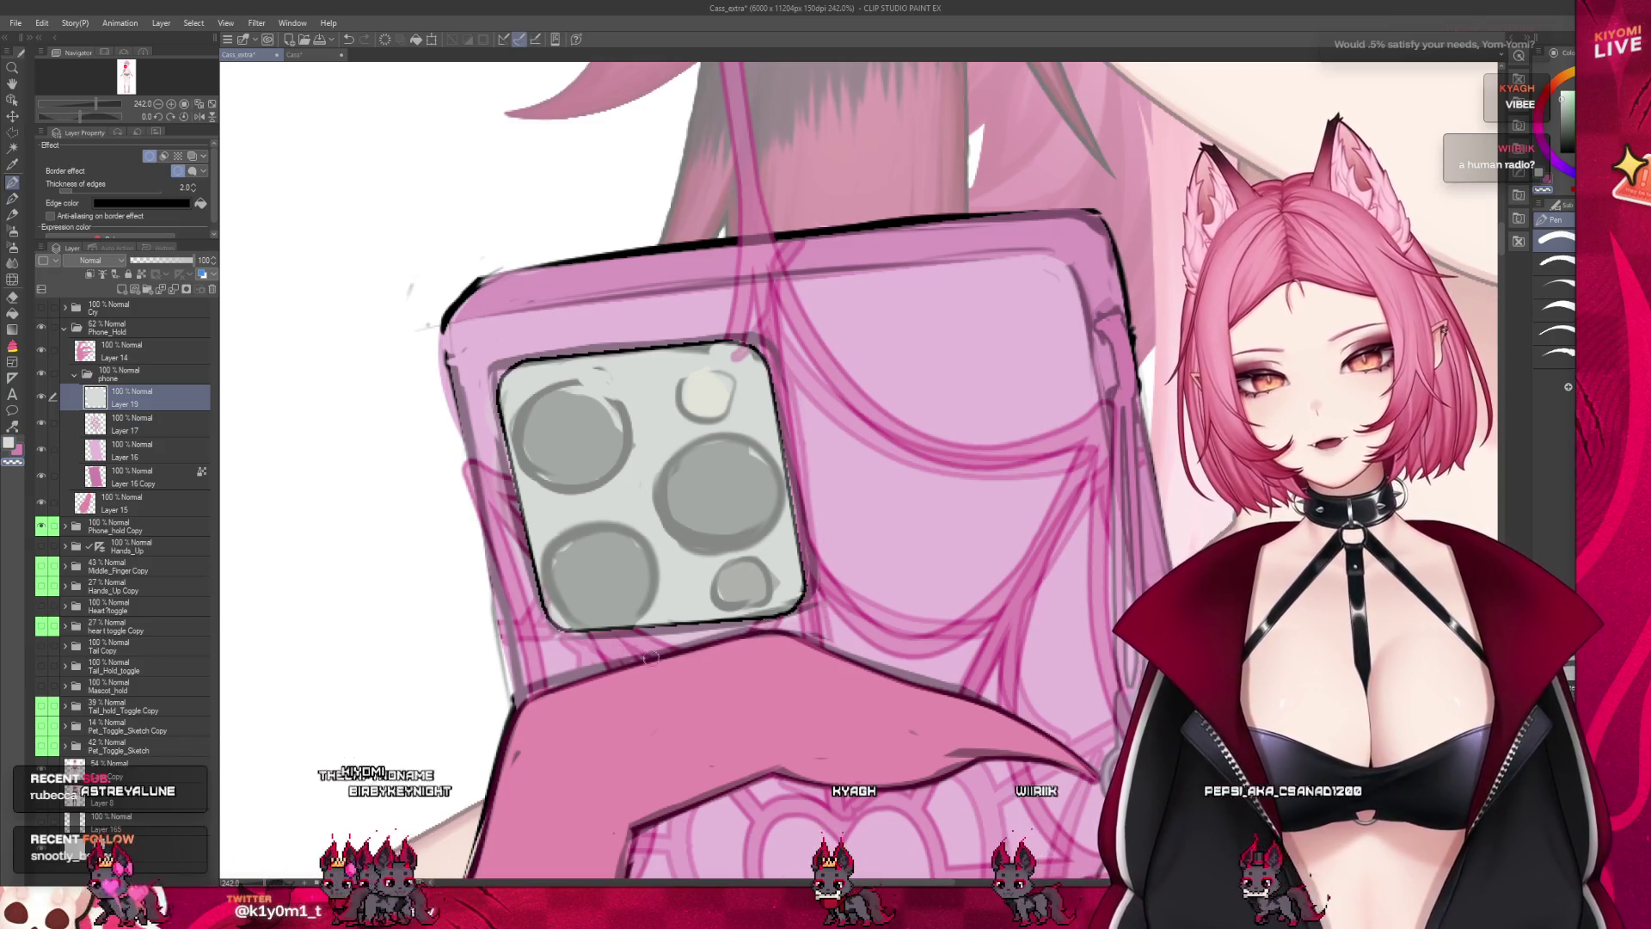
{"action": "scroll", "coordinate": [711, 693], "scroll_direction": "down", "scroll_amount": 8}
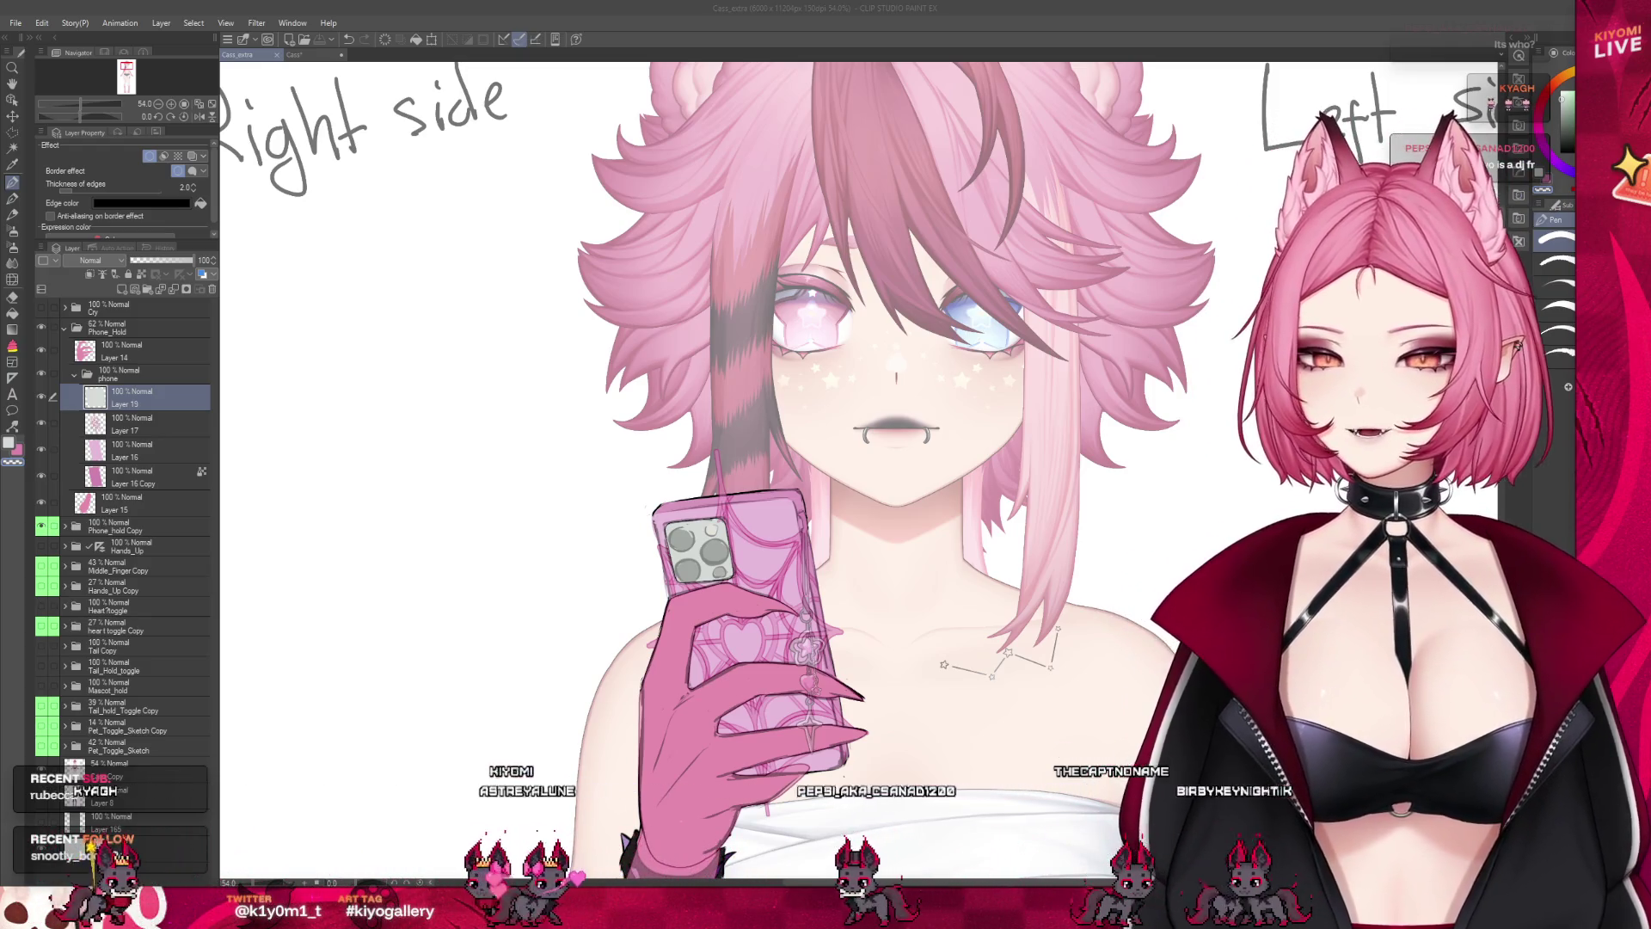
{"action": "scroll", "coordinate": [860, 473], "scroll_direction": "down", "scroll_amount": 2}
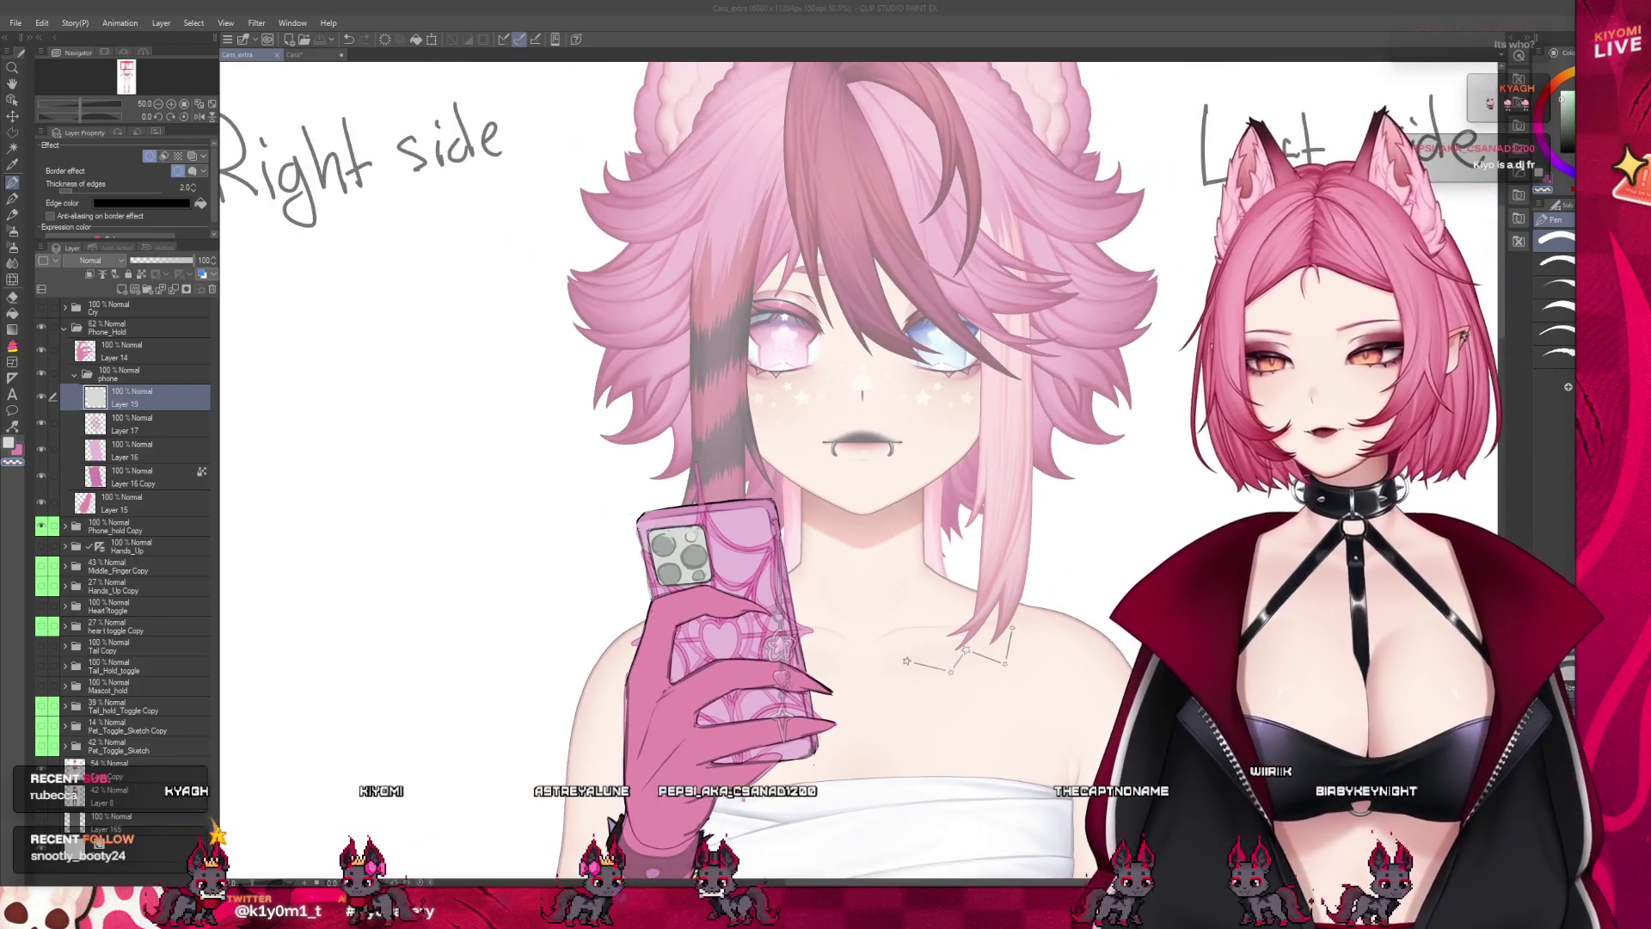
{"action": "scroll", "coordinate": [849, 709], "scroll_direction": "up", "scroll_amount": 5}
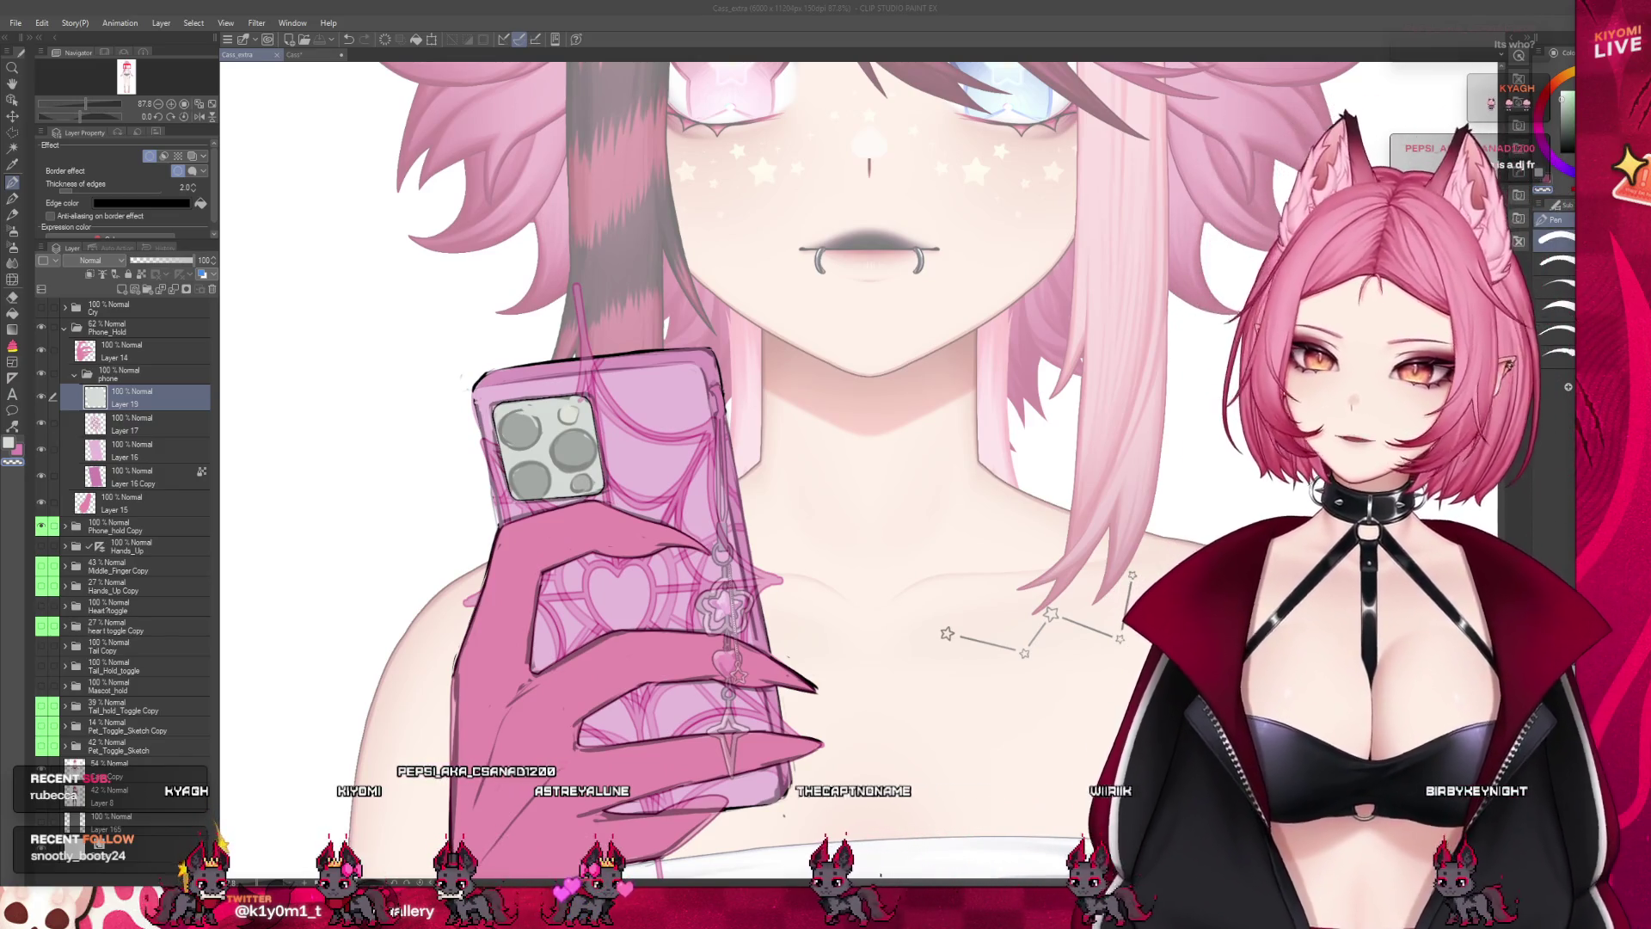
{"action": "key", "text": "alt+bracketright"}
{"action": "key", "text": "alt+bracketright"}
{"action": "key", "text": "alt+bracketright"}
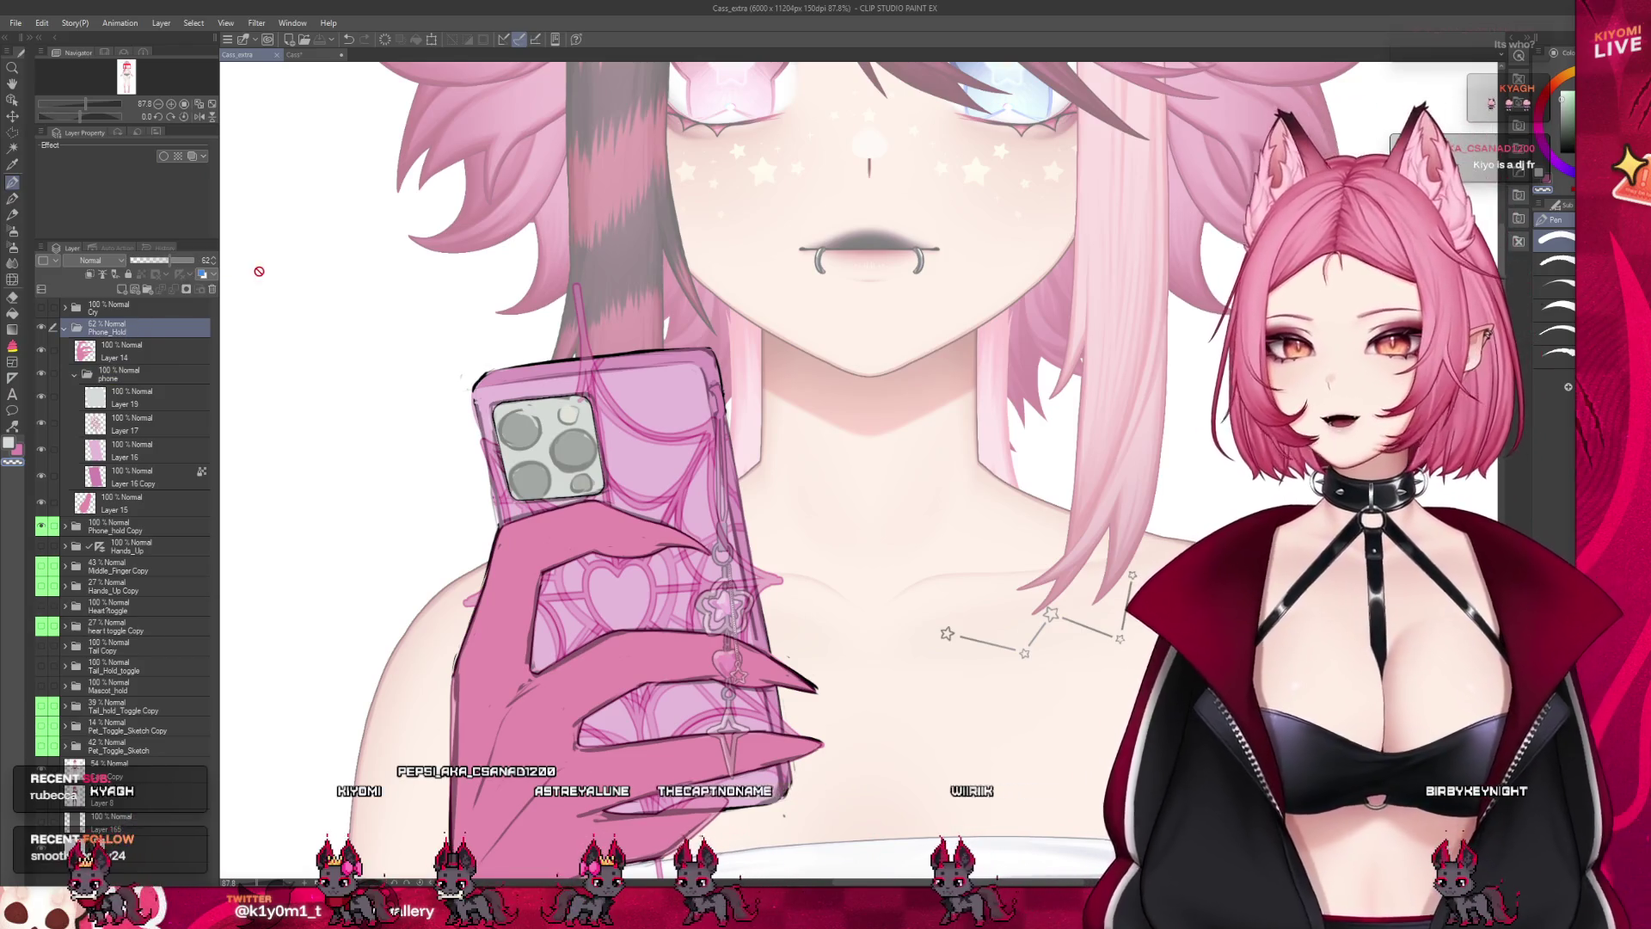
Set the Phone_Hold folder to 100% opacity and nudge the grey camera module up and left
{"action": "left_click", "coordinate": [193, 259]}
{"action": "left_click", "coordinate": [146, 397]}
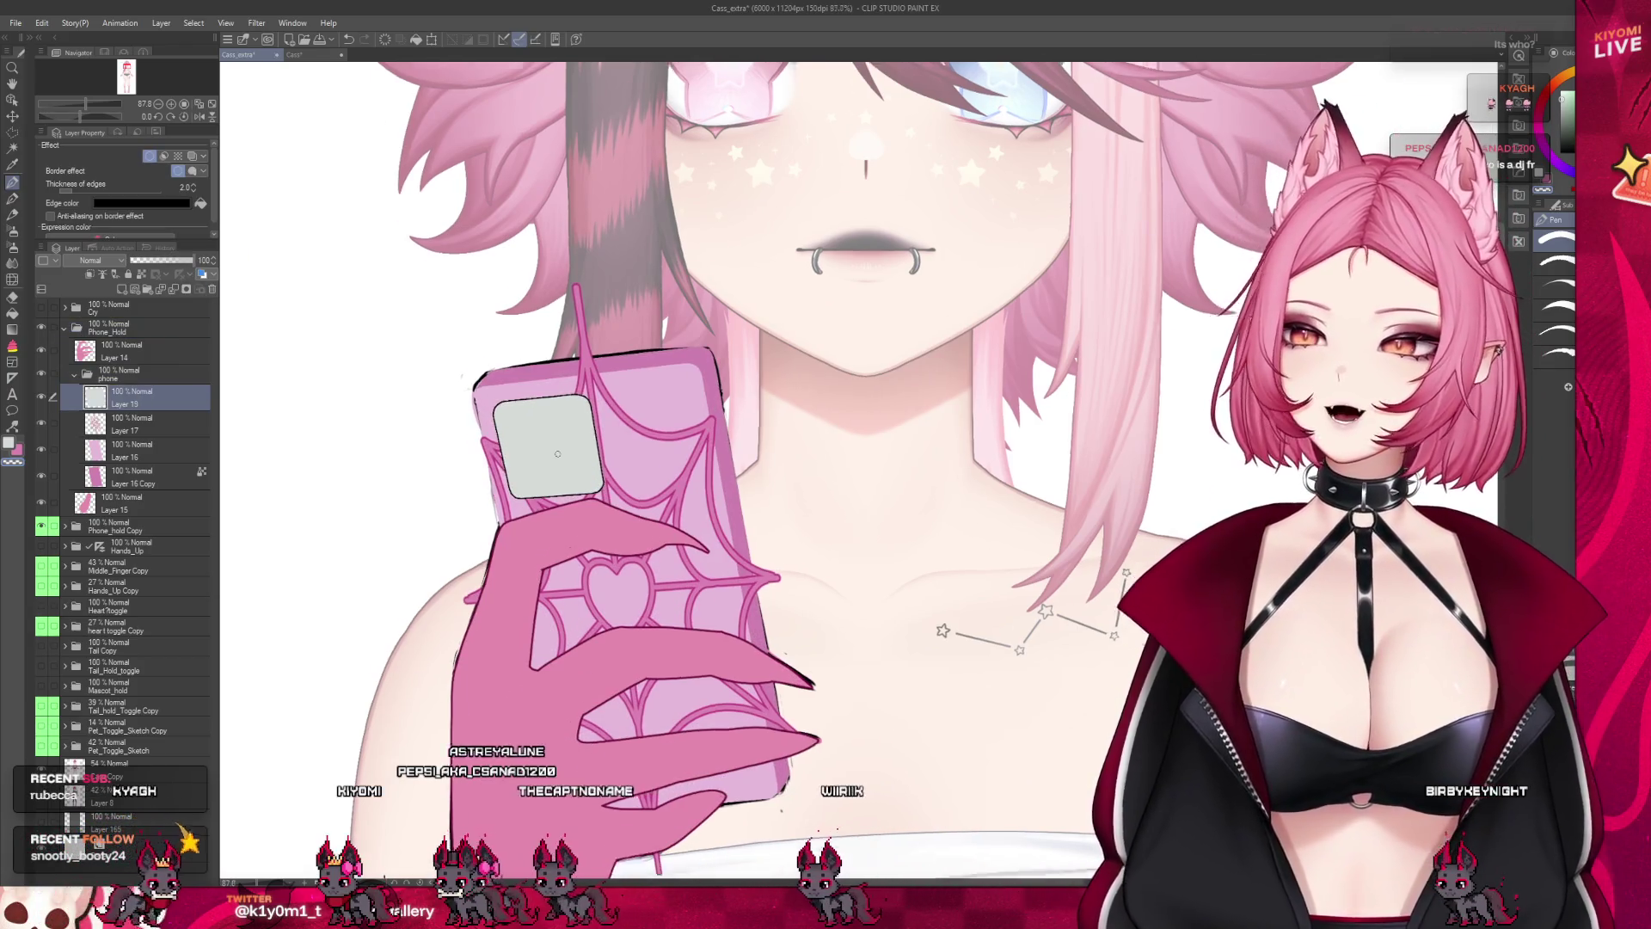
{"action": "scroll", "coordinate": [557, 453], "scroll_direction": "up", "scroll_amount": 5}
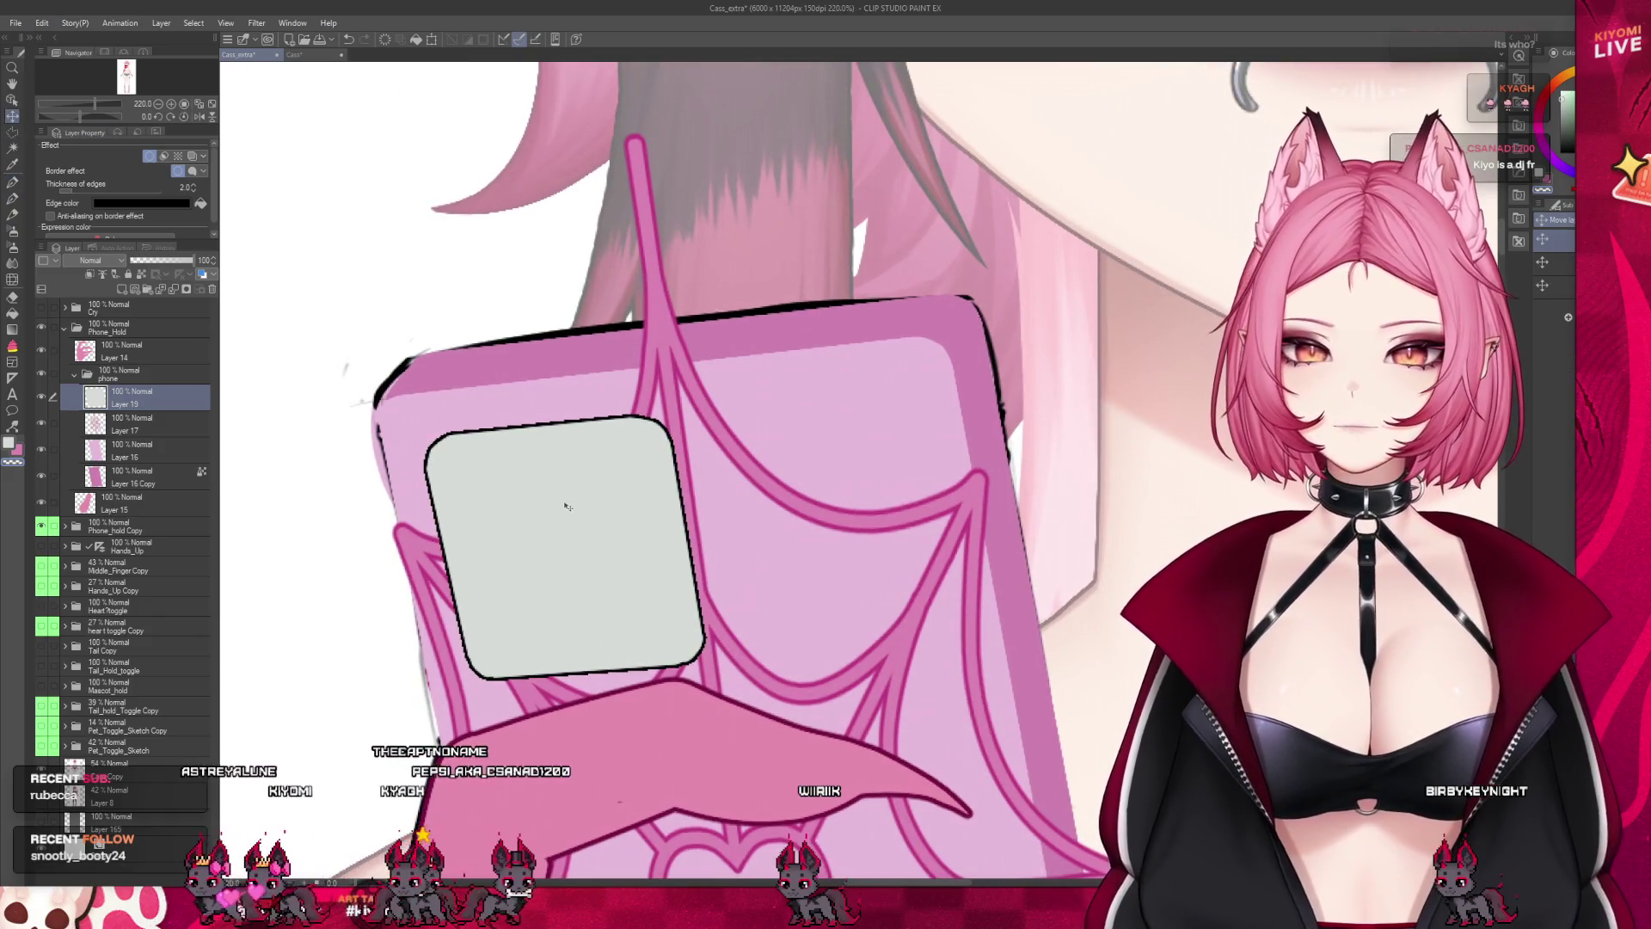
{"action": "left_click_drag", "start_coordinate": [567, 507], "coordinate": [531, 471]}
{"action": "scroll", "coordinate": [530, 471], "scroll_direction": "down", "scroll_amount": 4}
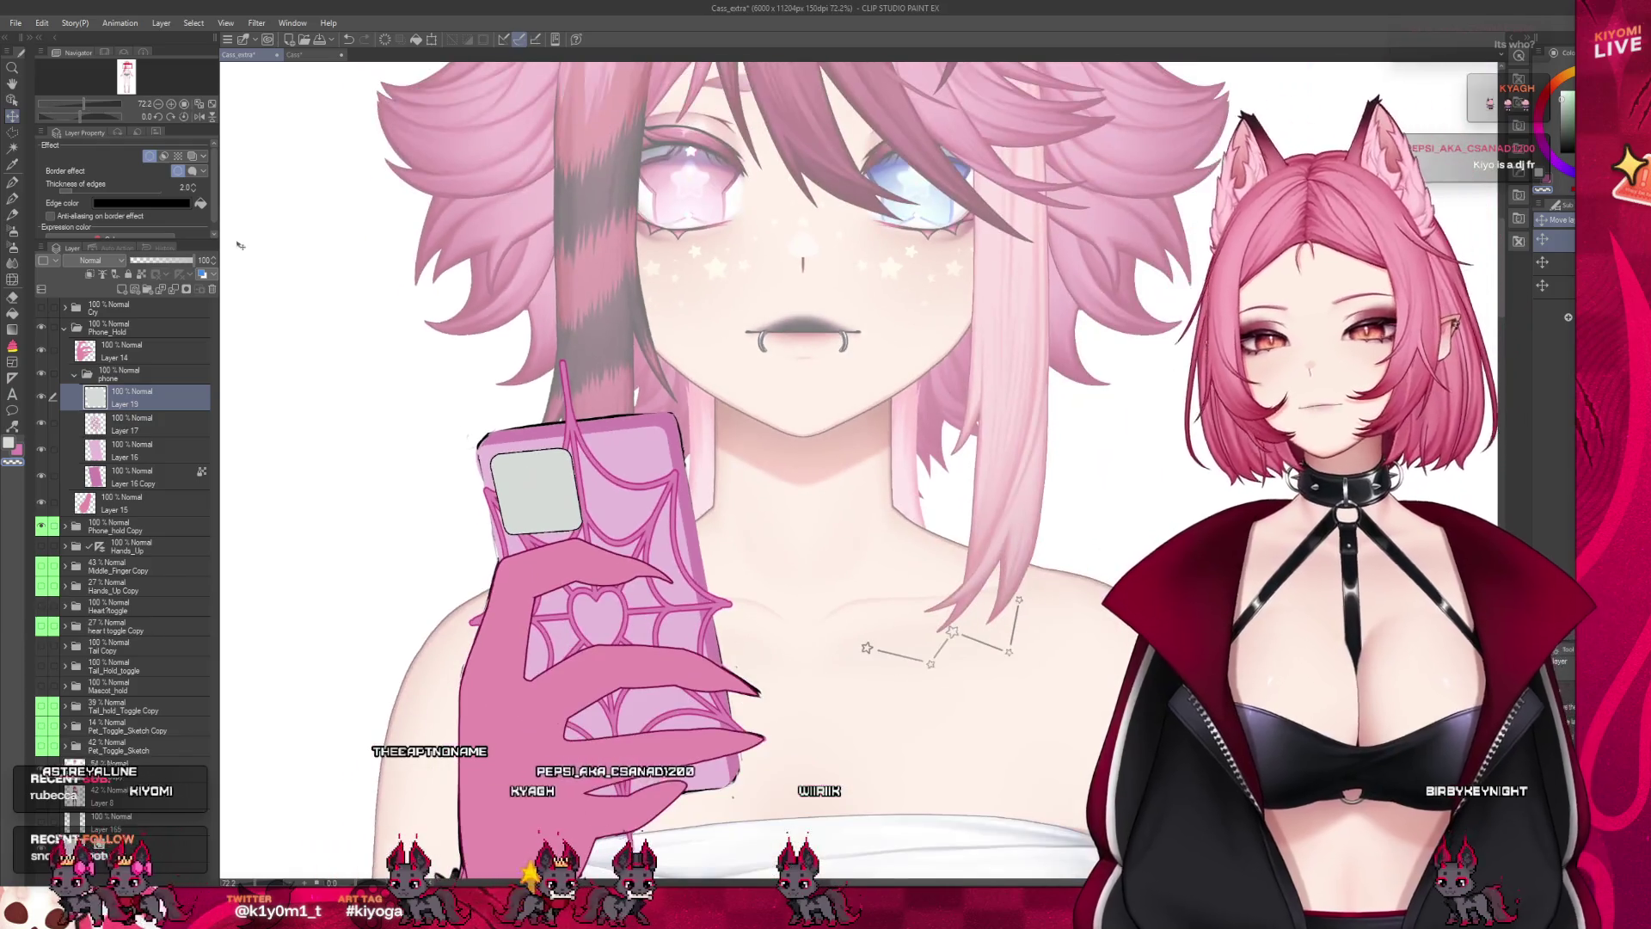
Change the camera module's border colour to pink with edge thickness 3
{"action": "left_click", "coordinate": [193, 187]}
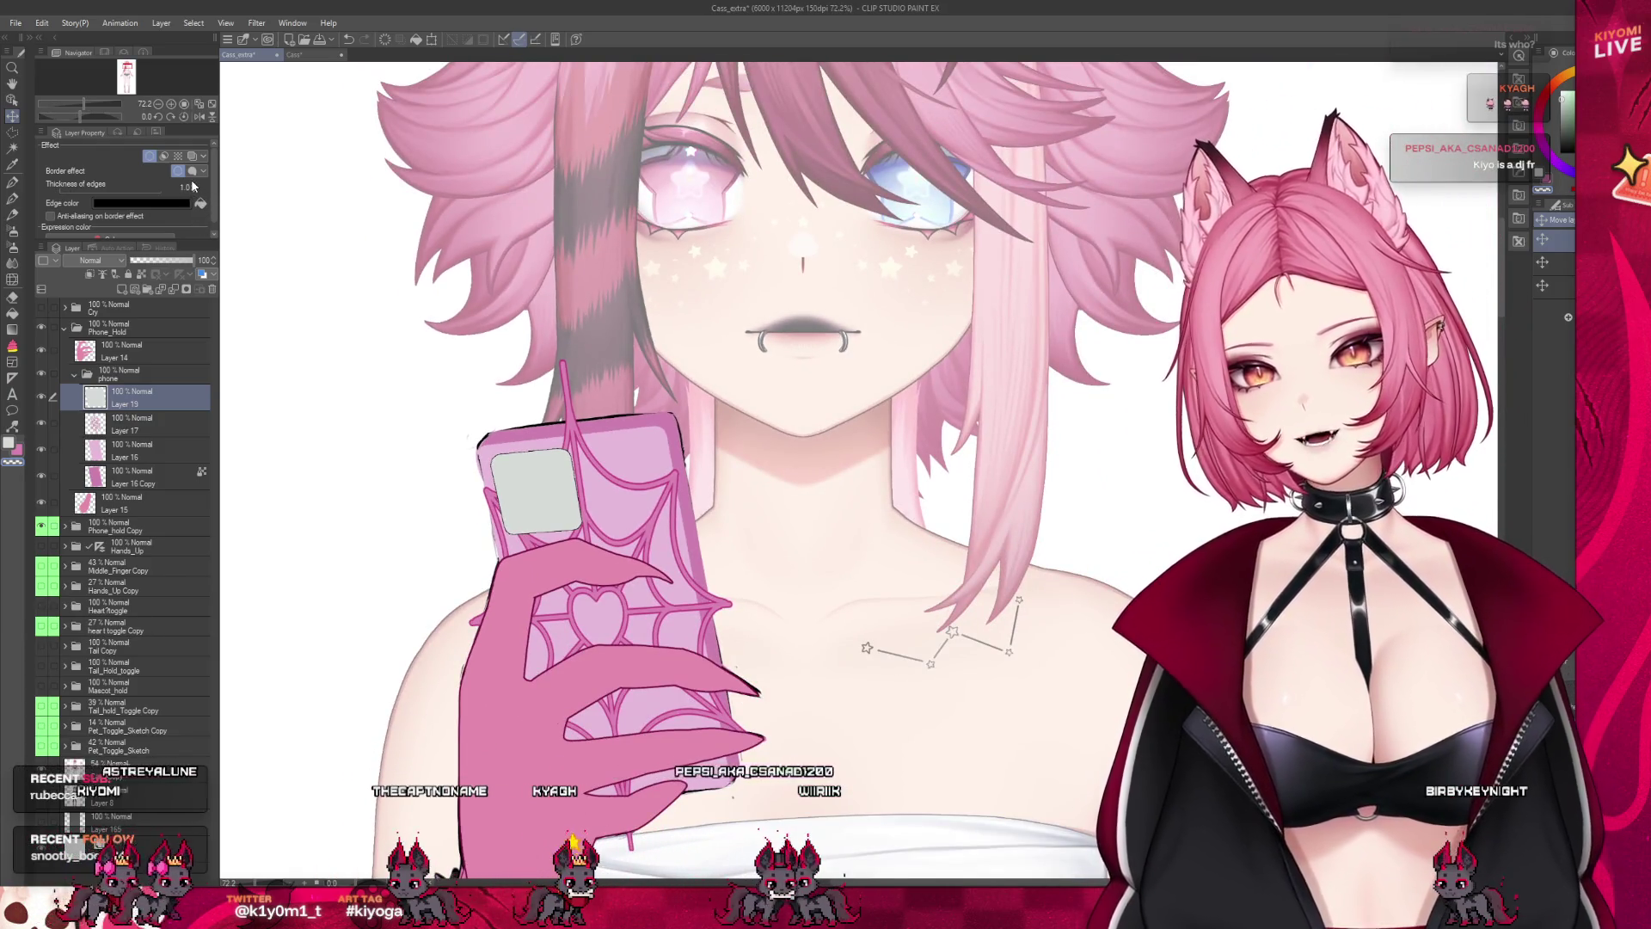
{"action": "scroll", "coordinate": [520, 463], "scroll_direction": "up", "scroll_amount": 3}
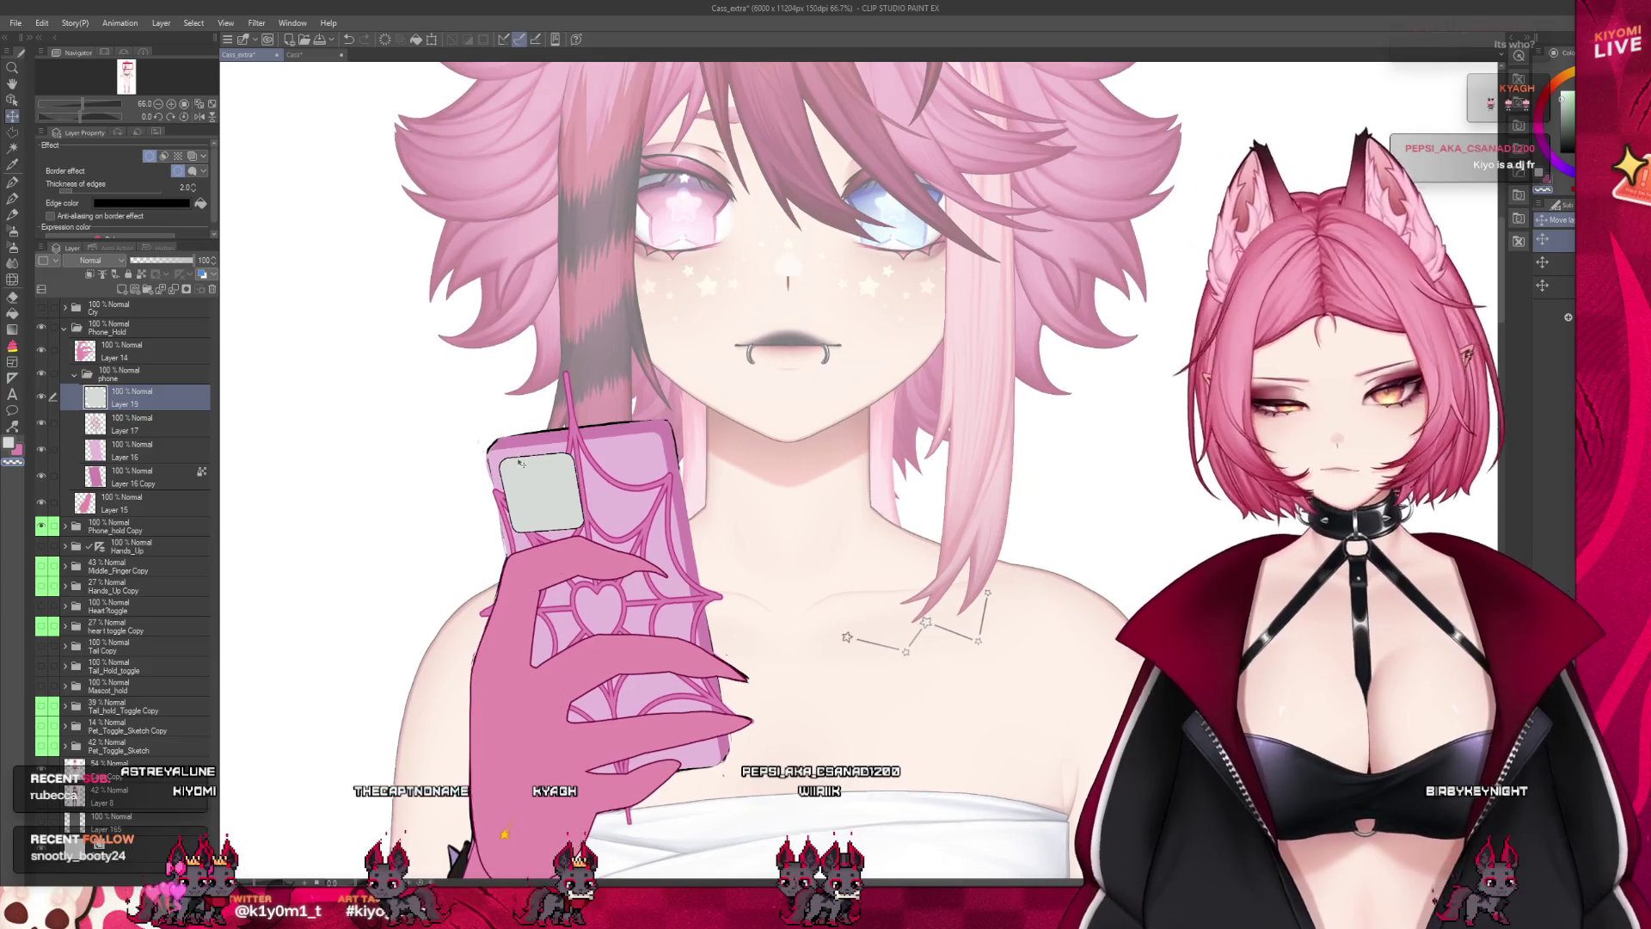
{"action": "scroll", "coordinate": [518, 463], "scroll_direction": "up", "scroll_amount": 2}
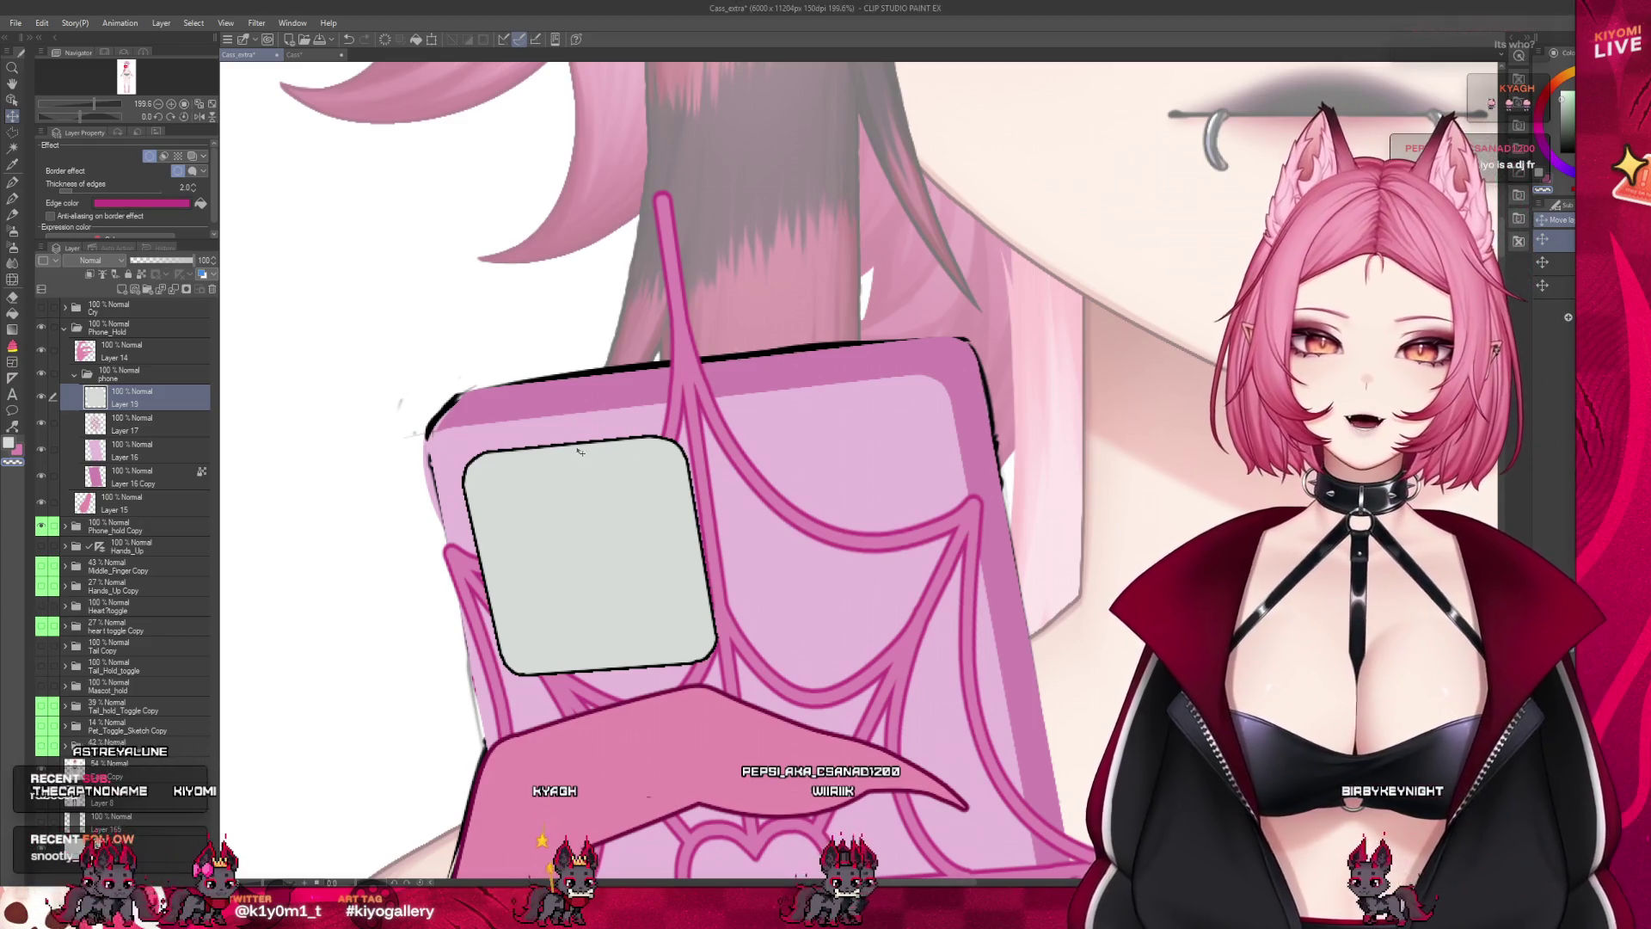
{"action": "left_click", "coordinate": [200, 203]}
{"action": "left_click", "coordinate": [194, 190]}
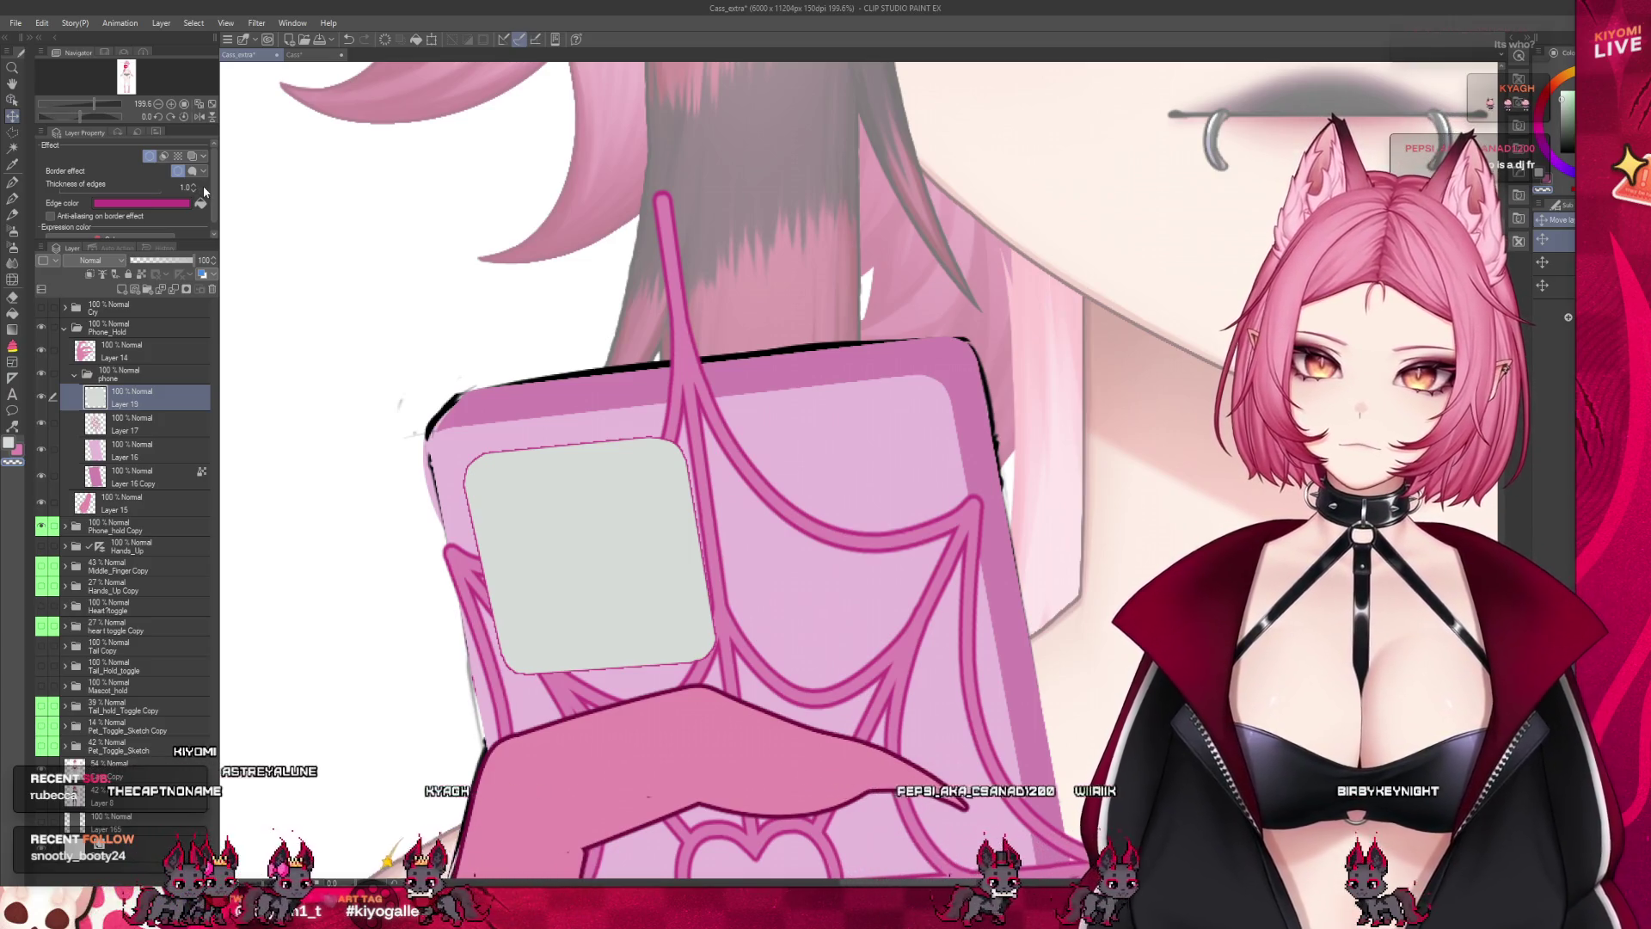
{"action": "left_click", "coordinate": [197, 188]}
{"action": "left_click", "coordinate": [197, 187]}
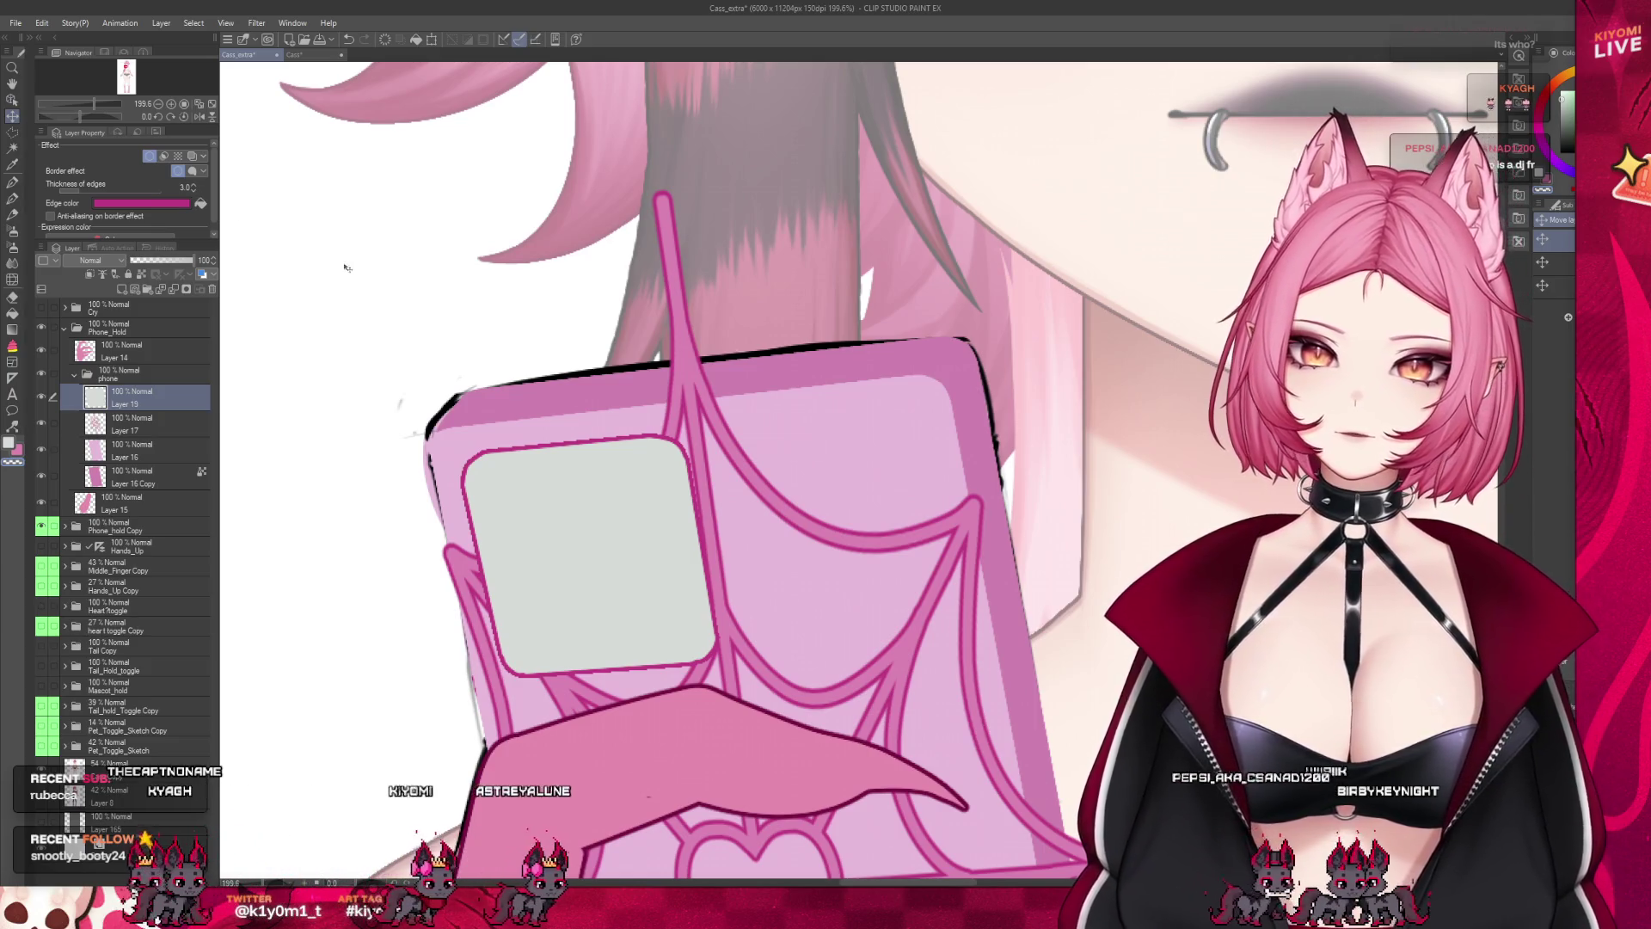
{"action": "scroll", "coordinate": [571, 361], "scroll_direction": "down", "scroll_amount": 2}
{"action": "scroll", "coordinate": [600, 426], "scroll_direction": "up", "scroll_amount": 1}
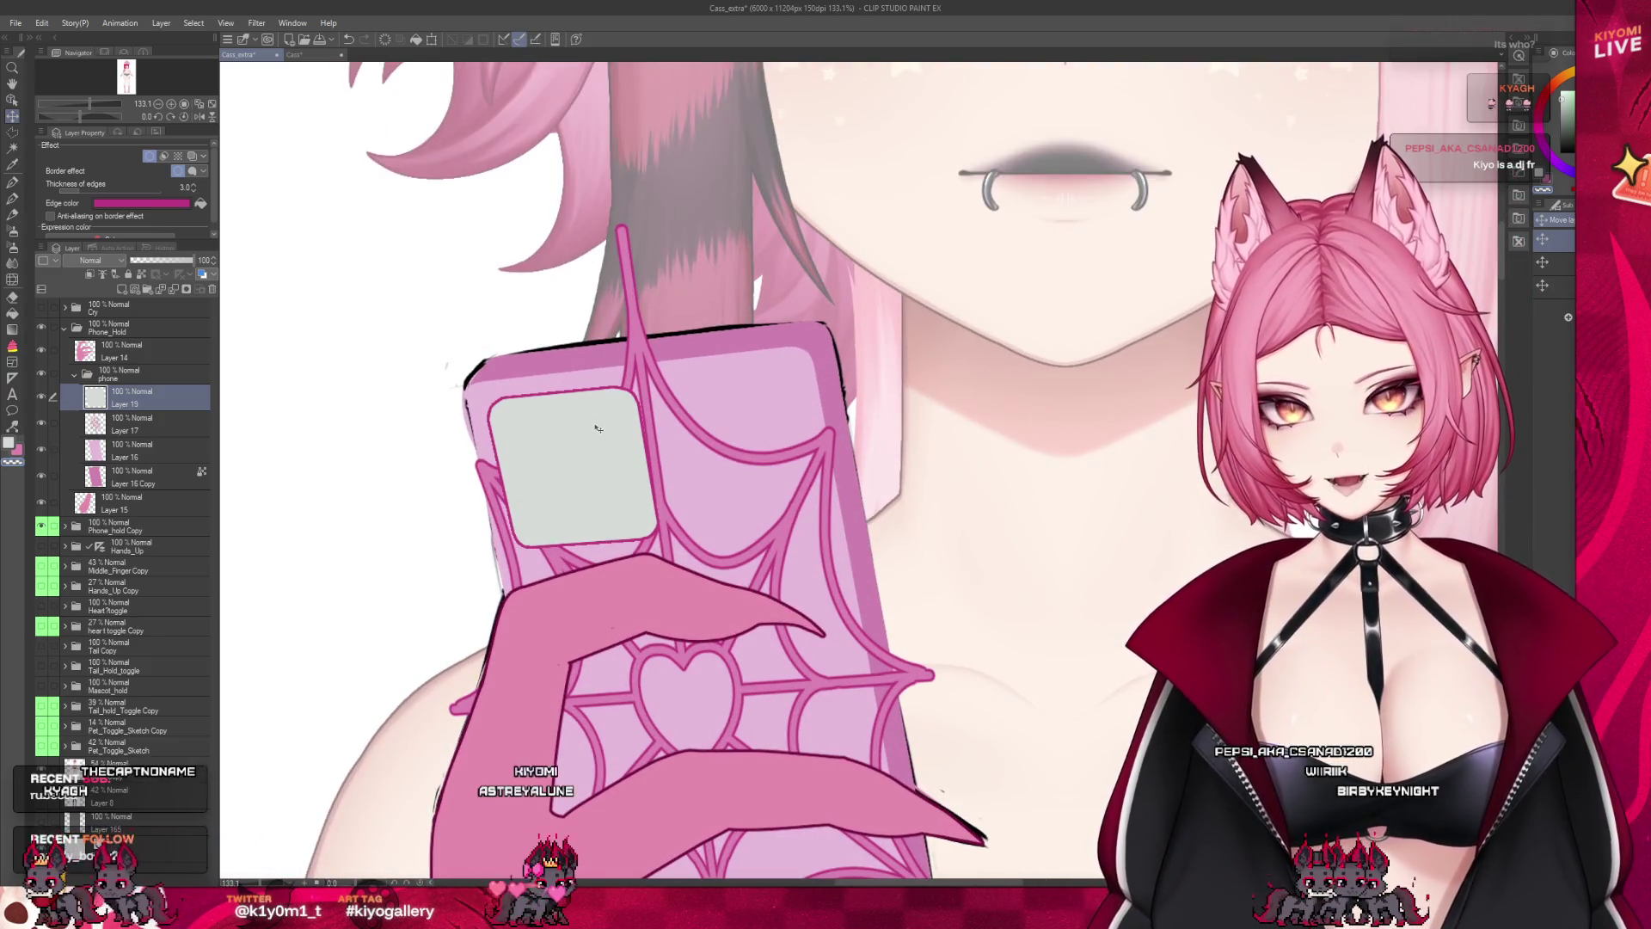
{"action": "left_click", "coordinate": [131, 430]}
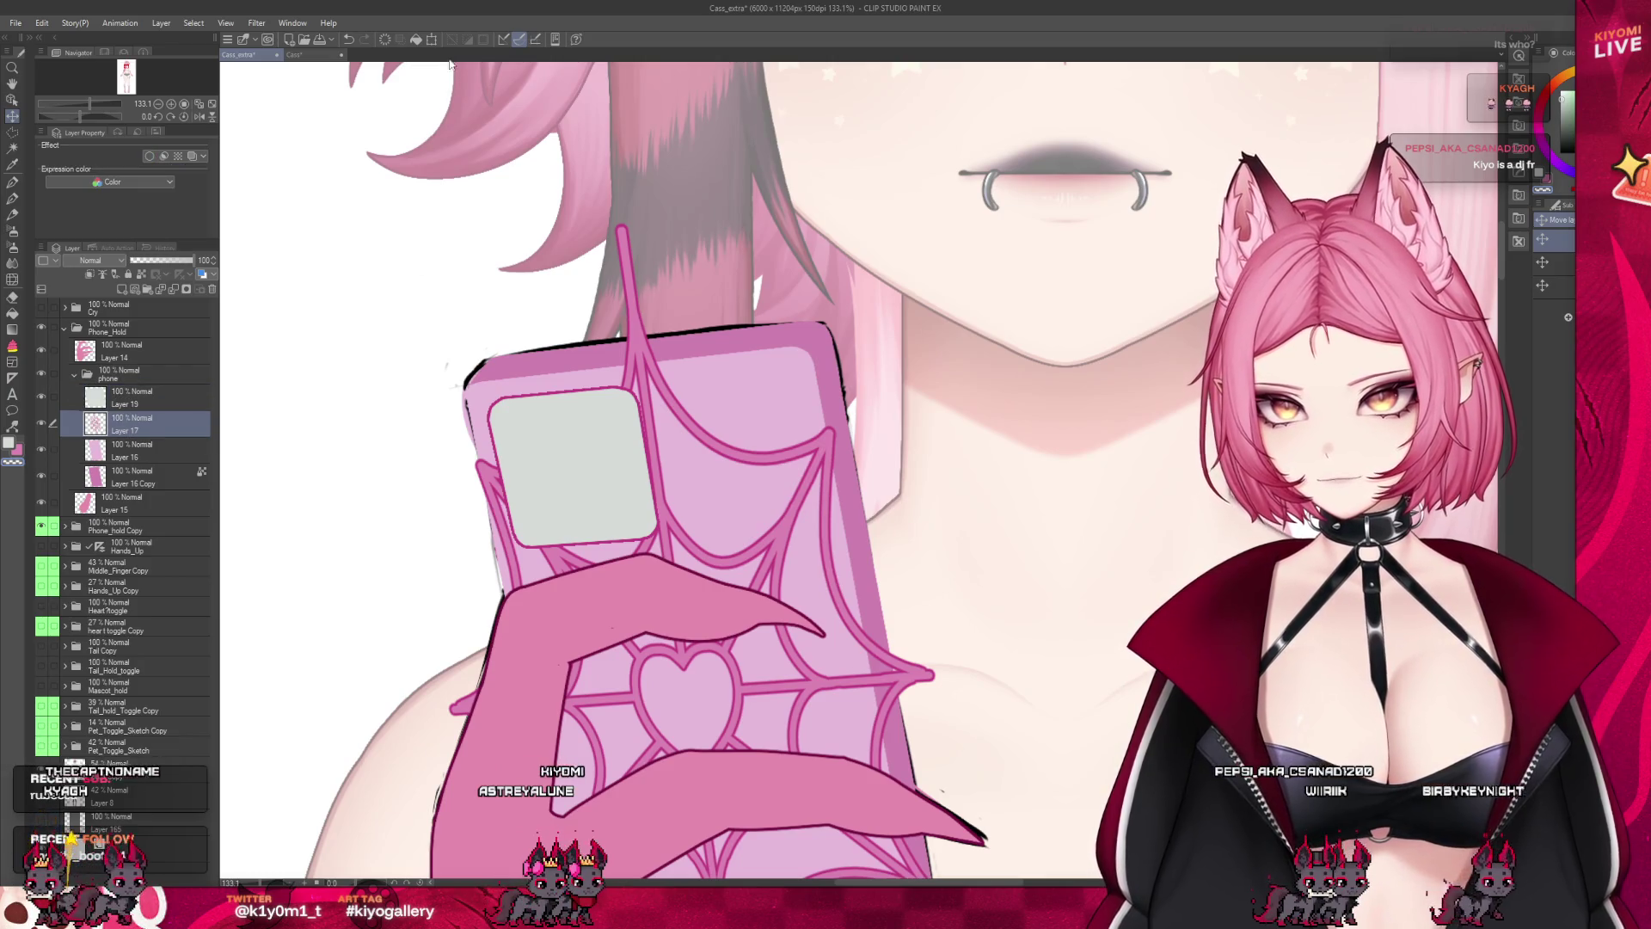
Rotate the Layer 17 artwork slightly counter-clockwise and commit the transform
{"action": "key", "text": "ctrl+t"}
{"action": "left_click_drag", "start_coordinate": [1096, 491], "coordinate": [1086, 483]}
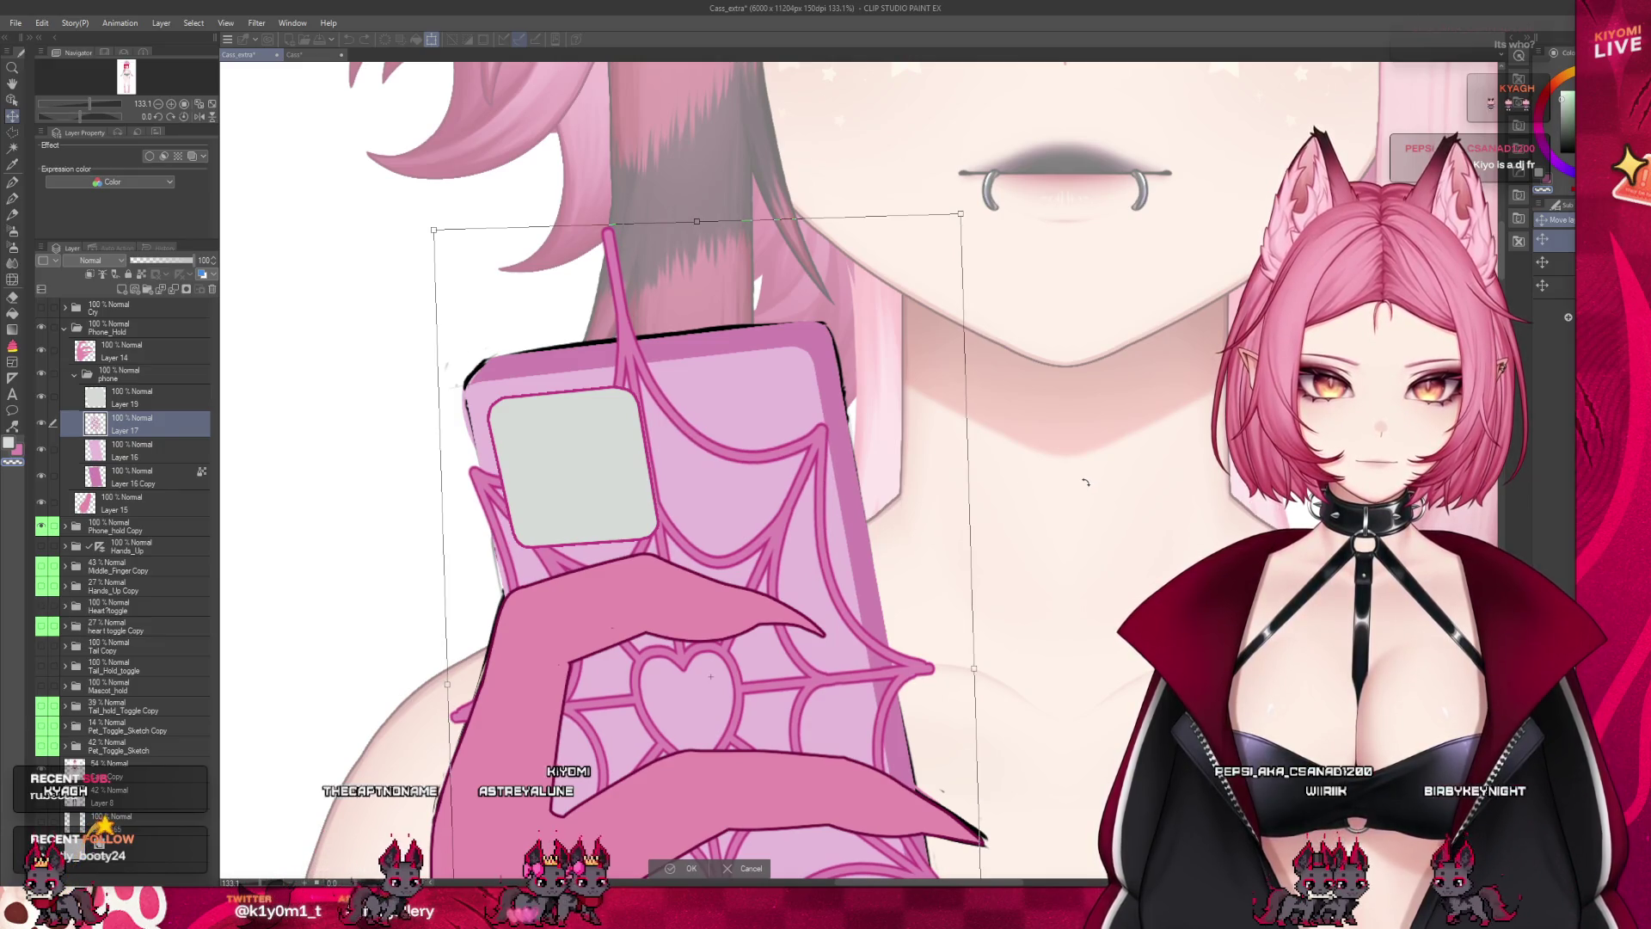
{"action": "scroll", "coordinate": [676, 507], "scroll_direction": "down", "scroll_amount": 3}
{"action": "scroll", "coordinate": [675, 508], "scroll_direction": "down", "scroll_amount": 1}
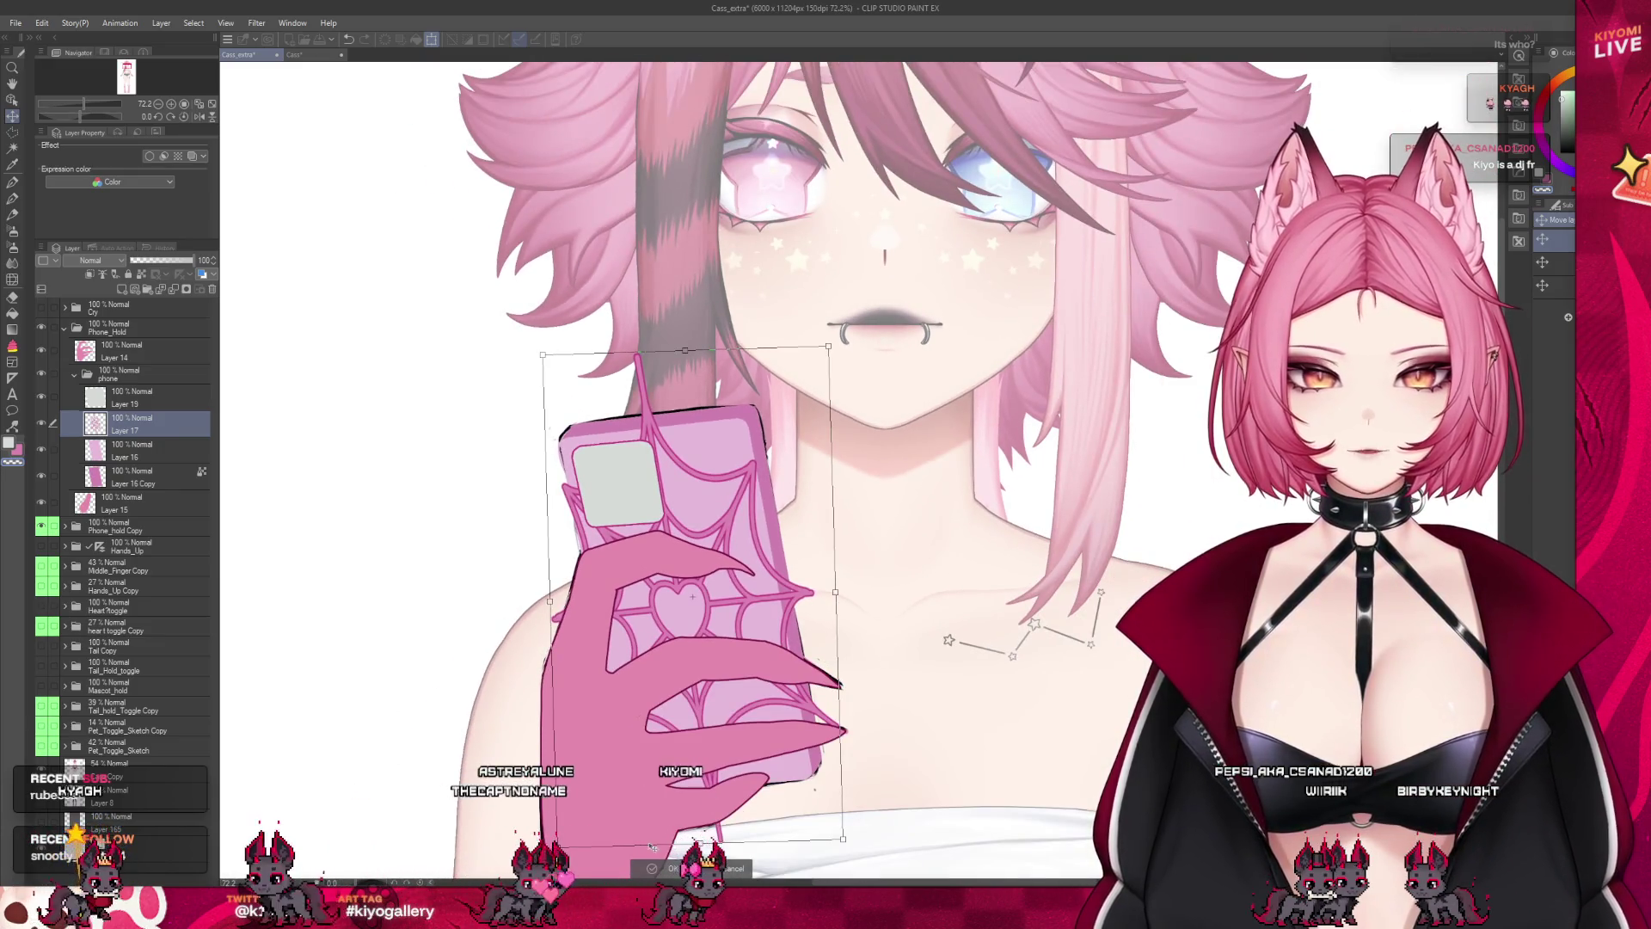
{"action": "key", "text": "Return"}
Reselect Layer 19 and add a new Layer 20 above it
{"action": "scroll", "coordinate": [703, 551], "scroll_direction": "down", "scroll_amount": 3}
{"action": "scroll", "coordinate": [703, 550], "scroll_direction": "up", "scroll_amount": 3}
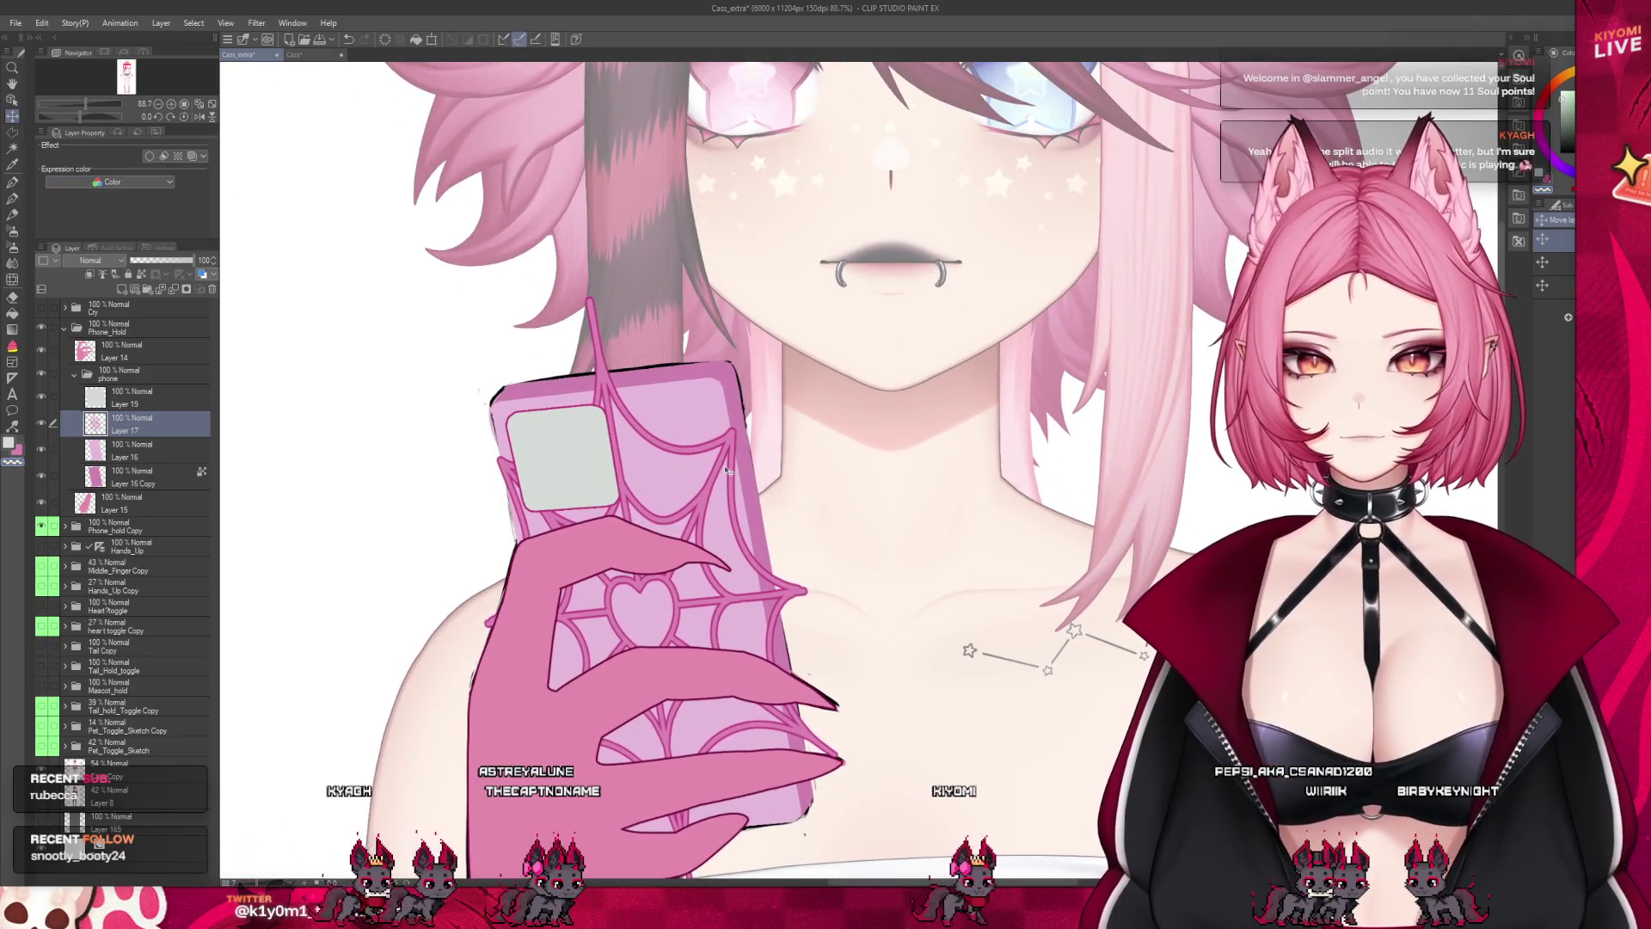
{"action": "scroll", "coordinate": [688, 456], "scroll_direction": "down", "scroll_amount": 4}
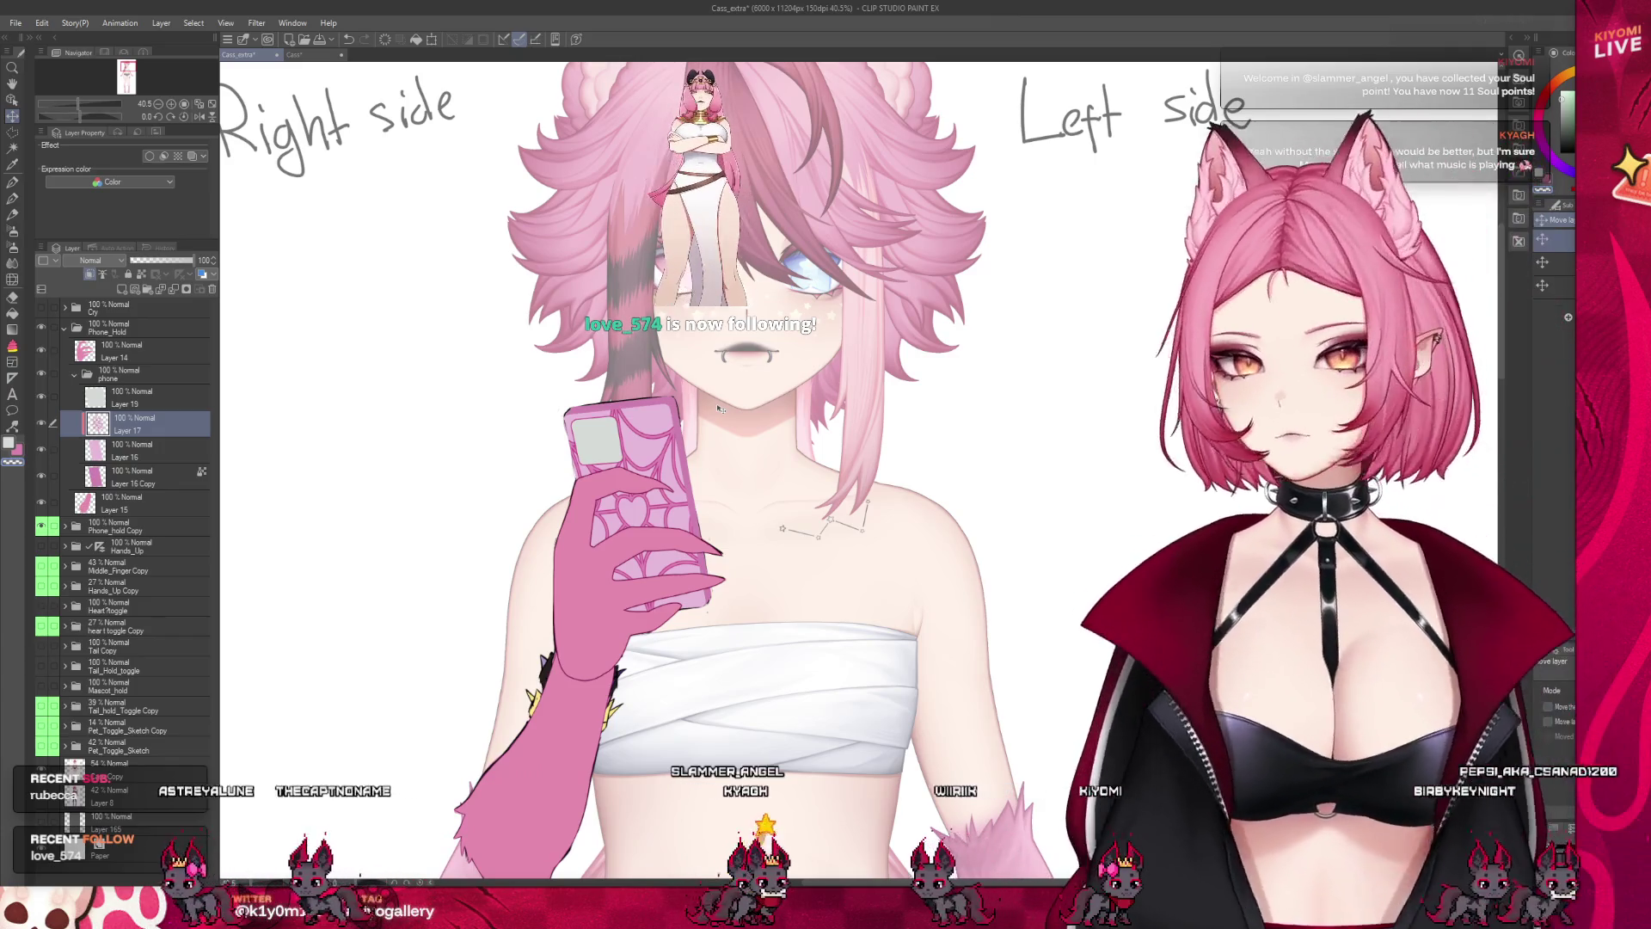
{"action": "scroll", "coordinate": [675, 447], "scroll_direction": "up", "scroll_amount": 3}
{"action": "scroll", "coordinate": [638, 448], "scroll_direction": "up", "scroll_amount": 3}
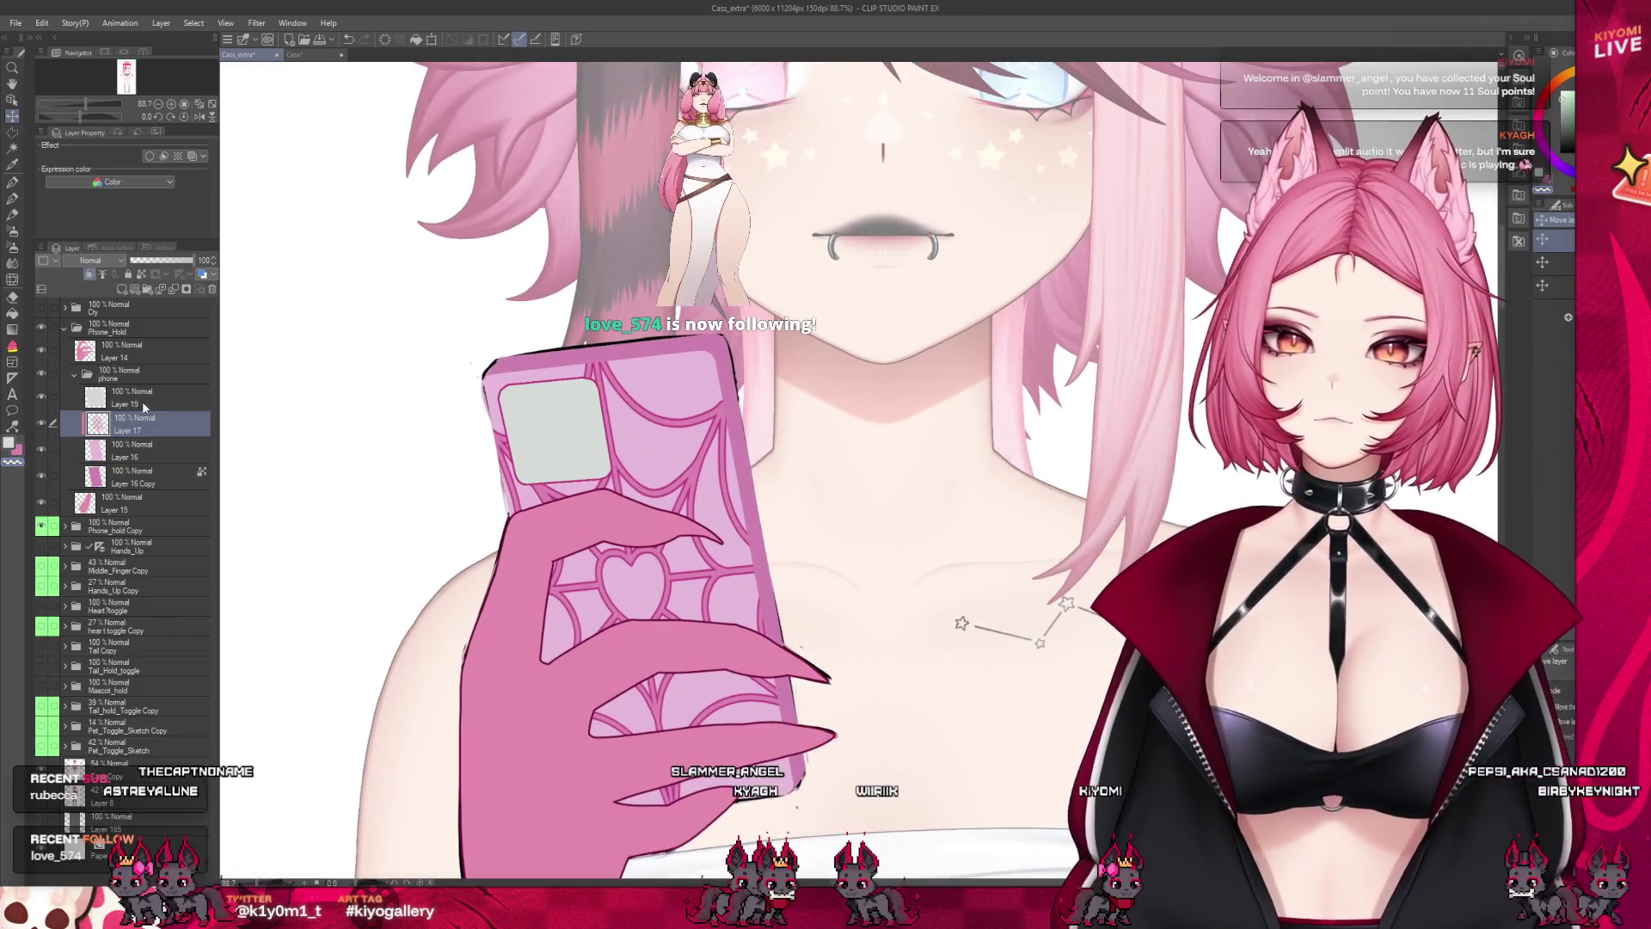
{"action": "left_click", "coordinate": [138, 397]}
{"action": "left_click", "coordinate": [140, 280]}
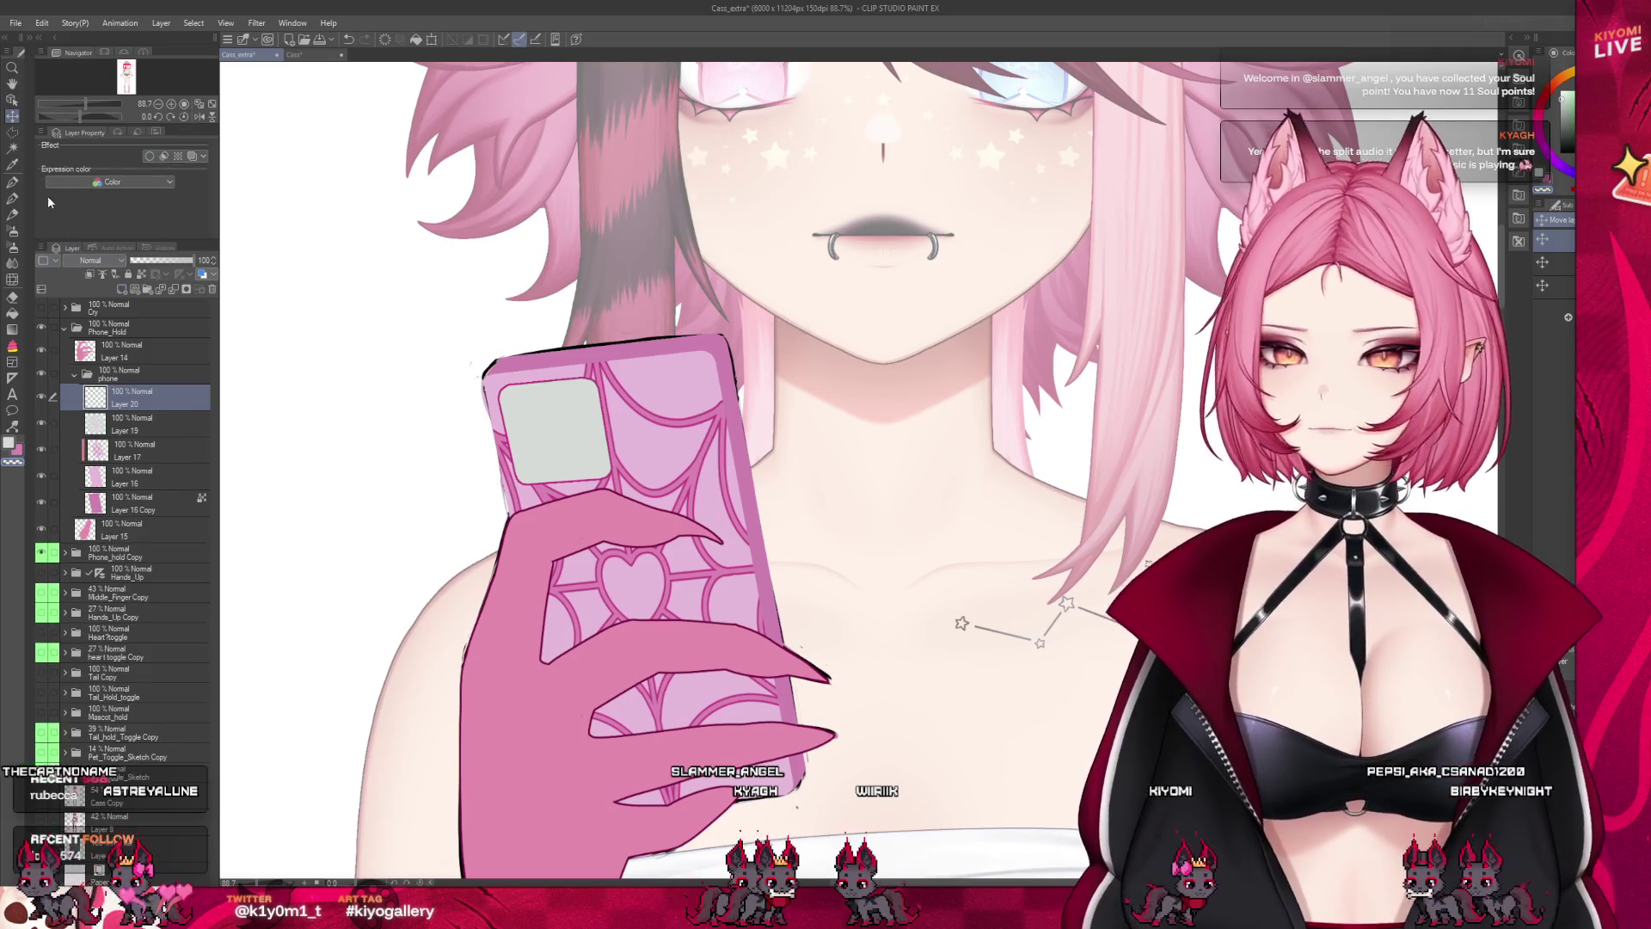
With the Pen tool, lower the phone folder to 53% opacity and select Layer 20
{"action": "key", "text": "p"}
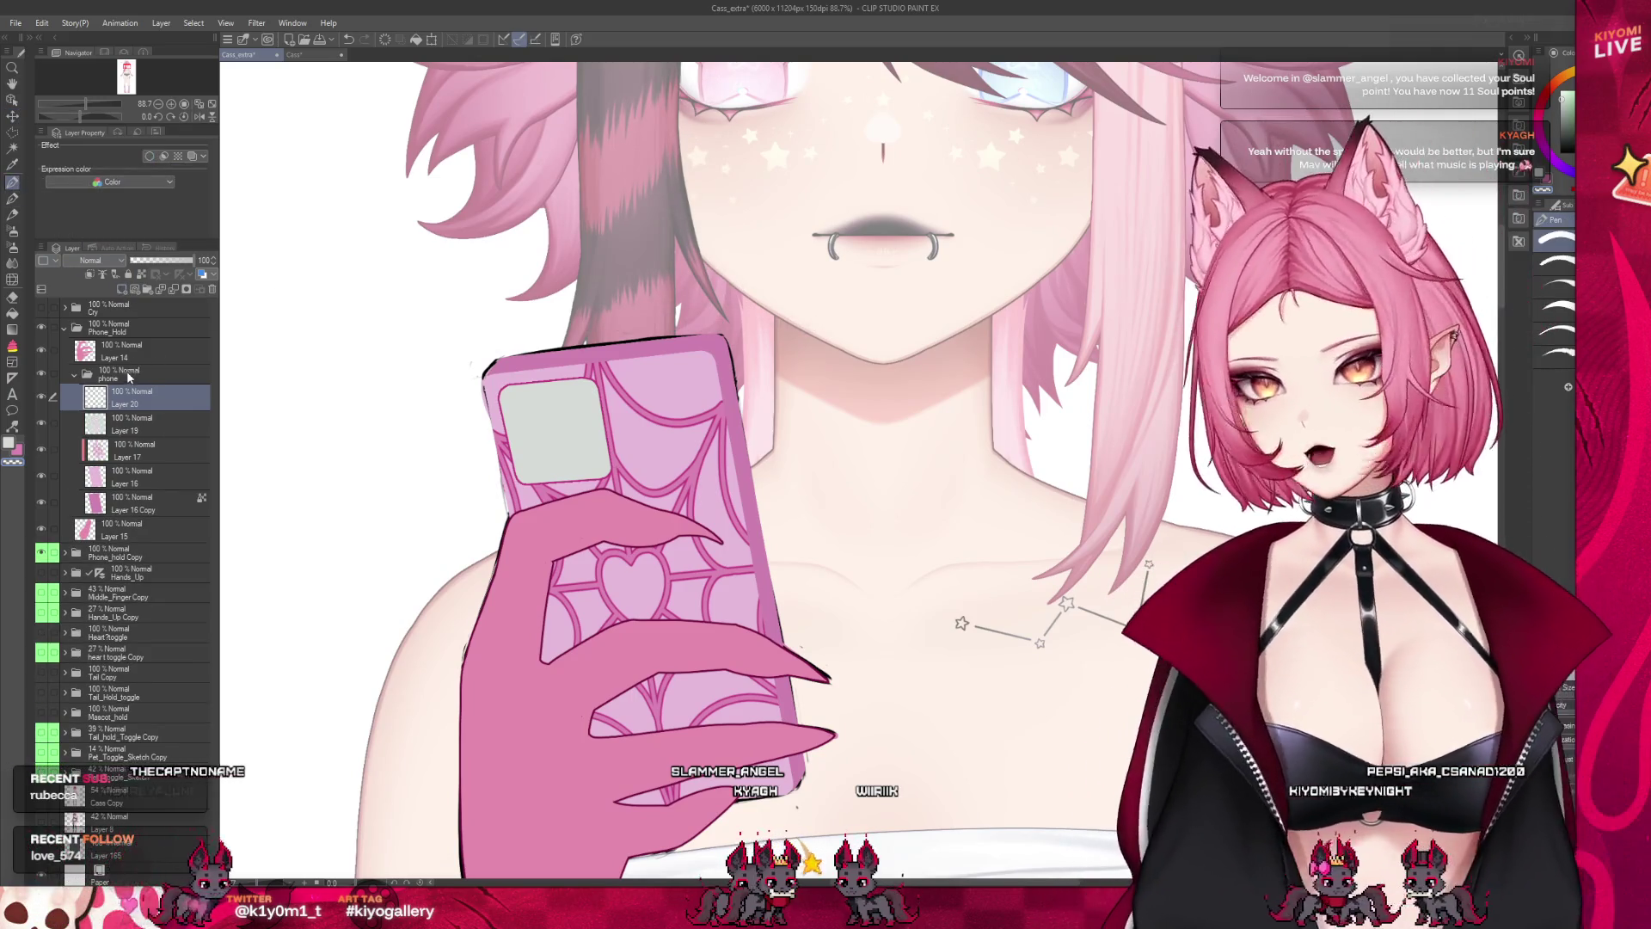
{"action": "left_click", "coordinate": [129, 376]}
{"action": "left_click", "coordinate": [163, 259]}
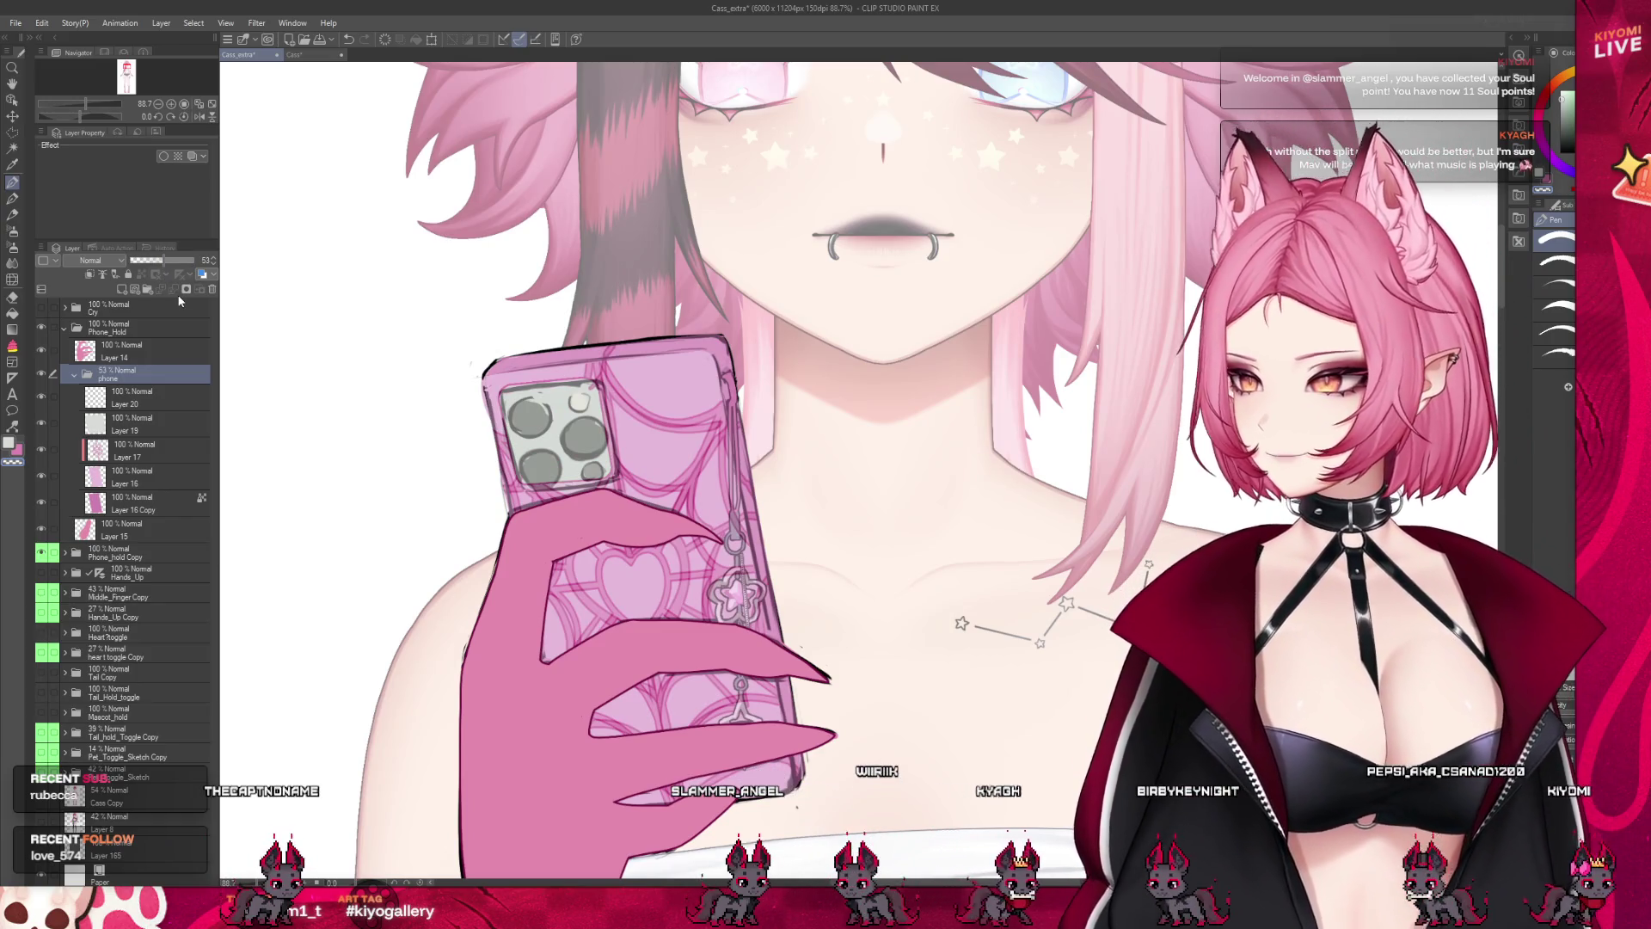
{"action": "scroll", "coordinate": [482, 361], "scroll_direction": "up", "scroll_amount": 3}
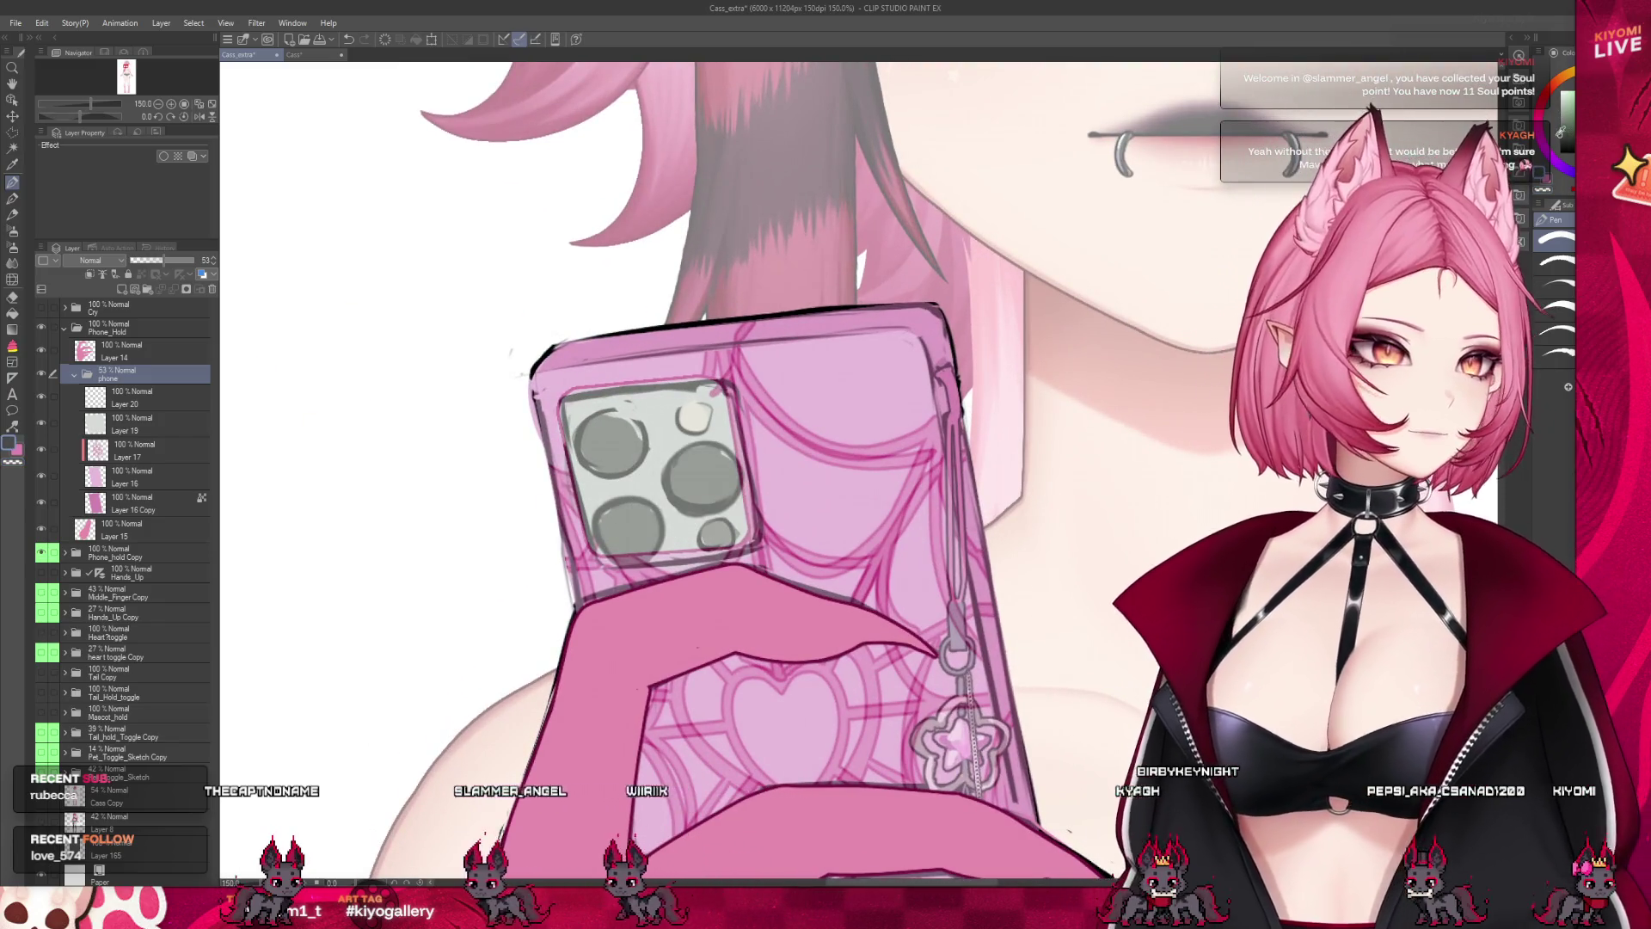
{"action": "left_click", "coordinate": [164, 402]}
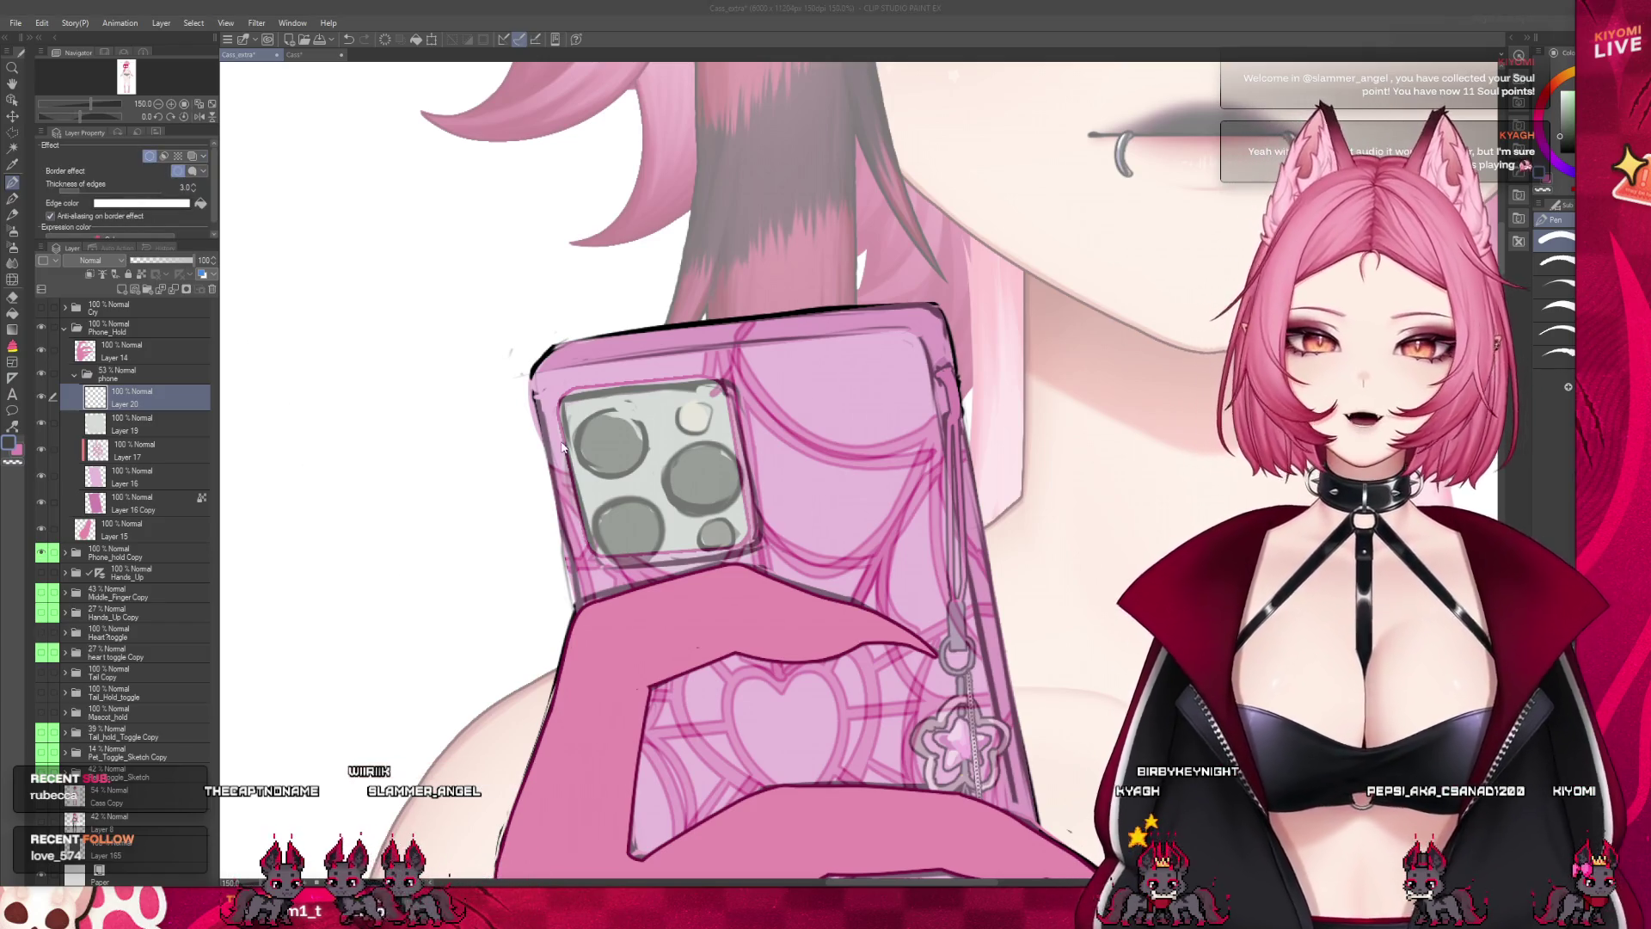
{"action": "scroll", "coordinate": [561, 446], "scroll_direction": "up", "scroll_amount": 3}
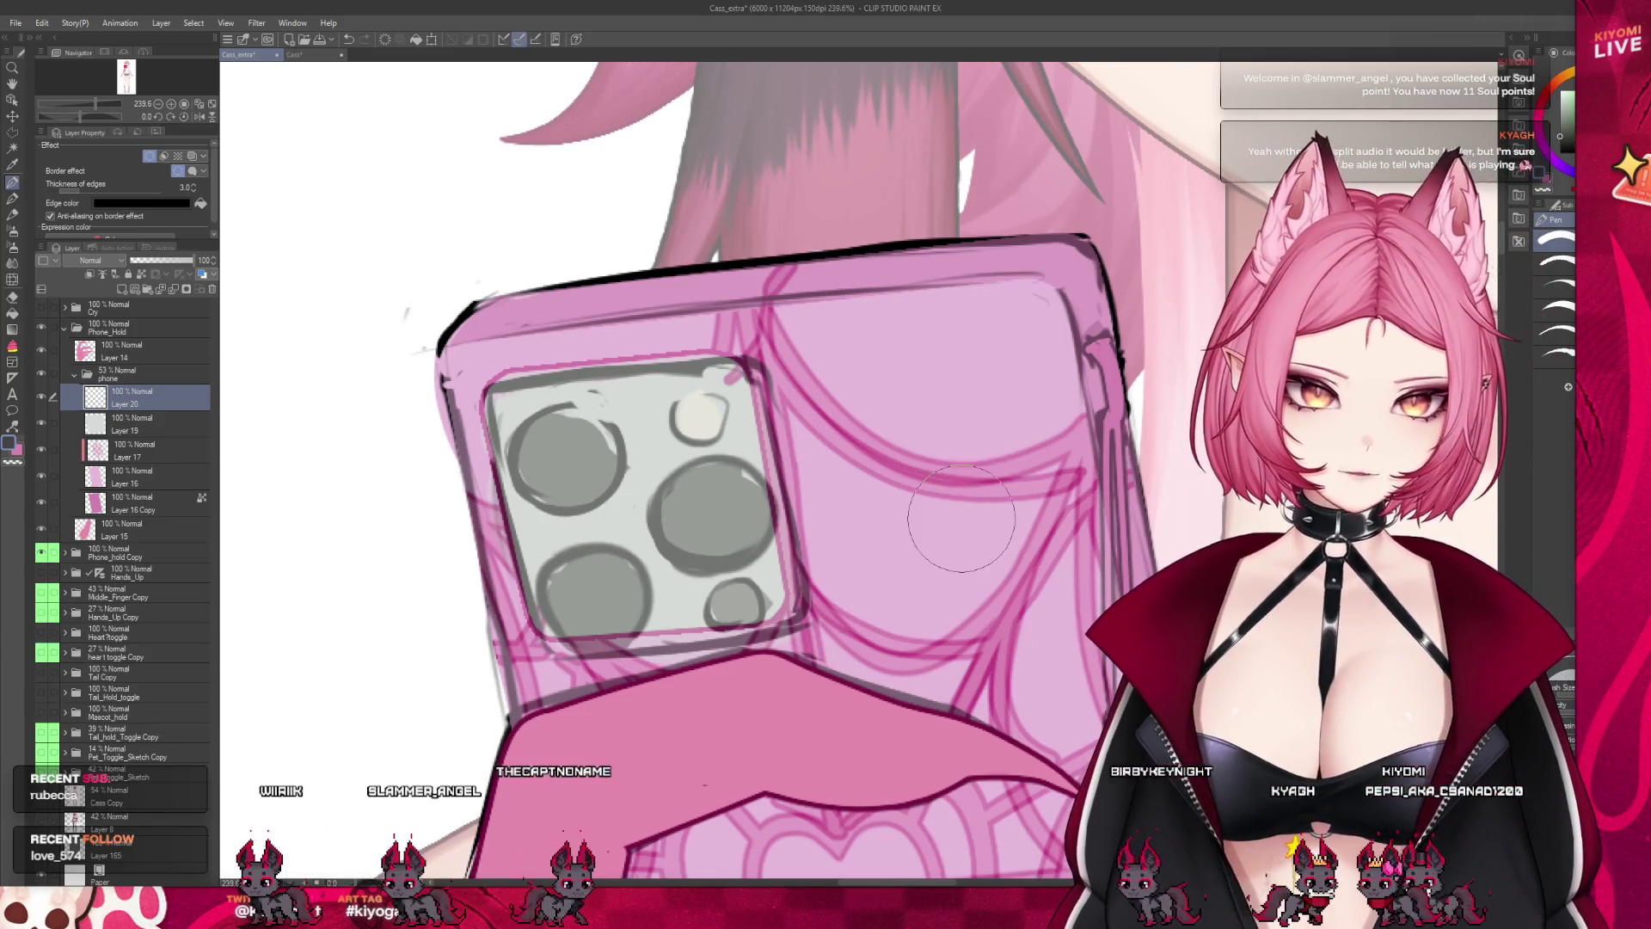
Fill the four camera lenses dark grey, paint the flash white, and set outline thickness to 2
{"action": "left_click", "coordinate": [707, 517]}
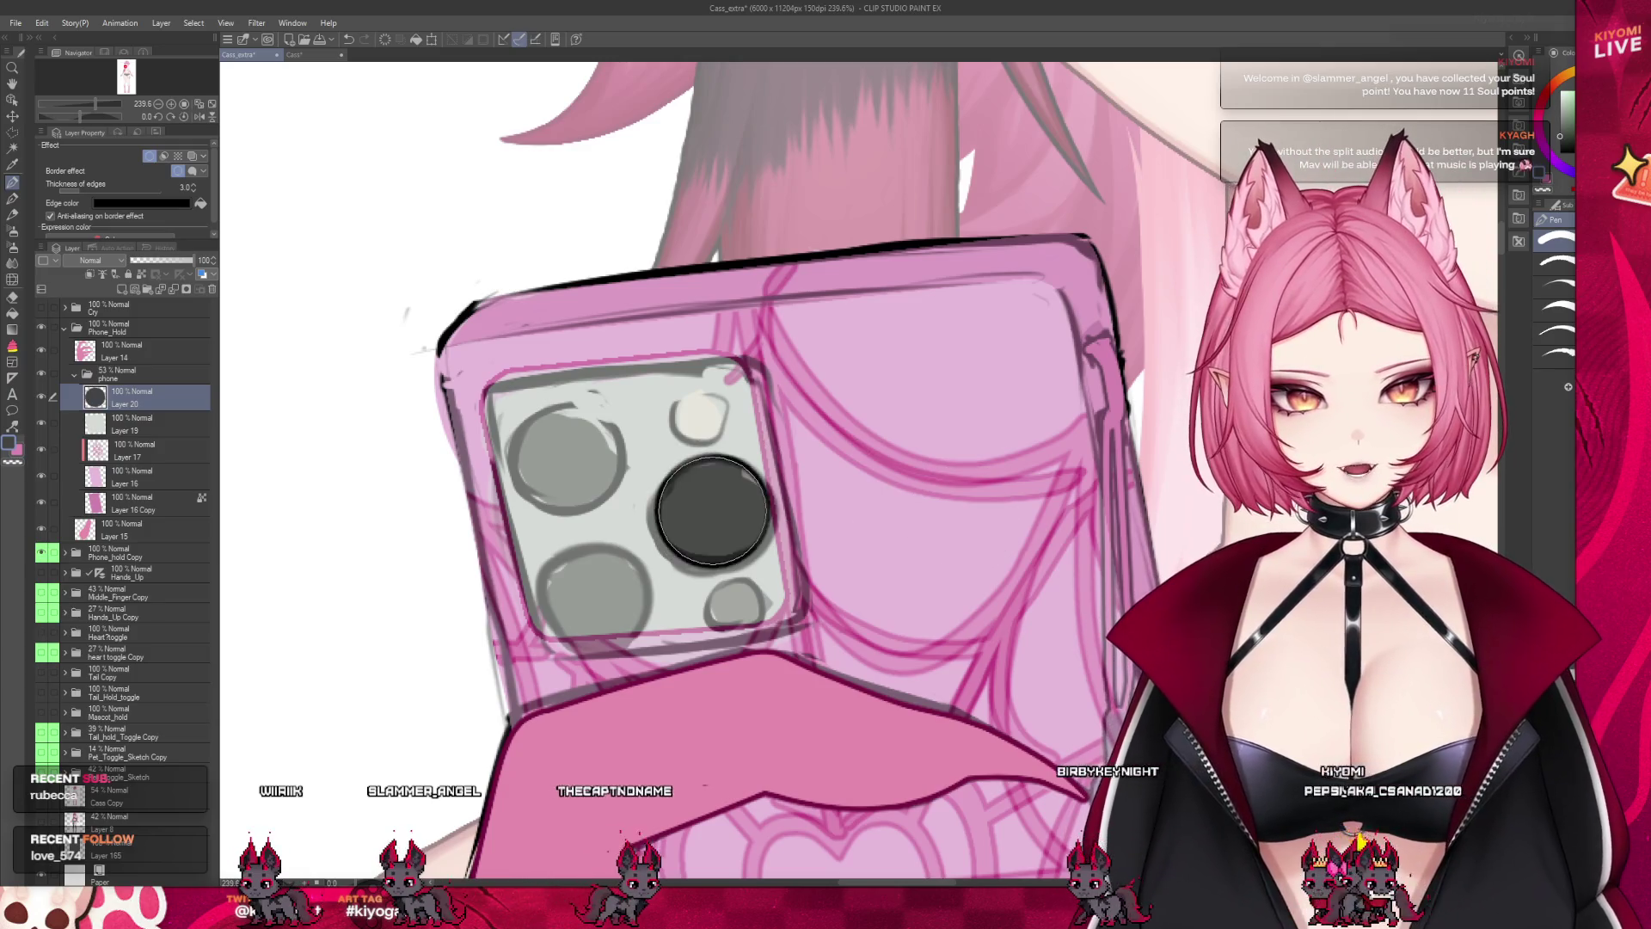
{"action": "left_click", "coordinate": [564, 456]}
{"action": "left_click", "coordinate": [592, 589]}
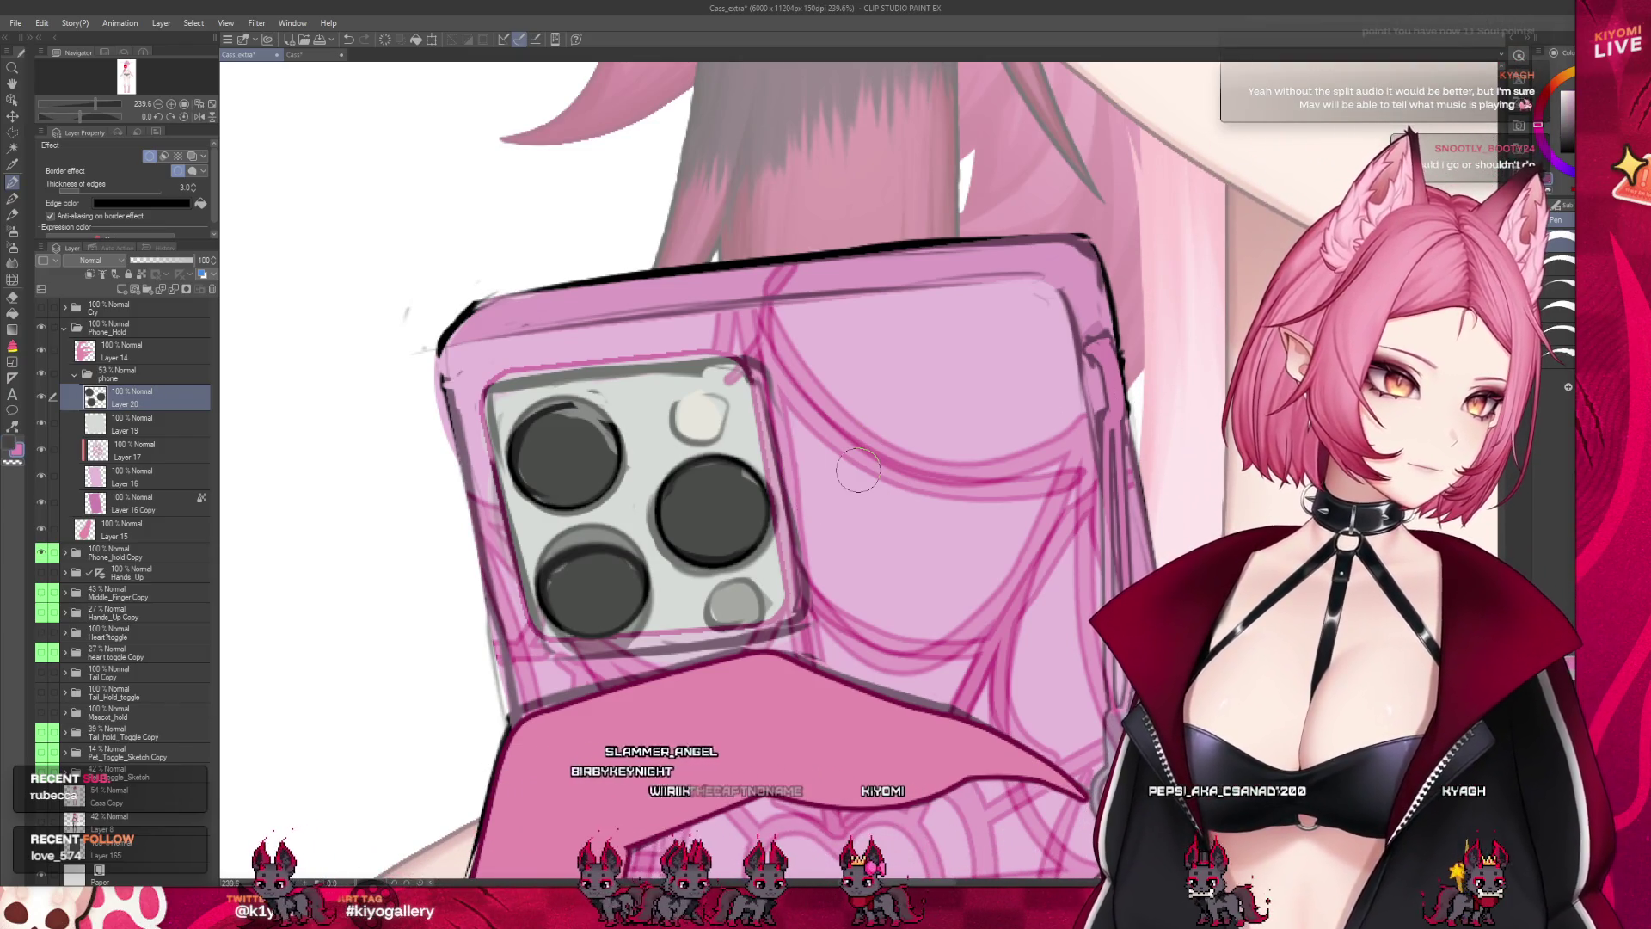
{"action": "left_click", "coordinate": [731, 599]}
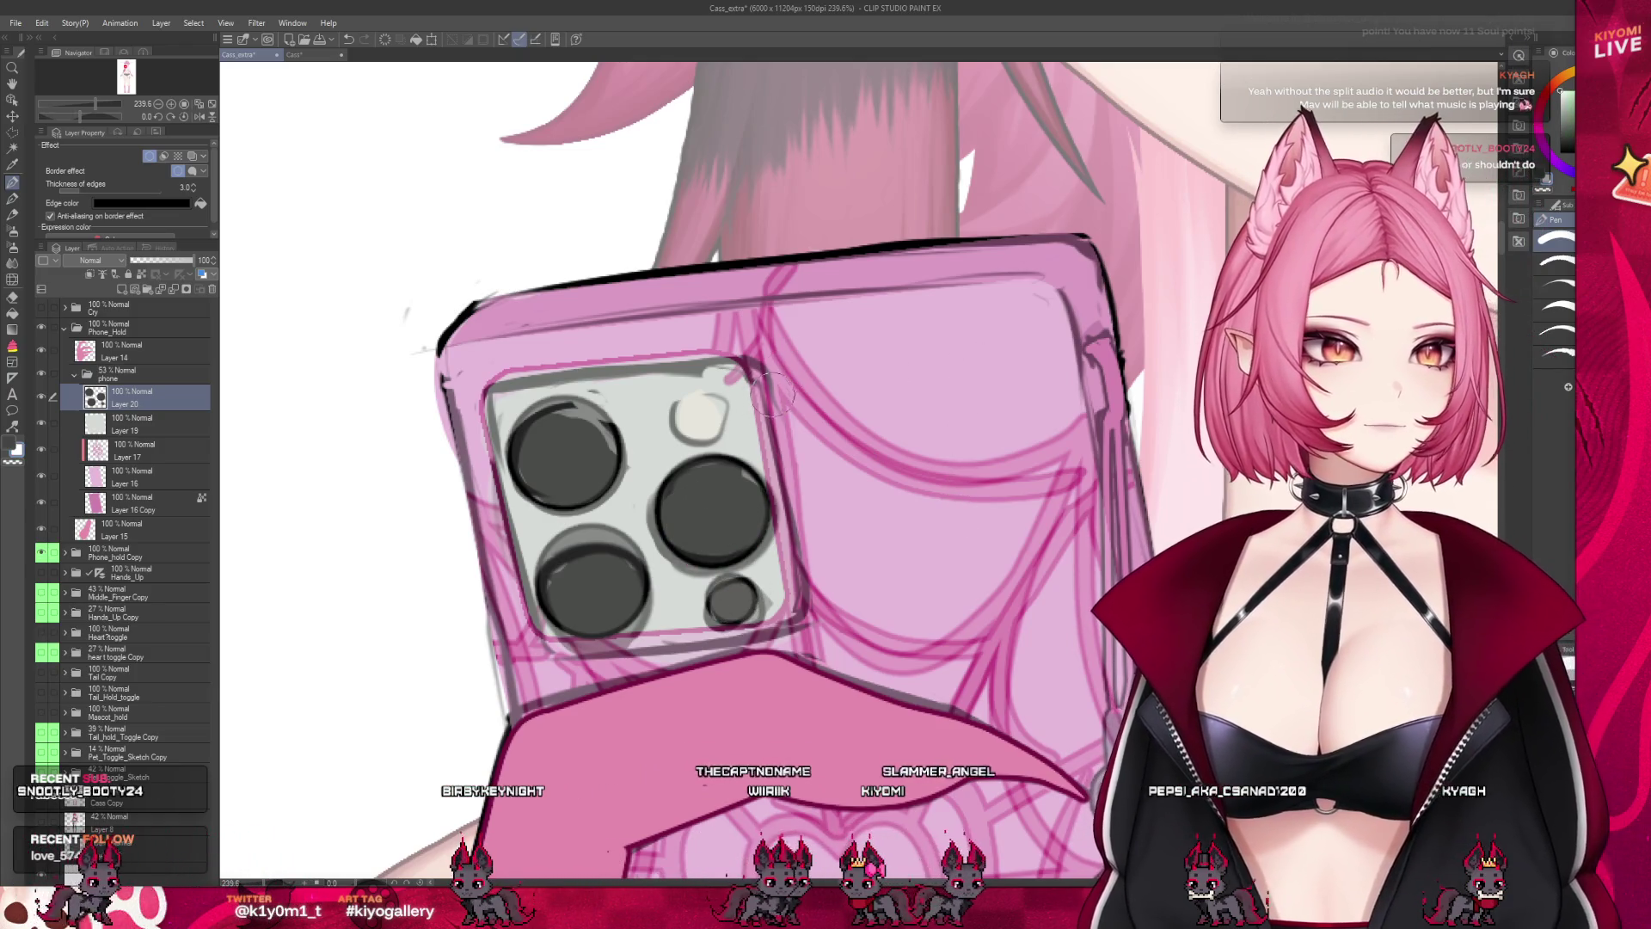
{"action": "left_click", "coordinate": [698, 413]}
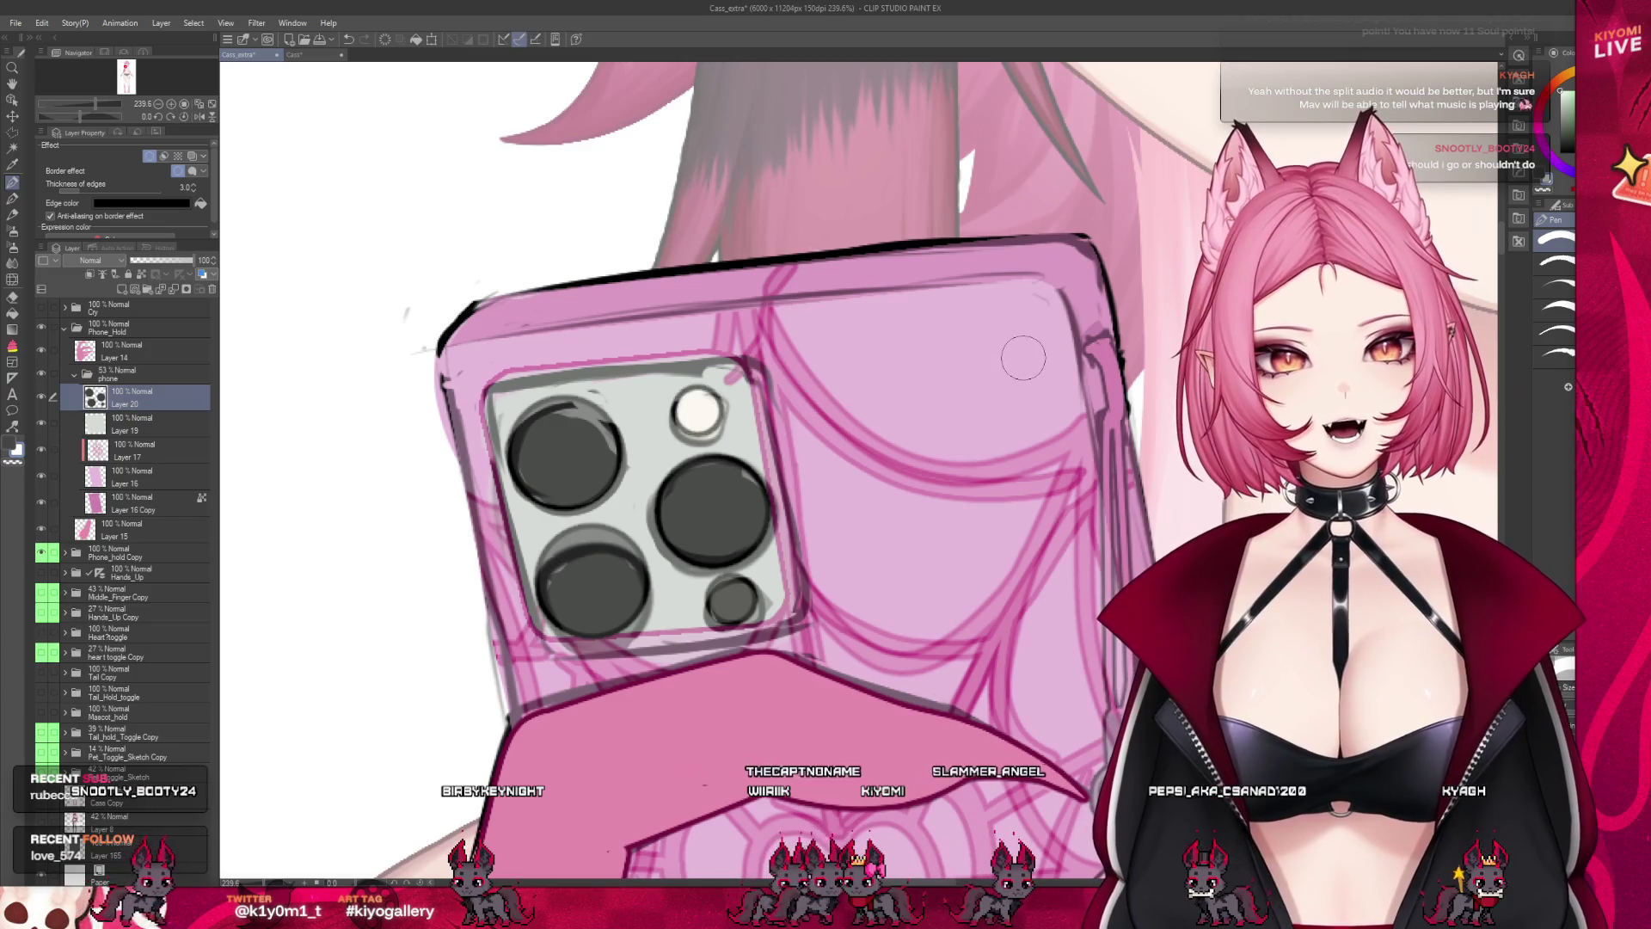
{"action": "left_click", "coordinate": [195, 190]}
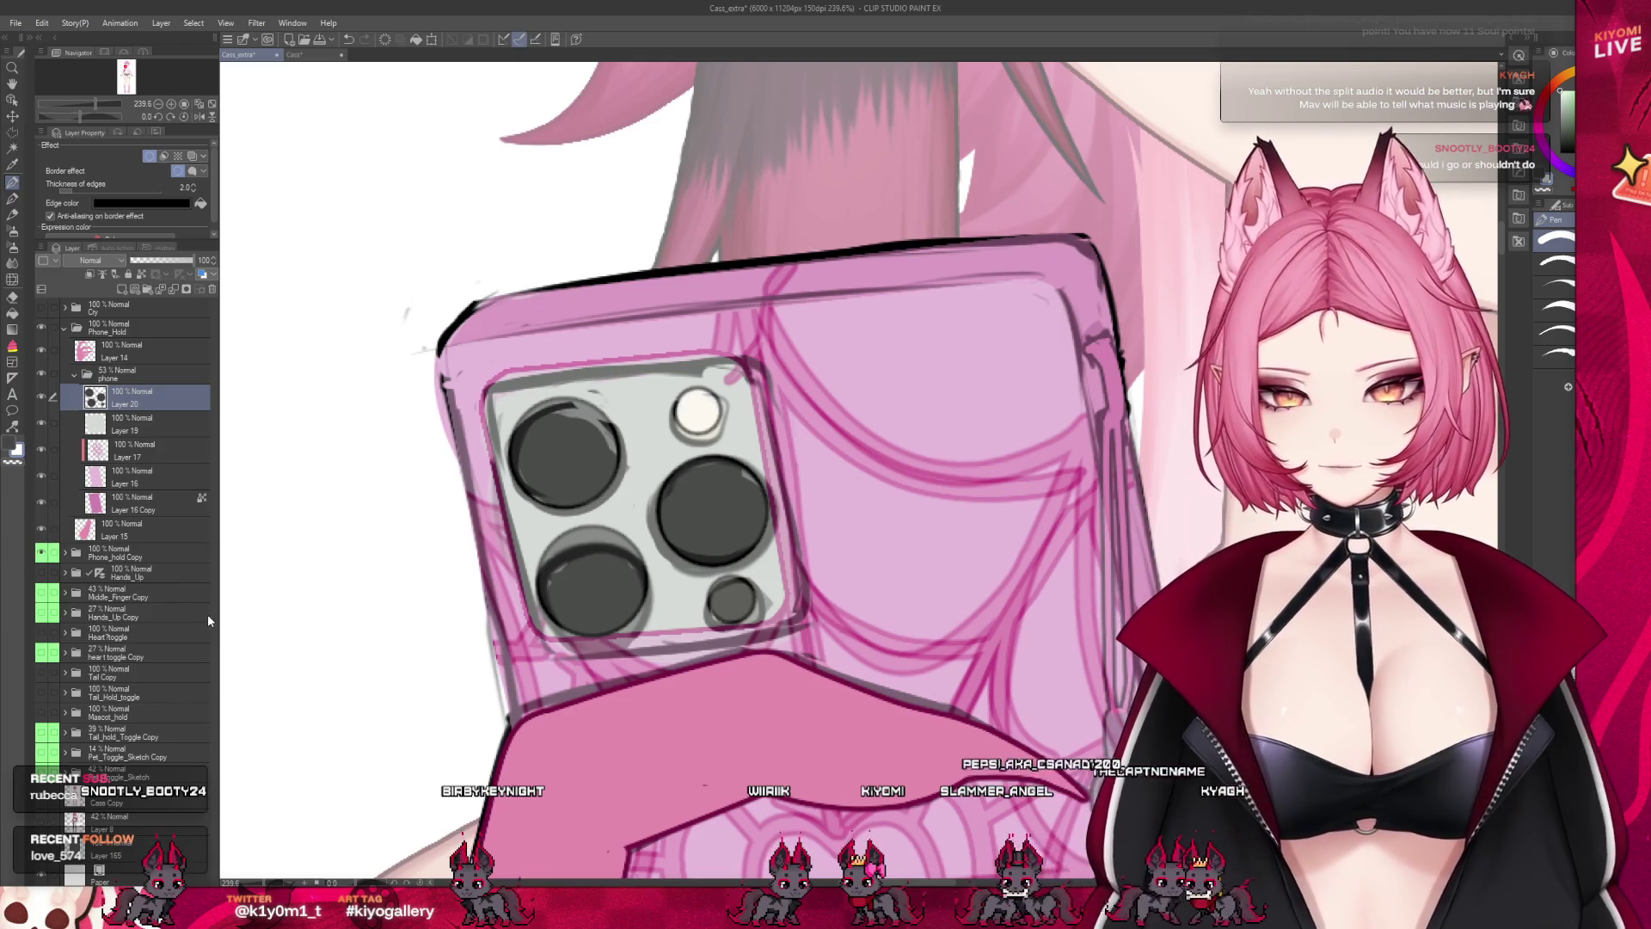
Restore the phone group to 100% opacity and shift the camera lenses slightly up-left
{"action": "left_click", "coordinate": [129, 427]}
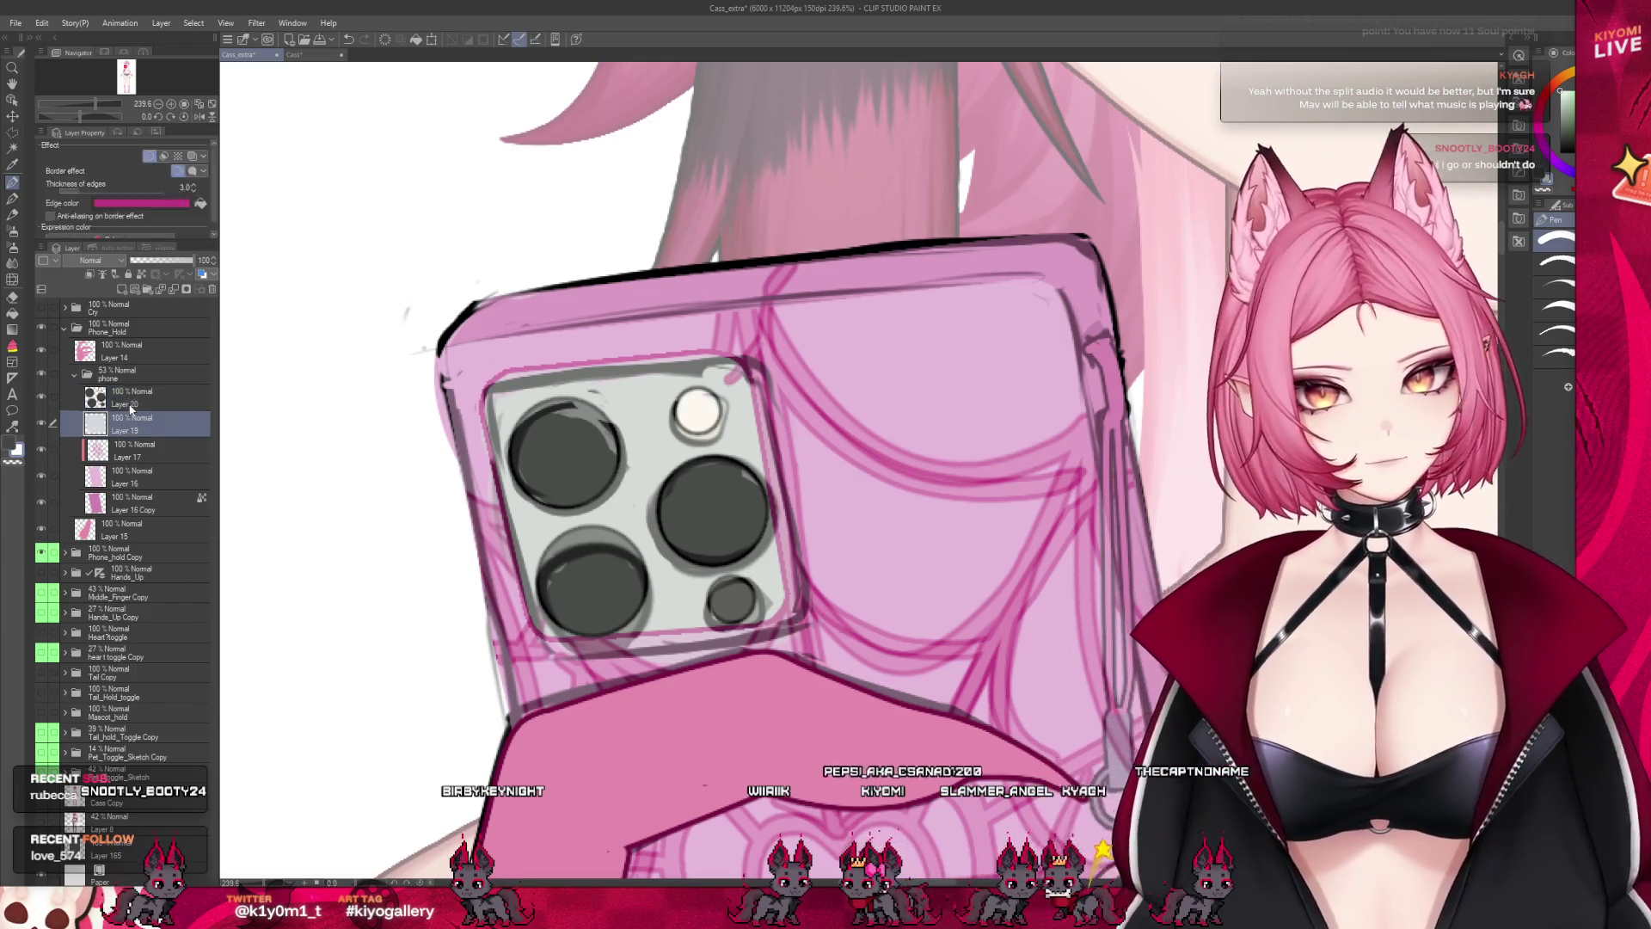
{"action": "left_click", "coordinate": [137, 327]}
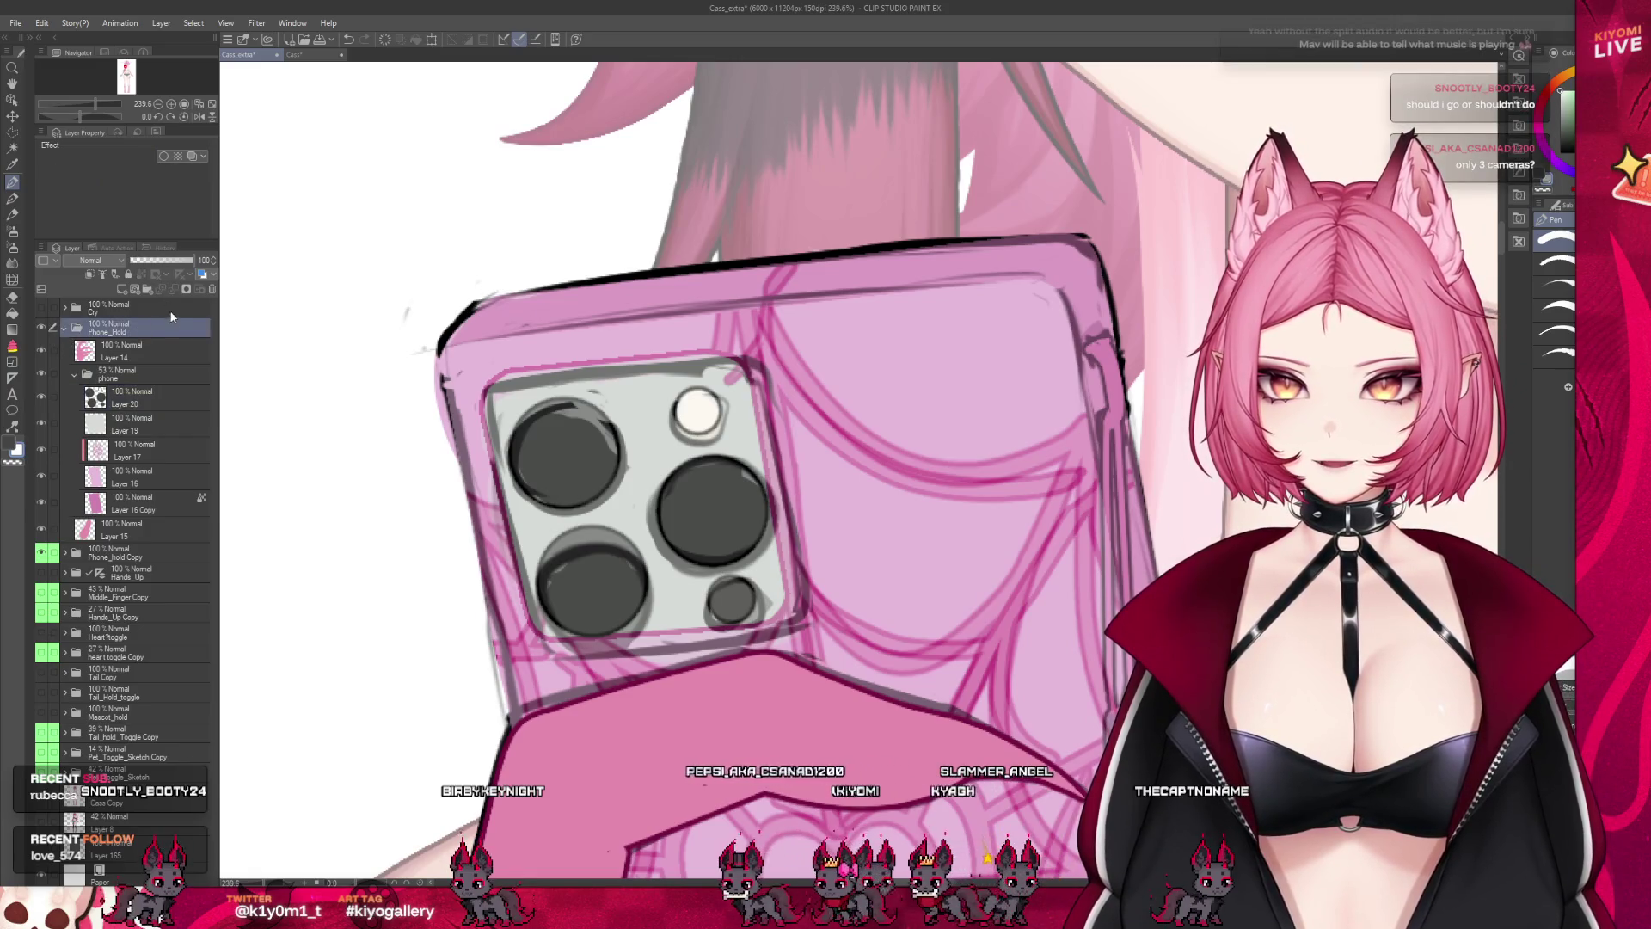
{"action": "left_click", "coordinate": [158, 372]}
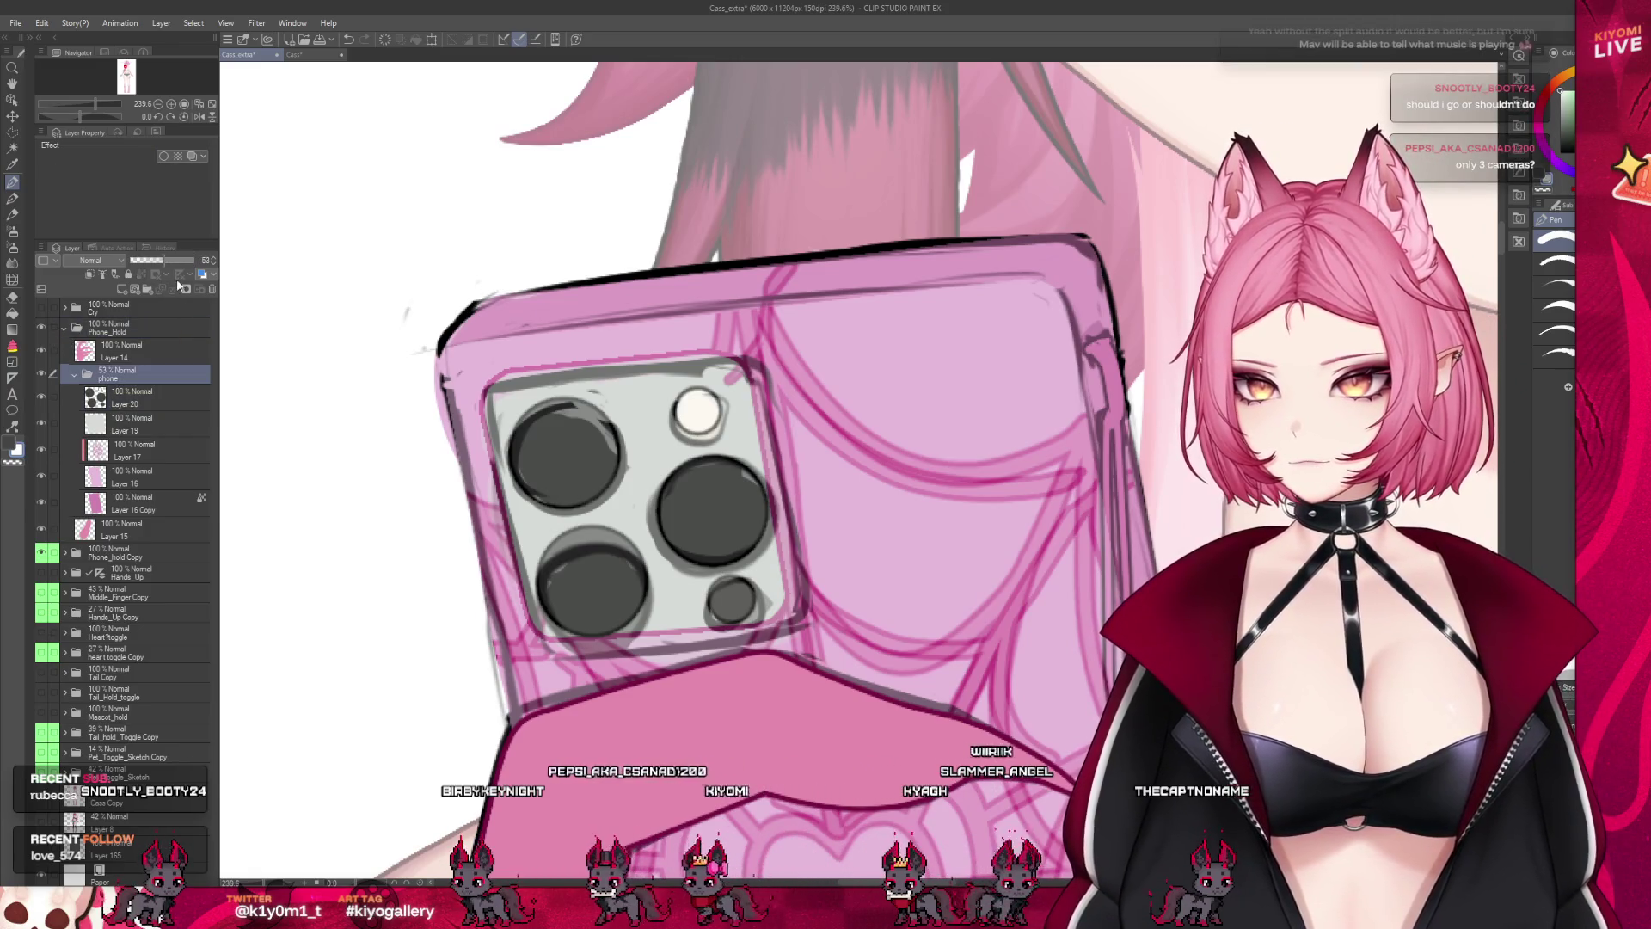
{"action": "left_click_drag", "start_coordinate": [180, 260], "coordinate": [275, 278]}
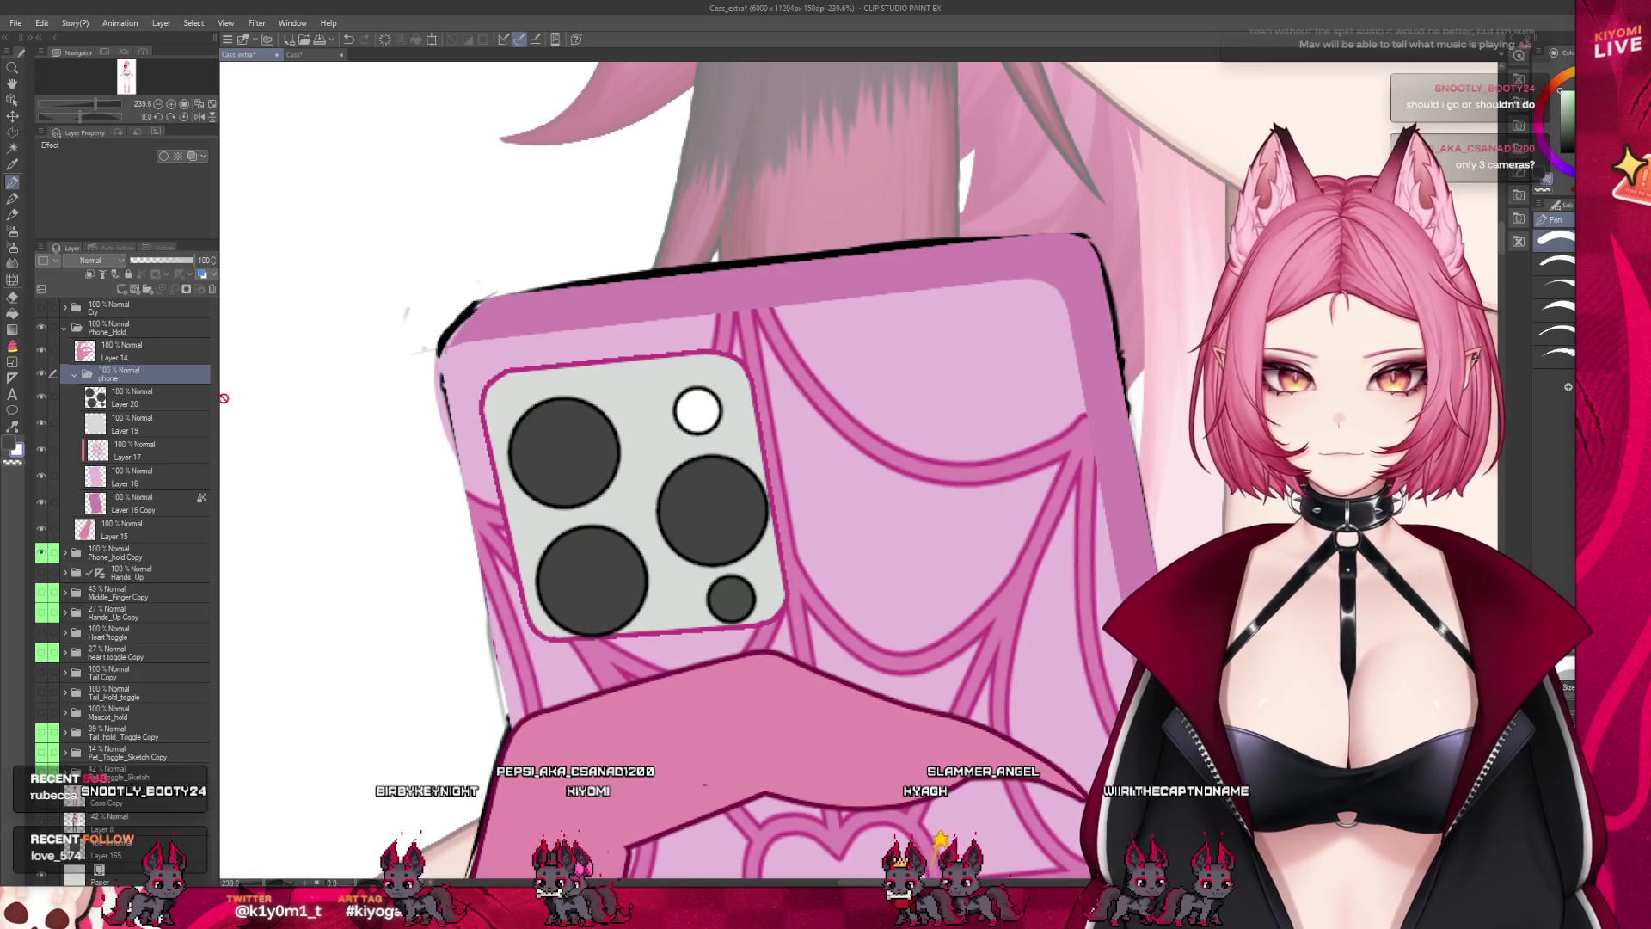
{"action": "left_click", "coordinate": [154, 397]}
{"action": "key", "text": "k"}
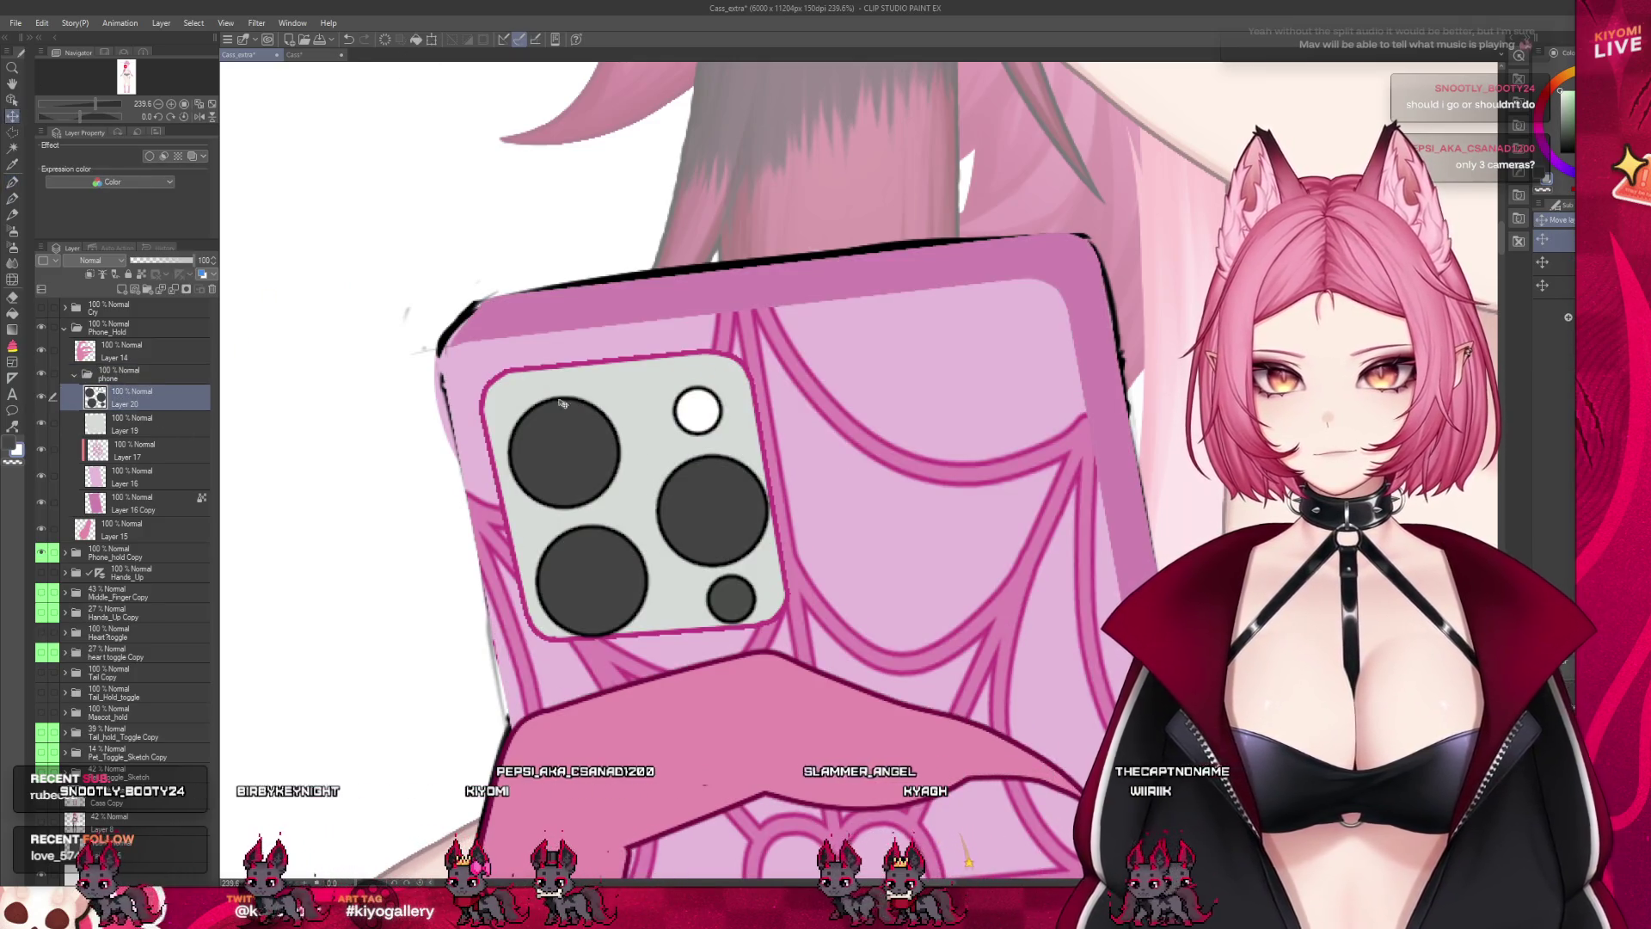
{"action": "left_click_drag", "start_coordinate": [561, 403], "coordinate": [558, 388]}
{"action": "scroll", "coordinate": [573, 584], "scroll_direction": "down", "scroll_amount": 1}
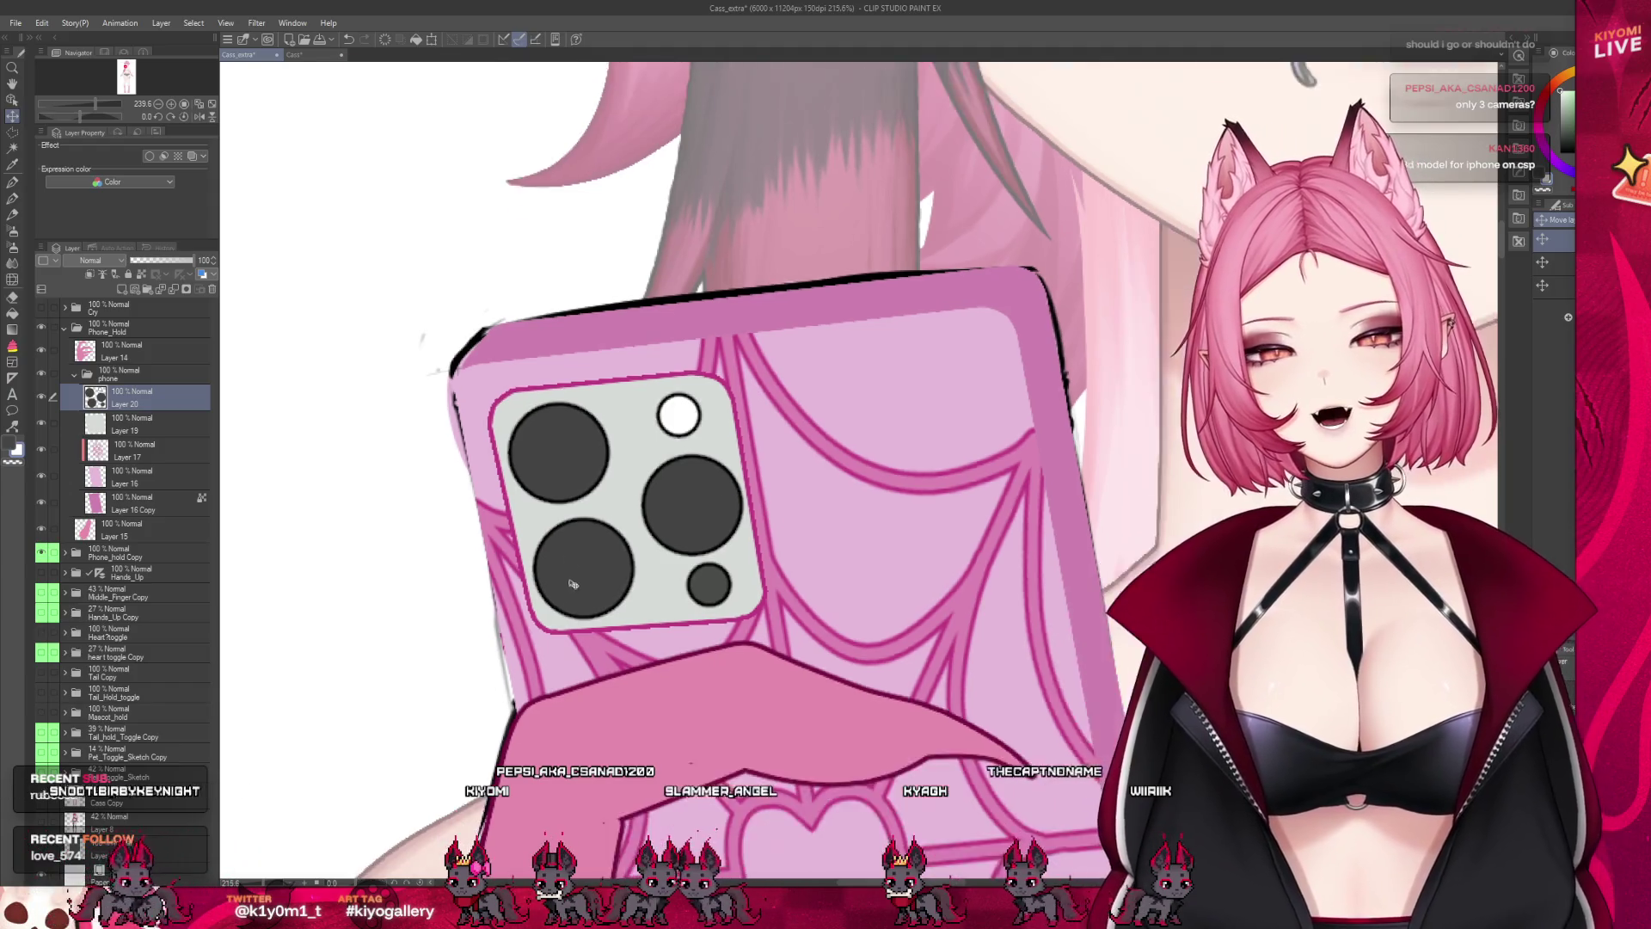
{"action": "scroll", "coordinate": [573, 584], "scroll_direction": "down", "scroll_amount": 3}
Free Transform the camera lens block, resizing and tilting it to match the phone's angle
{"action": "key", "text": "ctrl+t"}
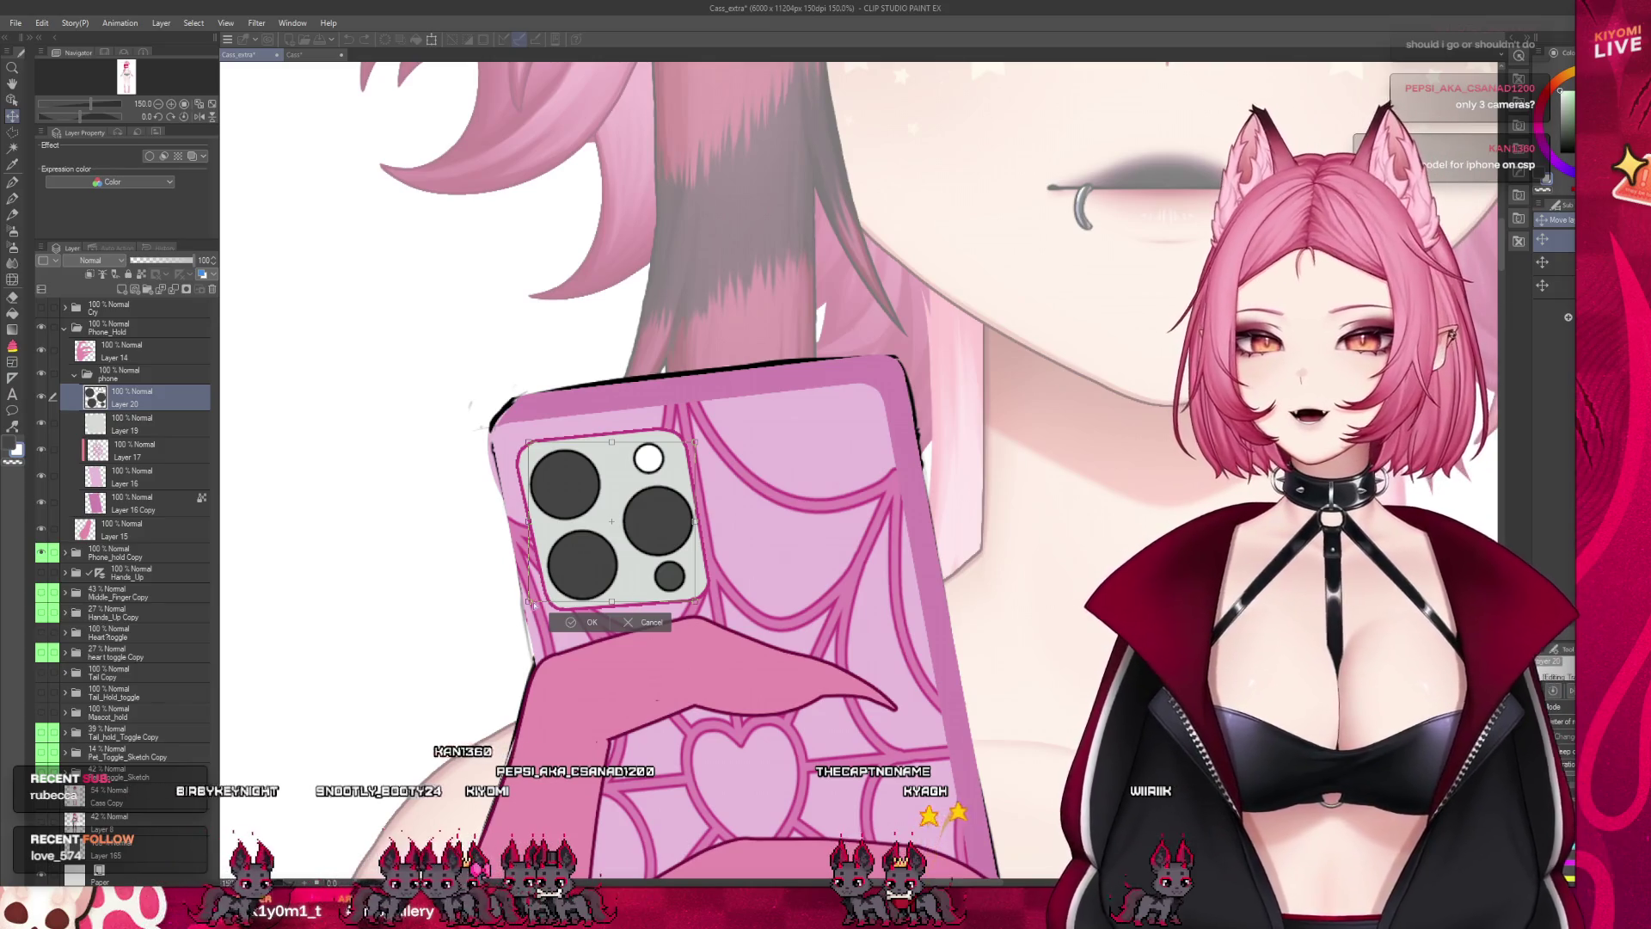
{"action": "left_click_drag", "start_coordinate": [532, 606], "coordinate": [548, 605]}
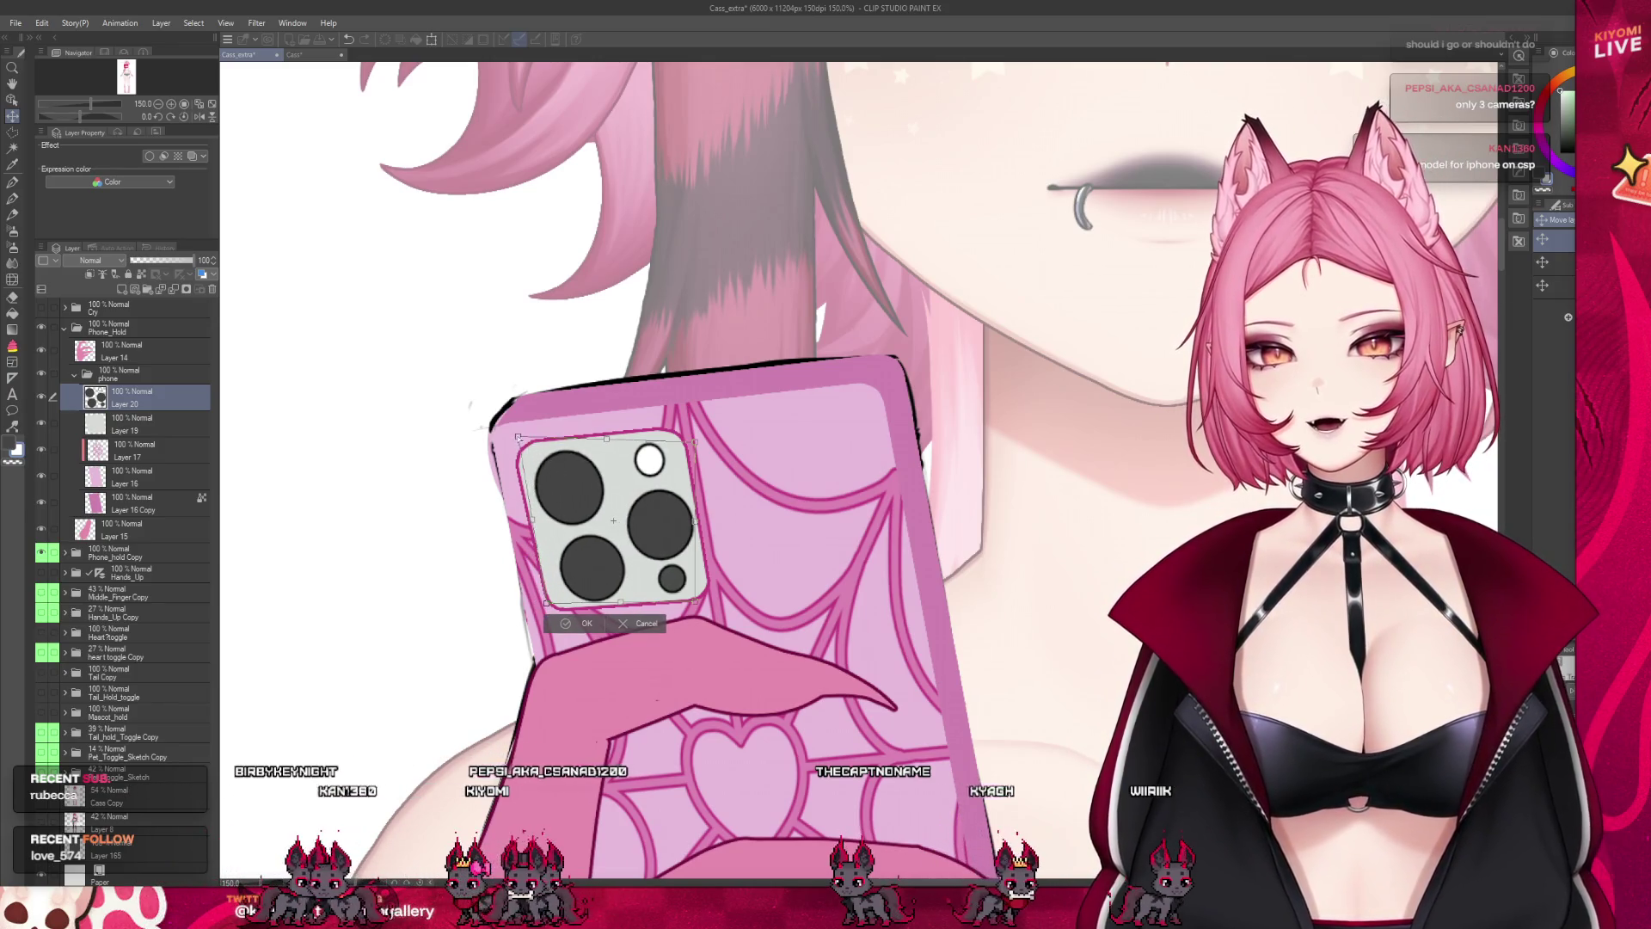
{"action": "left_click_drag", "start_coordinate": [549, 460], "coordinate": [542, 454]}
{"action": "left_click_drag", "start_coordinate": [701, 441], "coordinate": [683, 422]}
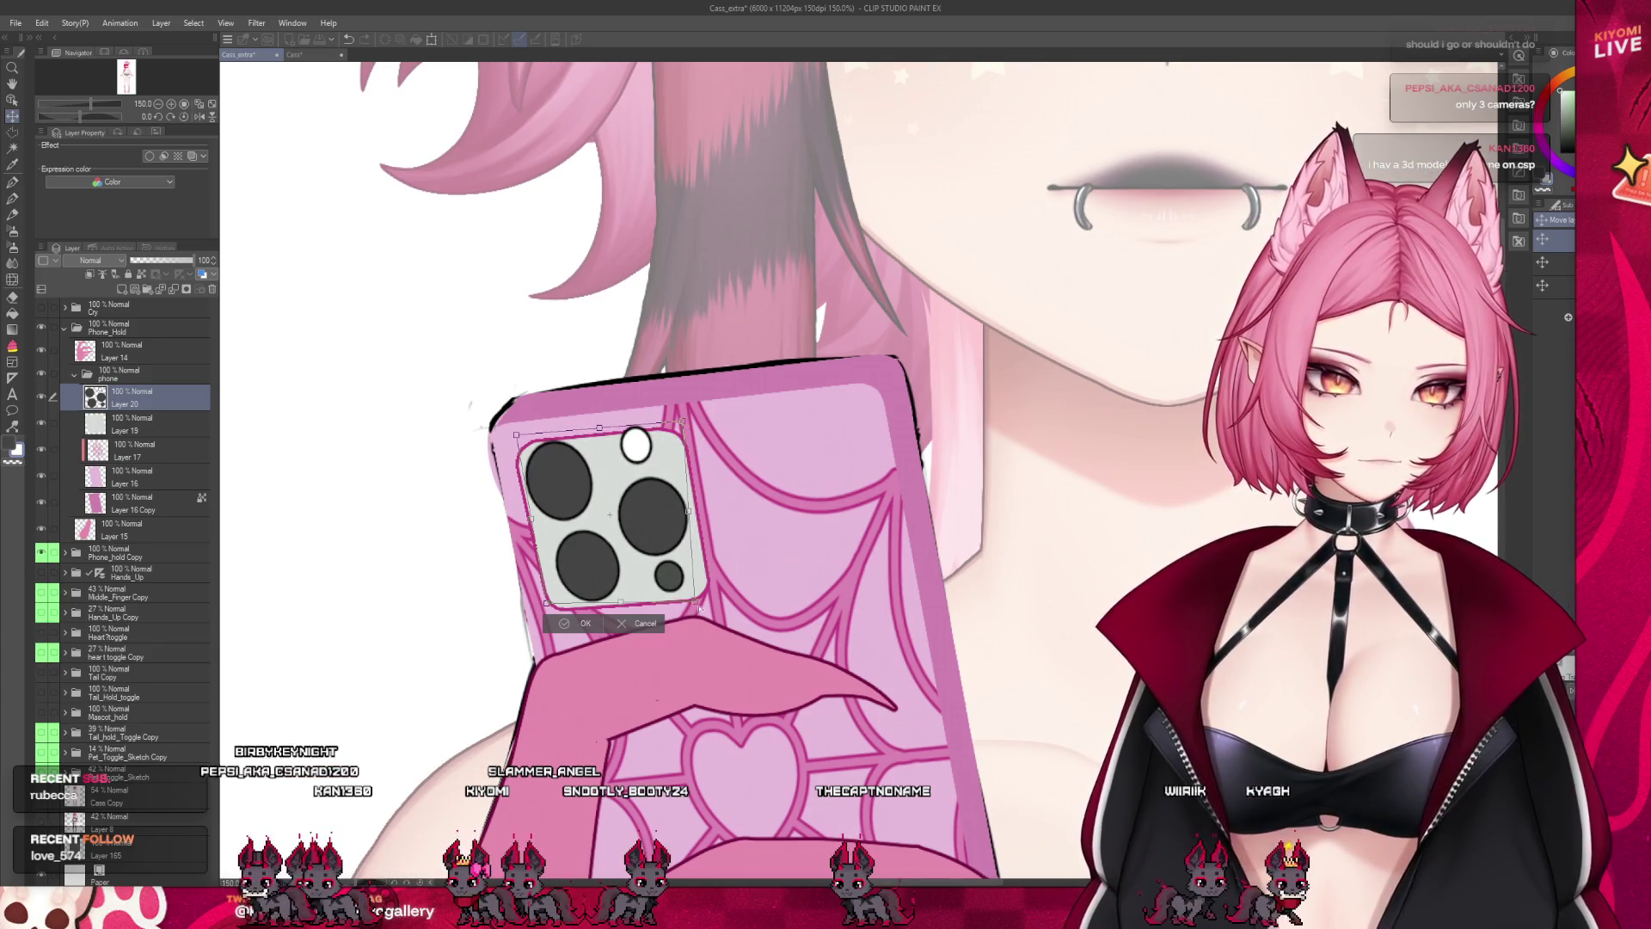
{"action": "left_click_drag", "start_coordinate": [695, 595], "coordinate": [708, 599]}
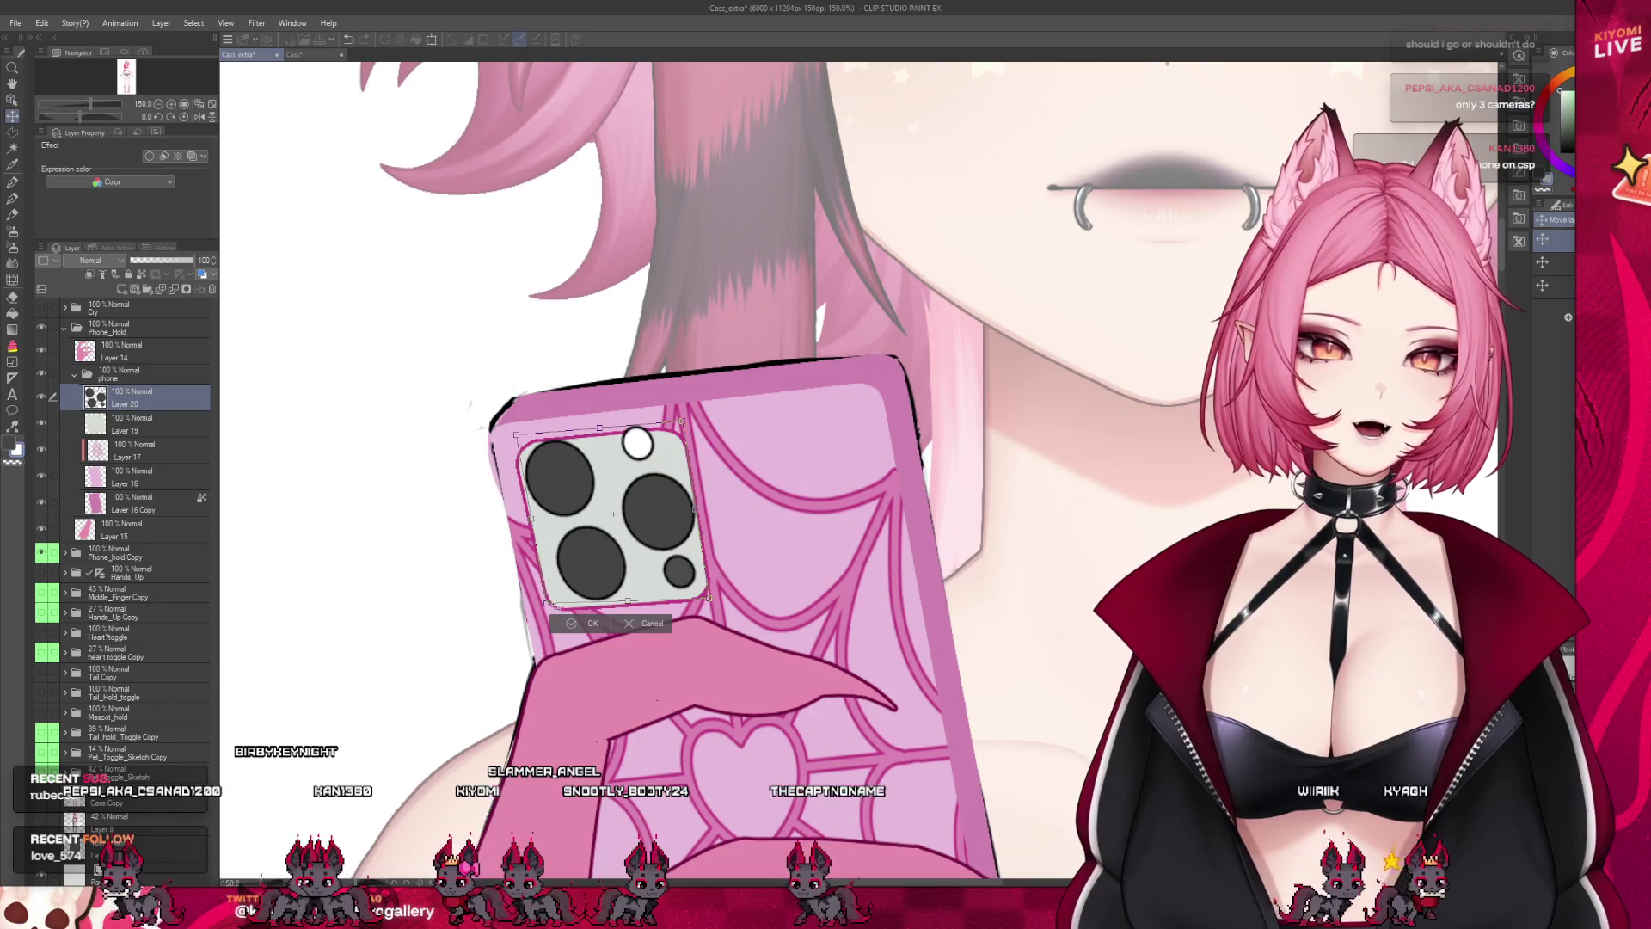
{"action": "left_click_drag", "start_coordinate": [545, 608], "coordinate": [545, 610]}
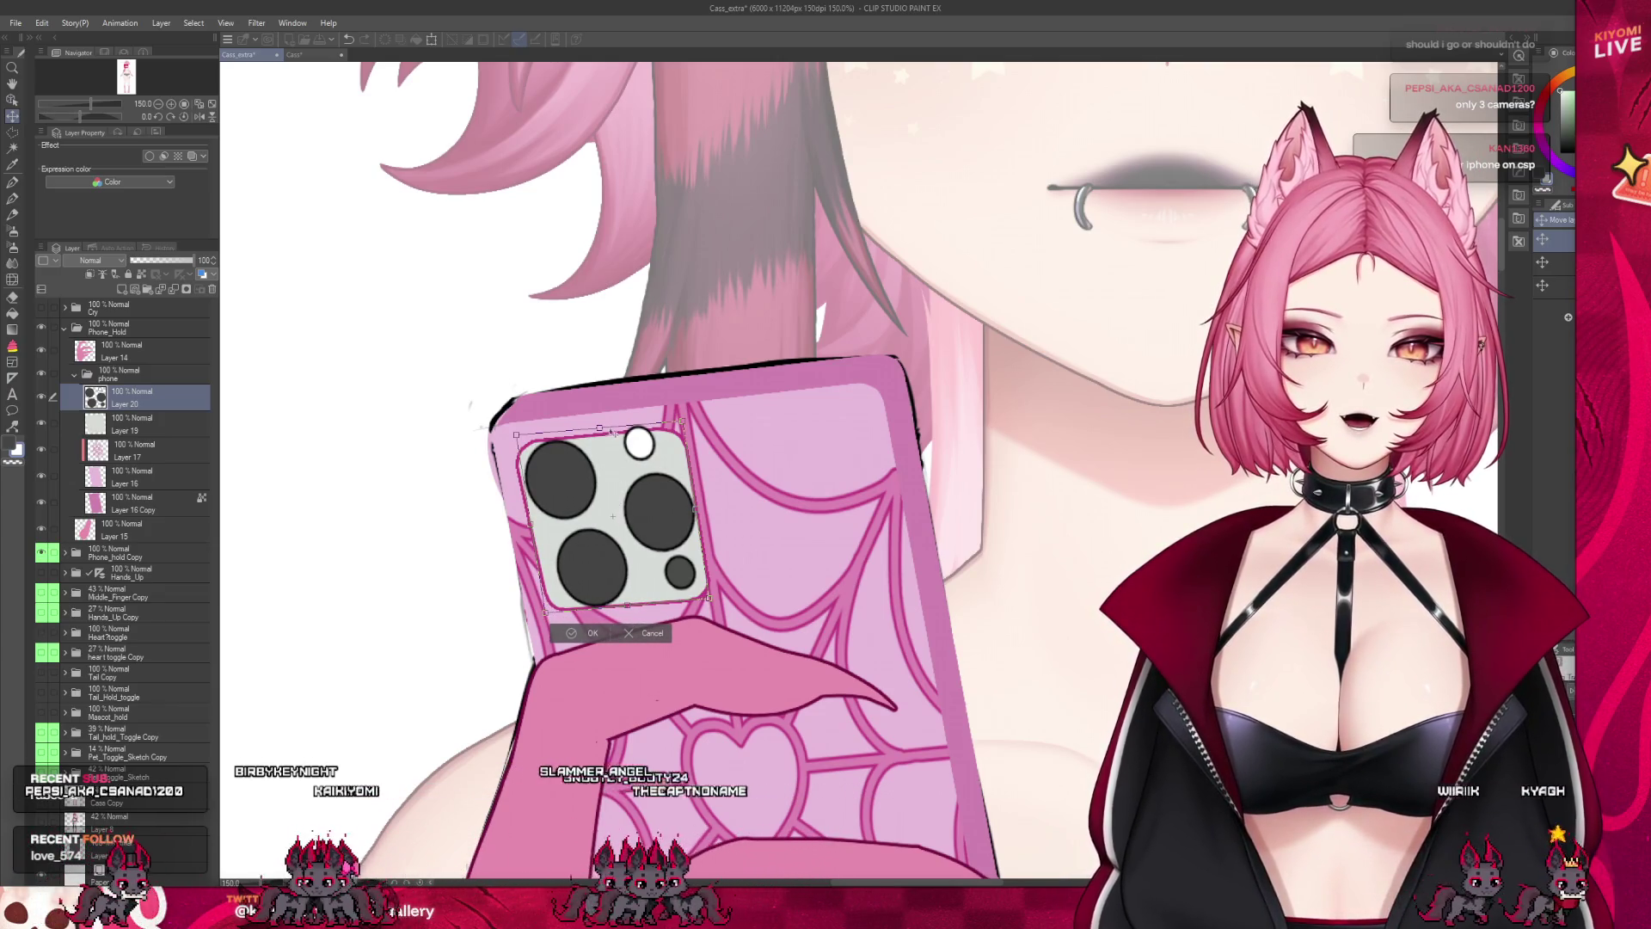
{"action": "left_click_drag", "start_coordinate": [611, 432], "coordinate": [606, 441]}
{"action": "left_click_drag", "start_coordinate": [698, 515], "coordinate": [693, 513]}
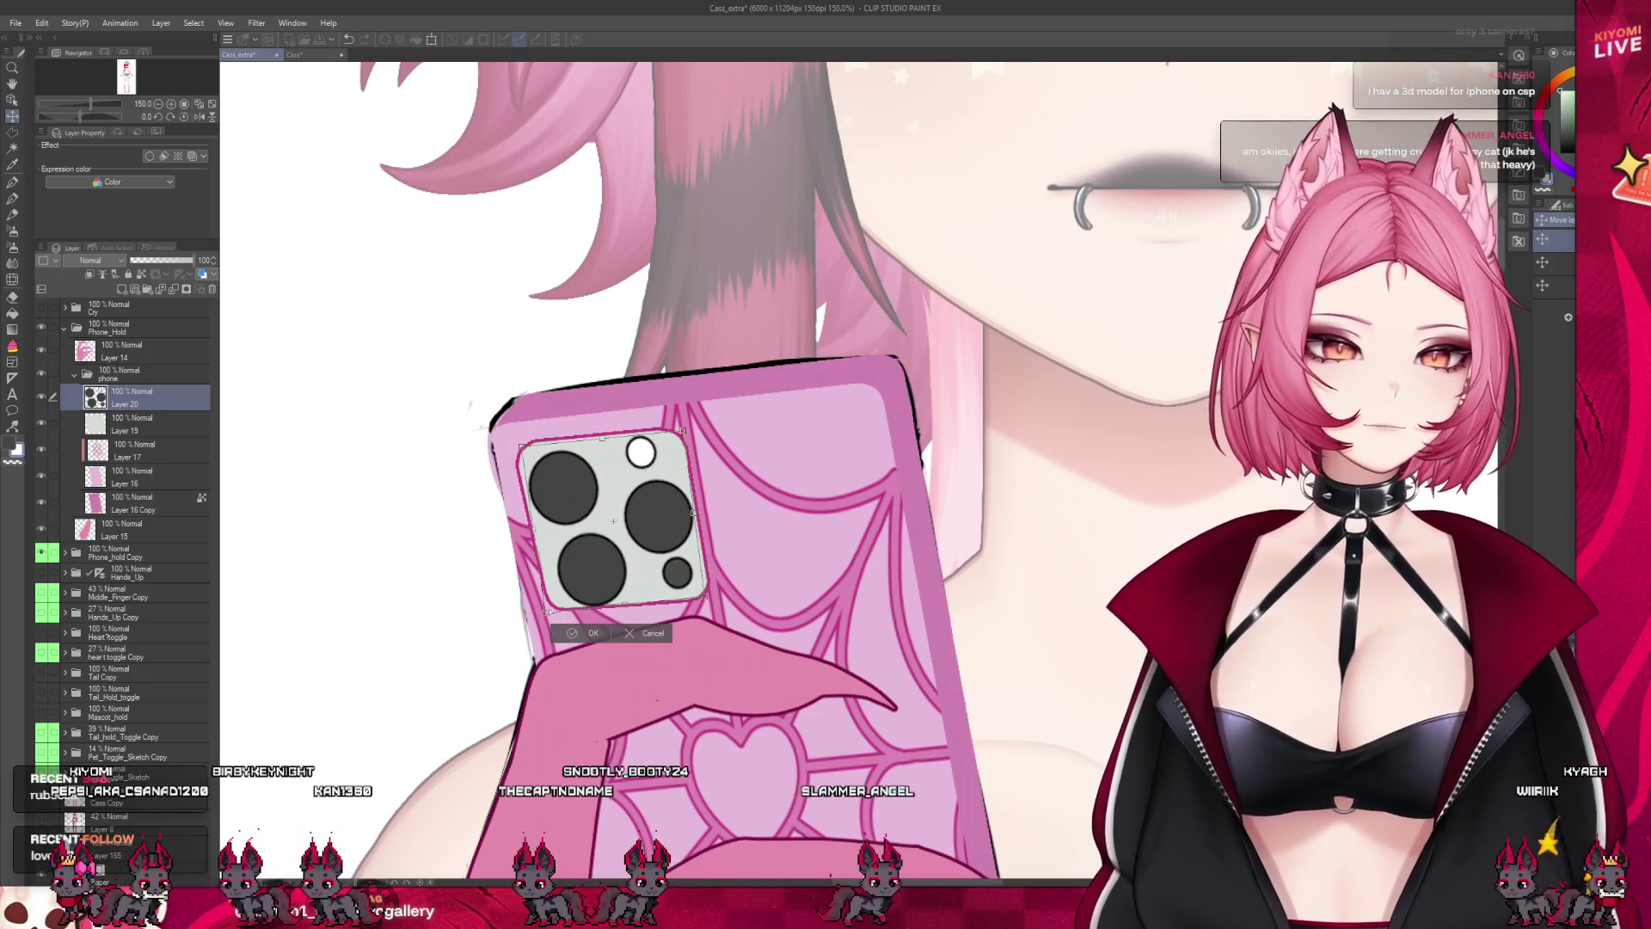
{"action": "left_click_drag", "start_coordinate": [547, 611], "coordinate": [549, 613]}
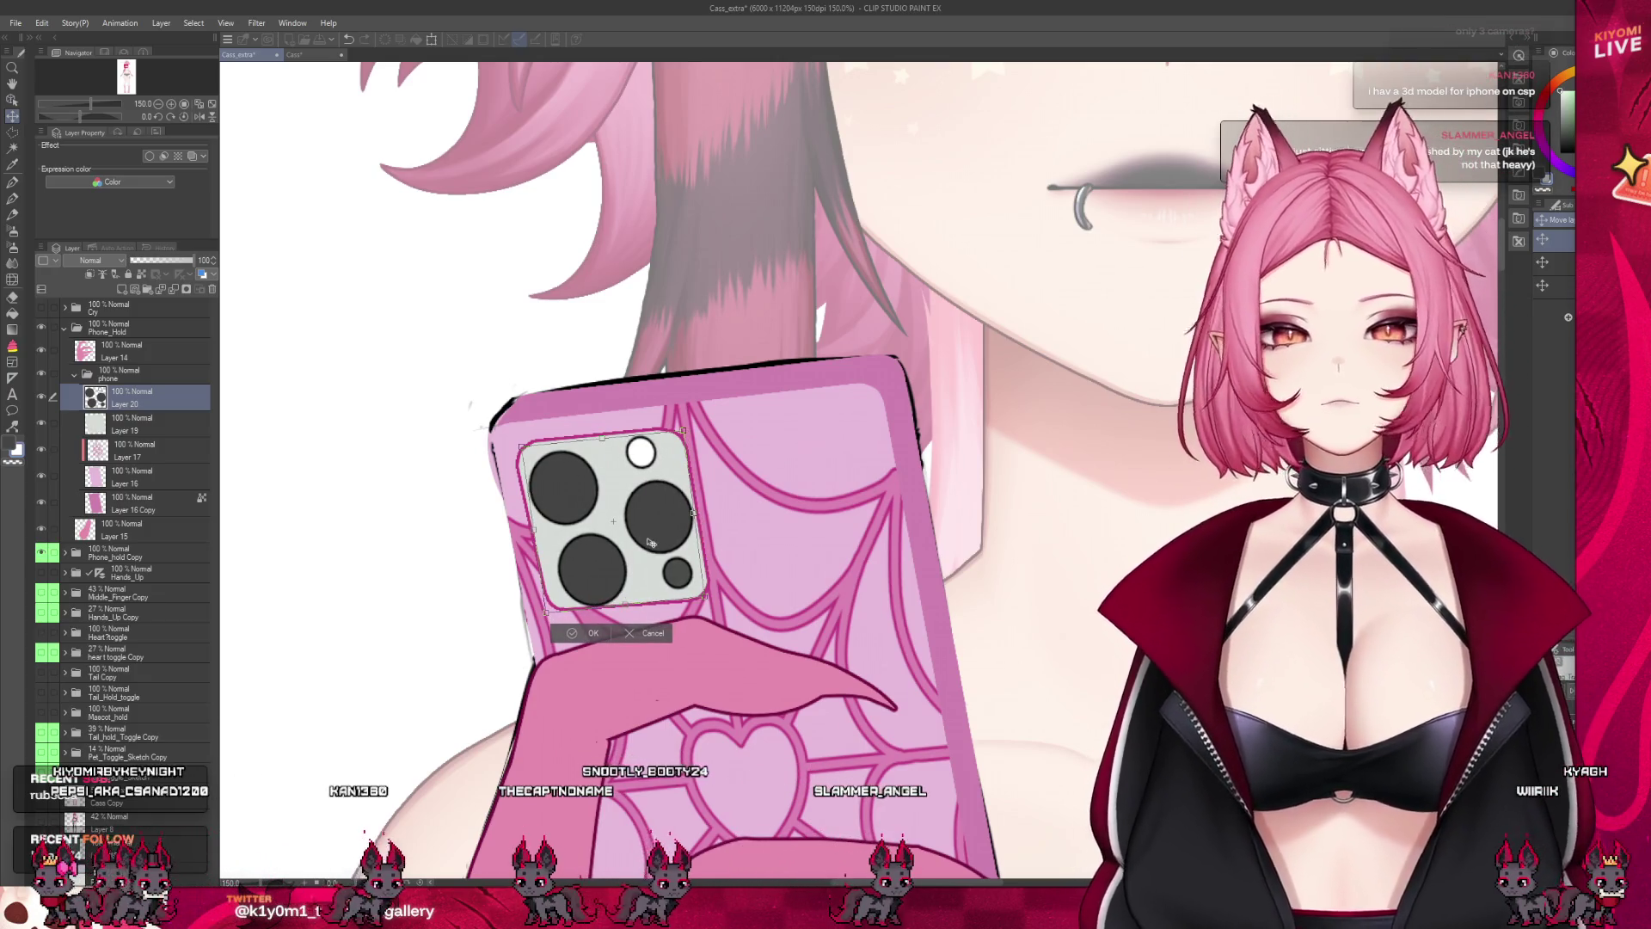
{"action": "left_click", "coordinate": [591, 632]}
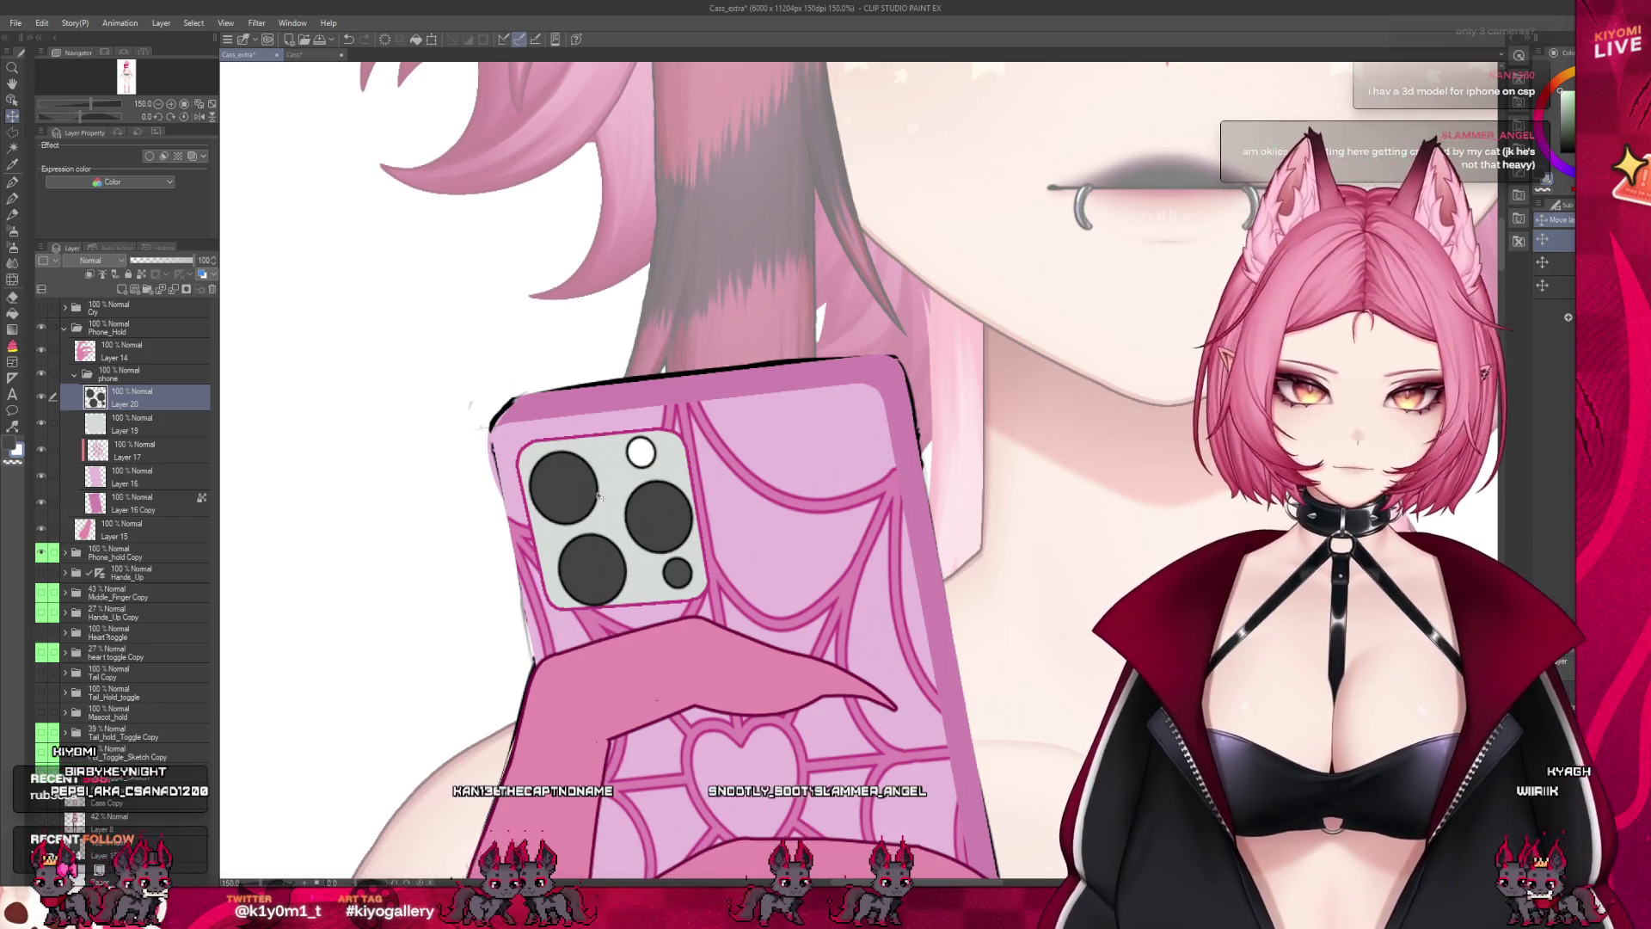
Lasso and transform the top-left lens, then nudge the lower-left lens slightly up-left
{"action": "scroll", "coordinate": [600, 497], "scroll_direction": "down", "scroll_amount": 3}
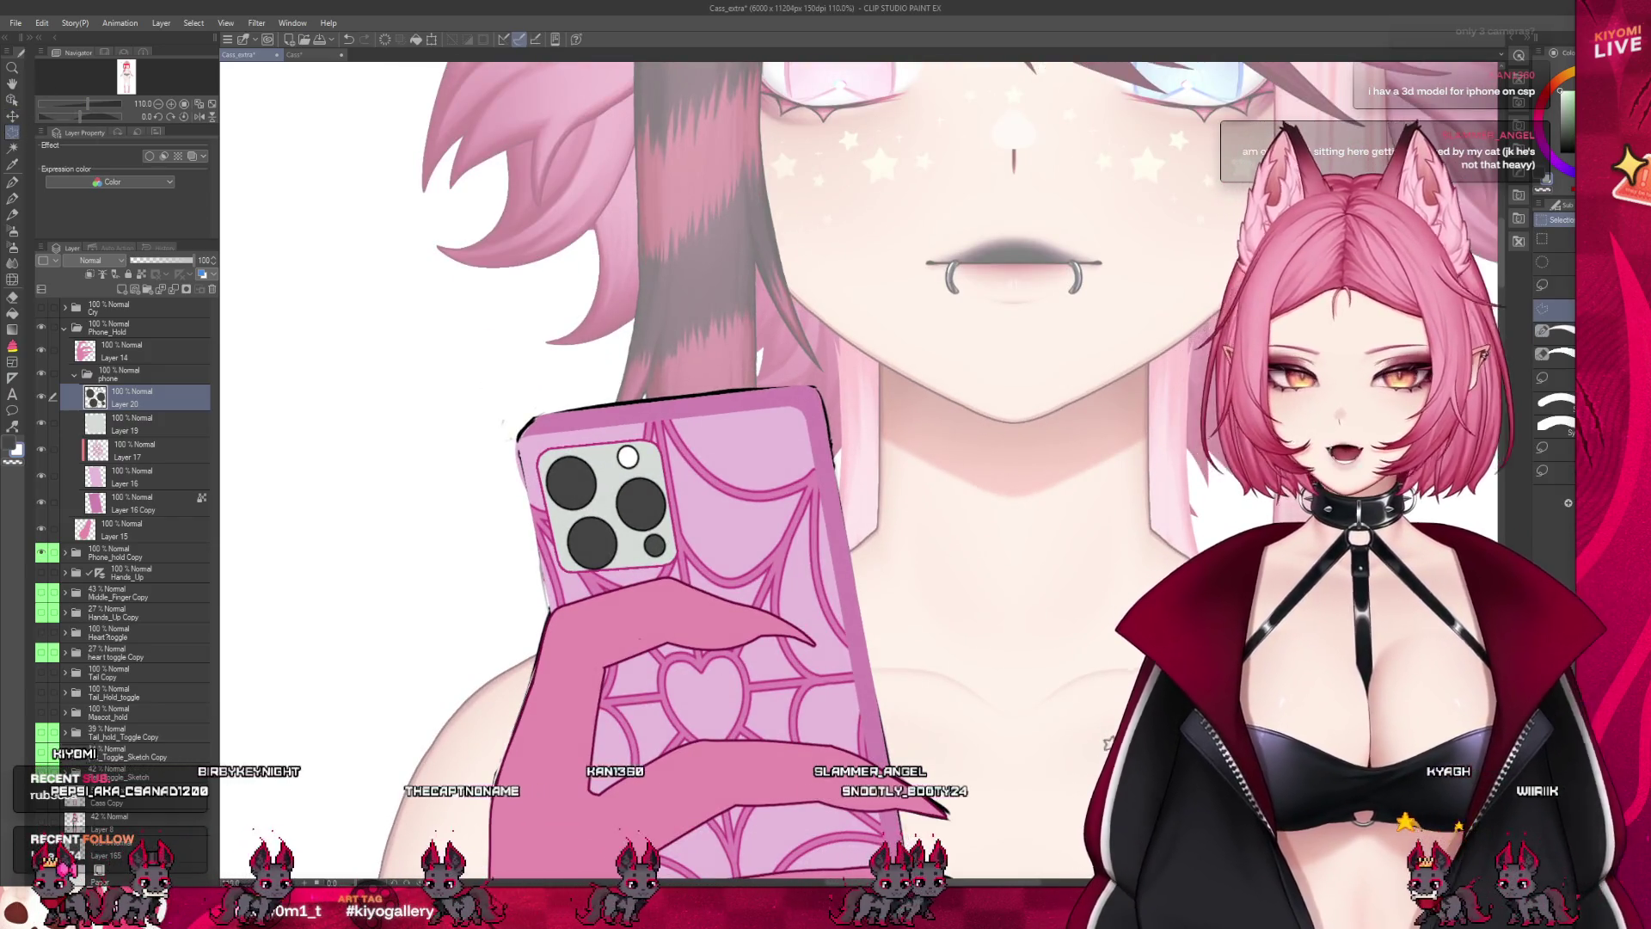
{"action": "scroll", "coordinate": [576, 482], "scroll_direction": "up", "scroll_amount": 3}
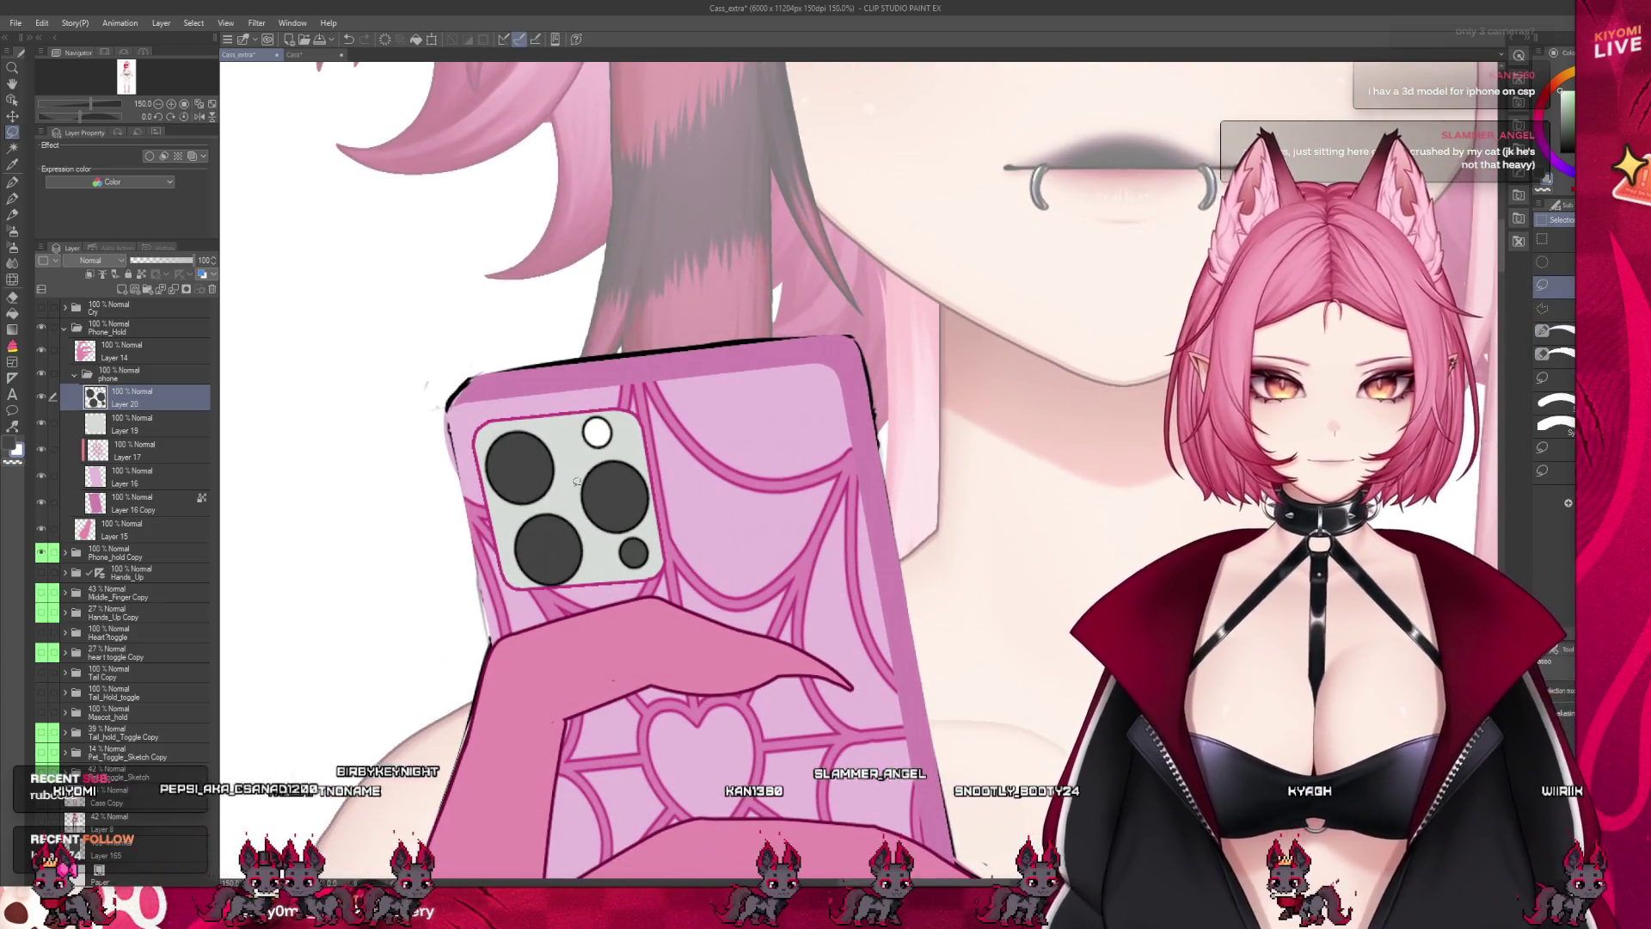
{"action": "left_click_drag", "start_coordinate": [575, 478], "coordinate": [531, 511]}
{"action": "left_click_drag", "start_coordinate": [456, 419], "coordinate": [569, 471]}
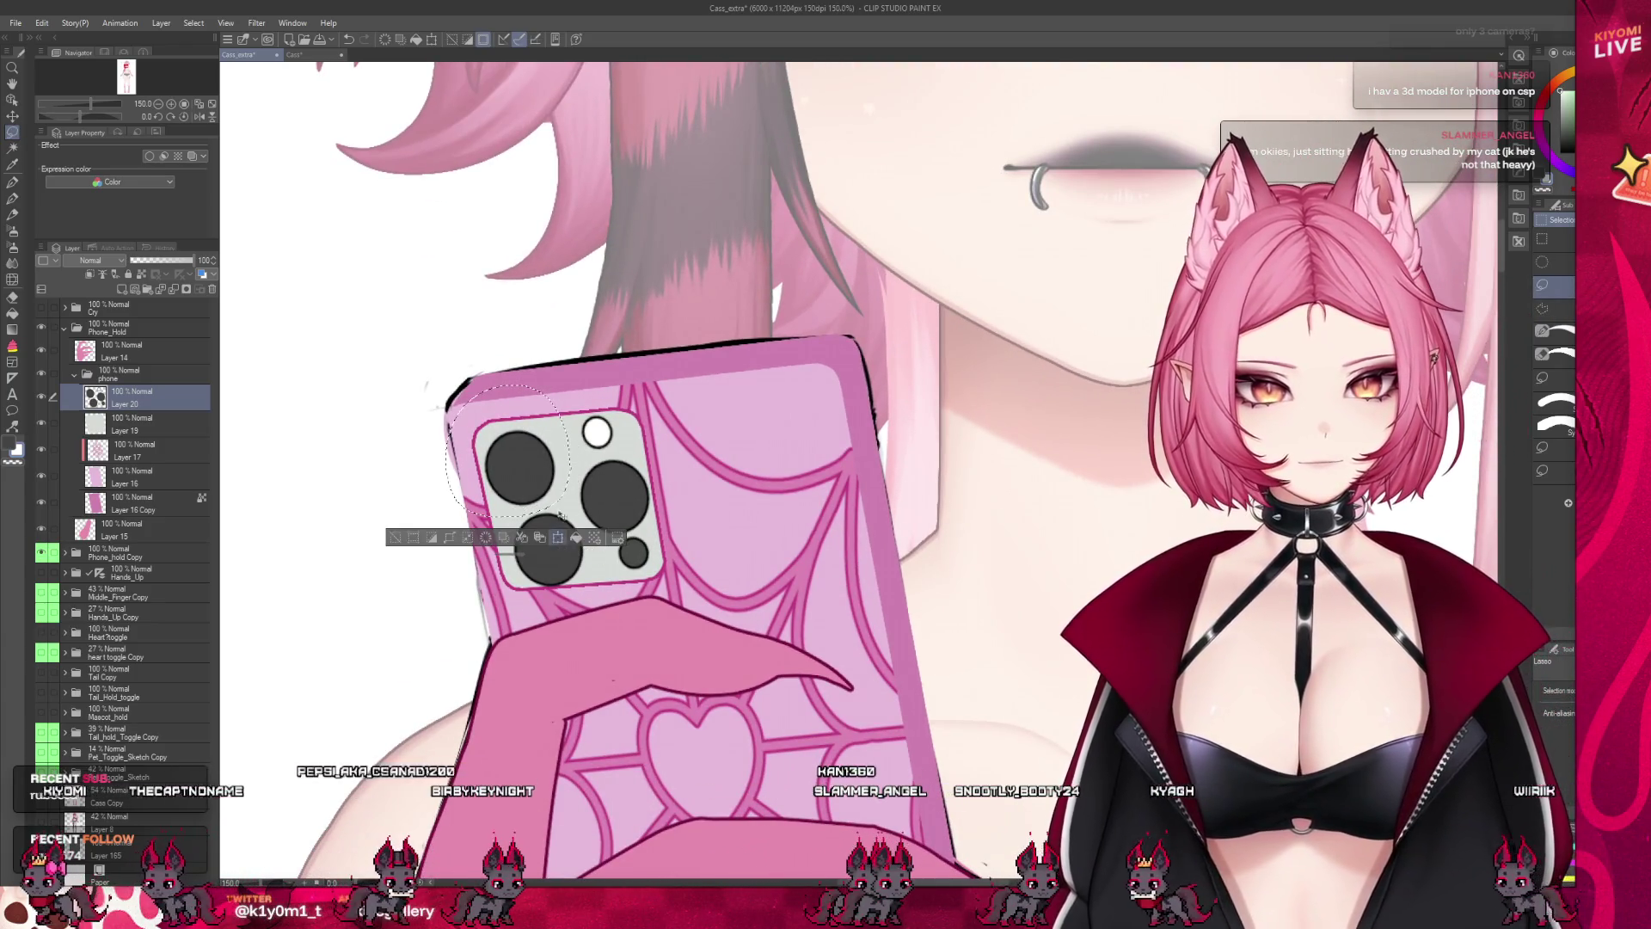
{"action": "key", "text": "ctrl+t"}
{"action": "left_click", "coordinate": [516, 534]}
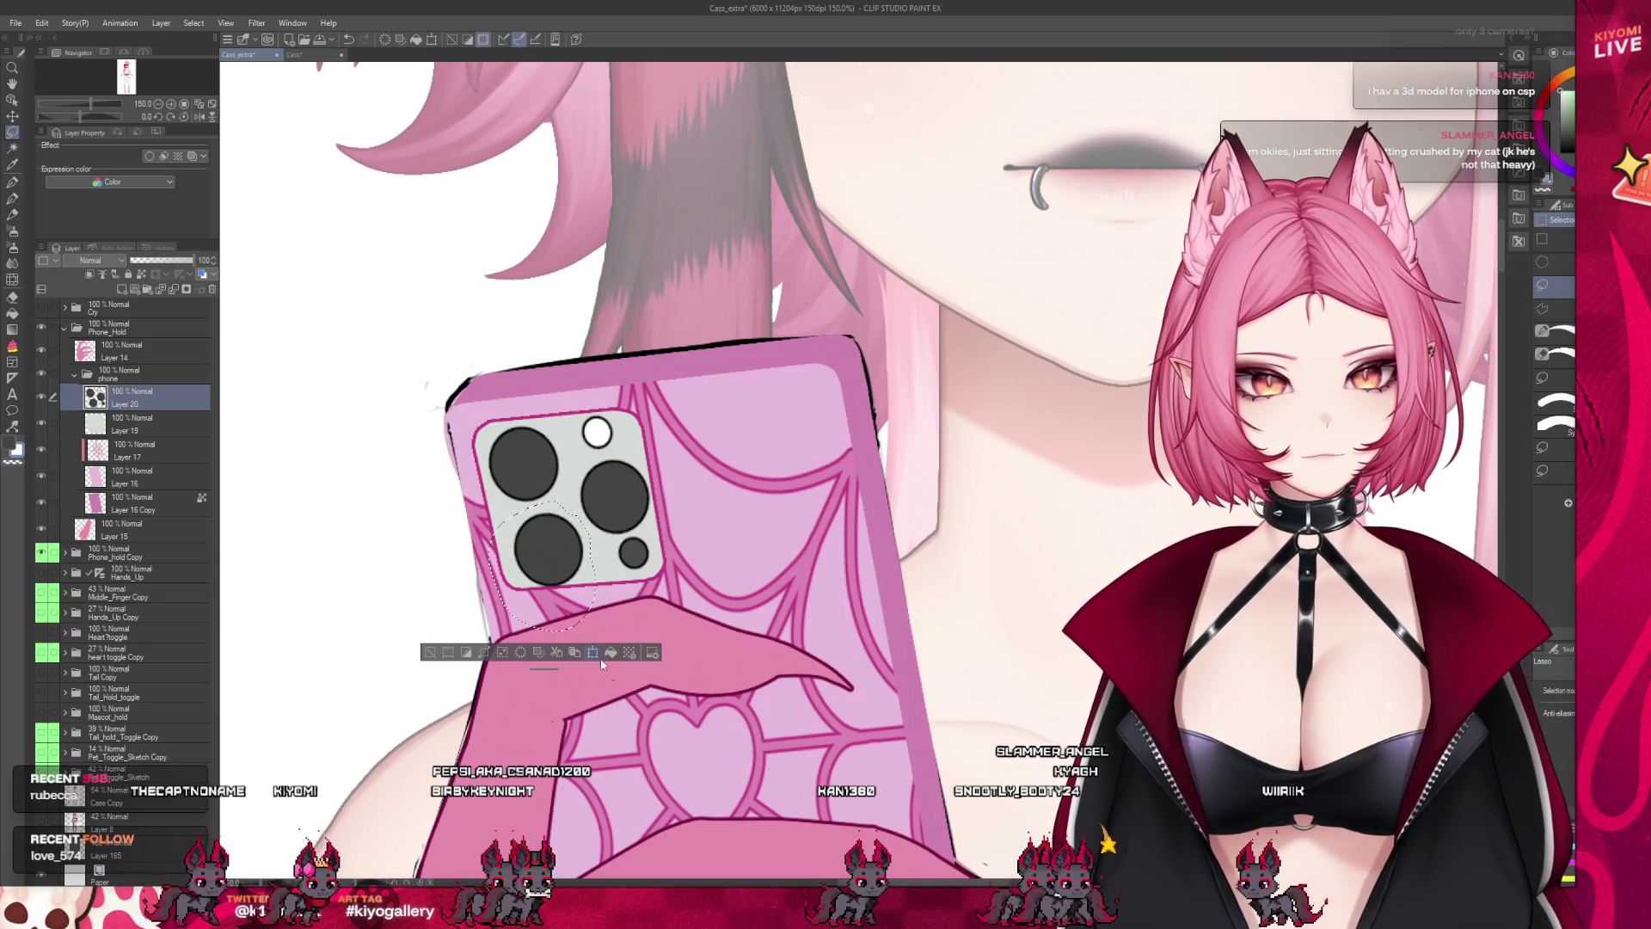
{"action": "key", "text": "ctrl+t"}
{"action": "left_click_drag", "start_coordinate": [583, 606], "coordinate": [571, 602]}
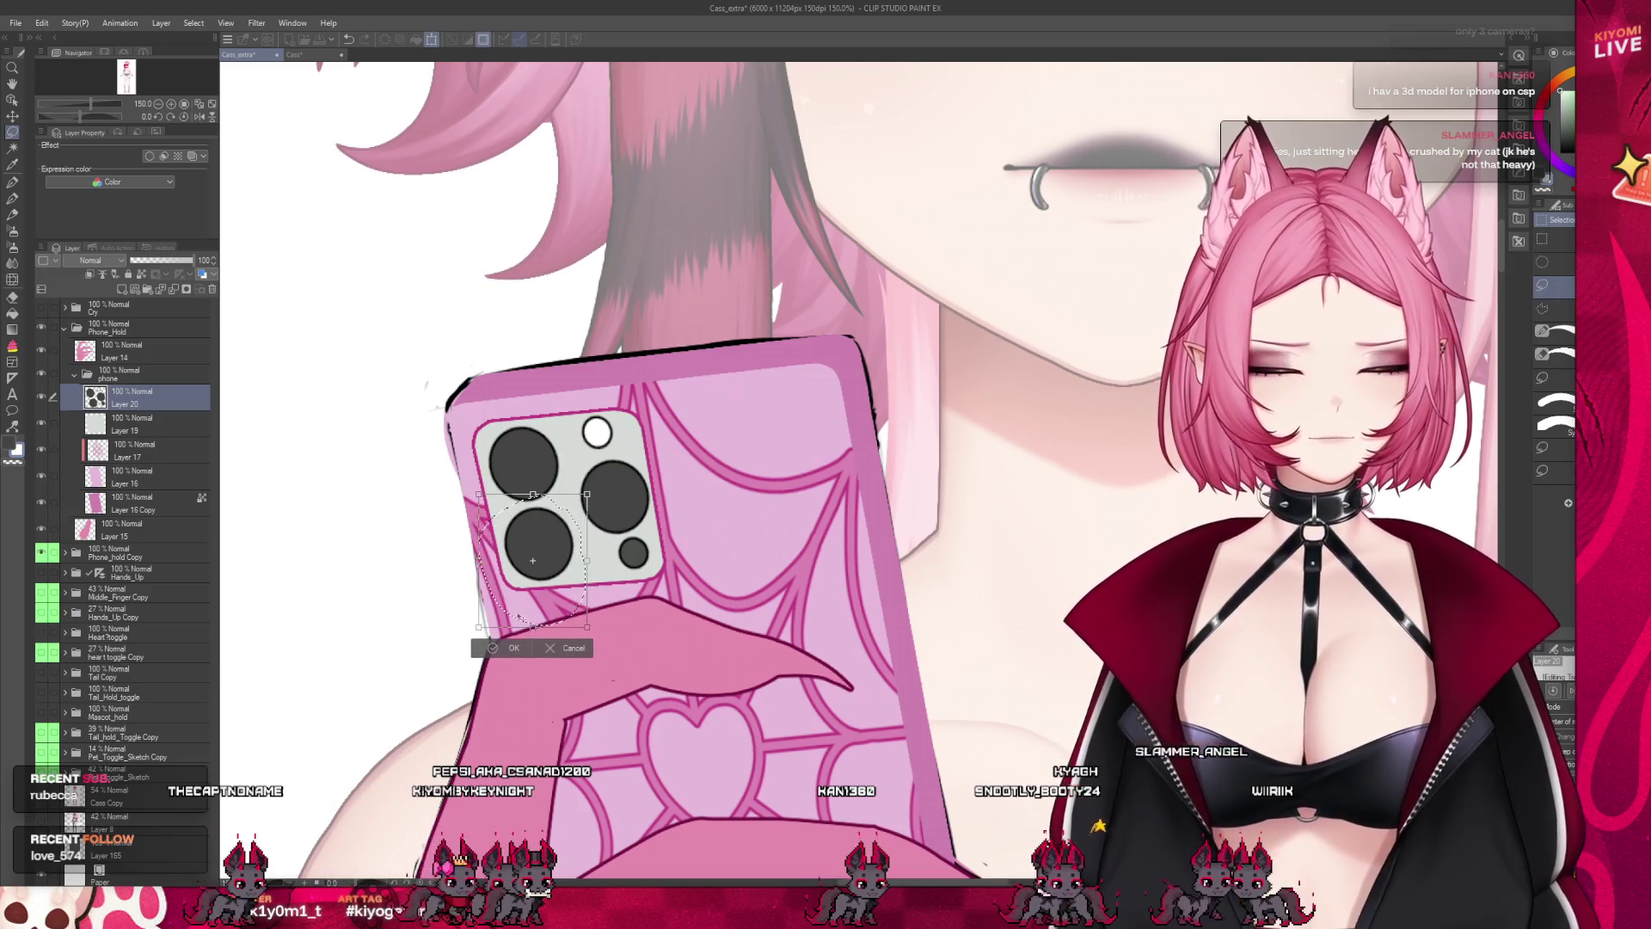
{"action": "left_click", "coordinate": [507, 650]}
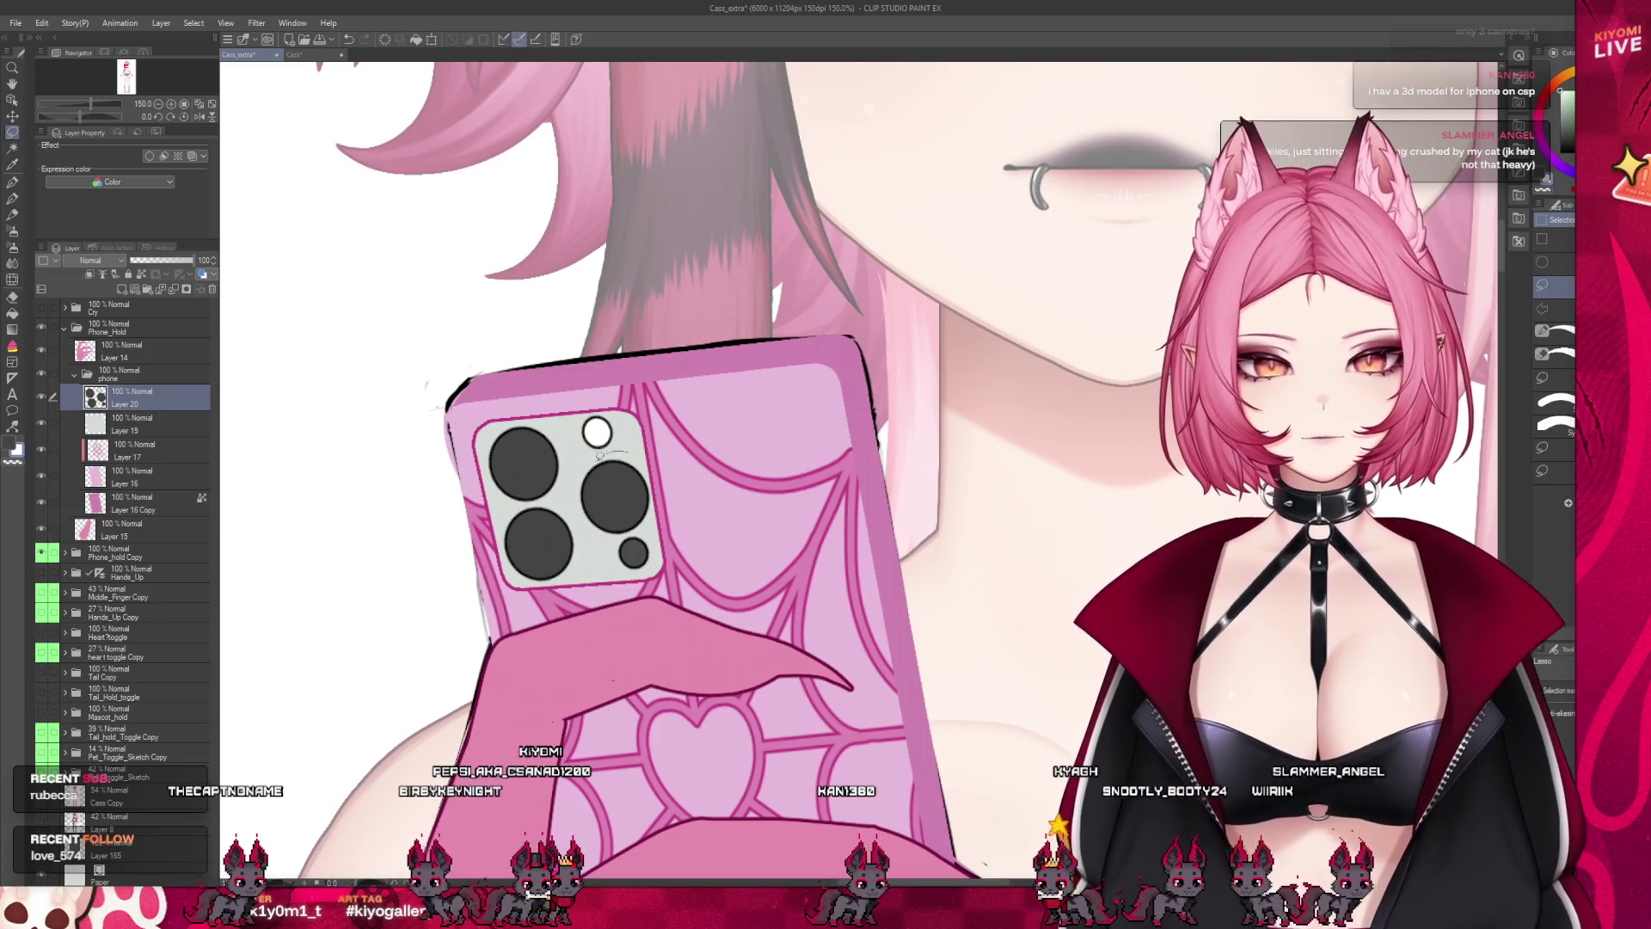
Nudge the right lens up-left, the small lens left, and the flash circle right
{"action": "left_click_drag", "start_coordinate": [590, 533], "coordinate": [642, 515]}
{"action": "left_click", "coordinate": [665, 565]}
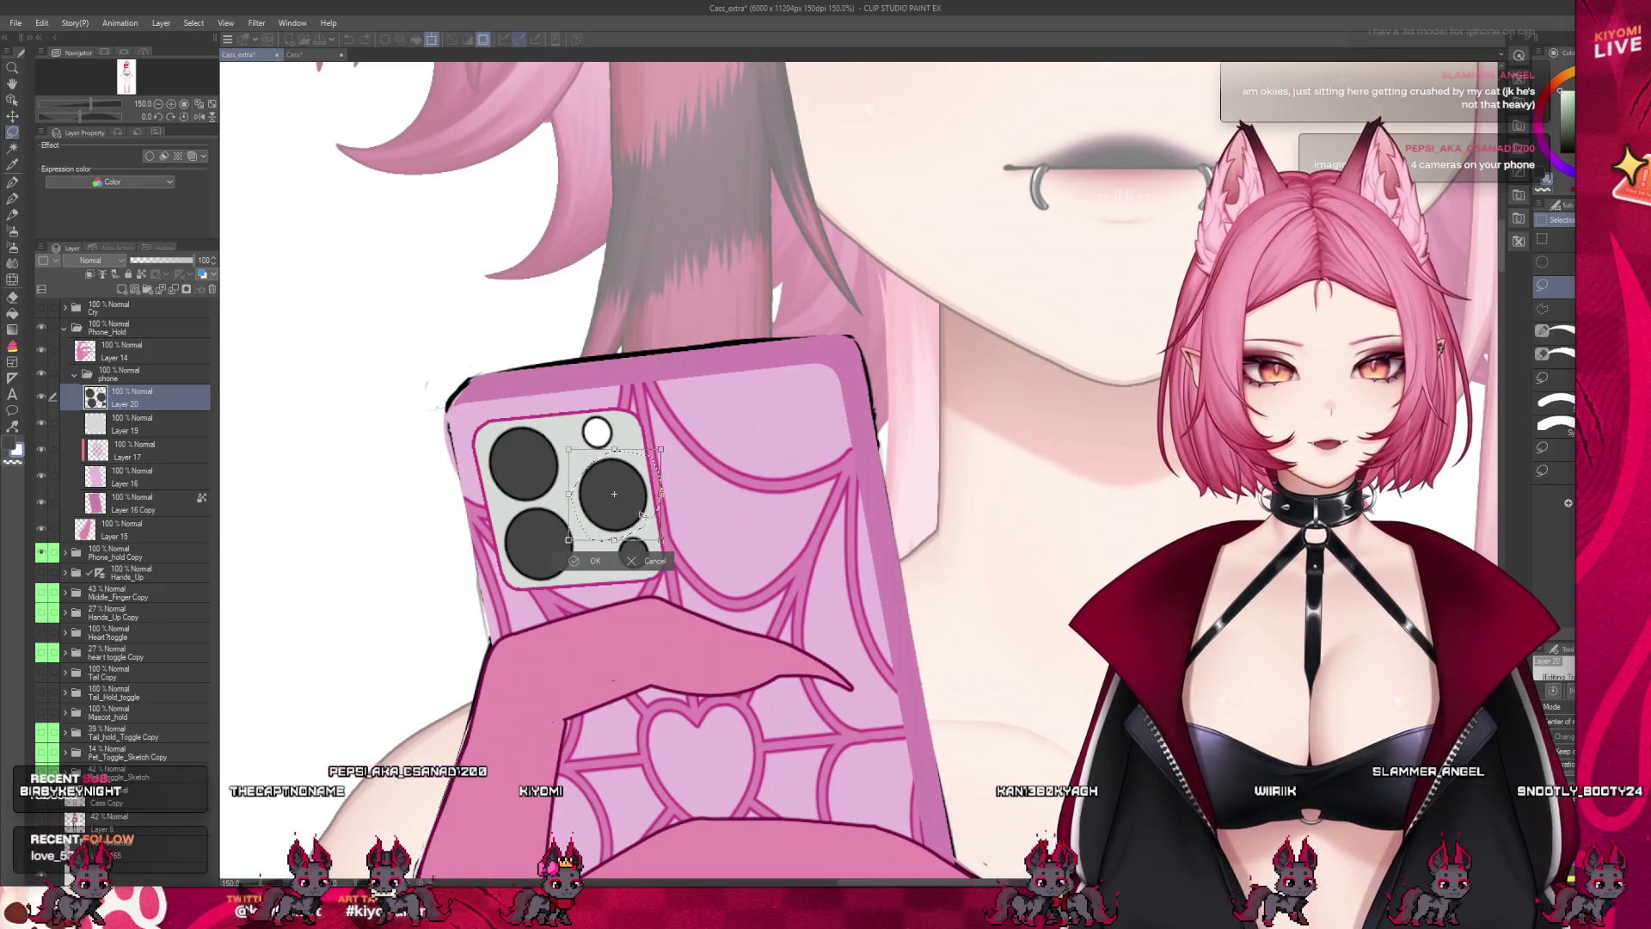
{"action": "left_click", "coordinate": [593, 562]}
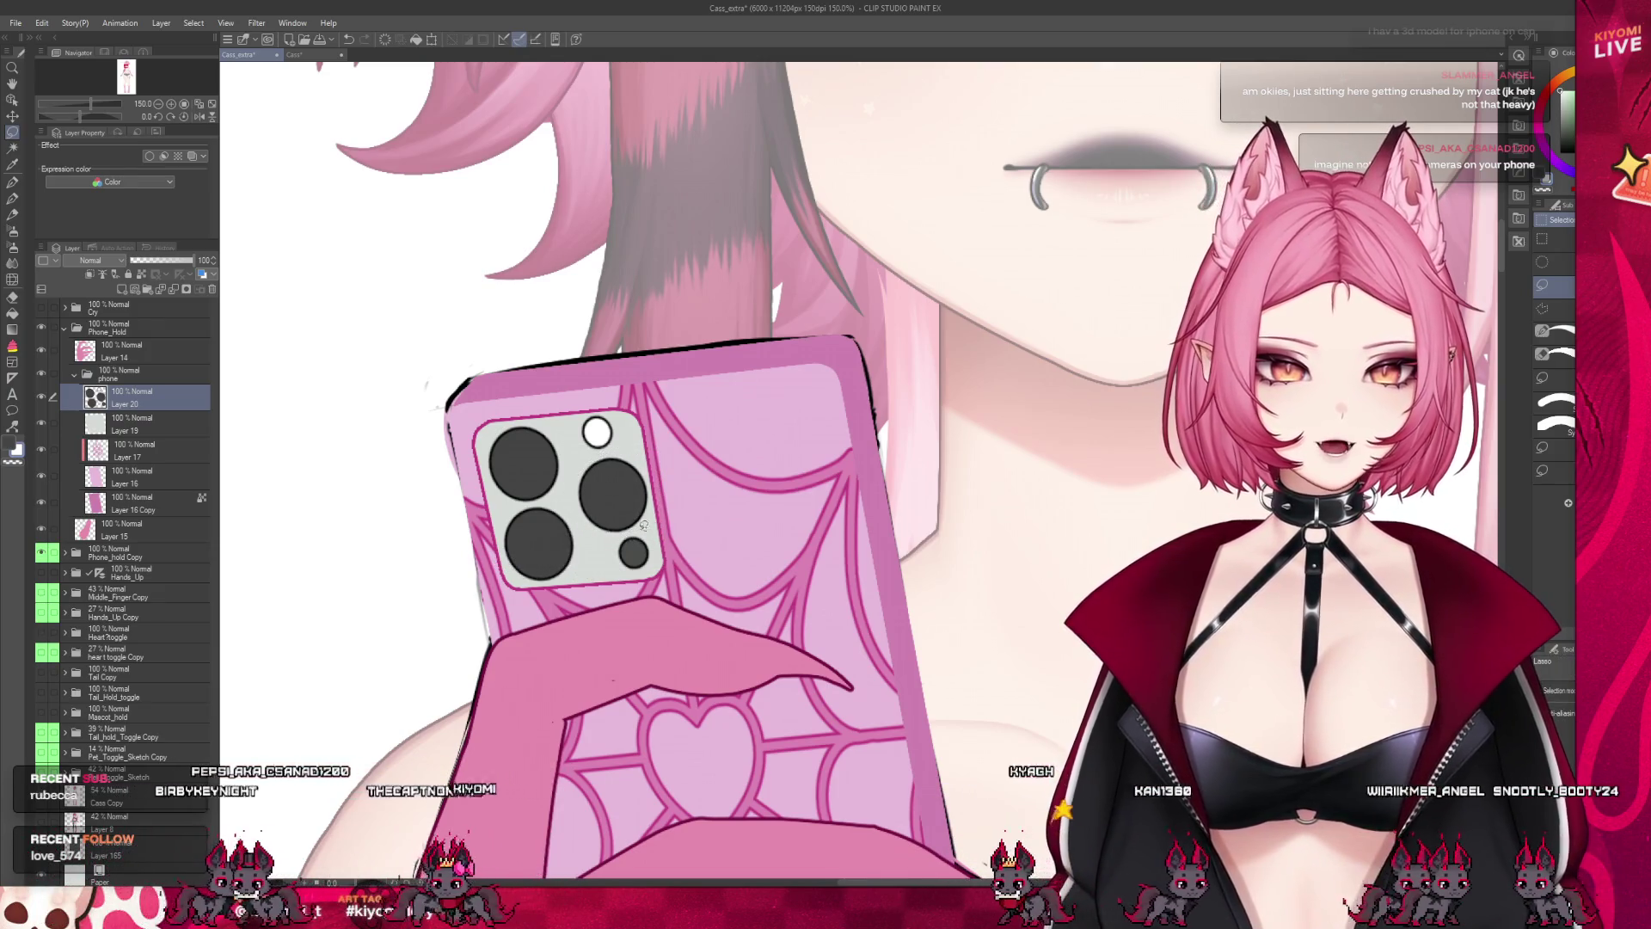
{"action": "left_click_drag", "start_coordinate": [703, 557], "coordinate": [633, 563]}
{"action": "left_click", "coordinate": [601, 611]}
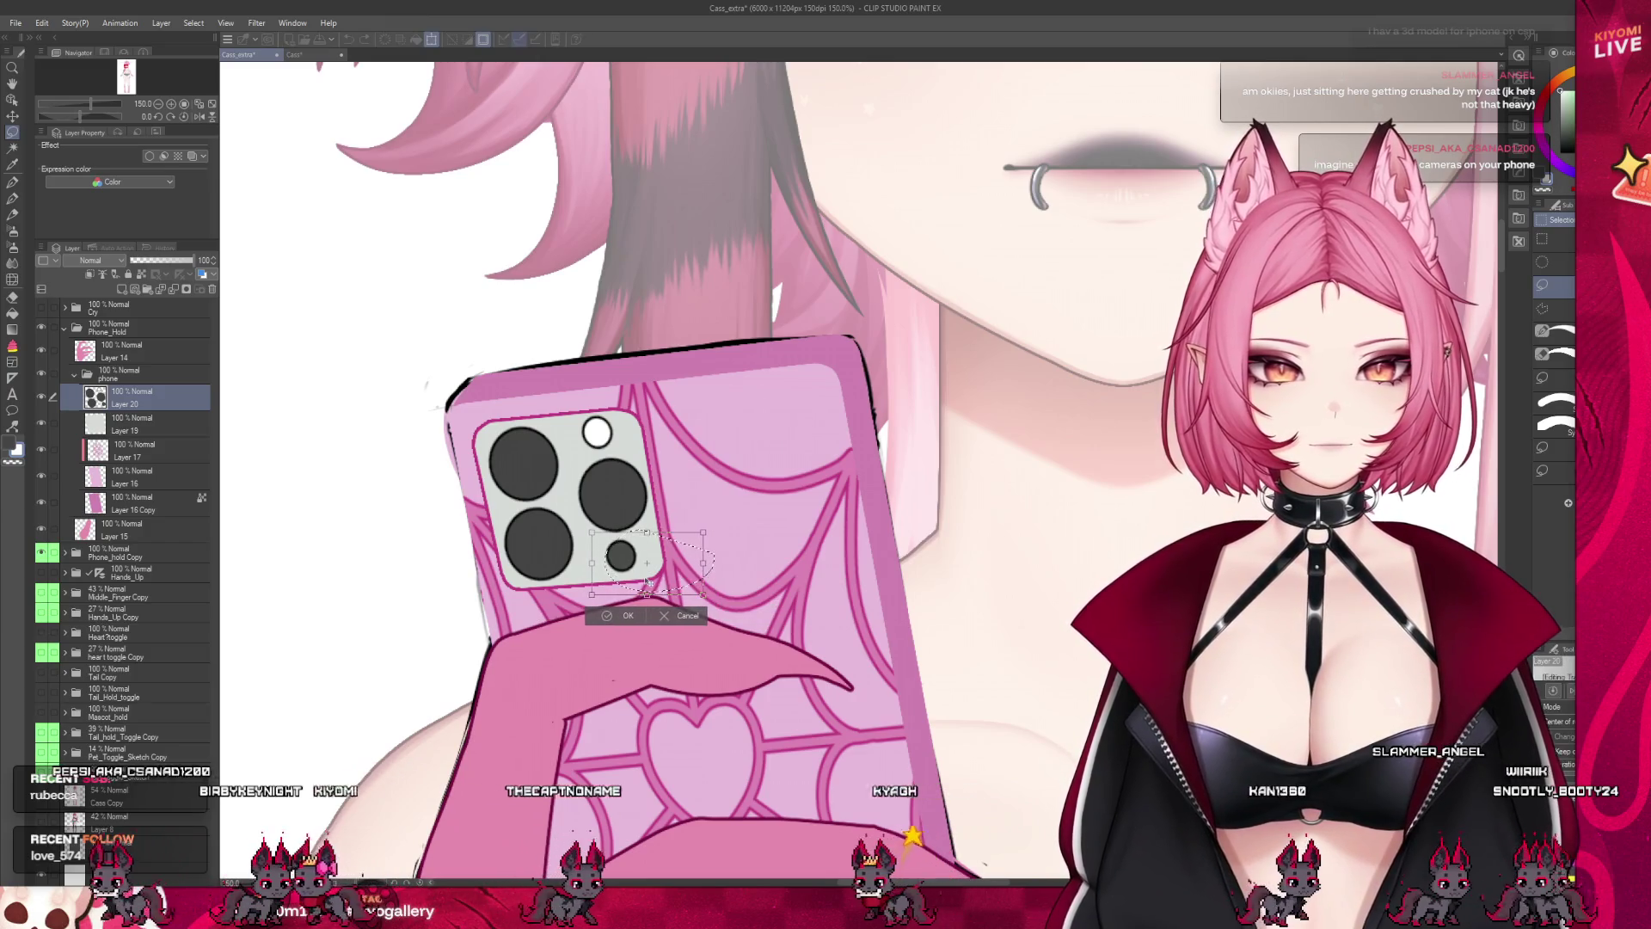
{"action": "left_click", "coordinate": [625, 616]}
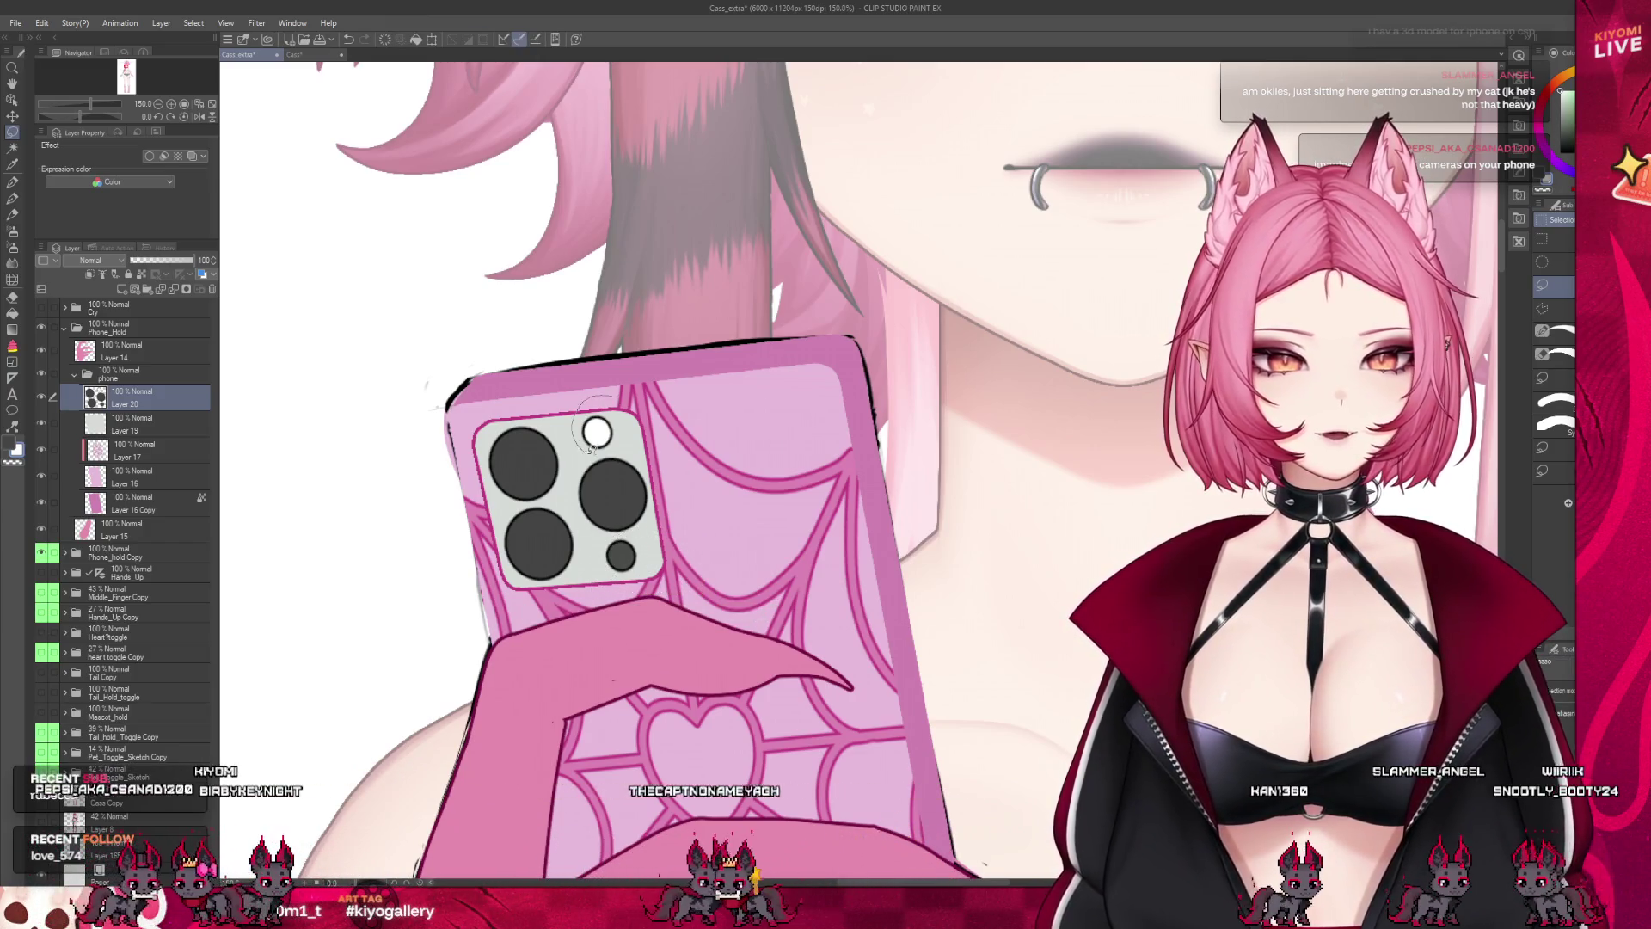
{"action": "mouse_move", "coordinate": [575, 404]}
{"action": "left_mouse_down"}
{"action": "mouse_move", "coordinate": [601, 454]}
{"action": "mouse_move", "coordinate": [625, 454]}
{"action": "left_mouse_up"}
{"action": "left_click", "coordinate": [670, 475]}
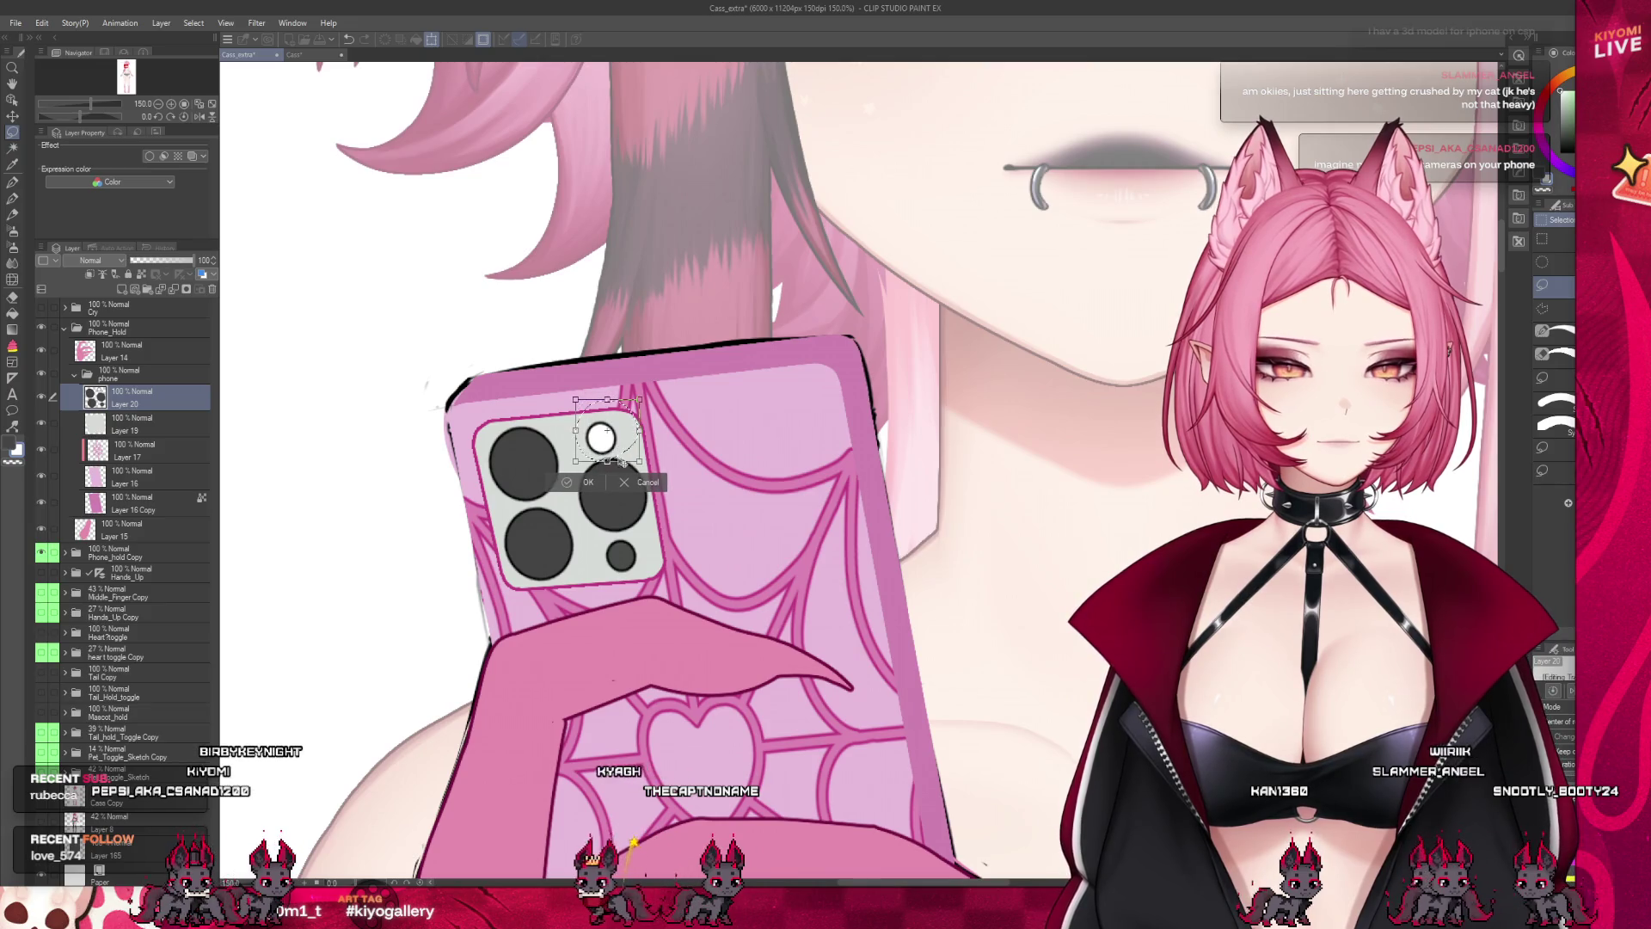
{"action": "left_click", "coordinate": [570, 484]}
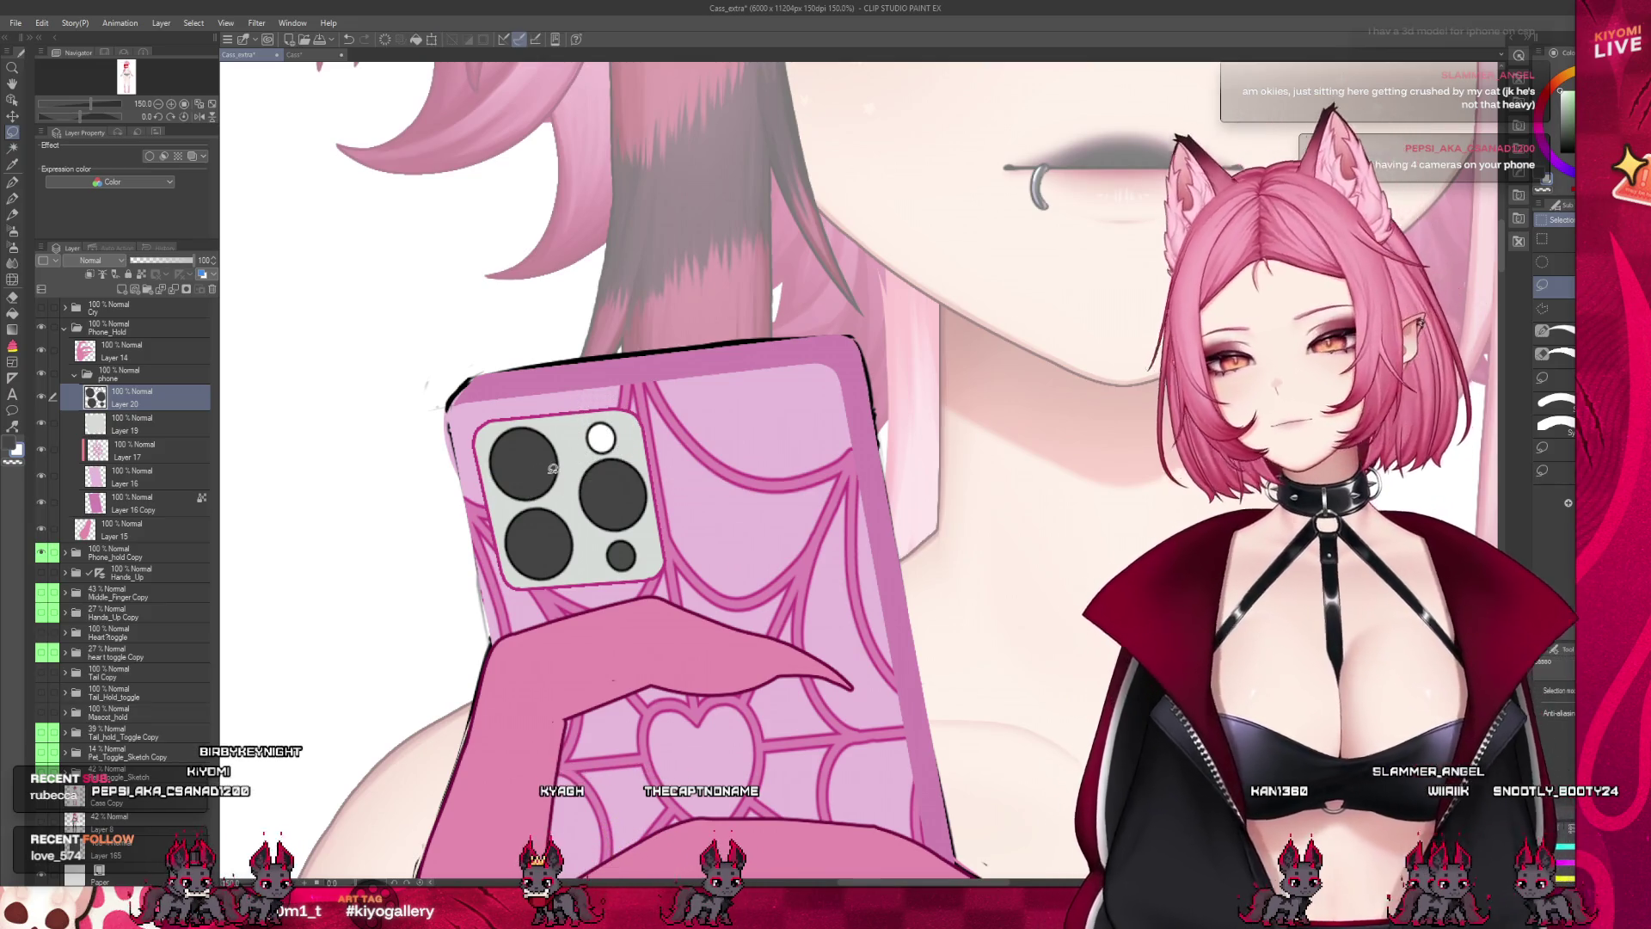
{"action": "scroll", "coordinate": [553, 468], "scroll_direction": "down", "scroll_amount": 6}
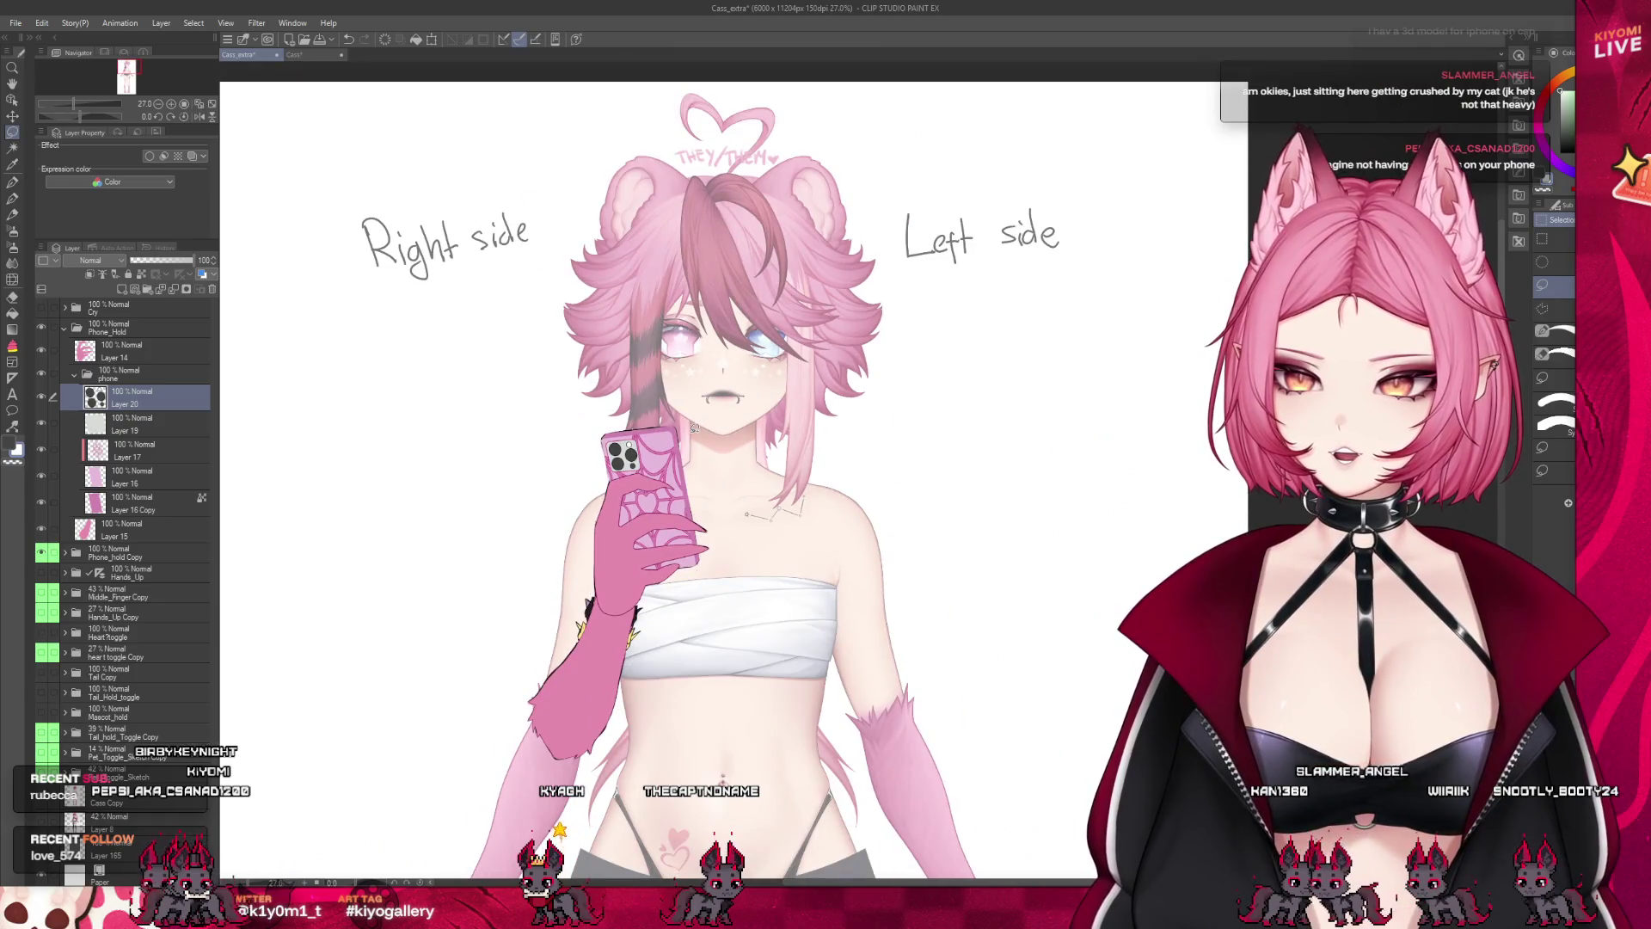
{"action": "scroll", "coordinate": [694, 427], "scroll_direction": "up", "scroll_amount": 4}
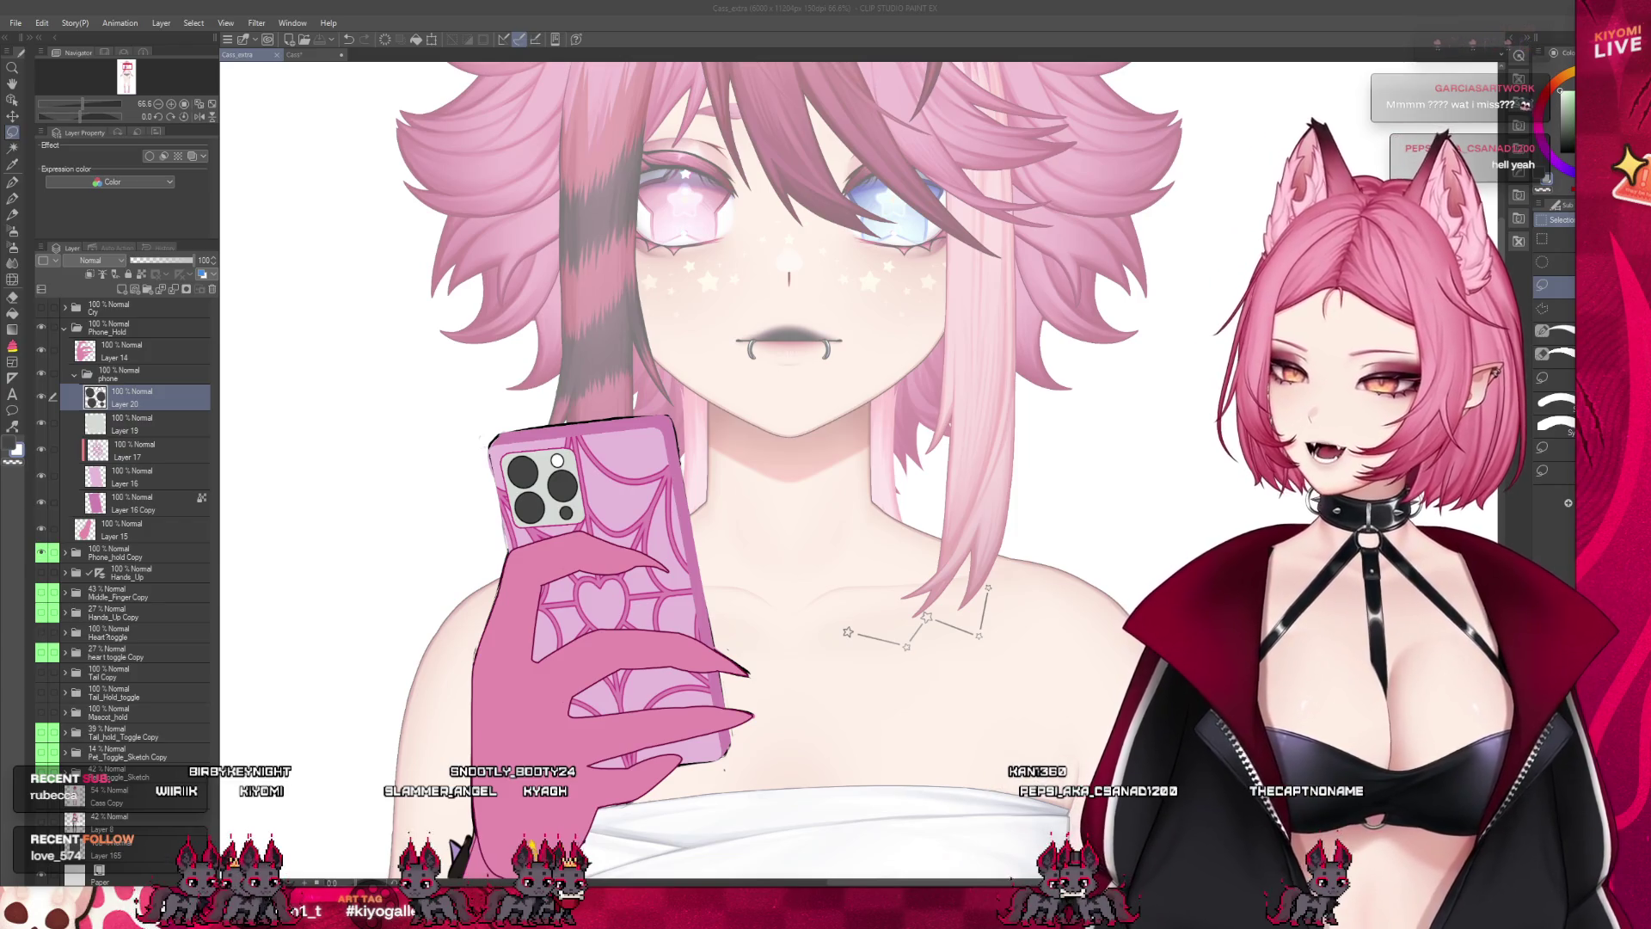
{"action": "scroll", "coordinate": [687, 538], "scroll_direction": "up", "scroll_amount": 2}
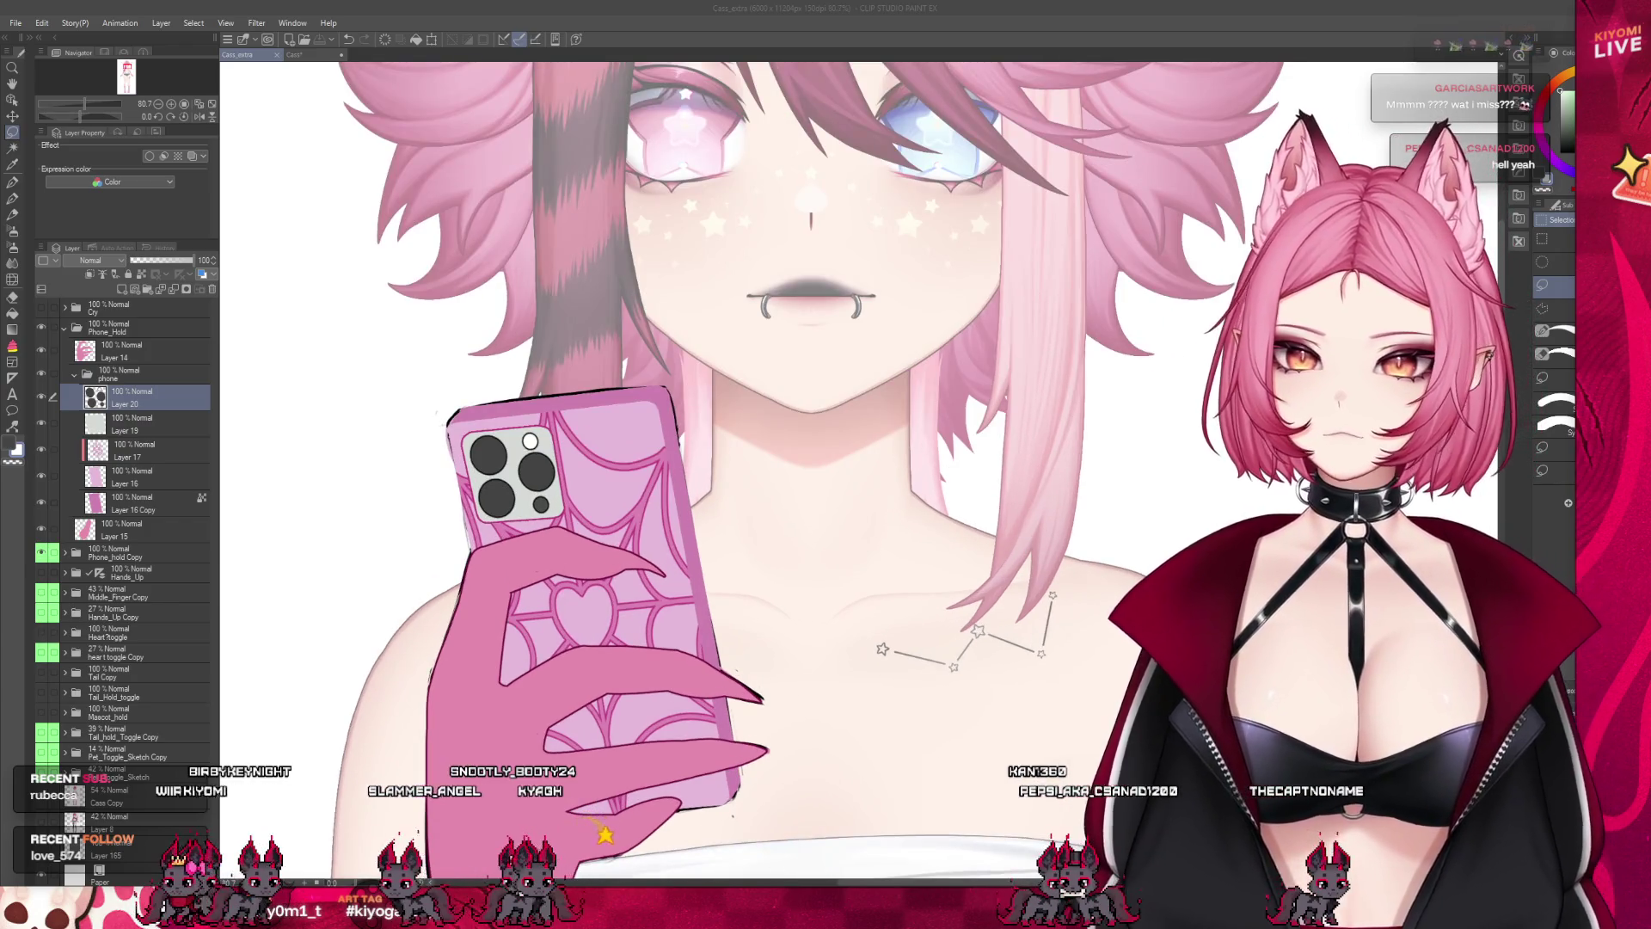
{"action": "left_click", "coordinate": [142, 503]}
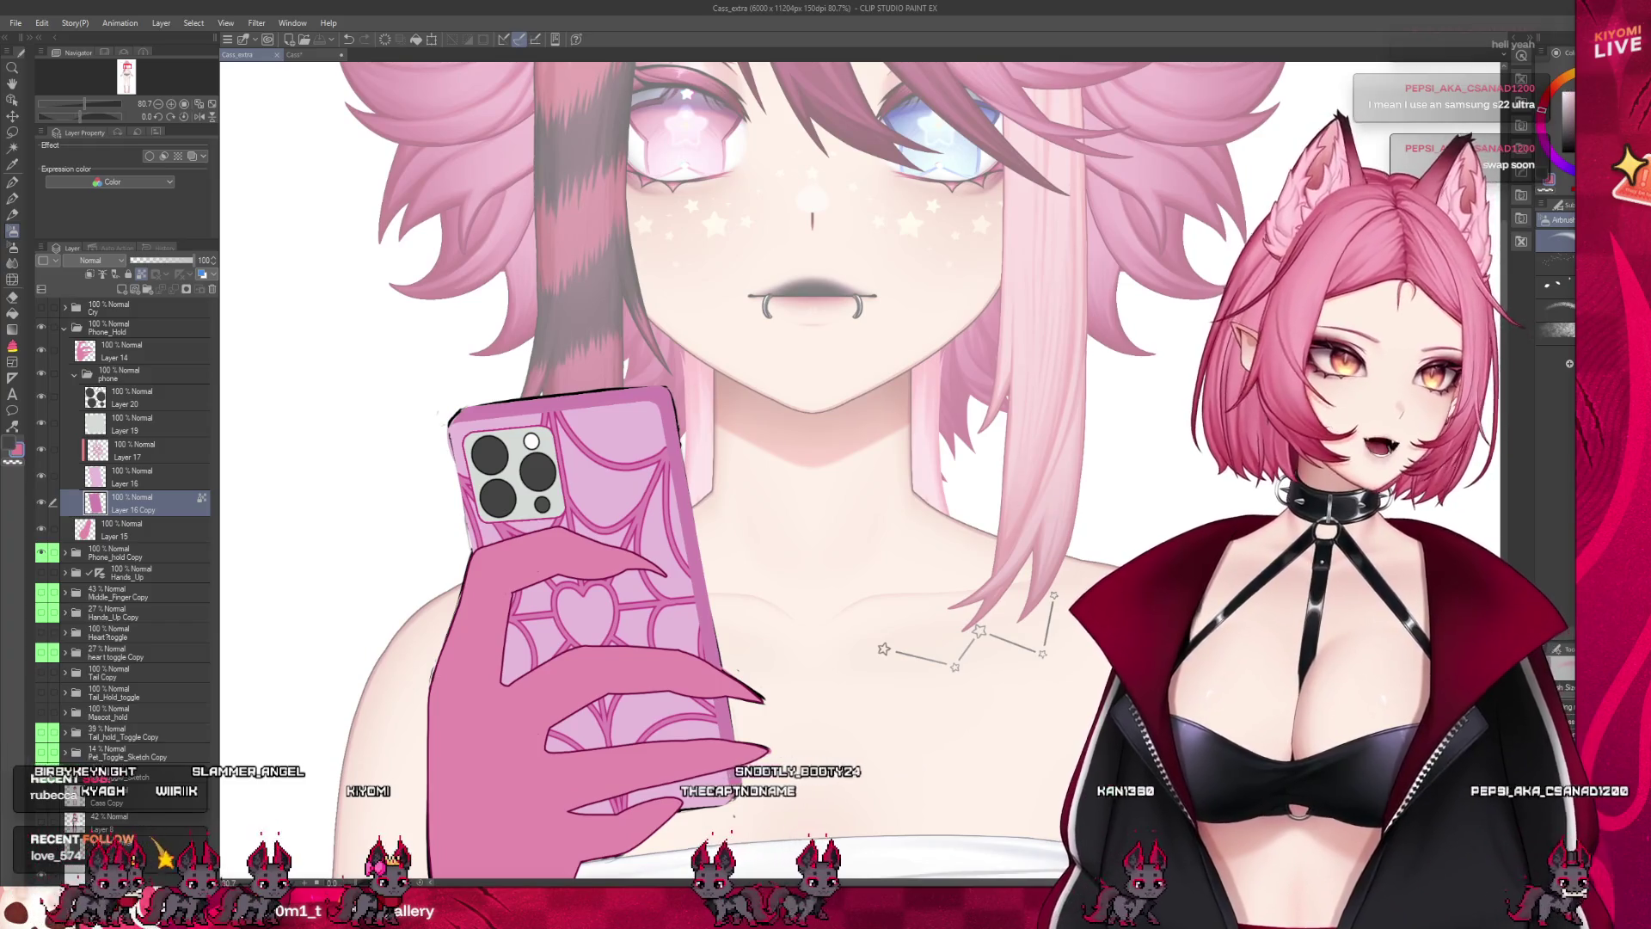
On a new layer, airbrush a soft shadow under the chin, redoing the stroke once
{"action": "left_click", "coordinate": [123, 293]}
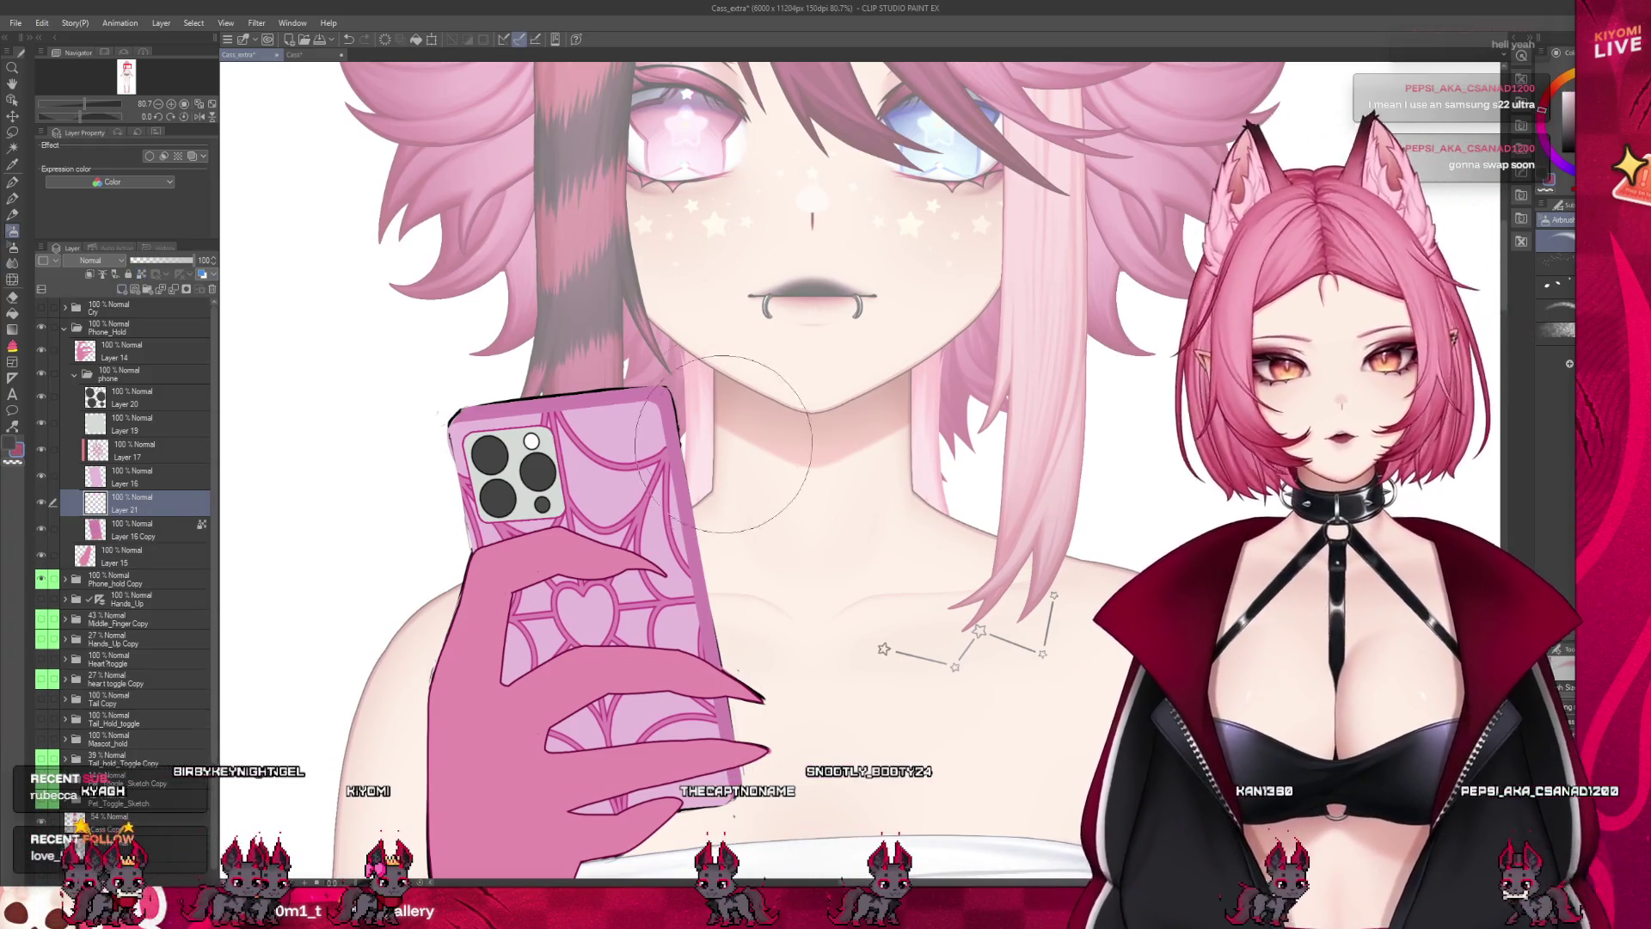
{"action": "left_click_drag", "start_coordinate": [773, 379], "coordinate": [701, 572]}
{"action": "key", "text": "ctrl+z"}
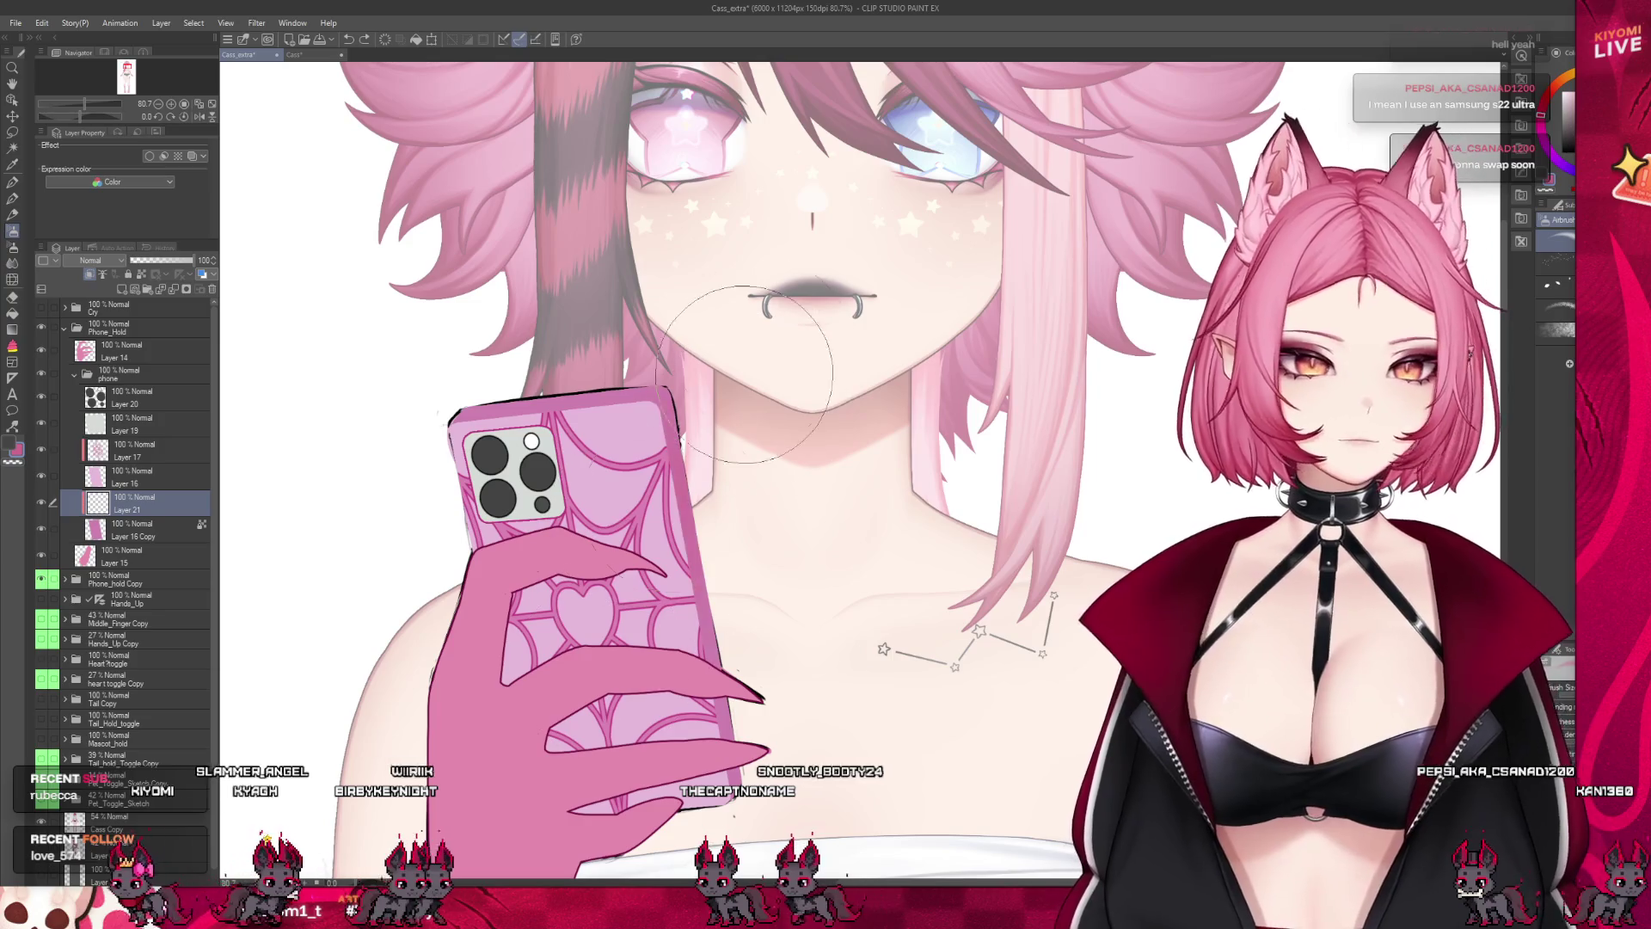
{"action": "left_click_drag", "start_coordinate": [752, 333], "coordinate": [825, 379]}
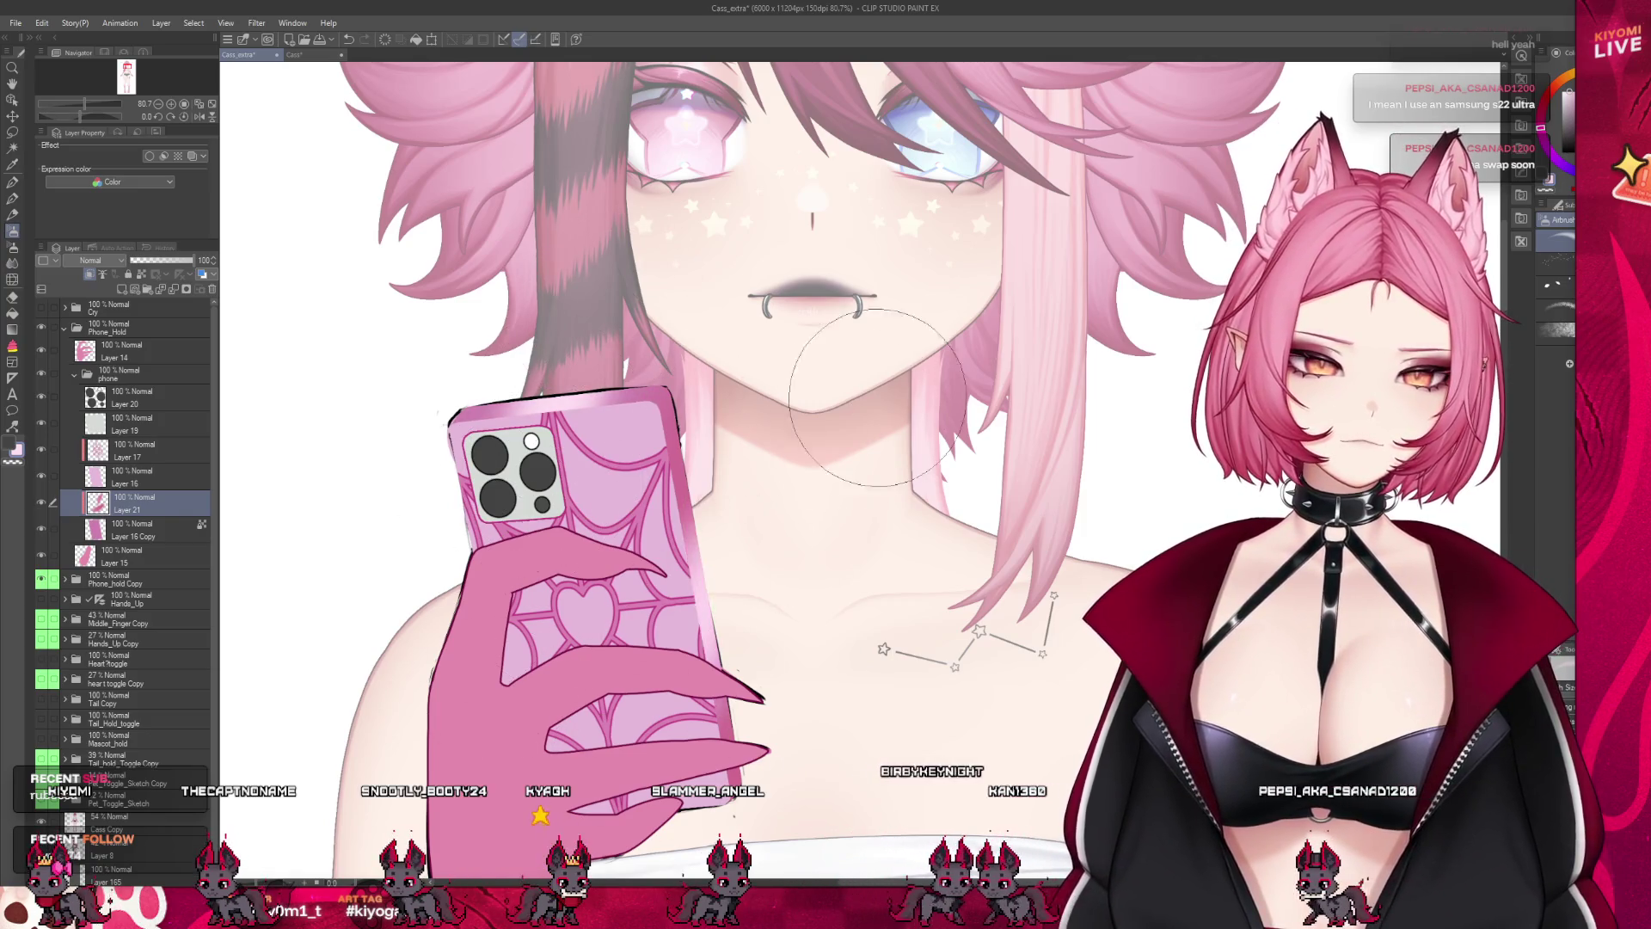
{"action": "scroll", "coordinate": [404, 805], "scroll_direction": "down", "scroll_amount": 2}
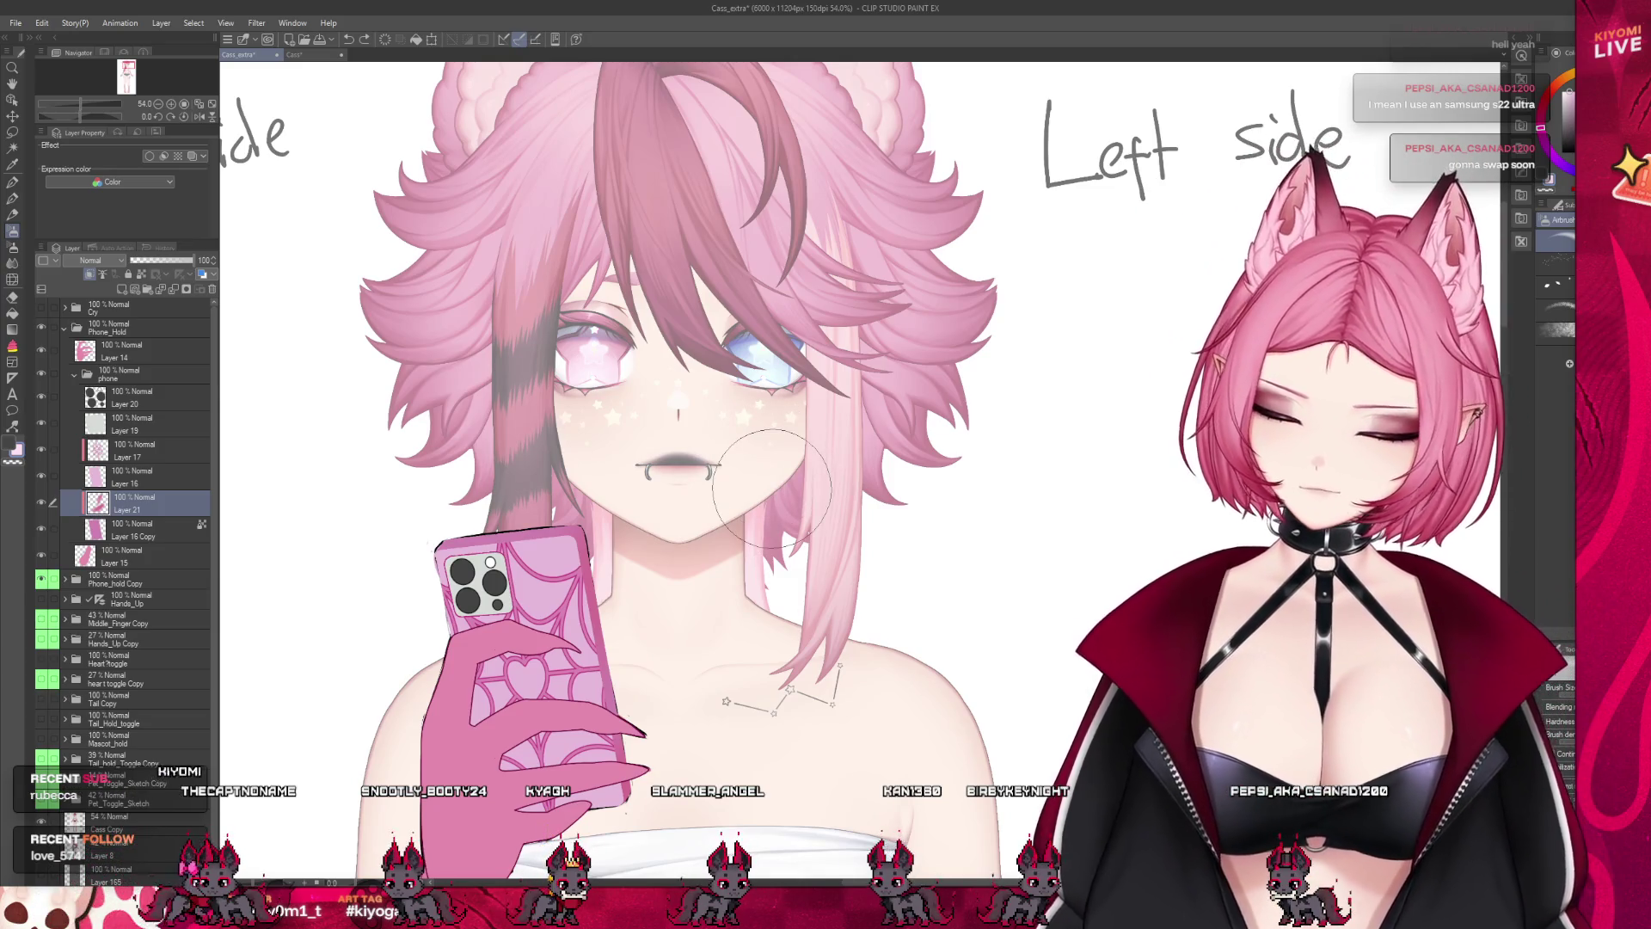
{"action": "scroll", "coordinate": [824, 457], "scroll_direction": "down", "scroll_amount": 5}
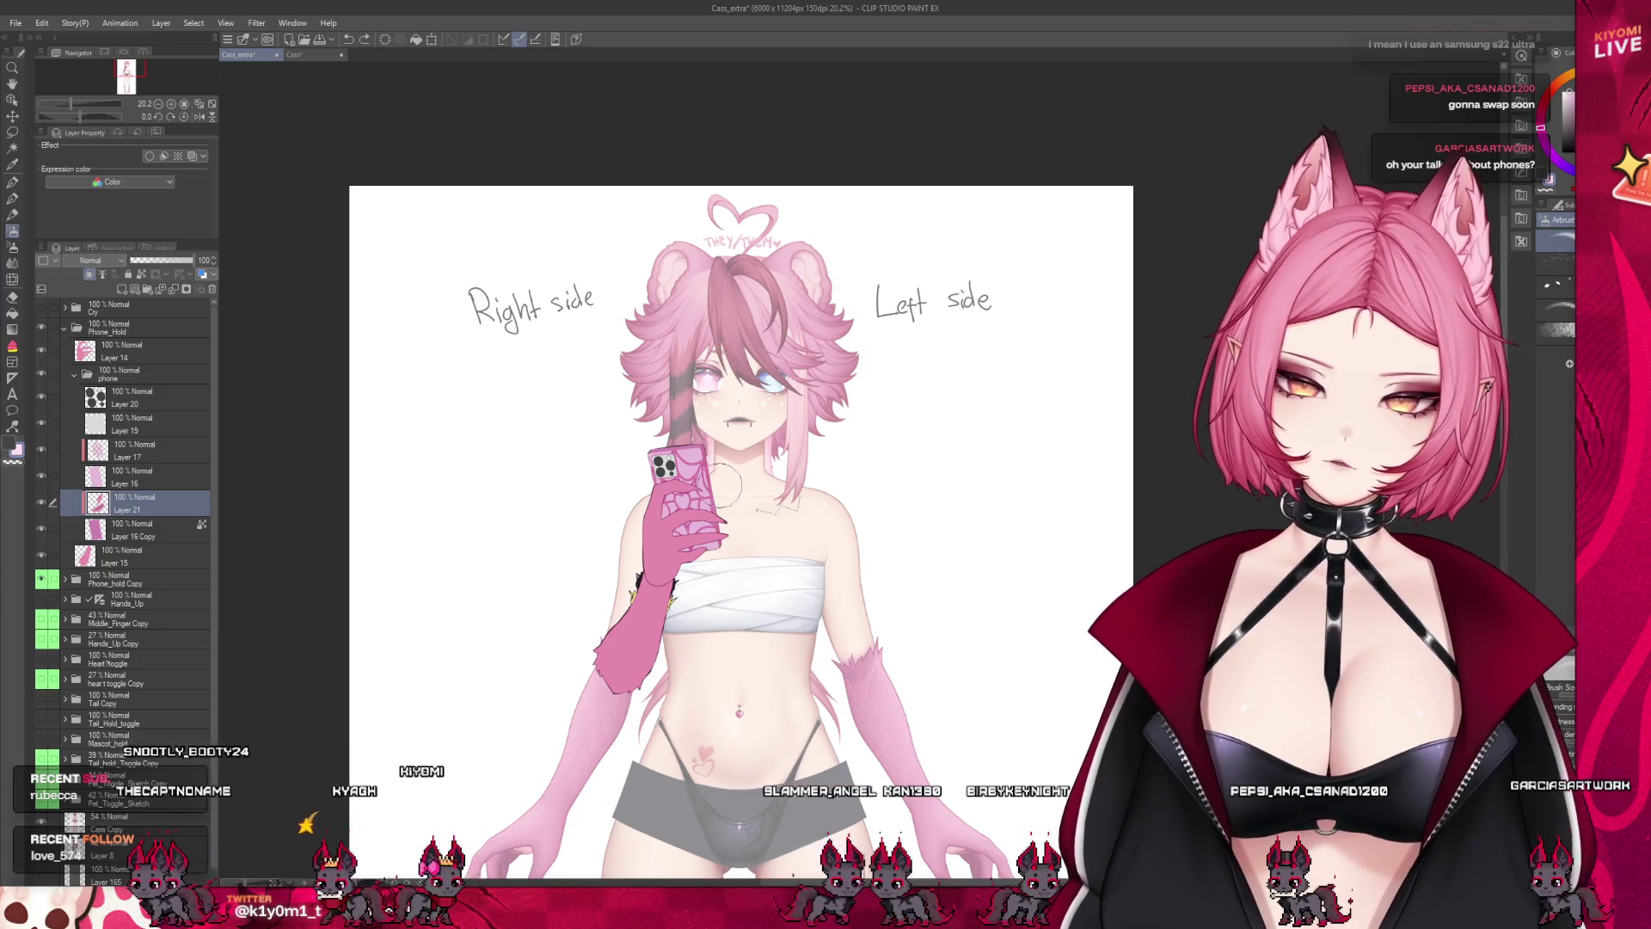
{"action": "scroll", "coordinate": [727, 510], "scroll_direction": "up", "scroll_amount": 2}
{"action": "scroll", "coordinate": [725, 521], "scroll_direction": "up", "scroll_amount": 1}
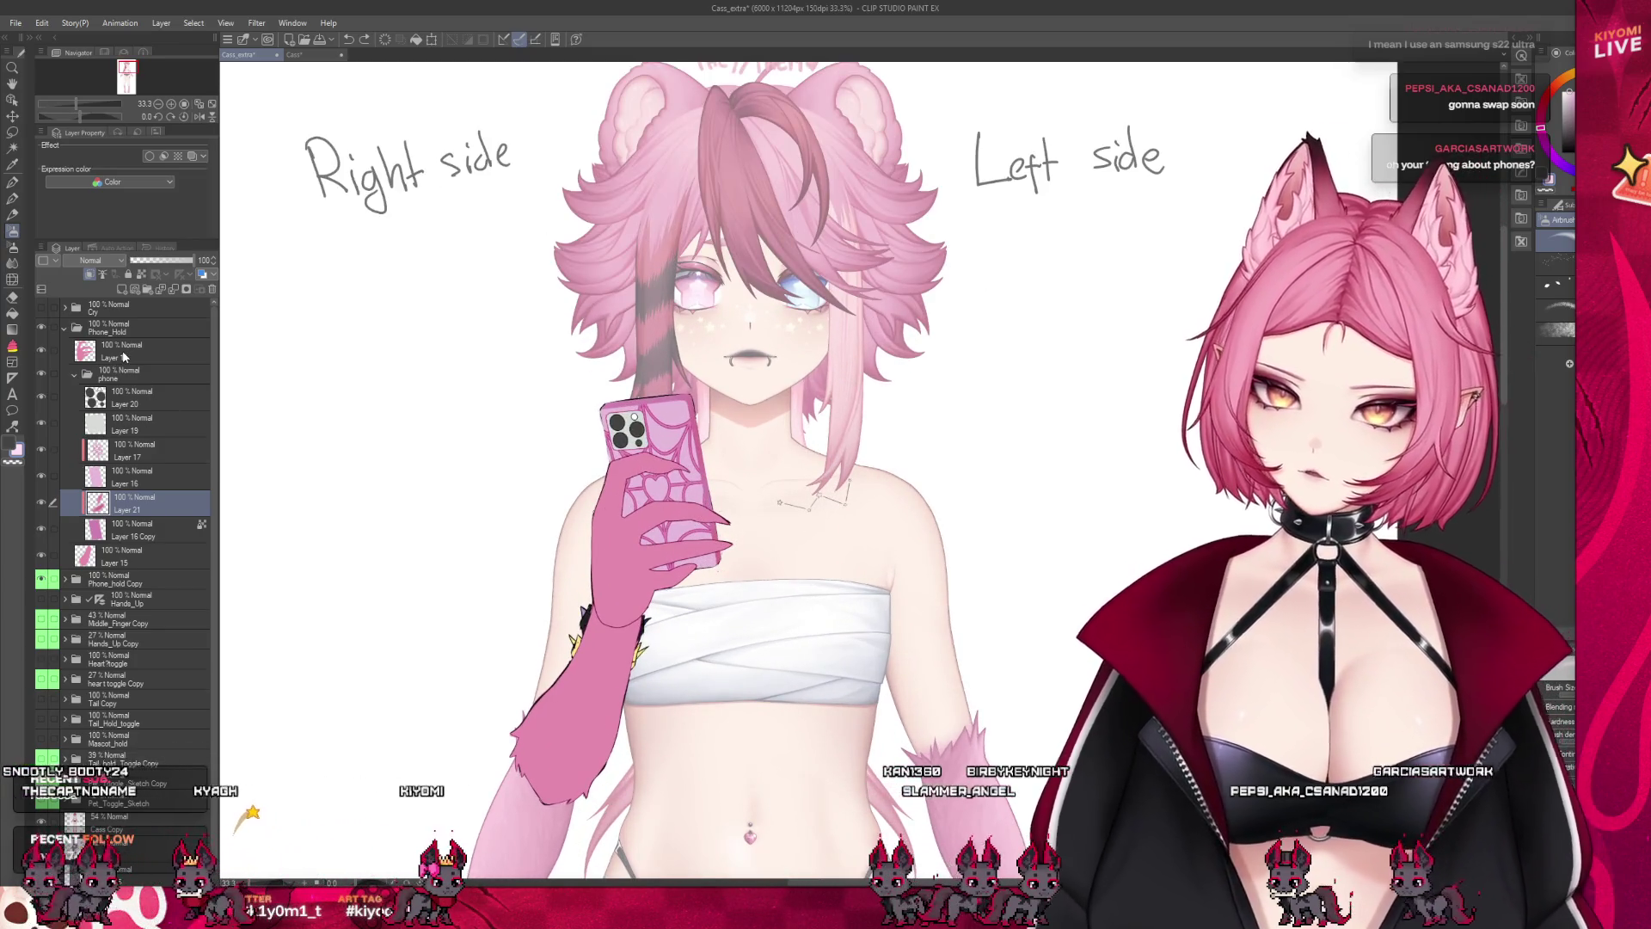
{"action": "left_click", "coordinate": [123, 355]}
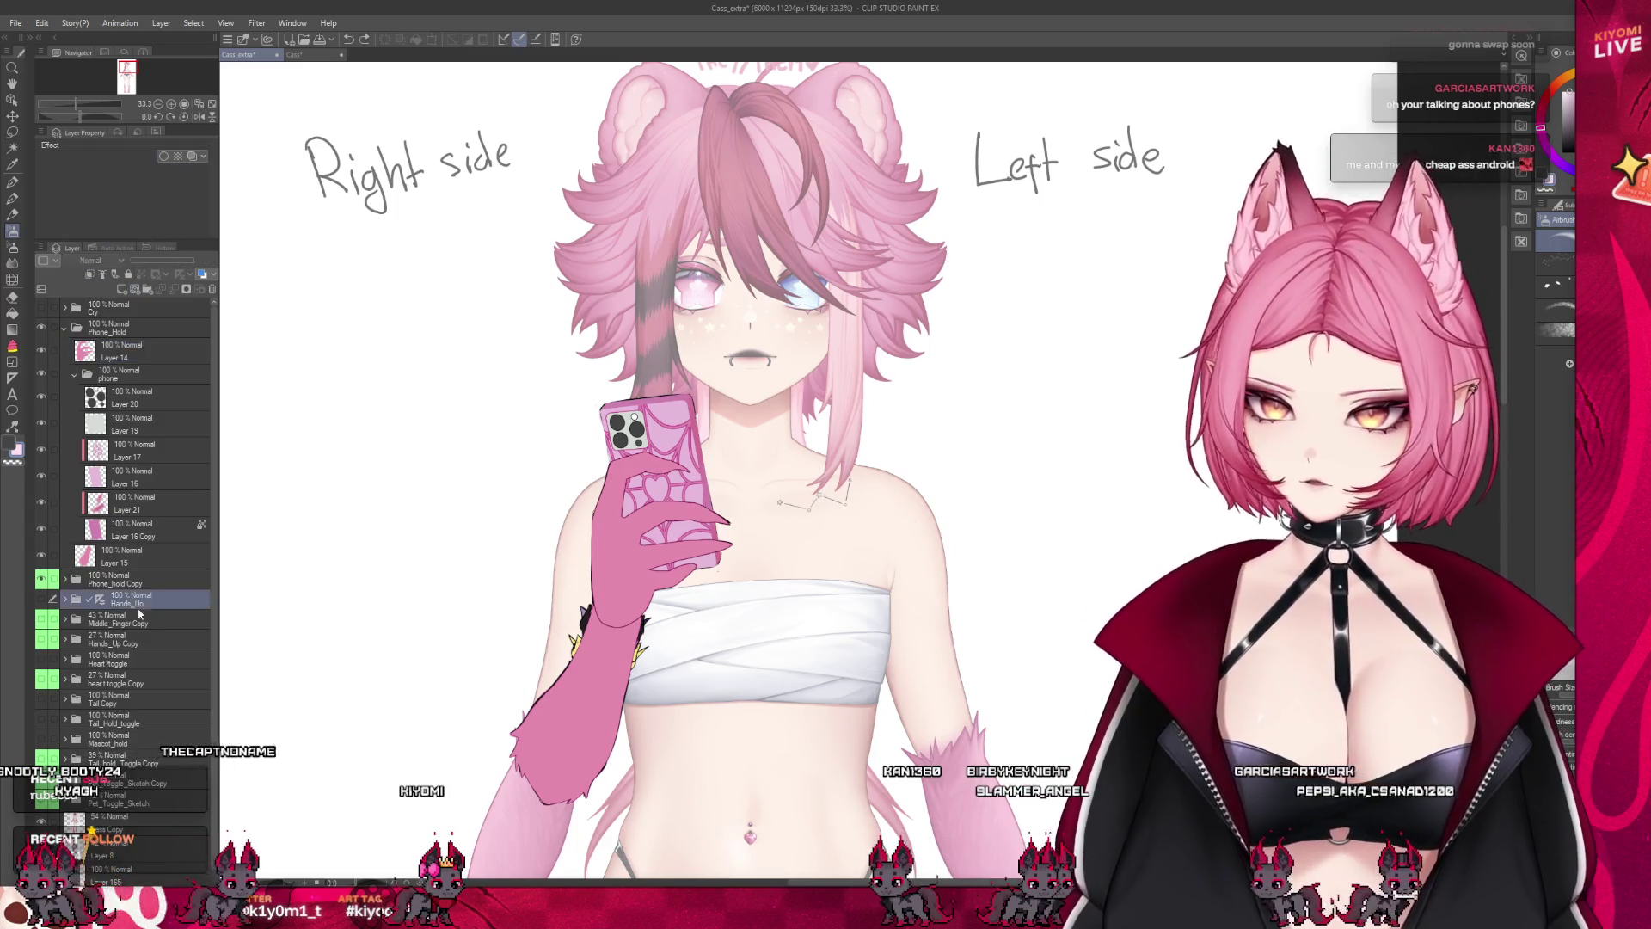
{"action": "left_click", "coordinate": [86, 660]}
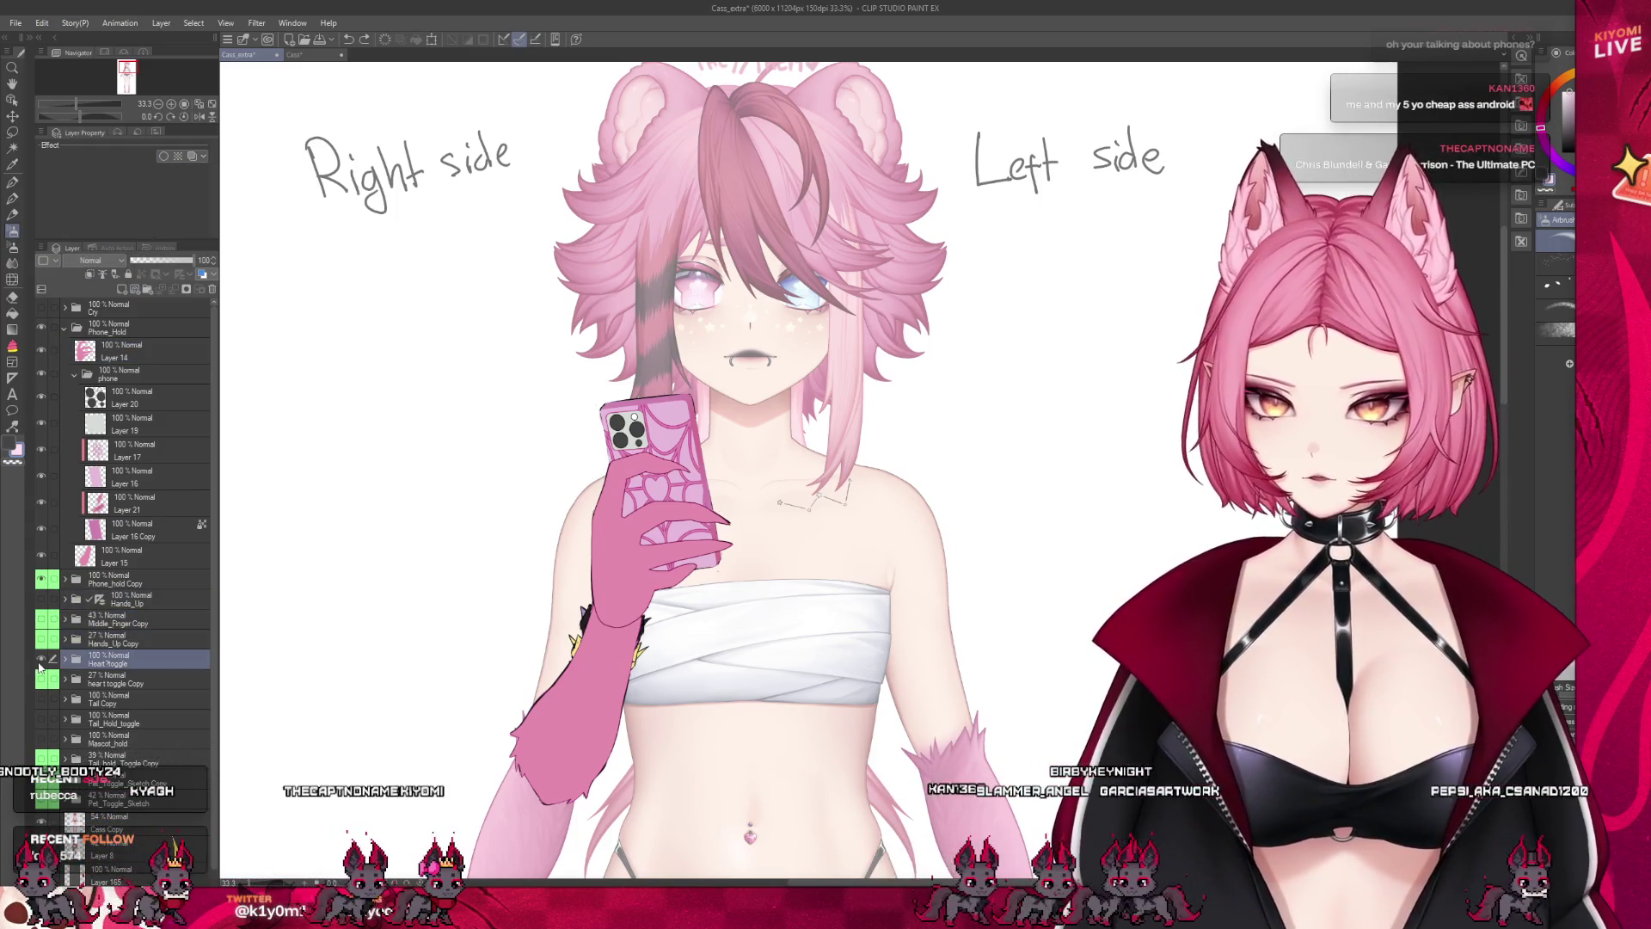
{"action": "left_click", "coordinate": [39, 660]}
{"action": "scroll", "coordinate": [557, 683], "scroll_direction": "up", "scroll_amount": 1}
{"action": "scroll", "coordinate": [557, 683], "scroll_direction": "up", "scroll_amount": 1}
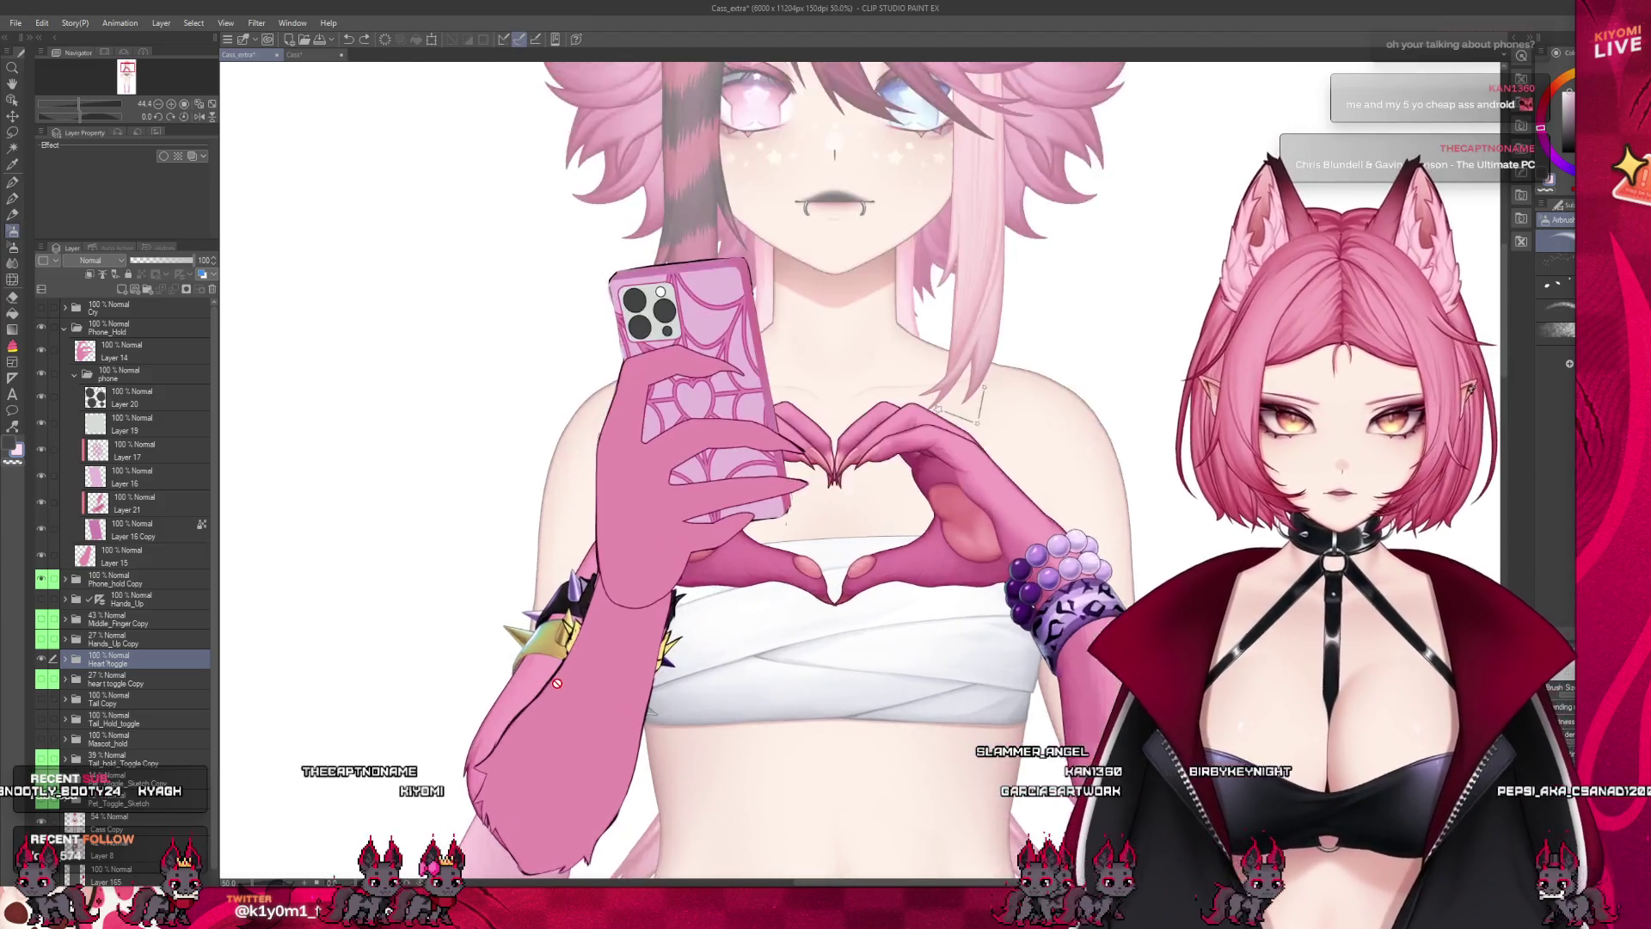
{"action": "scroll", "coordinate": [558, 683], "scroll_direction": "up", "scroll_amount": 1}
{"action": "left_click", "coordinate": [43, 659]}
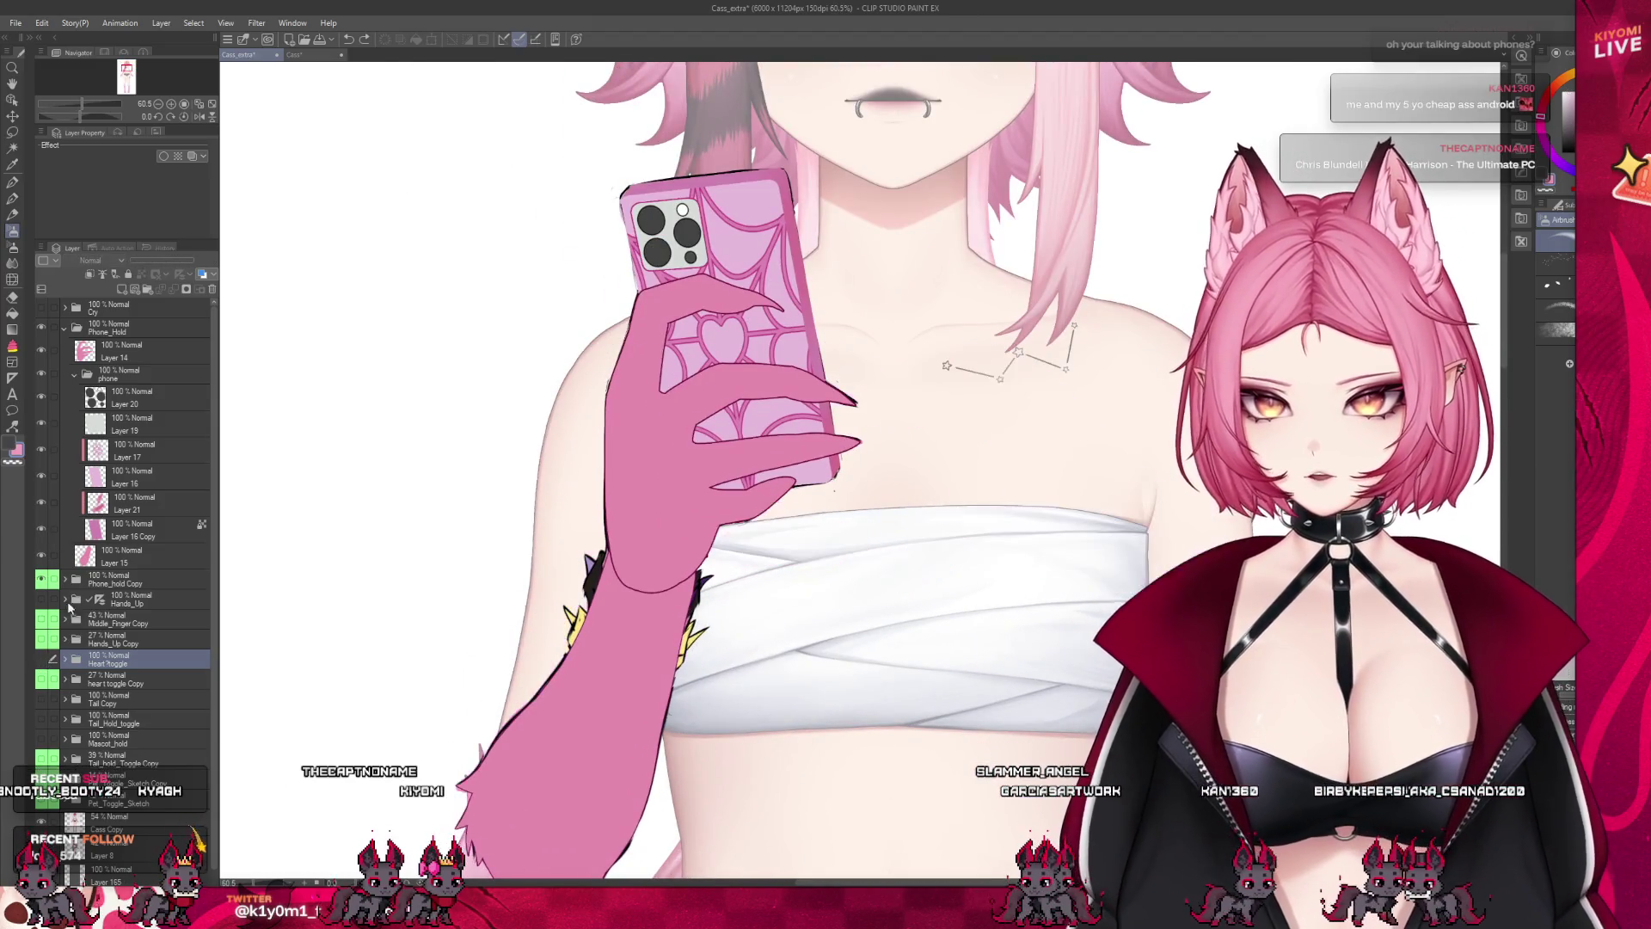
{"action": "left_click", "coordinate": [123, 559]}
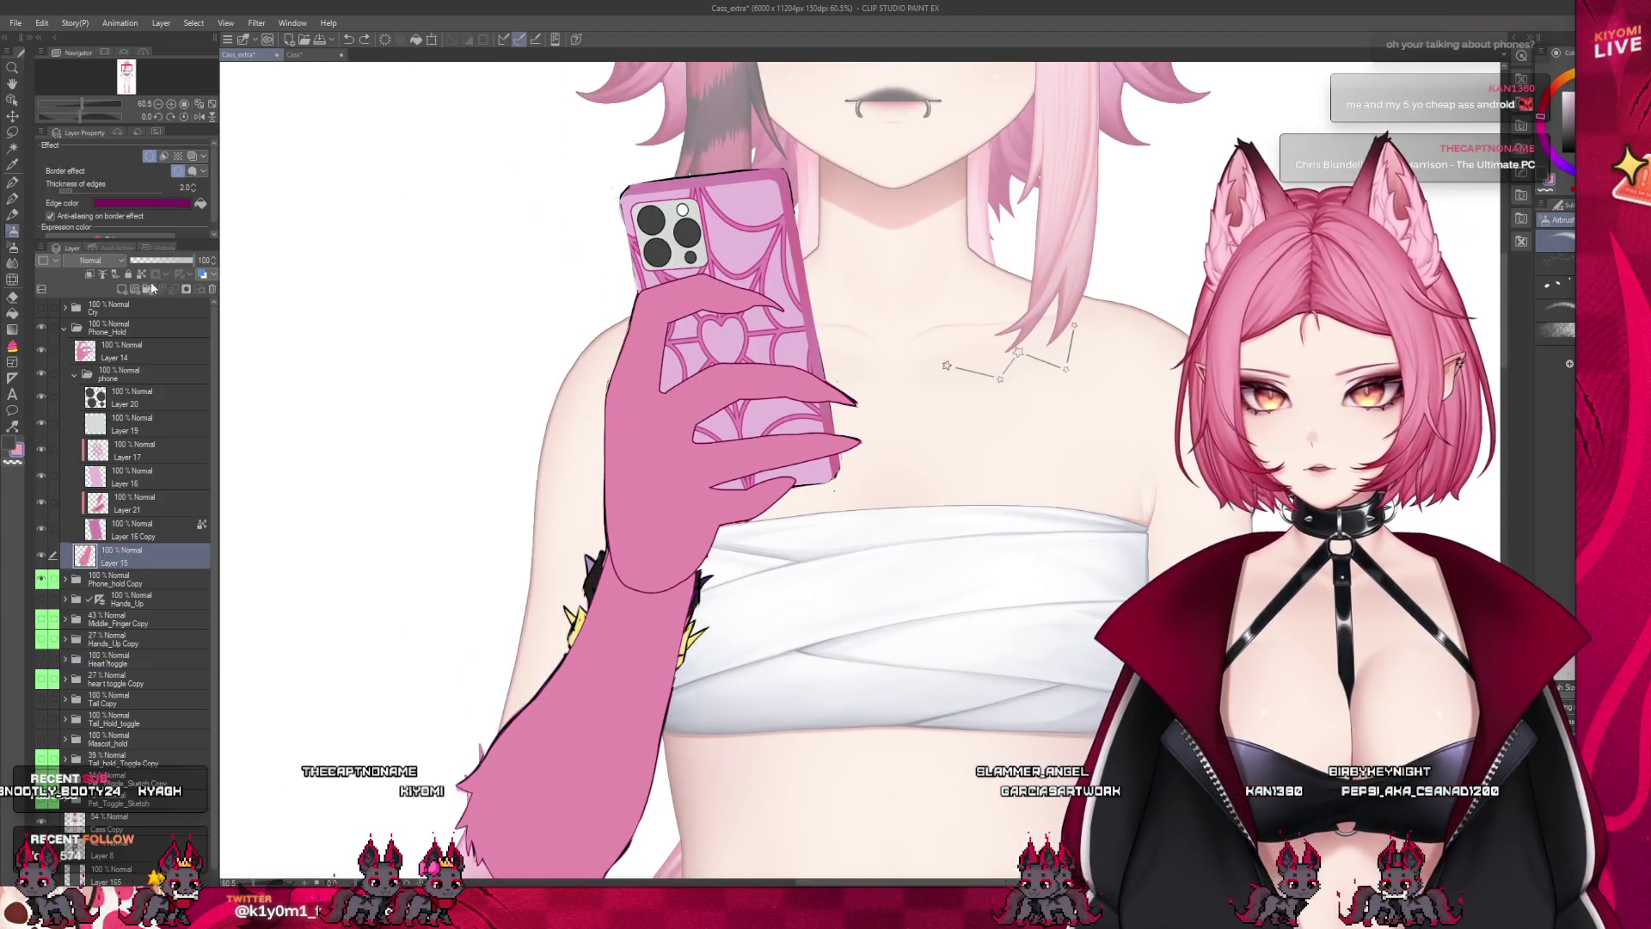
Fill the arm on Layer 15 with a lighter pink and collapse the phone folder
{"action": "left_click", "coordinate": [419, 45]}
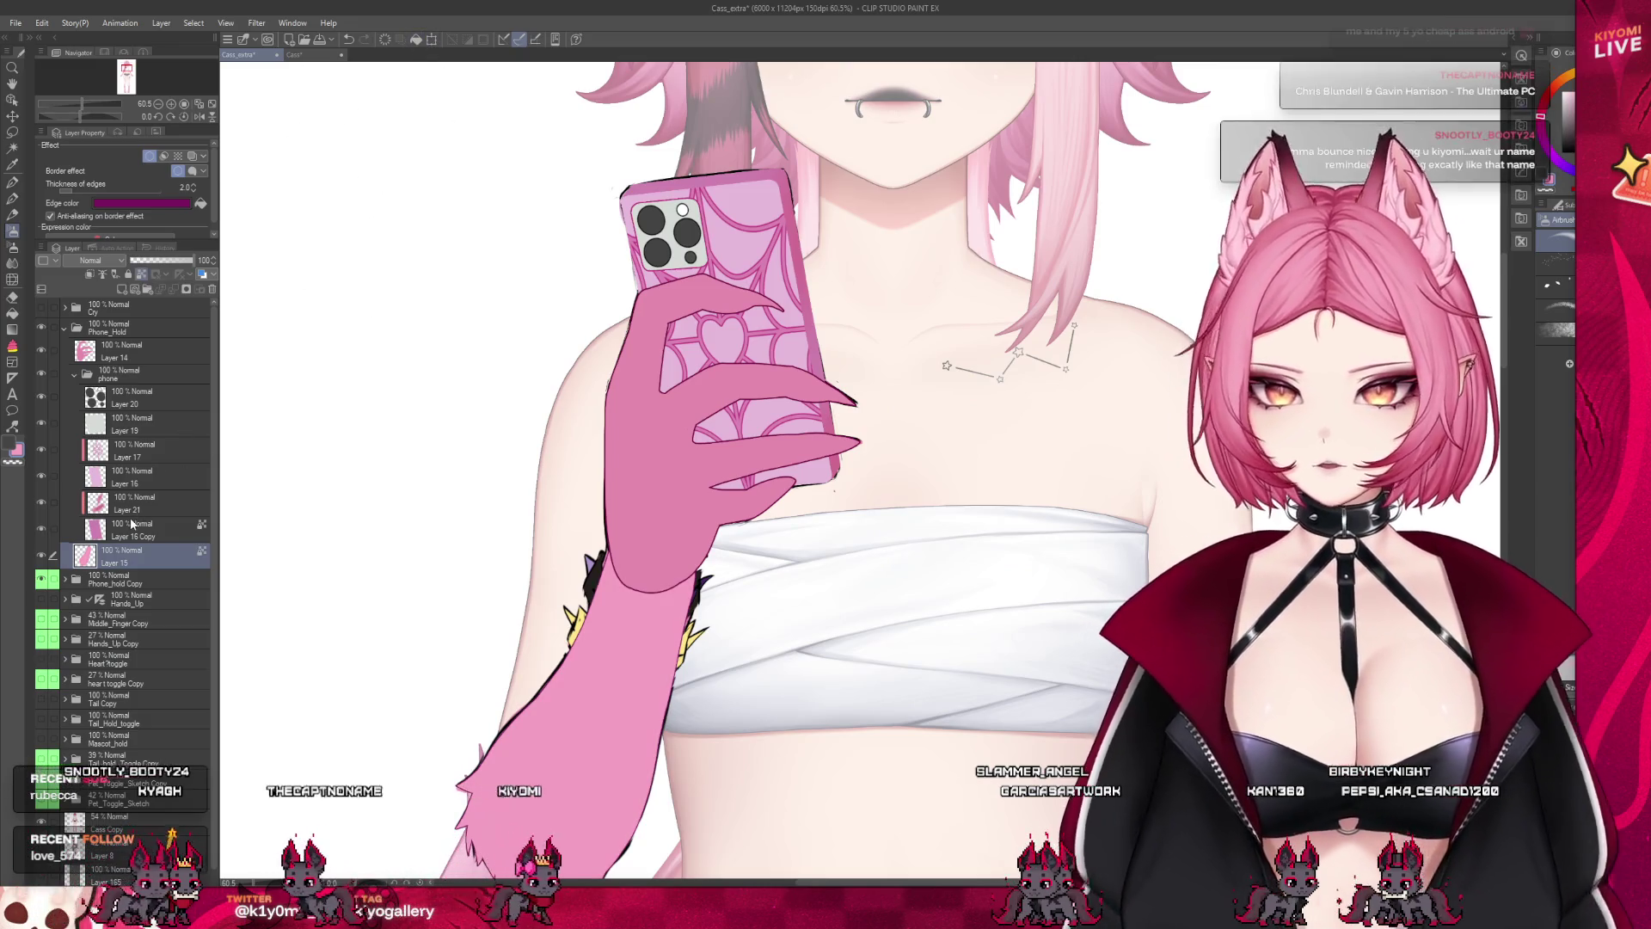
{"action": "left_click", "coordinate": [129, 351]}
{"action": "left_click", "coordinate": [74, 374]}
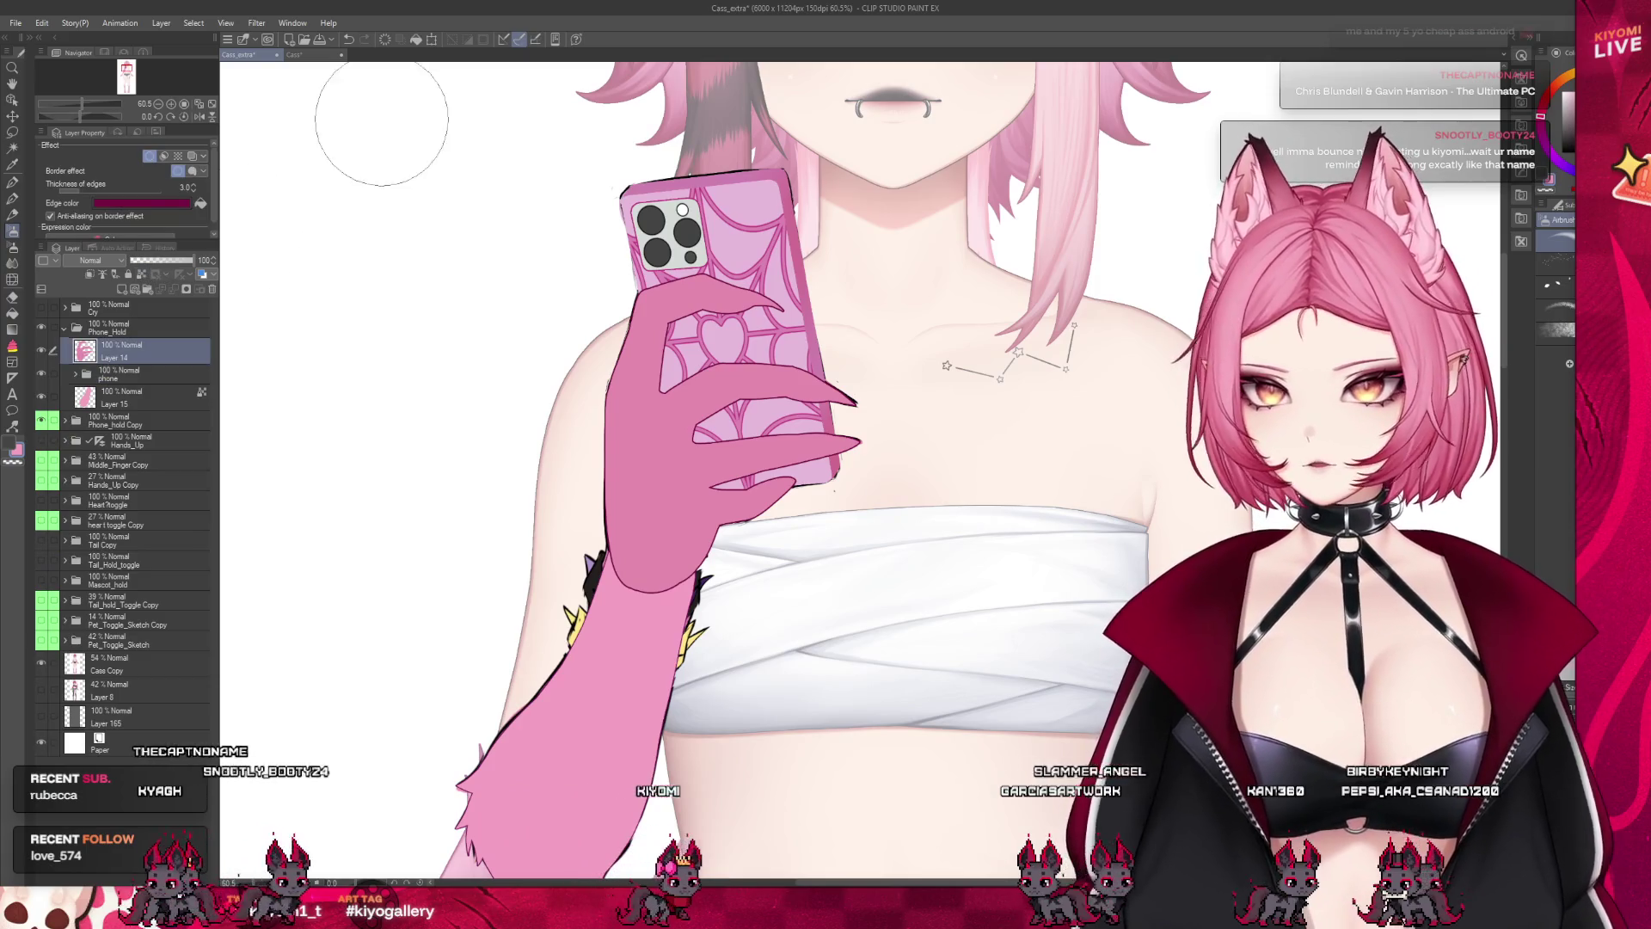
{"action": "left_click", "coordinate": [415, 43]}
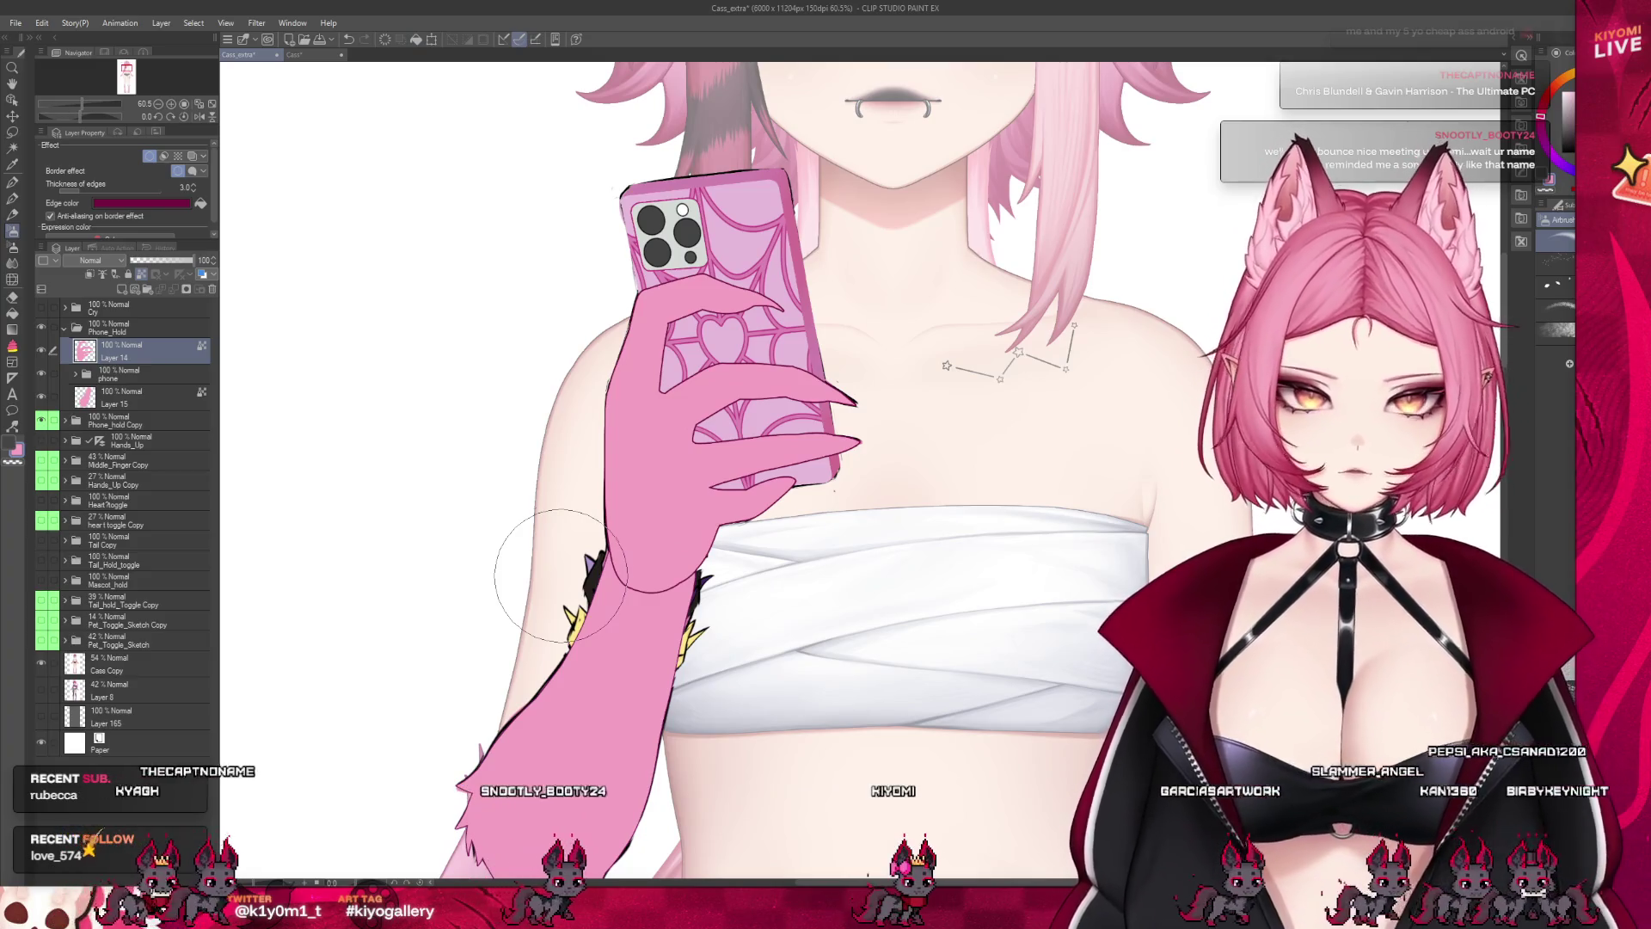
Add a new raster layer, Layer 23, above Layer 14
{"action": "scroll", "coordinate": [560, 575], "scroll_direction": "down", "scroll_amount": 5}
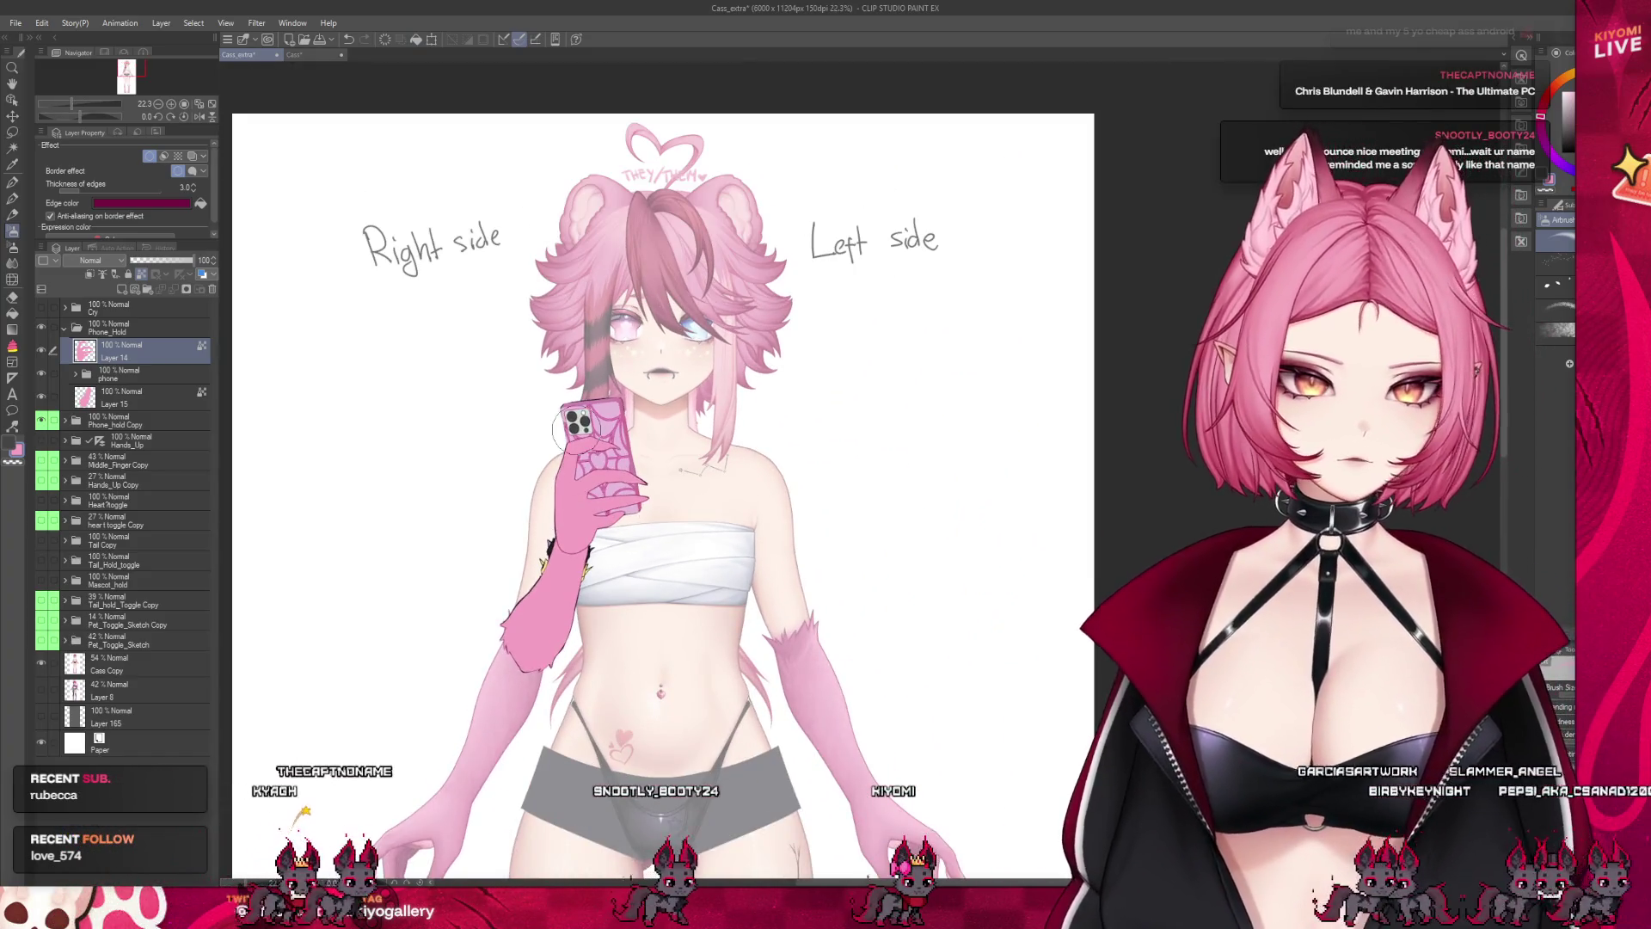
{"action": "scroll", "coordinate": [565, 509], "scroll_direction": "up", "scroll_amount": 3}
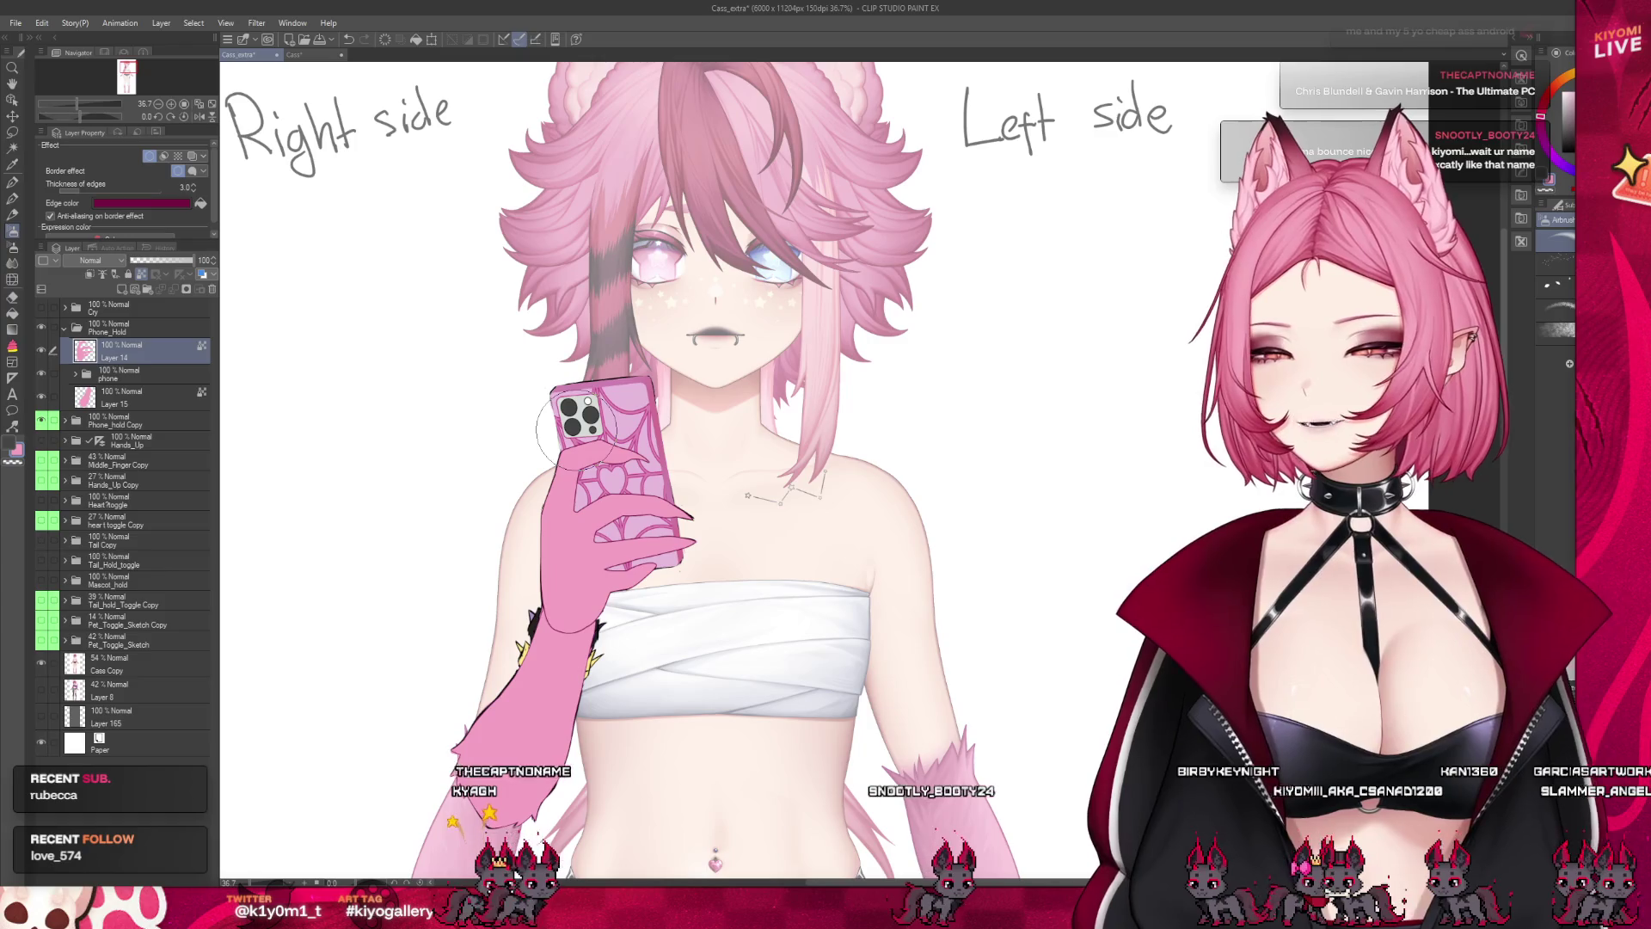
{"action": "scroll", "coordinate": [576, 428], "scroll_direction": "up", "scroll_amount": 3}
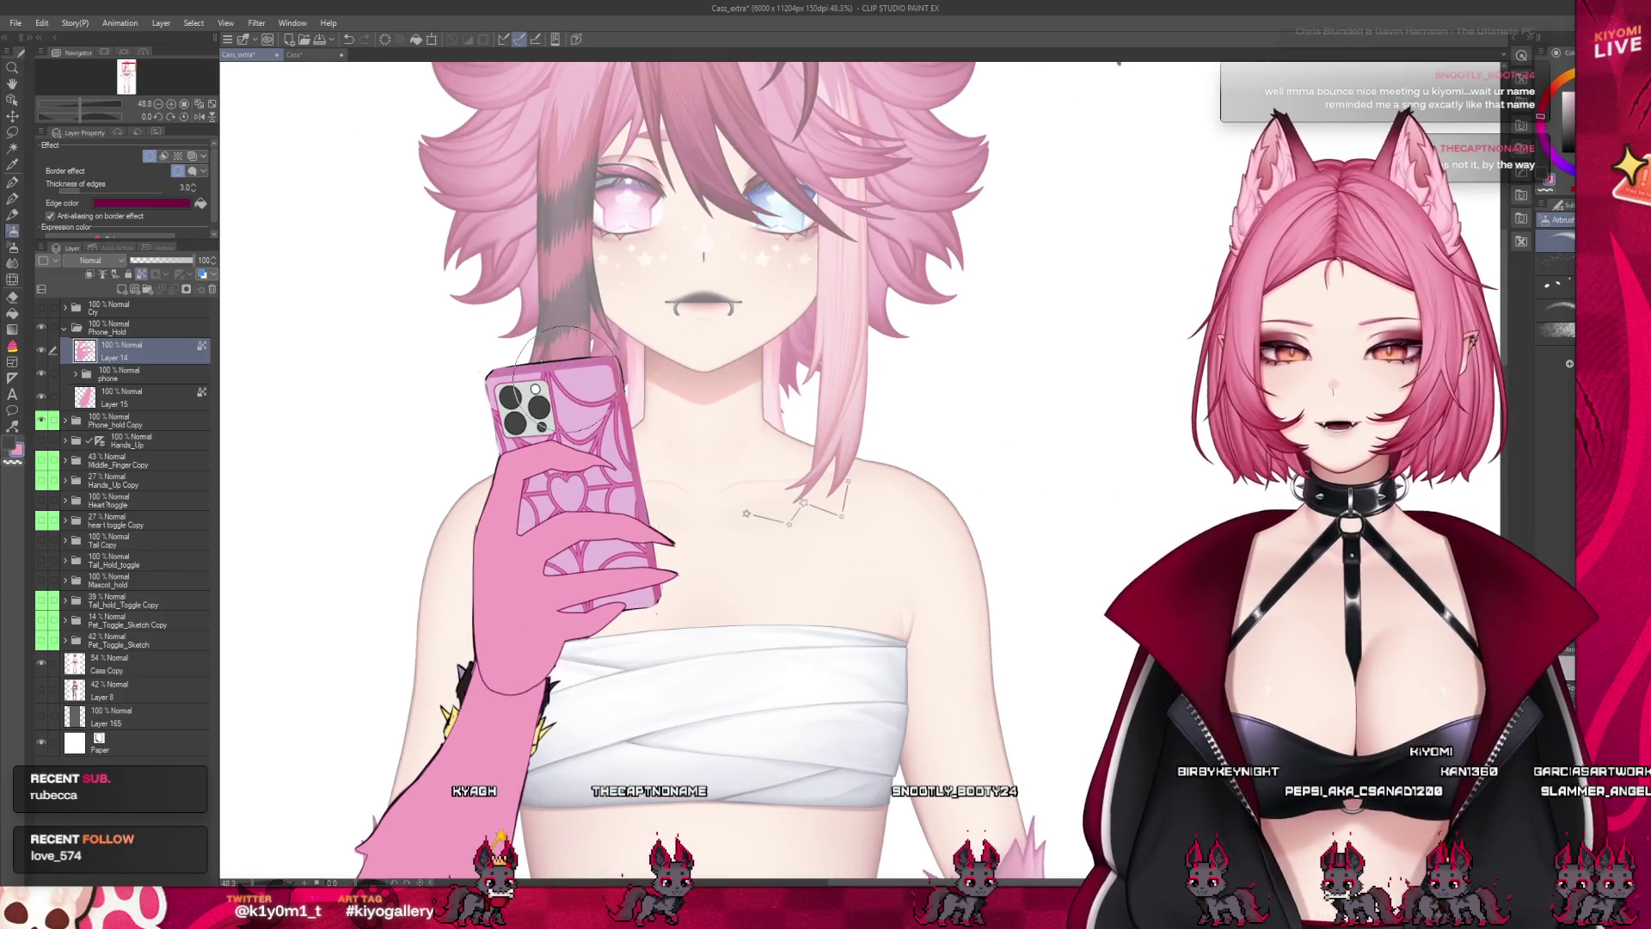
{"action": "scroll", "coordinate": [566, 378], "scroll_direction": "up", "scroll_amount": 2}
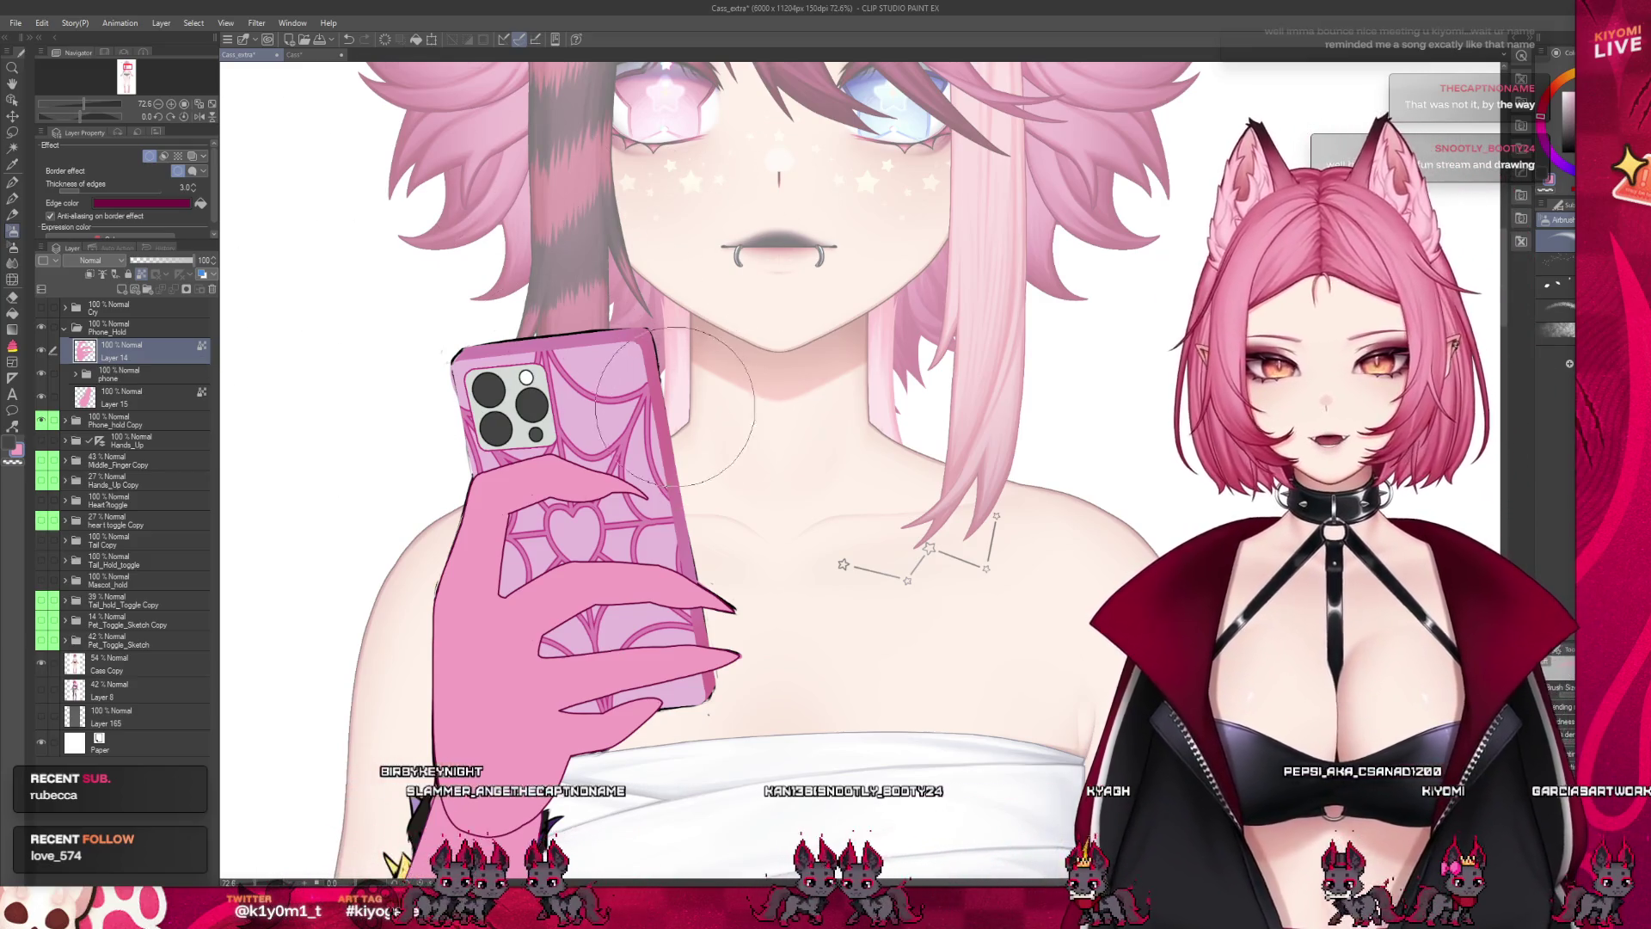
{"action": "scroll", "coordinate": [655, 396], "scroll_direction": "down", "scroll_amount": 3}
{"action": "scroll", "coordinate": [654, 392], "scroll_direction": "down", "scroll_amount": 3}
{"action": "scroll", "coordinate": [653, 391], "scroll_direction": "up", "scroll_amount": 2}
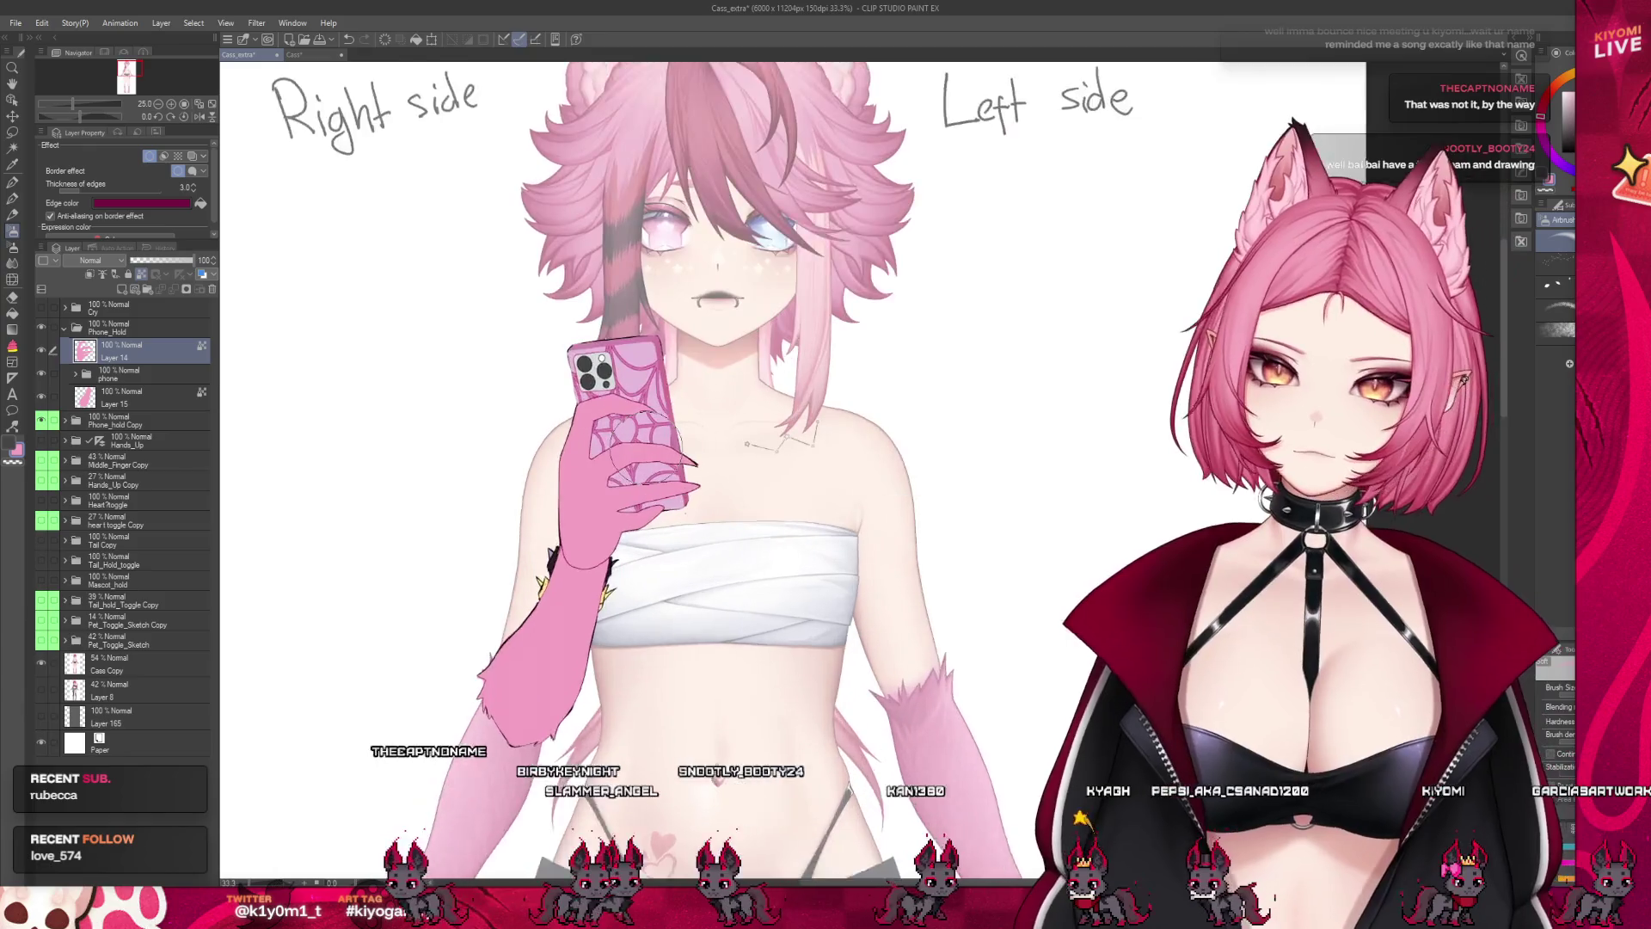
{"action": "left_click", "coordinate": [123, 289]}
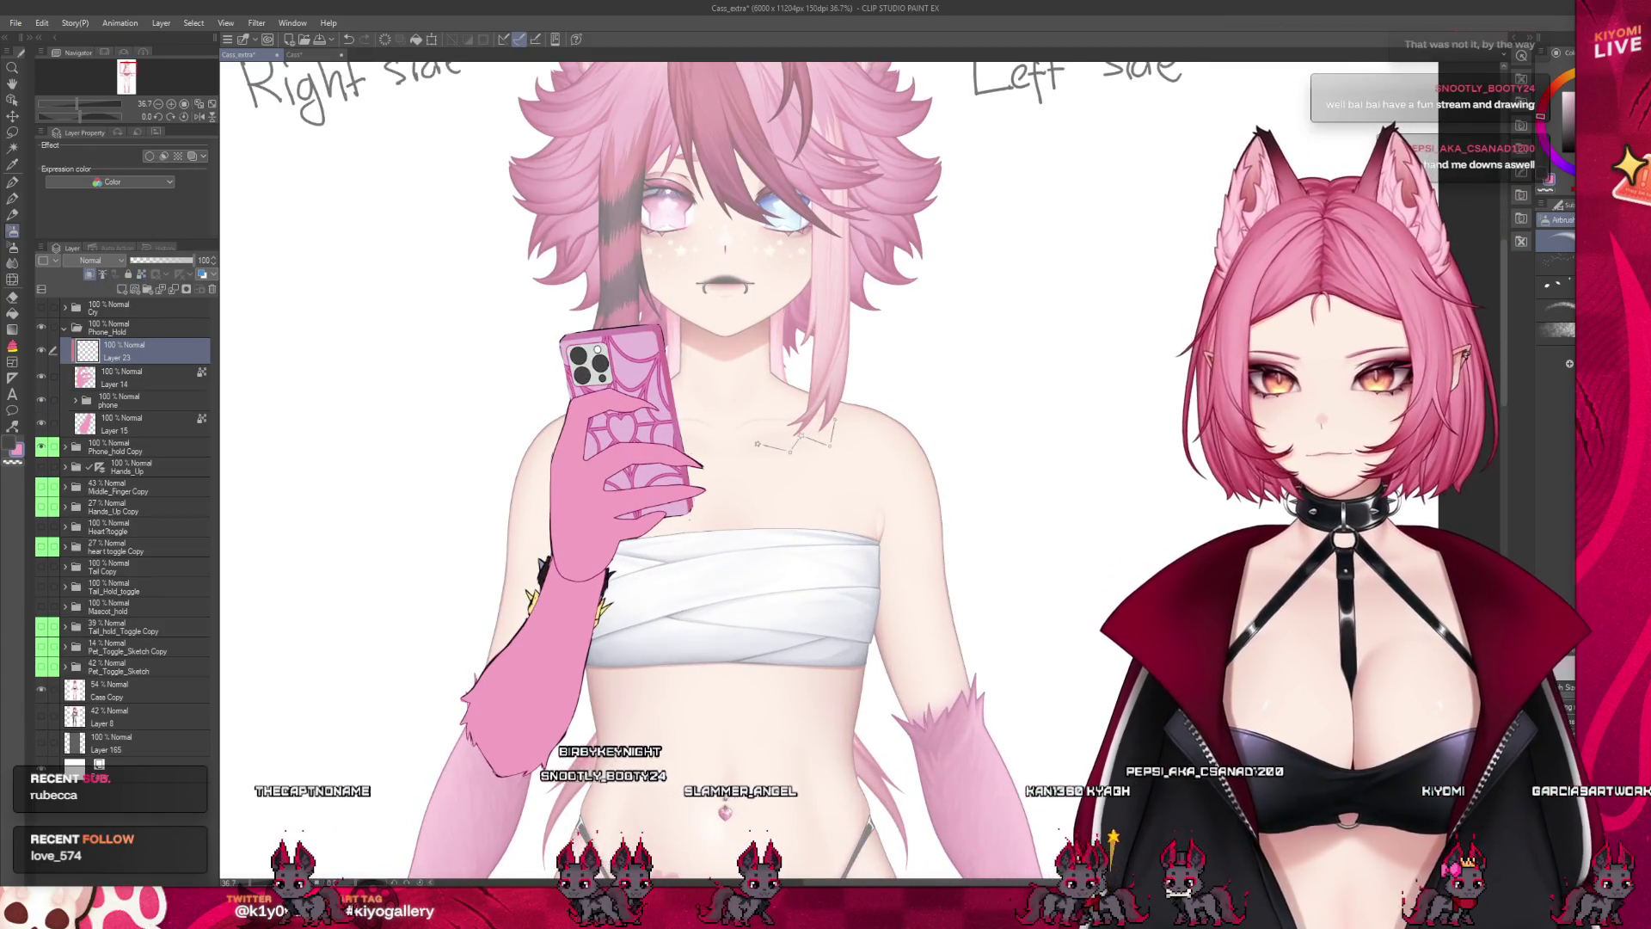
Paint pink strokes on Layer 23 over the hand, then select the arm layer, Layer 15
{"action": "scroll", "coordinate": [602, 447], "scroll_direction": "up", "scroll_amount": 1}
{"action": "scroll", "coordinate": [602, 443], "scroll_direction": "down", "scroll_amount": 1}
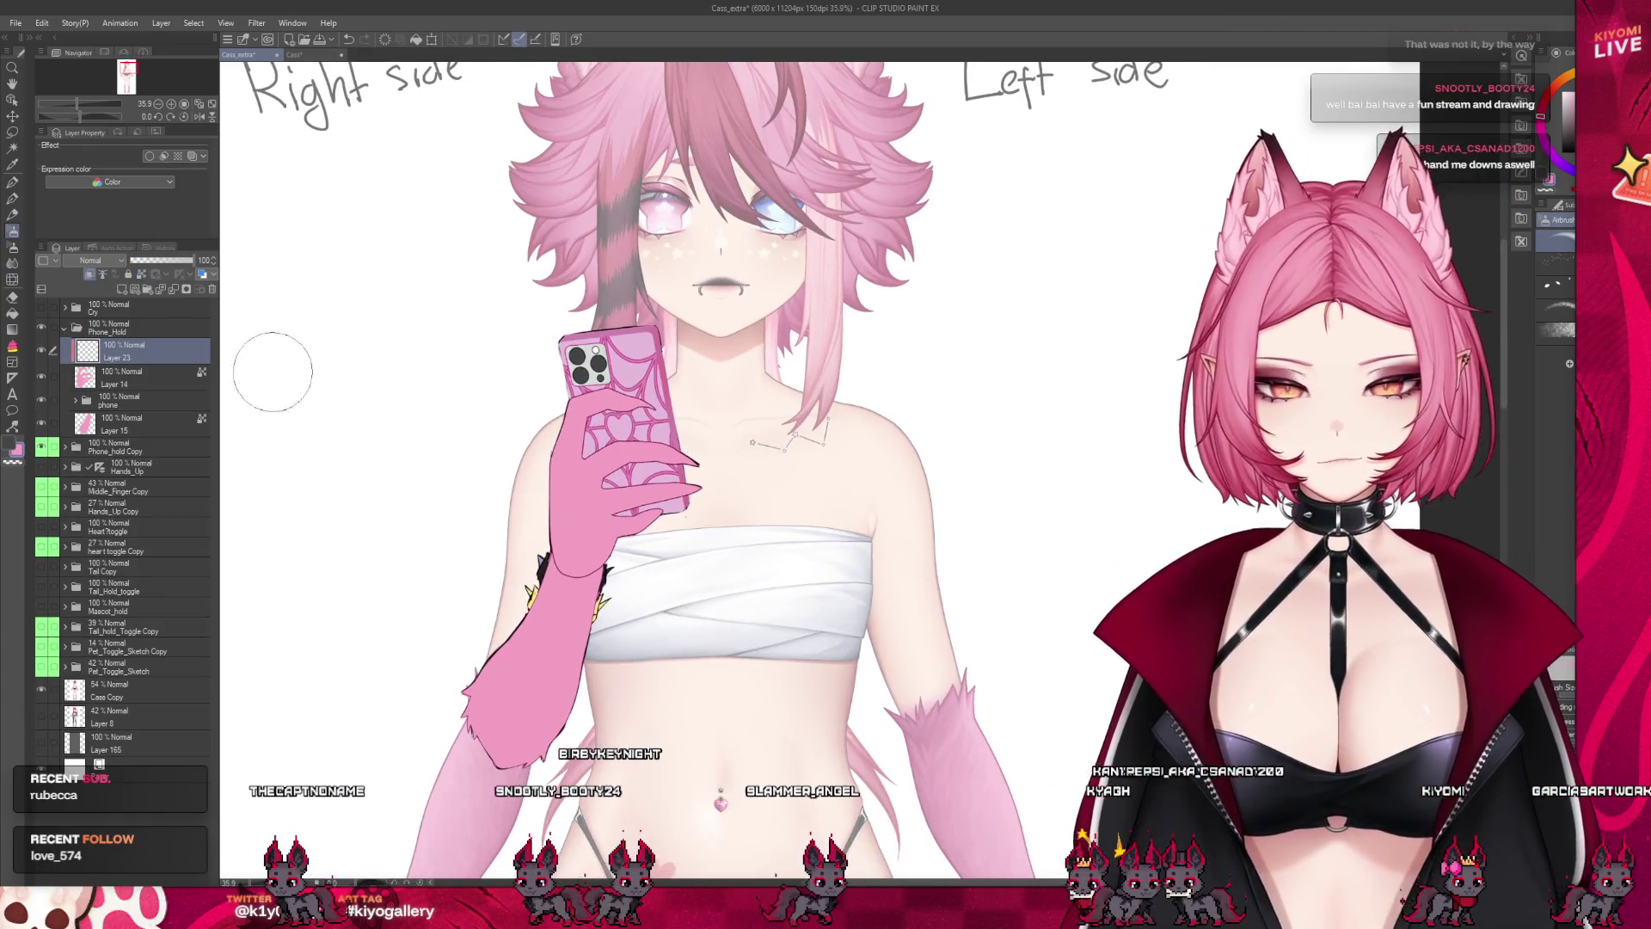
{"action": "left_click", "coordinate": [124, 701]}
{"action": "scroll", "coordinate": [479, 339], "scroll_direction": "down", "scroll_amount": 2}
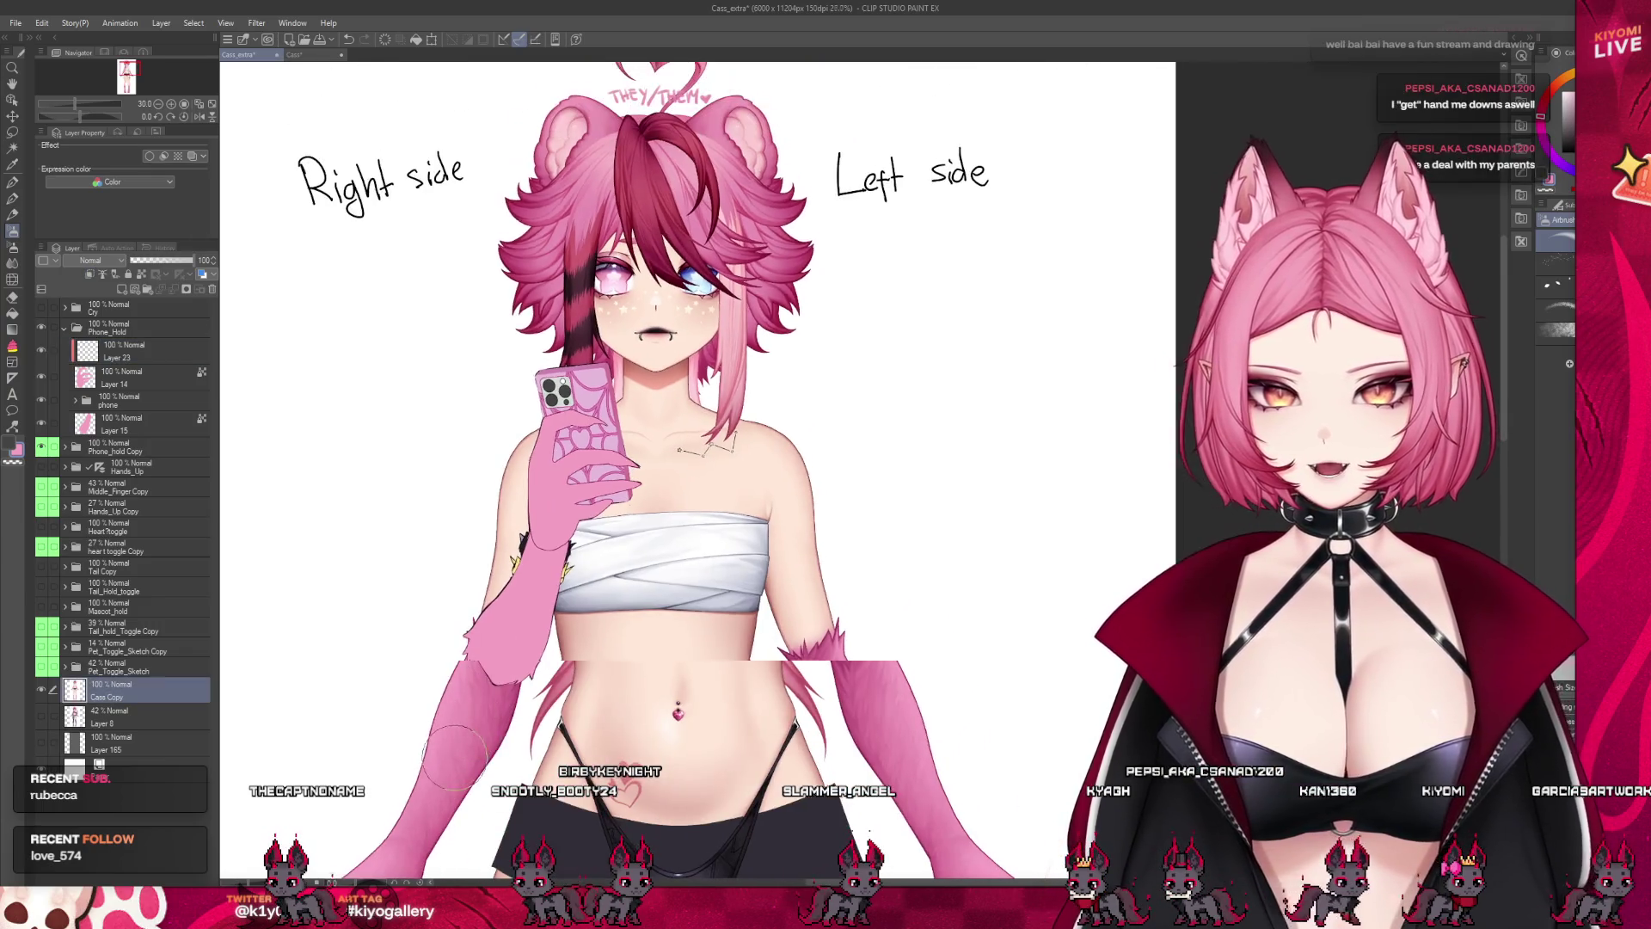
{"action": "scroll", "coordinate": [465, 692], "scroll_direction": "down", "scroll_amount": 1}
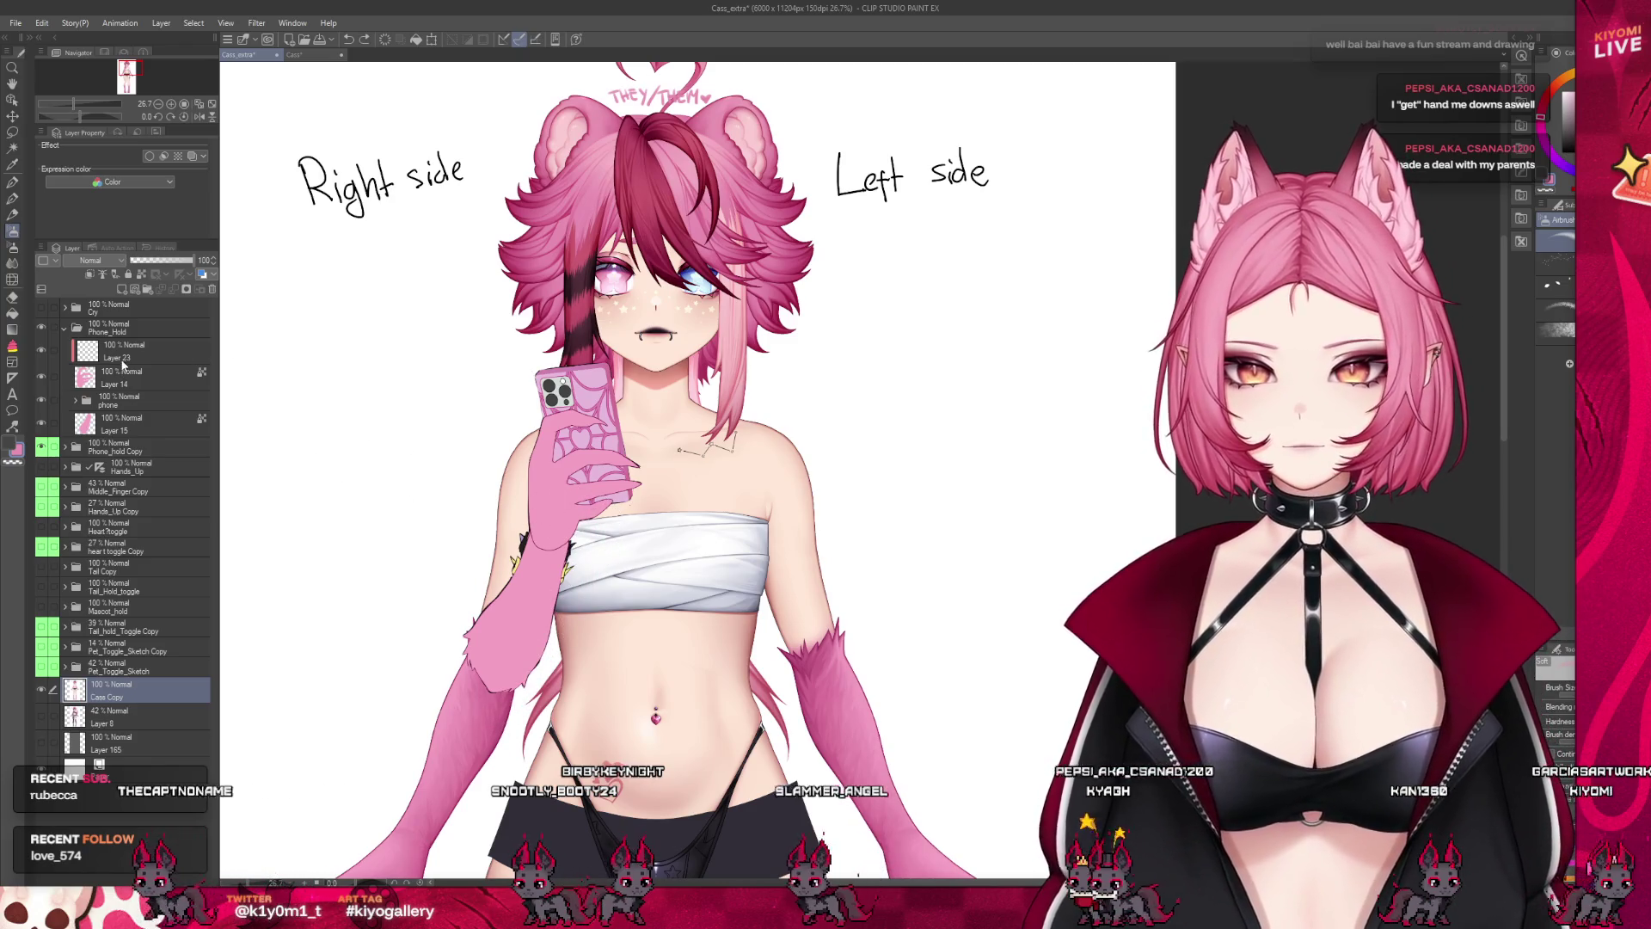
{"action": "left_click", "coordinate": [172, 353]}
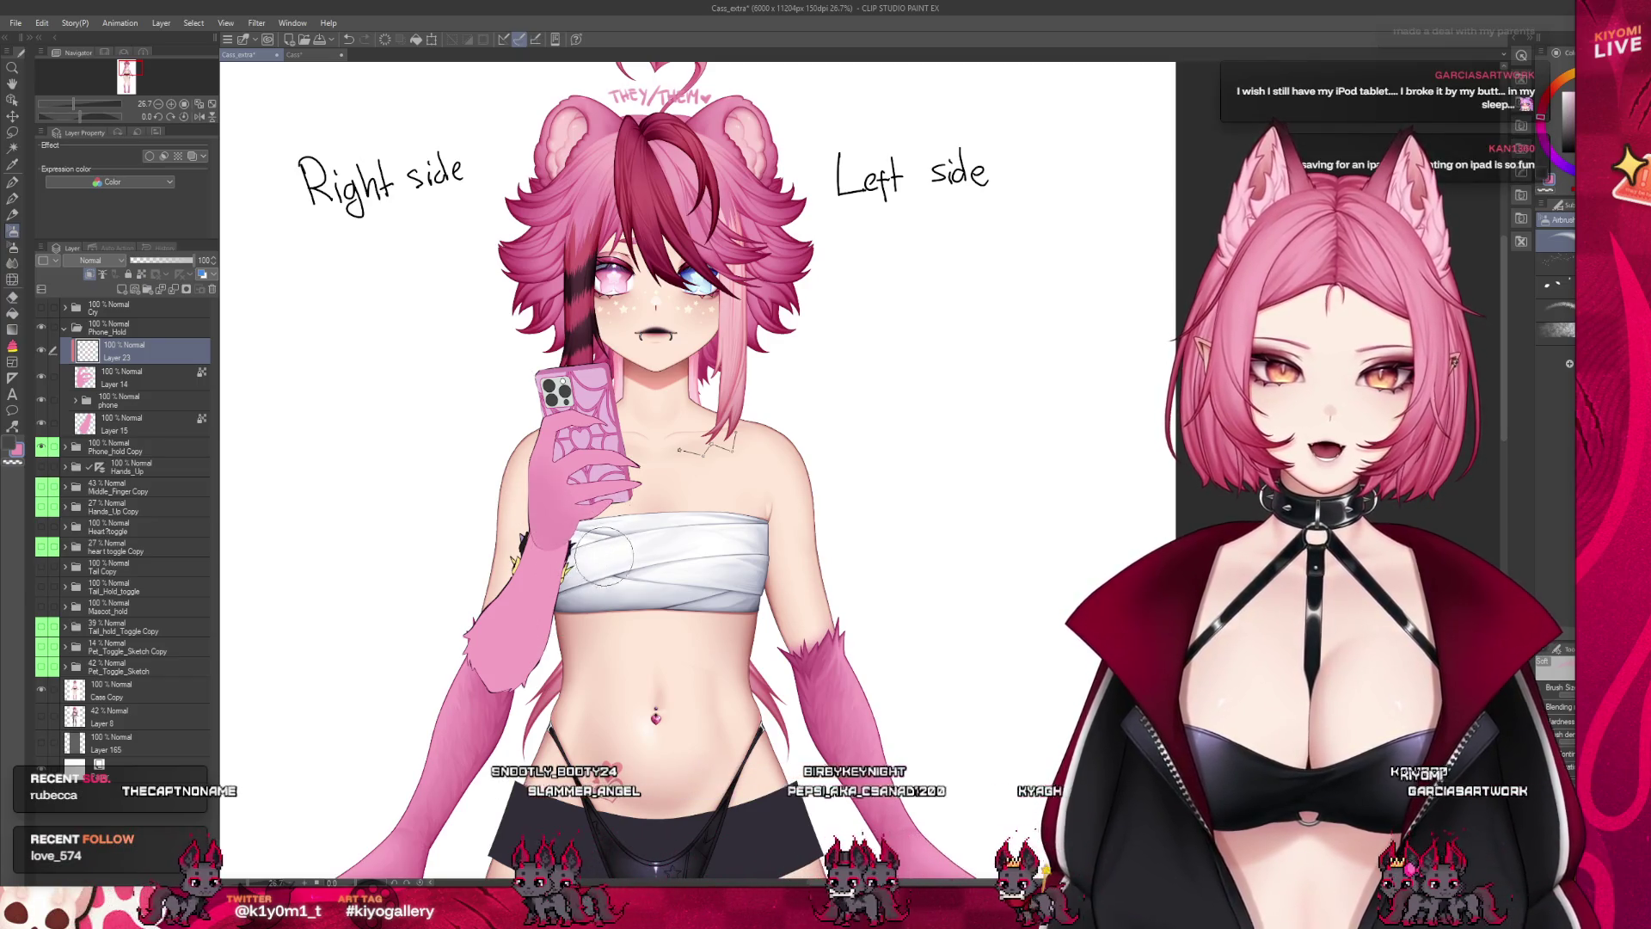
{"action": "left_click_drag", "start_coordinate": [531, 483], "coordinate": [626, 511]}
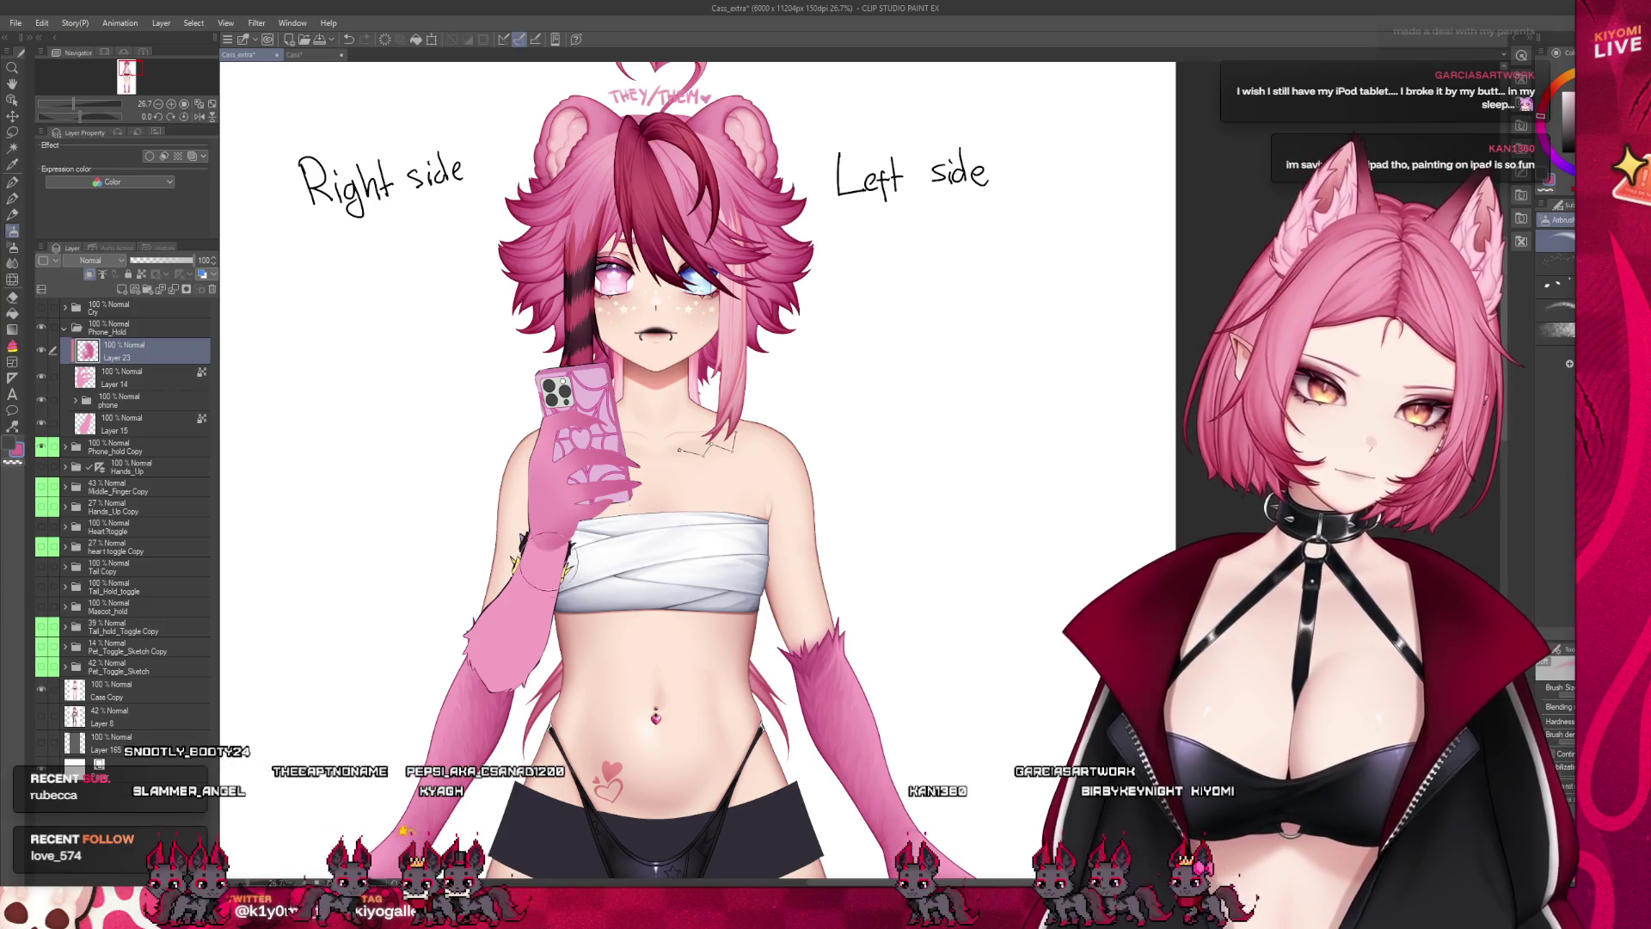
{"action": "left_click", "coordinate": [142, 417]}
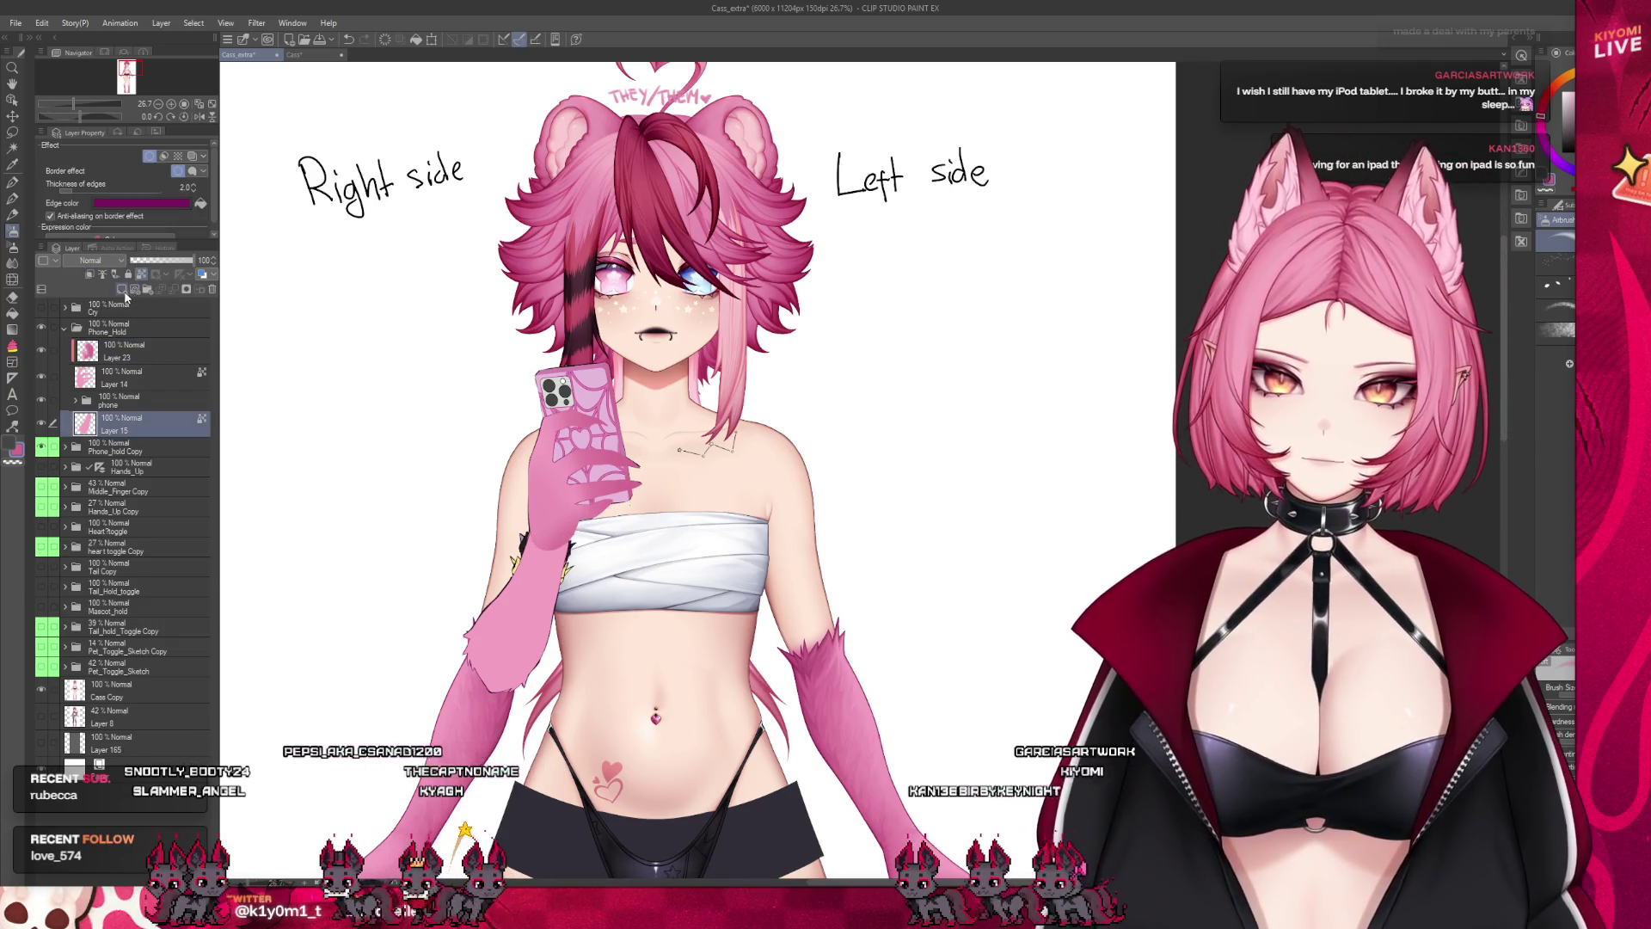
Add Layer 24 above Layer 15 with Ctrl+Shift+N and zoom in on the chest
{"action": "key", "text": "ctrl+shift+n"}
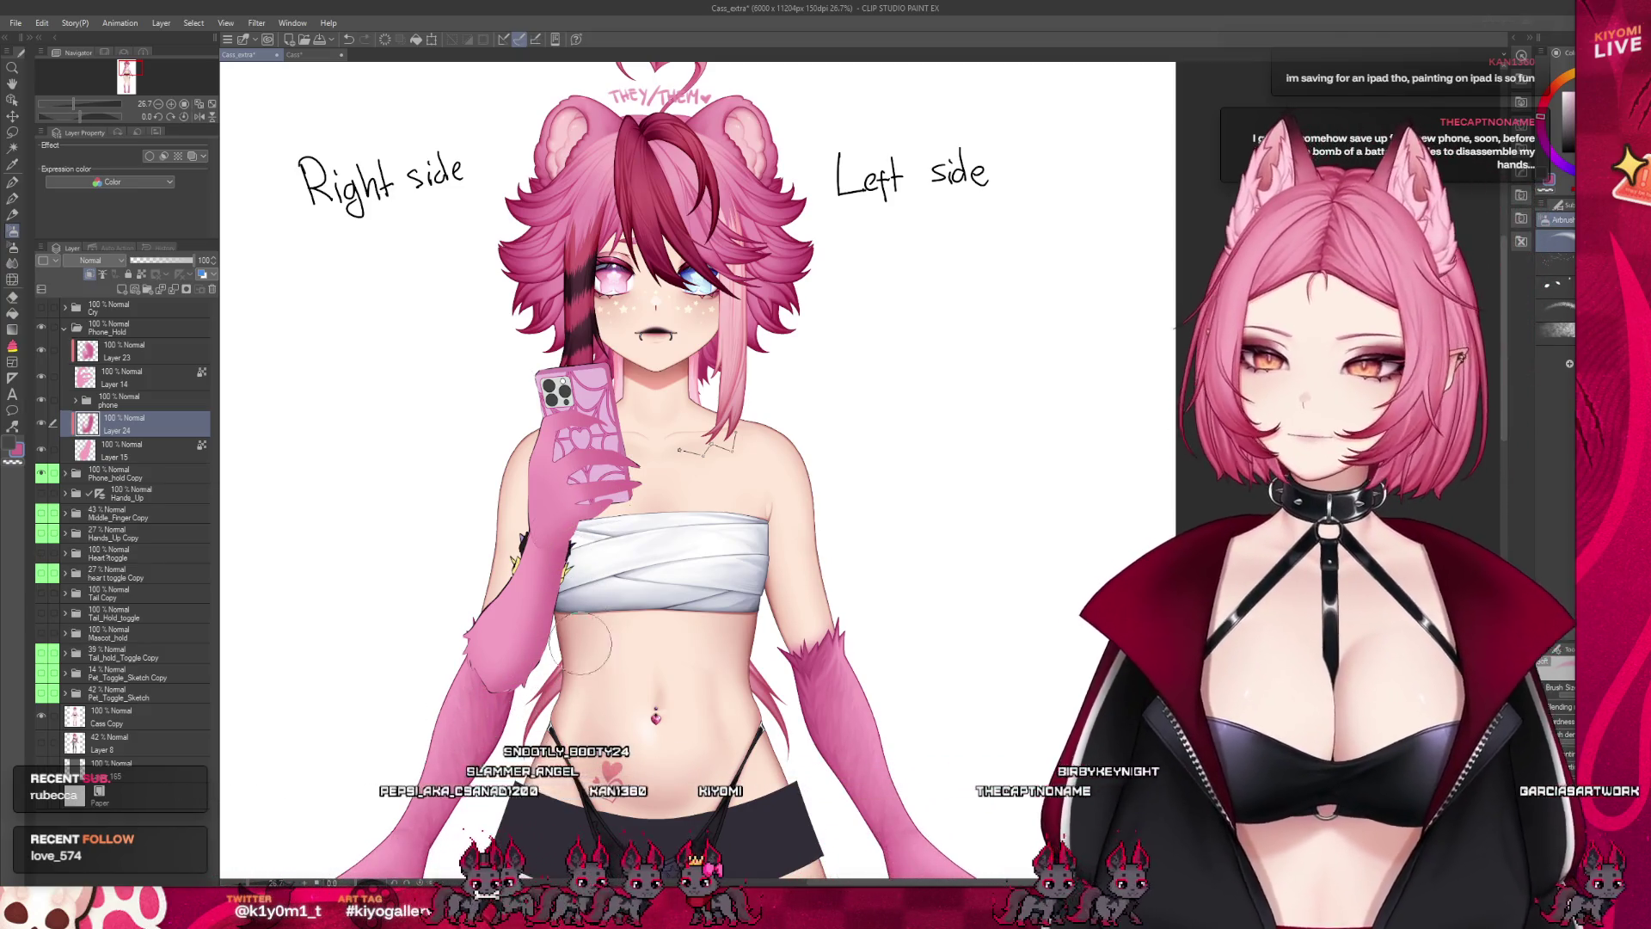
{"action": "scroll", "coordinate": [614, 555], "scroll_direction": "up", "scroll_amount": 2}
{"action": "scroll", "coordinate": [453, 472], "scroll_direction": "up", "scroll_amount": 2}
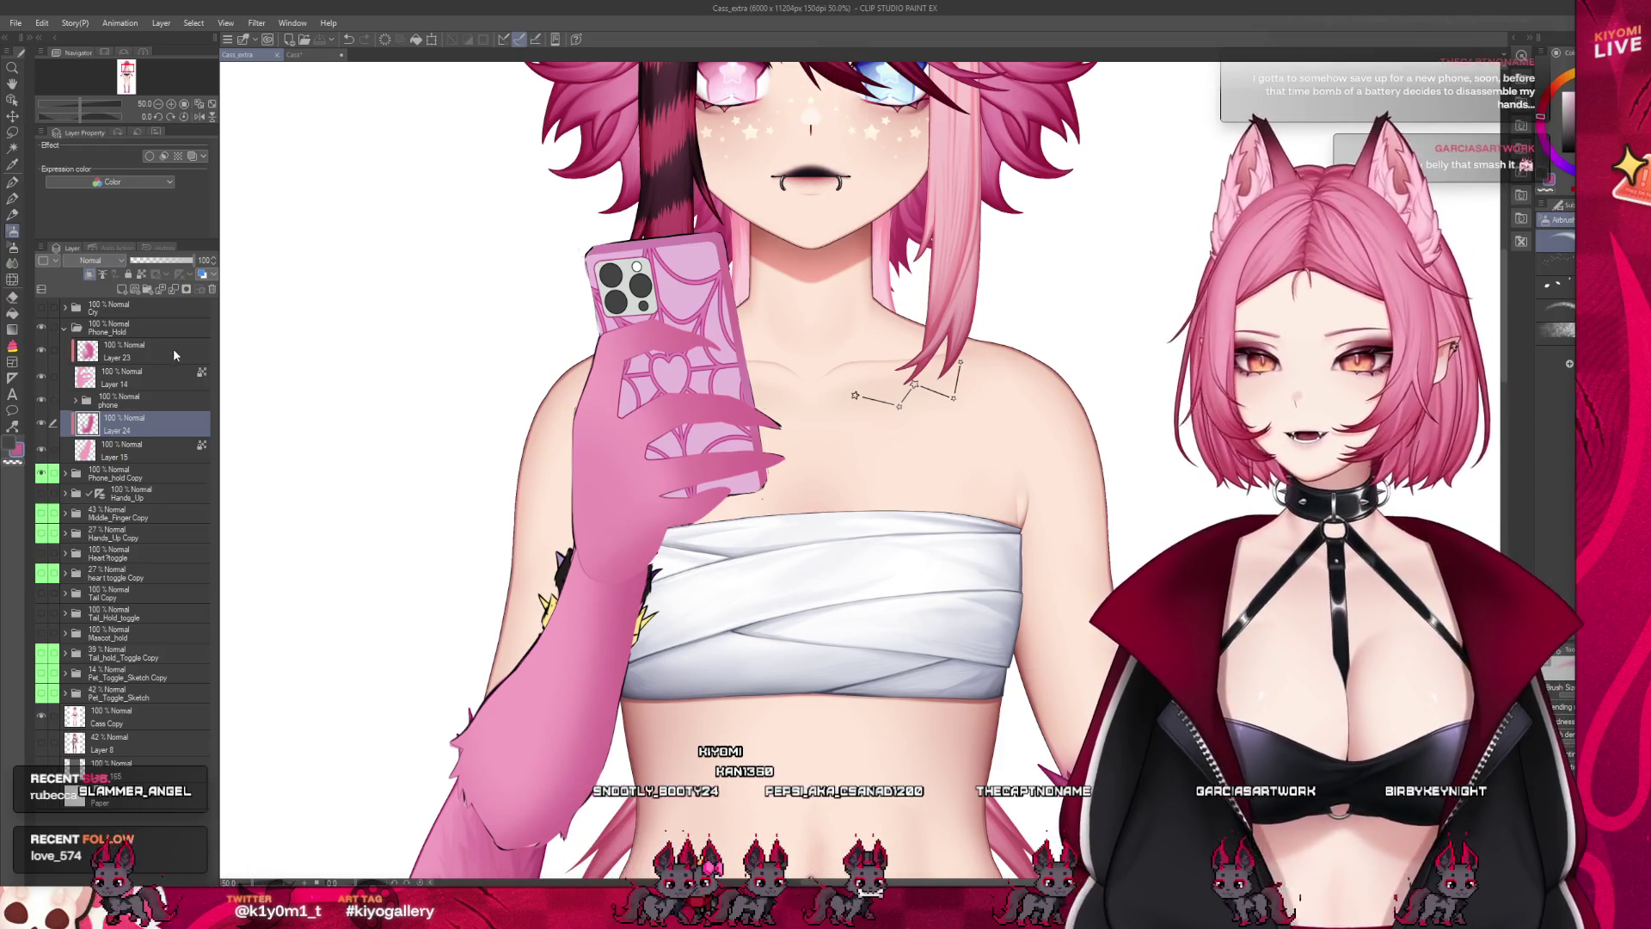
Airbrush soft darker-pink shading onto the long clawed fingers wrapped around the phone
{"action": "left_click", "coordinate": [602, 311], "text": "ctrl+shift"}
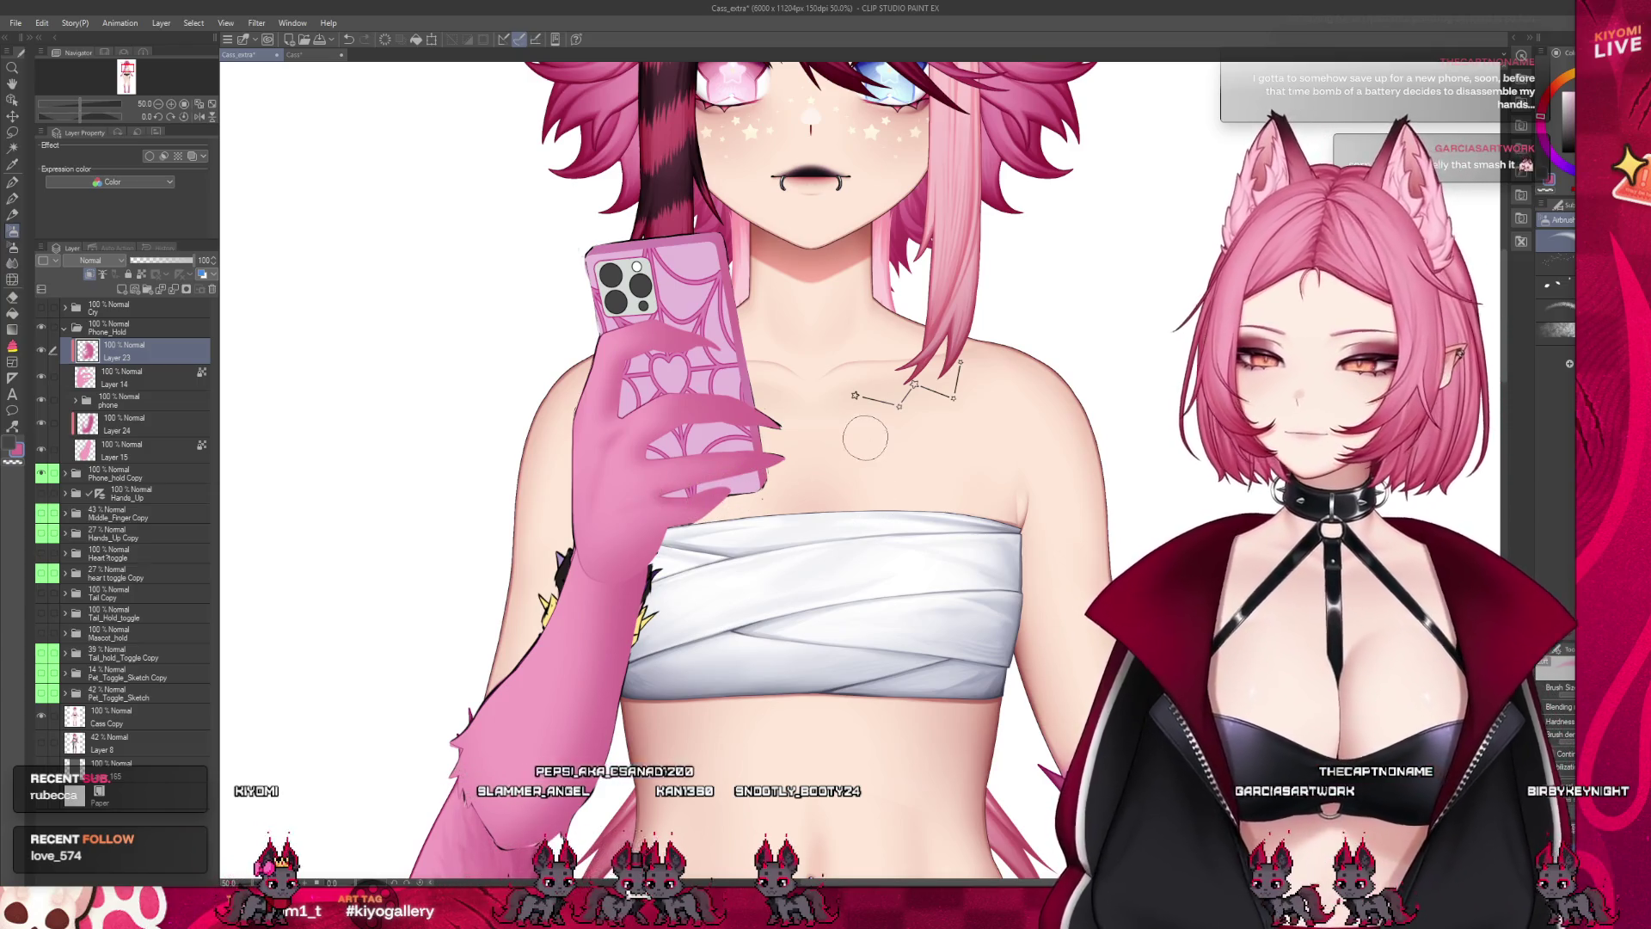
{"action": "scroll", "coordinate": [852, 527], "scroll_direction": "up", "scroll_amount": 1}
{"action": "scroll", "coordinate": [645, 374], "scroll_direction": "down", "scroll_amount": 1}
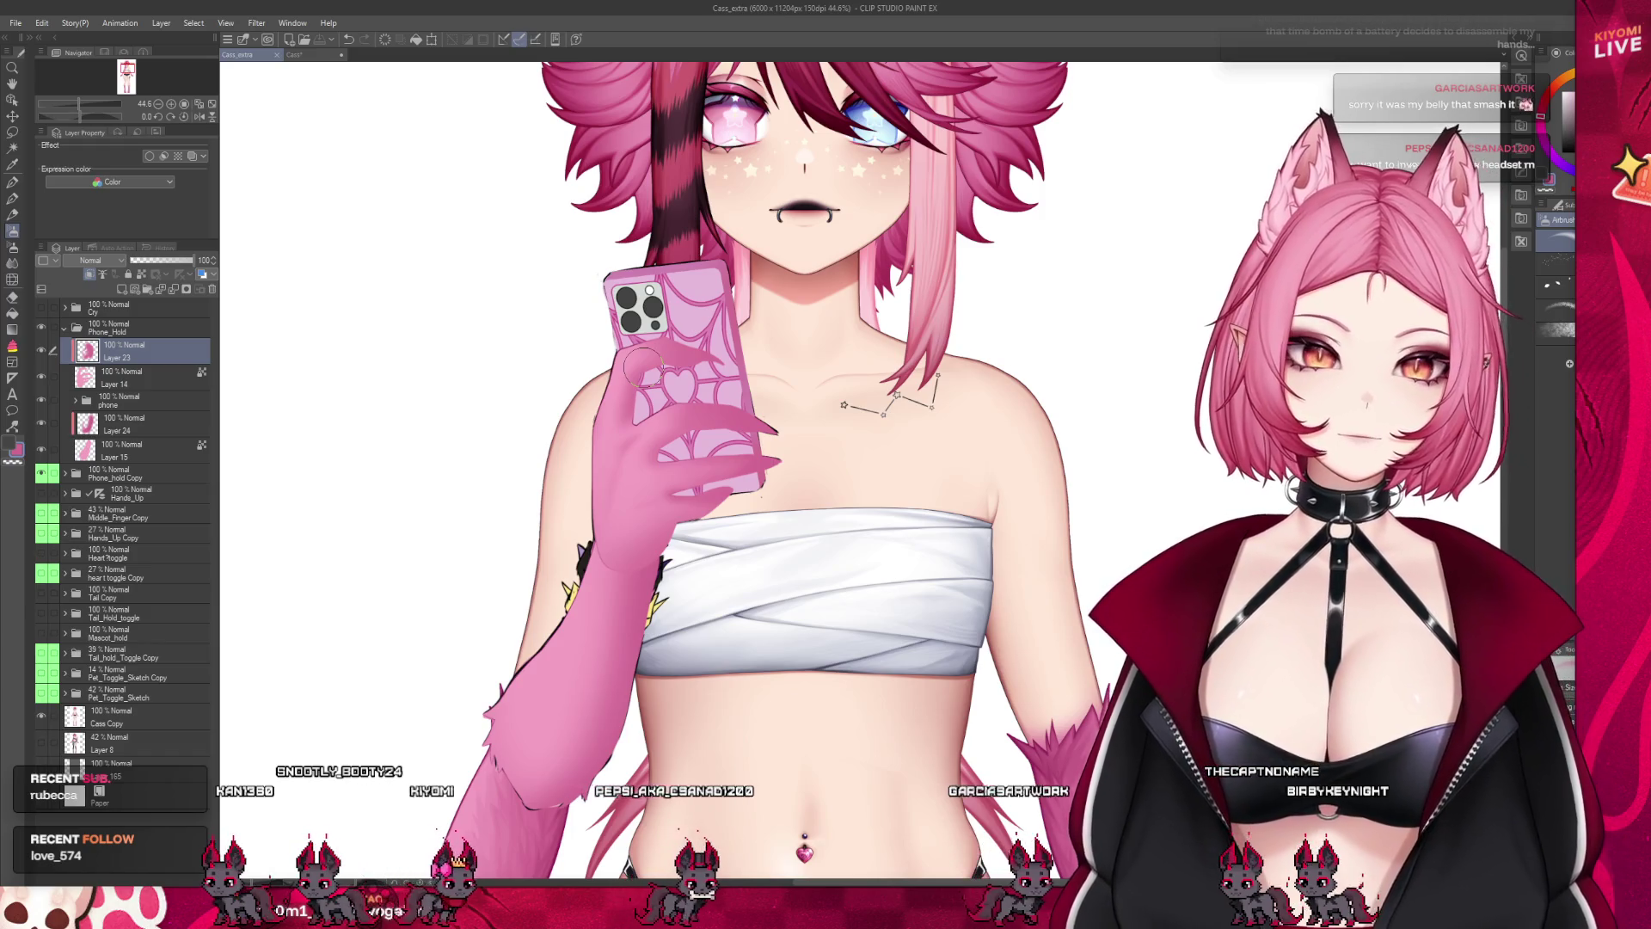
{"action": "scroll", "coordinate": [643, 369], "scroll_direction": "up", "scroll_amount": 4}
{"action": "scroll", "coordinate": [667, 353], "scroll_direction": "up", "scroll_amount": 3}
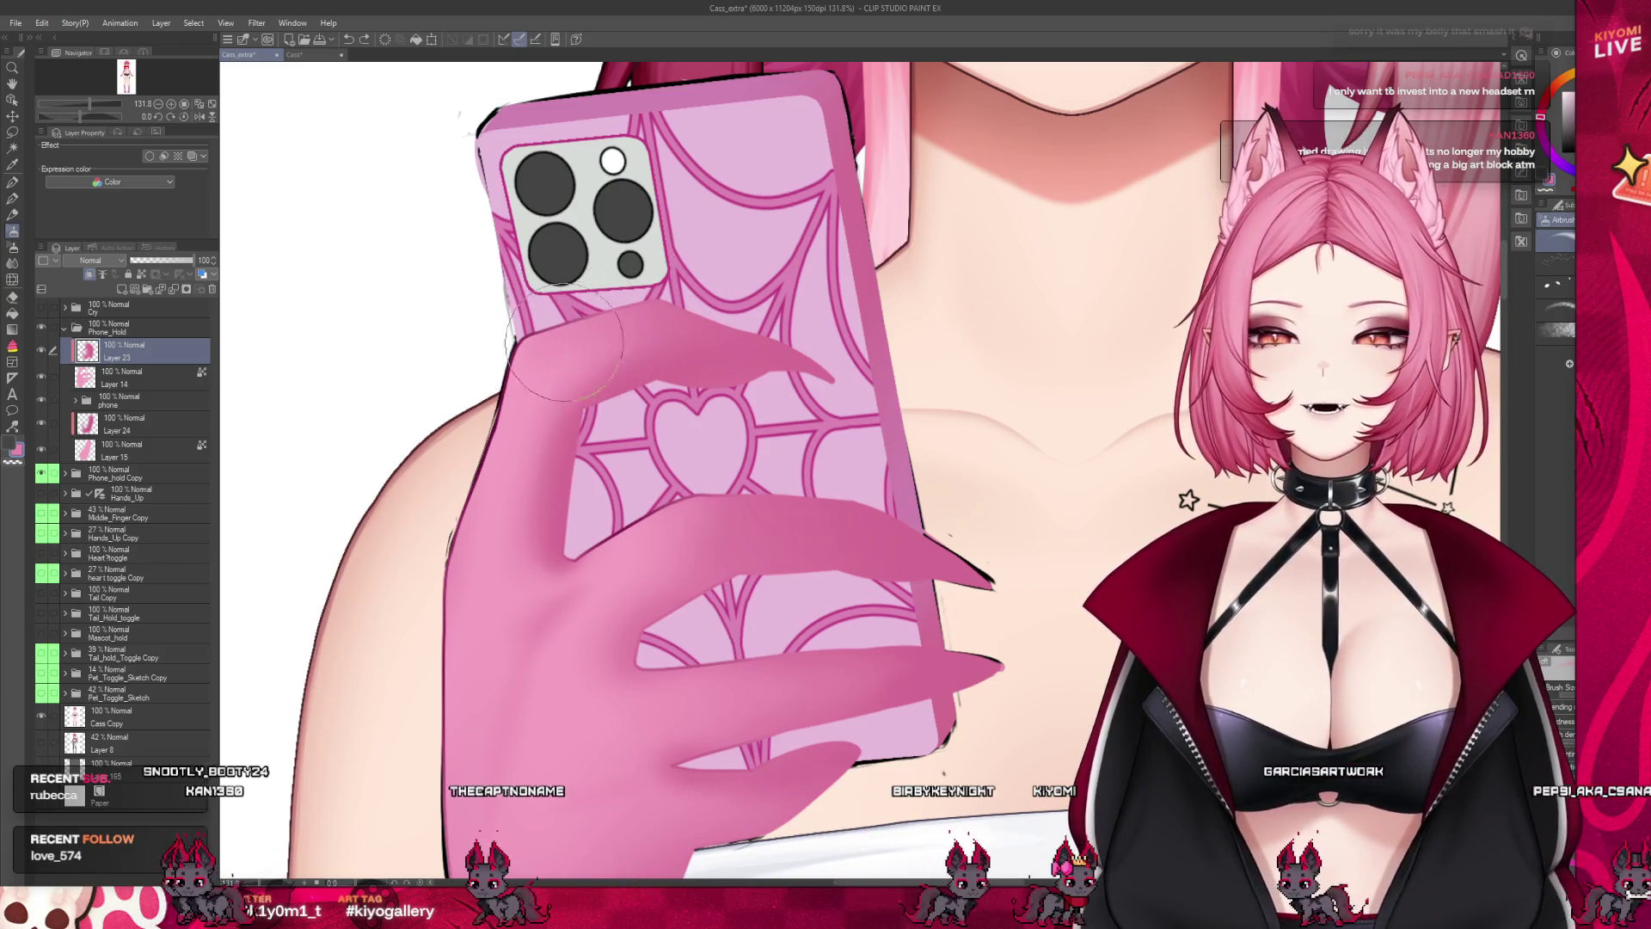
Blend the finger shading with the Watercolor brush, adding a lighter highlight on the thumb
{"action": "left_click", "coordinate": [12, 198]}
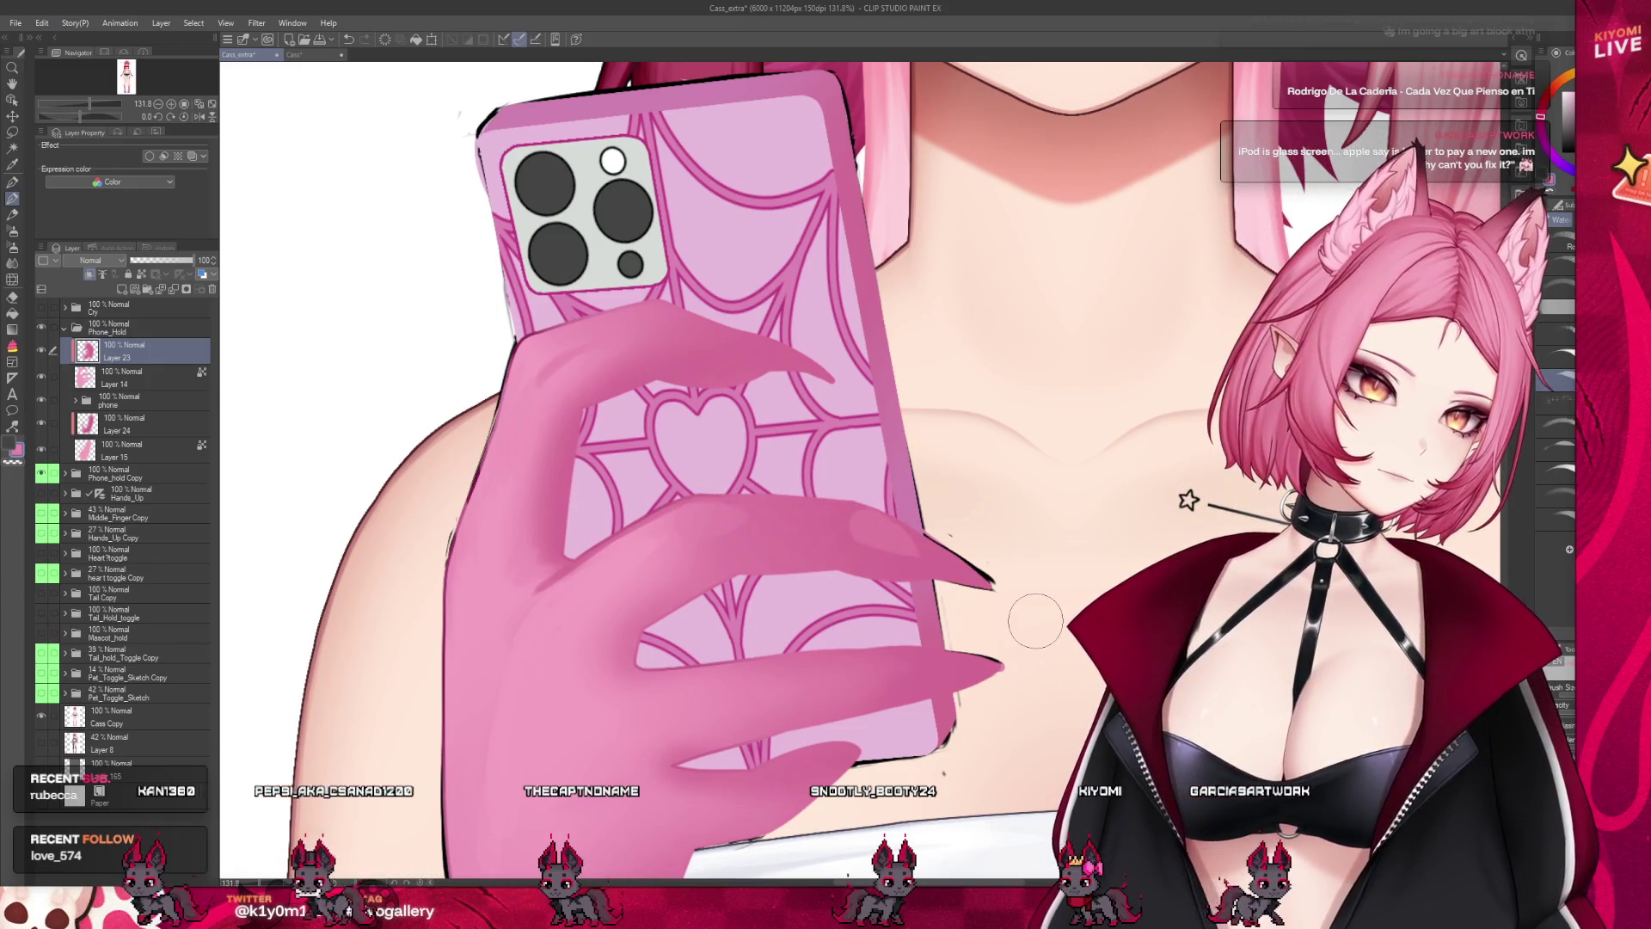
{"action": "scroll", "coordinate": [602, 318], "scroll_direction": "down", "scroll_amount": 2}
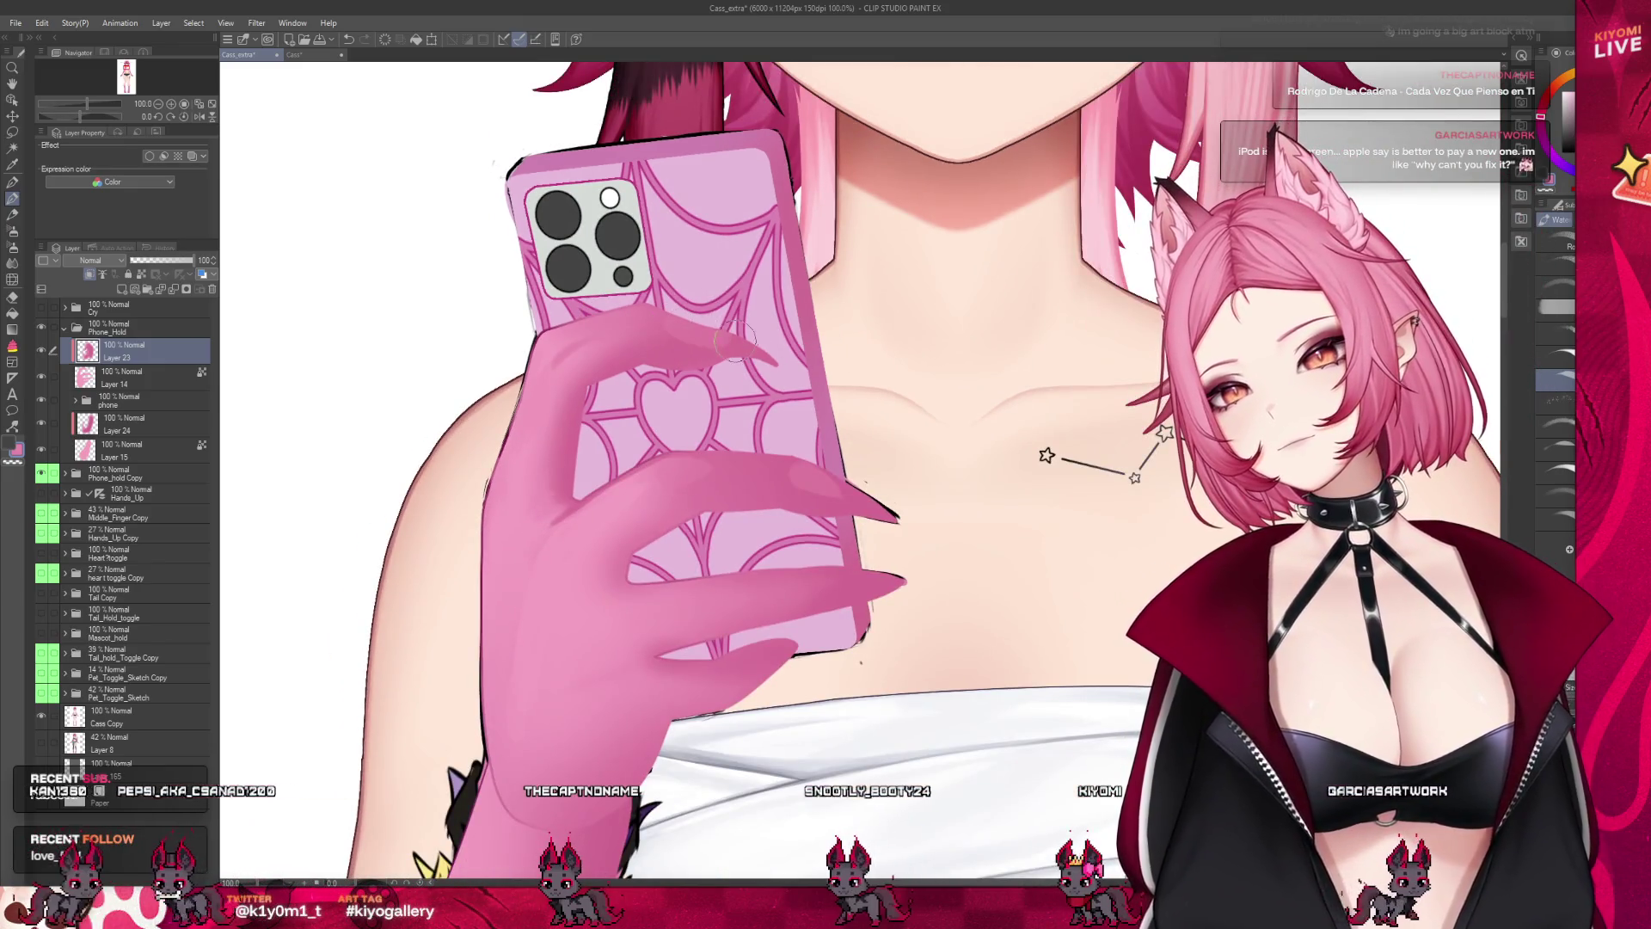
Zoom out to check the whole figure, then refine the finger and nail shading up close
{"action": "scroll", "coordinate": [709, 318], "scroll_direction": "down", "scroll_amount": 2}
{"action": "scroll", "coordinate": [725, 322], "scroll_direction": "down", "scroll_amount": 1}
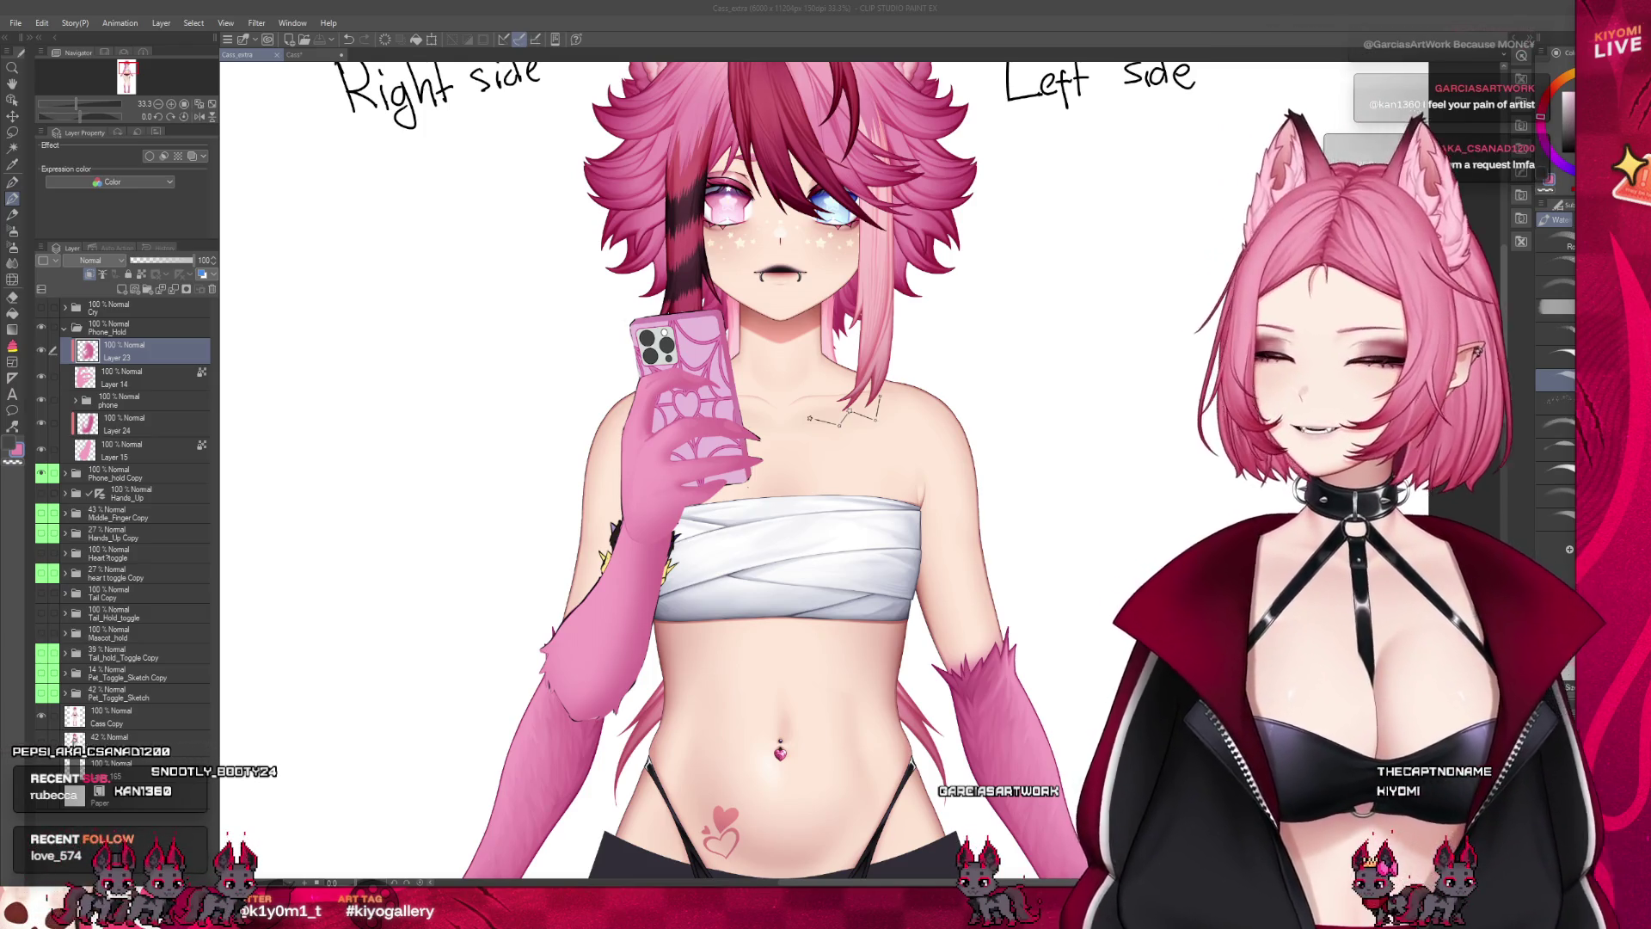
{"action": "scroll", "coordinate": [642, 416], "scroll_direction": "up", "scroll_amount": 5}
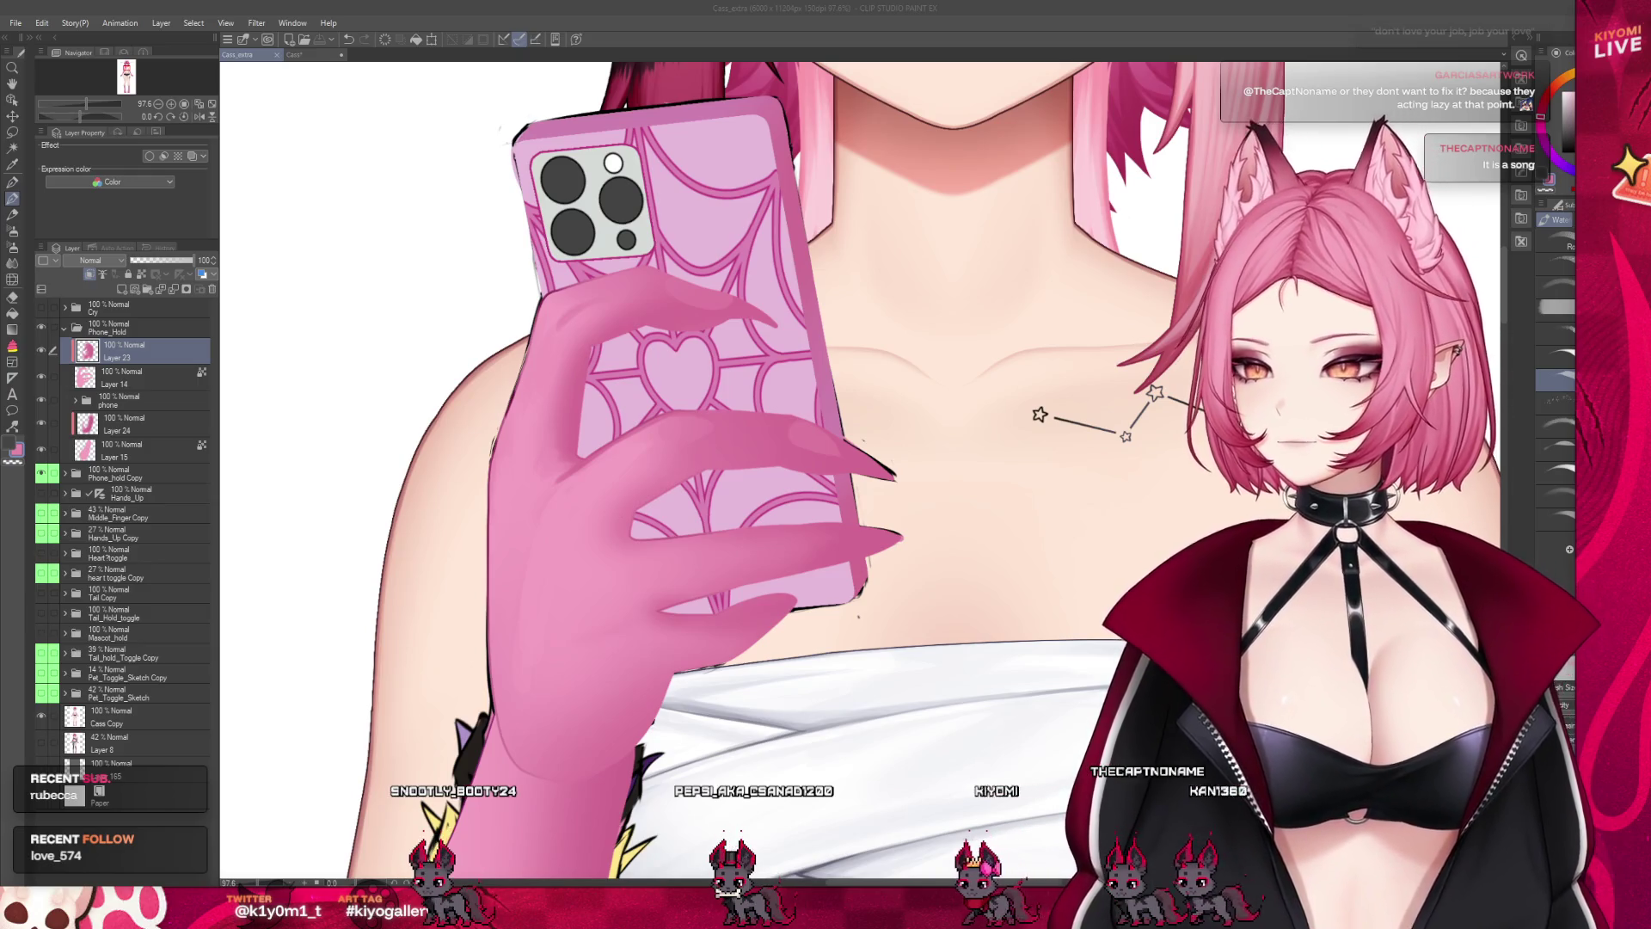
{"action": "scroll", "coordinate": [860, 473], "scroll_direction": "up", "scroll_amount": 2}
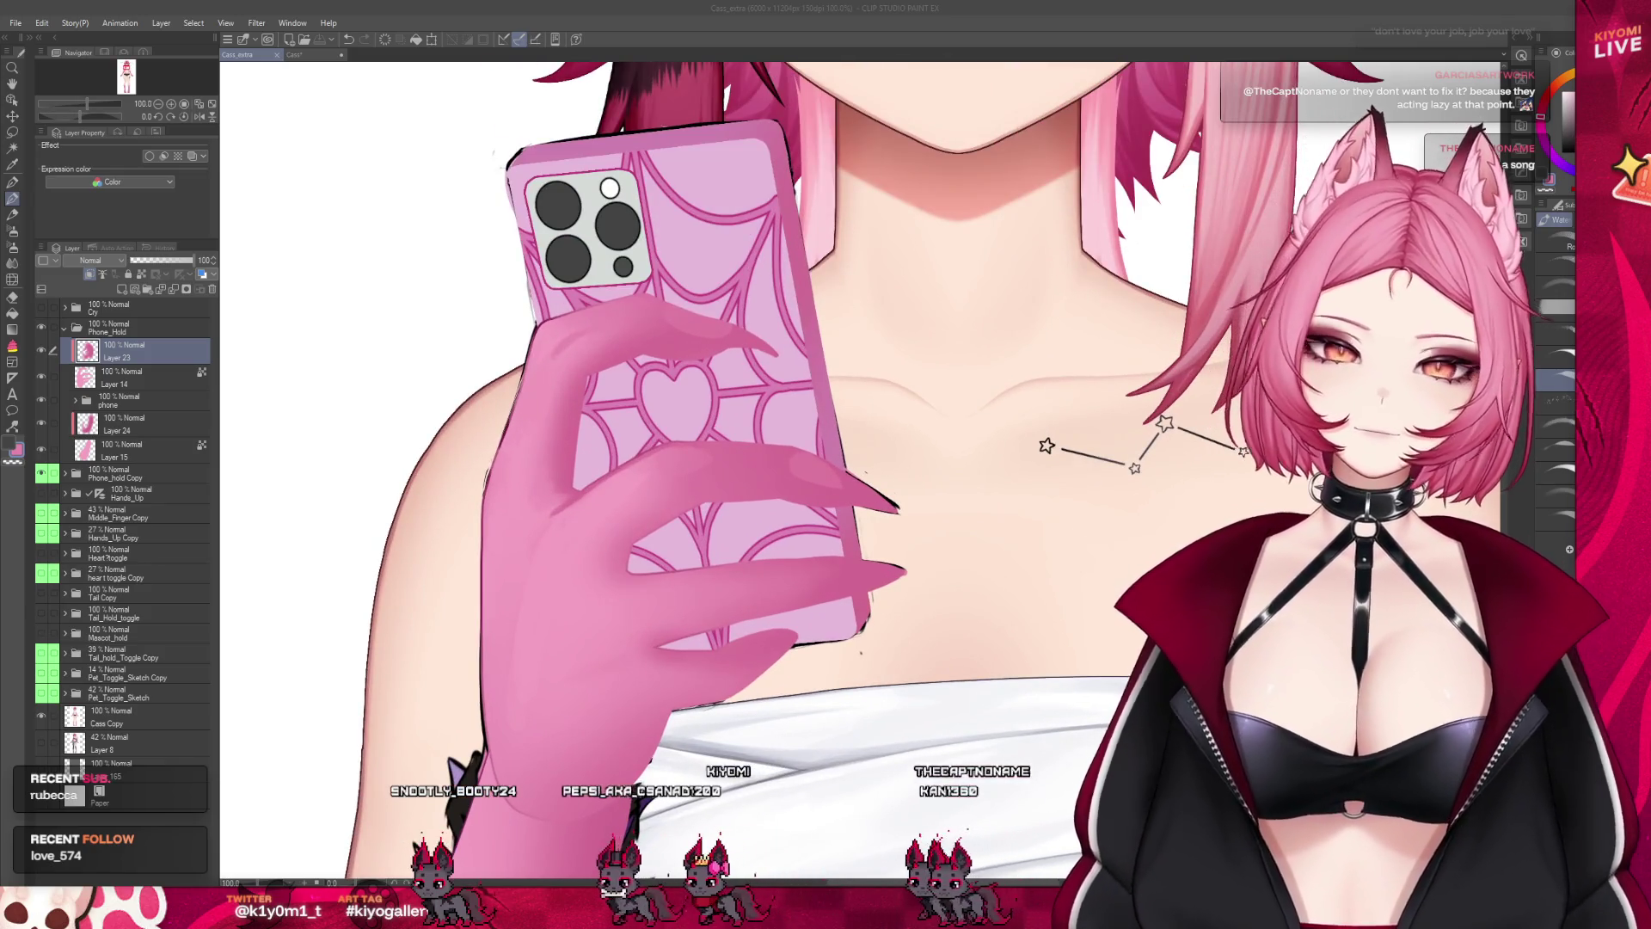
{"action": "scroll", "coordinate": [705, 539], "scroll_direction": "up", "scroll_amount": 1}
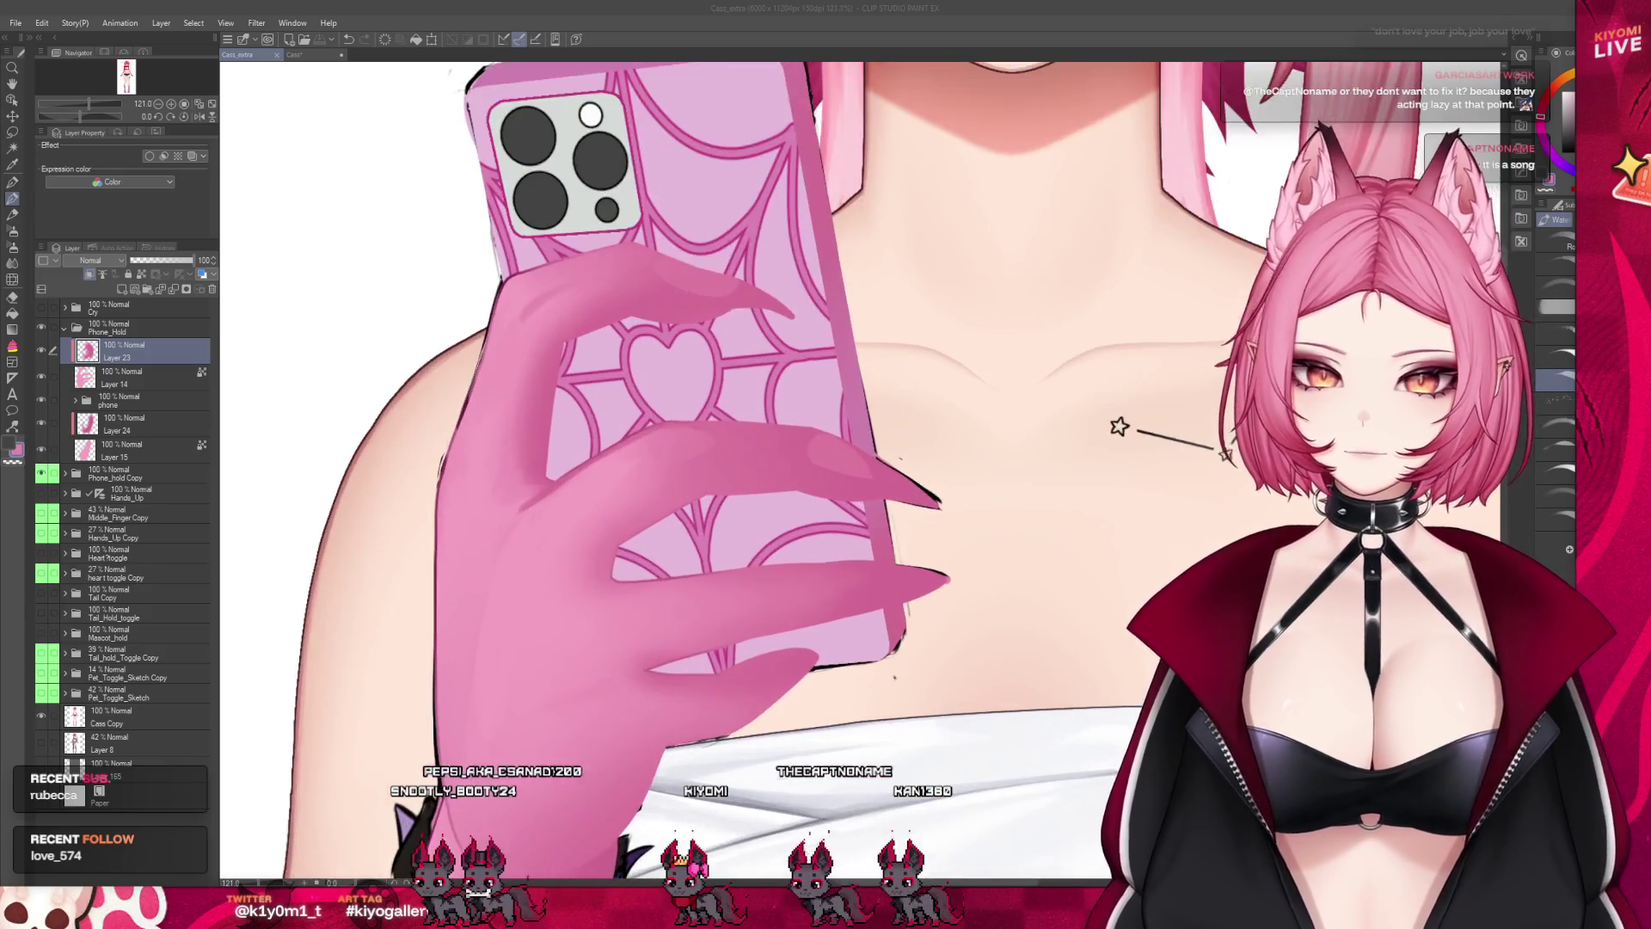
{"action": "scroll", "coordinate": [602, 621], "scroll_direction": "up", "scroll_amount": 2}
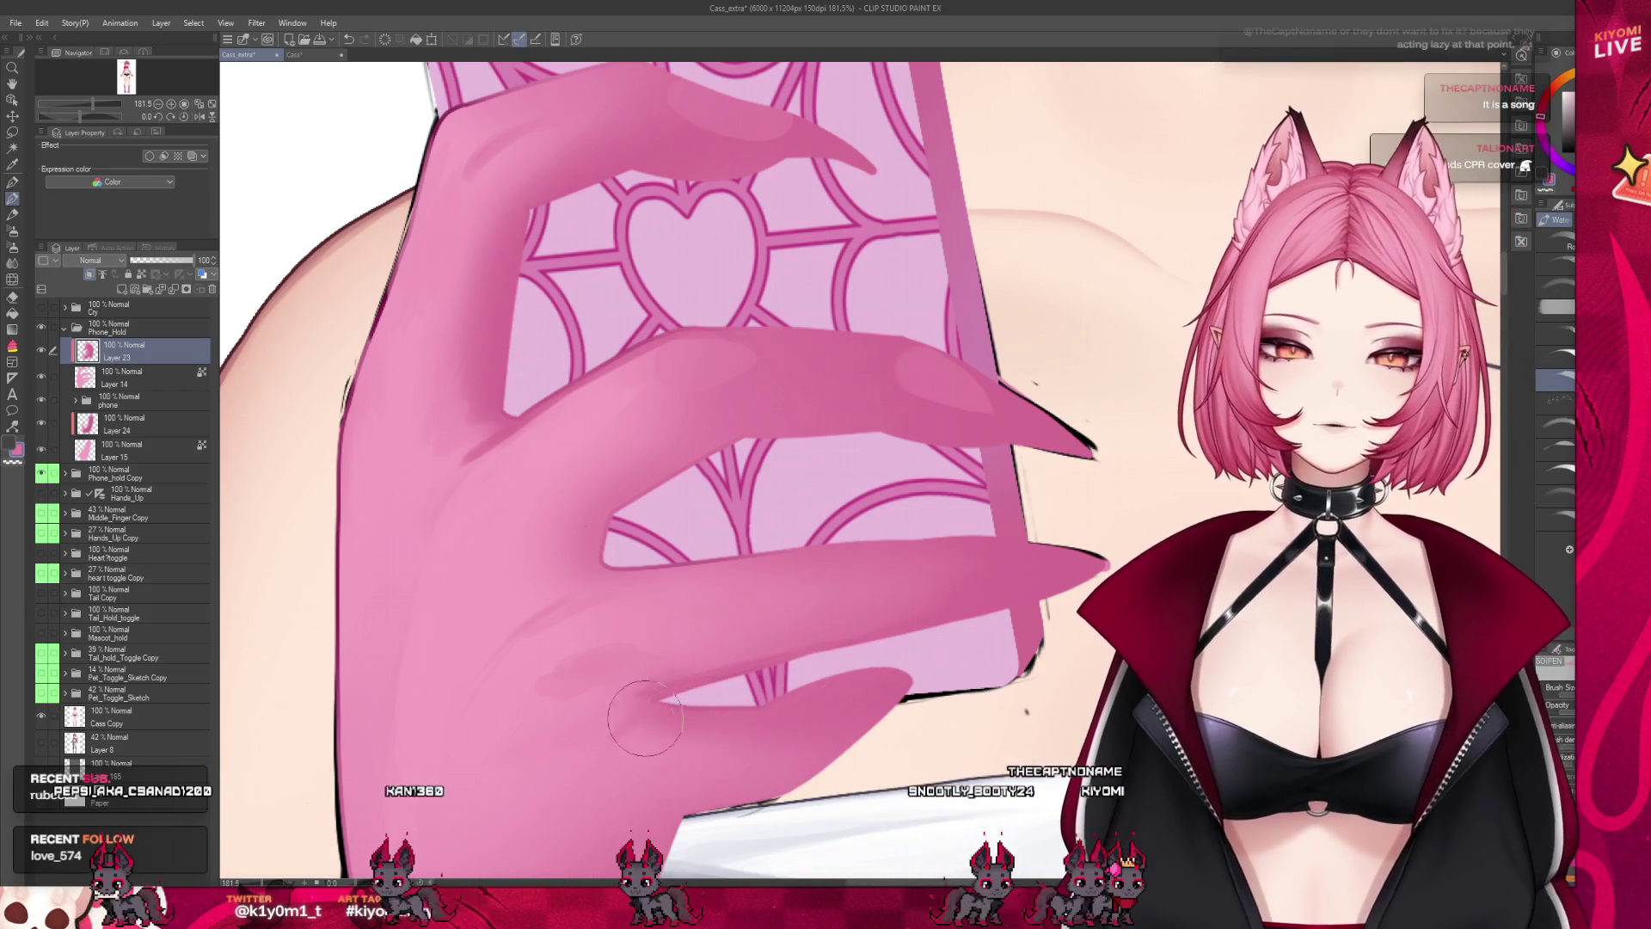
Zoom out to 20% to review the whole character holding the shaded spiderweb phone
{"action": "scroll", "coordinate": [483, 537], "scroll_direction": "down", "scroll_amount": 3}
{"action": "scroll", "coordinate": [483, 537], "scroll_direction": "down", "scroll_amount": 1}
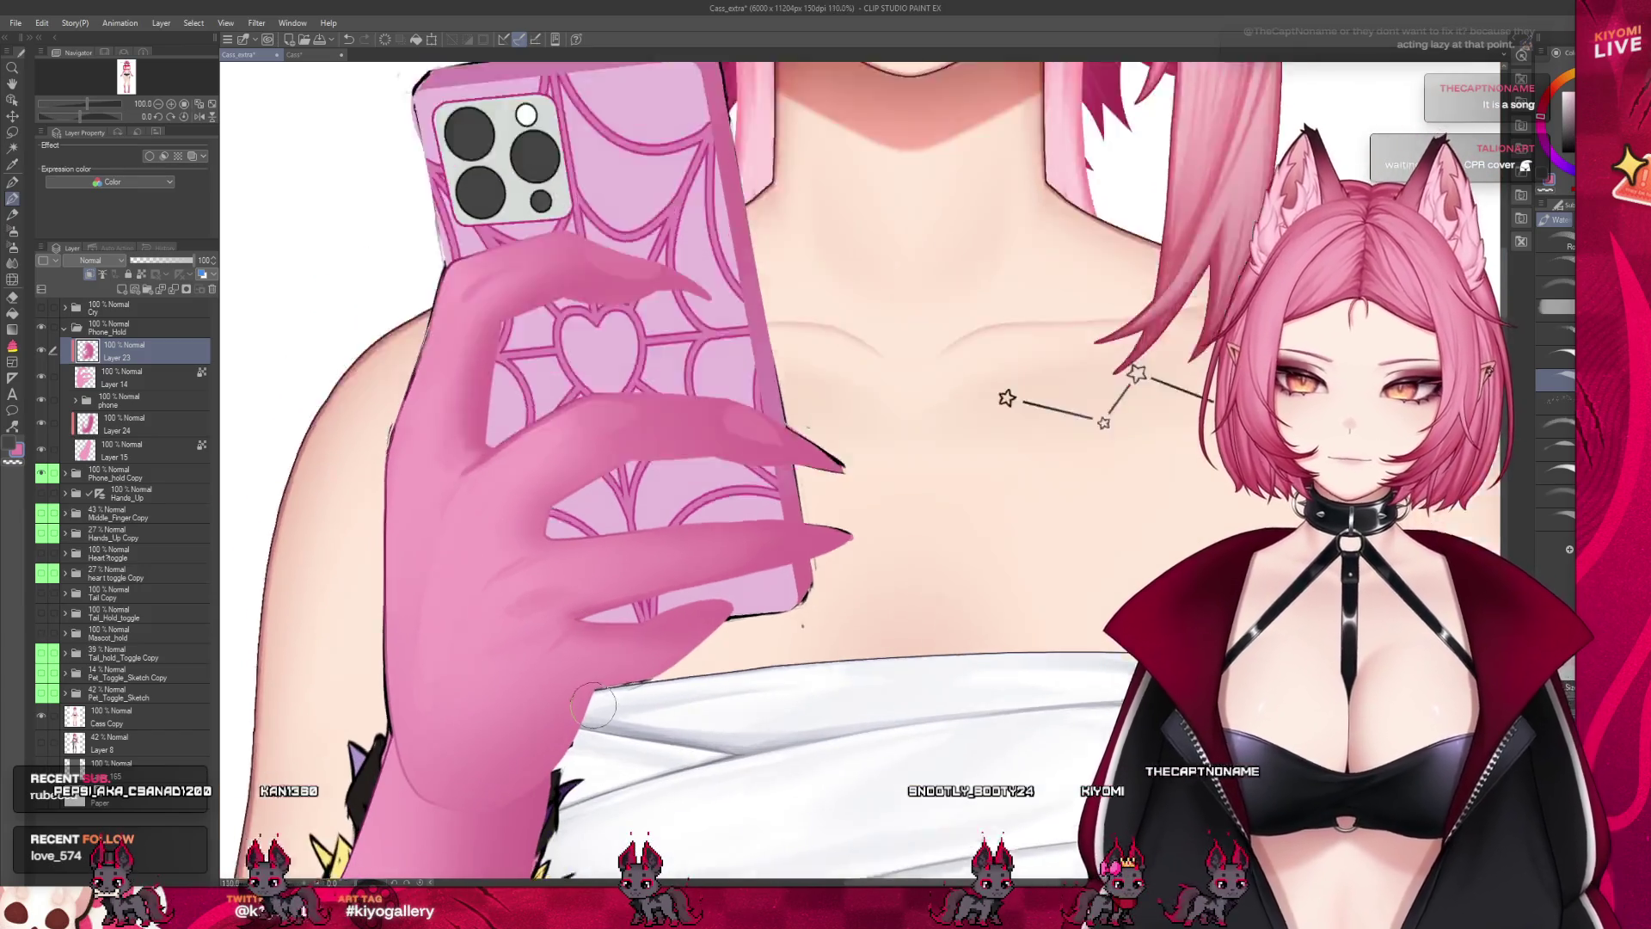
{"action": "scroll", "coordinate": [561, 676], "scroll_direction": "up", "scroll_amount": 2}
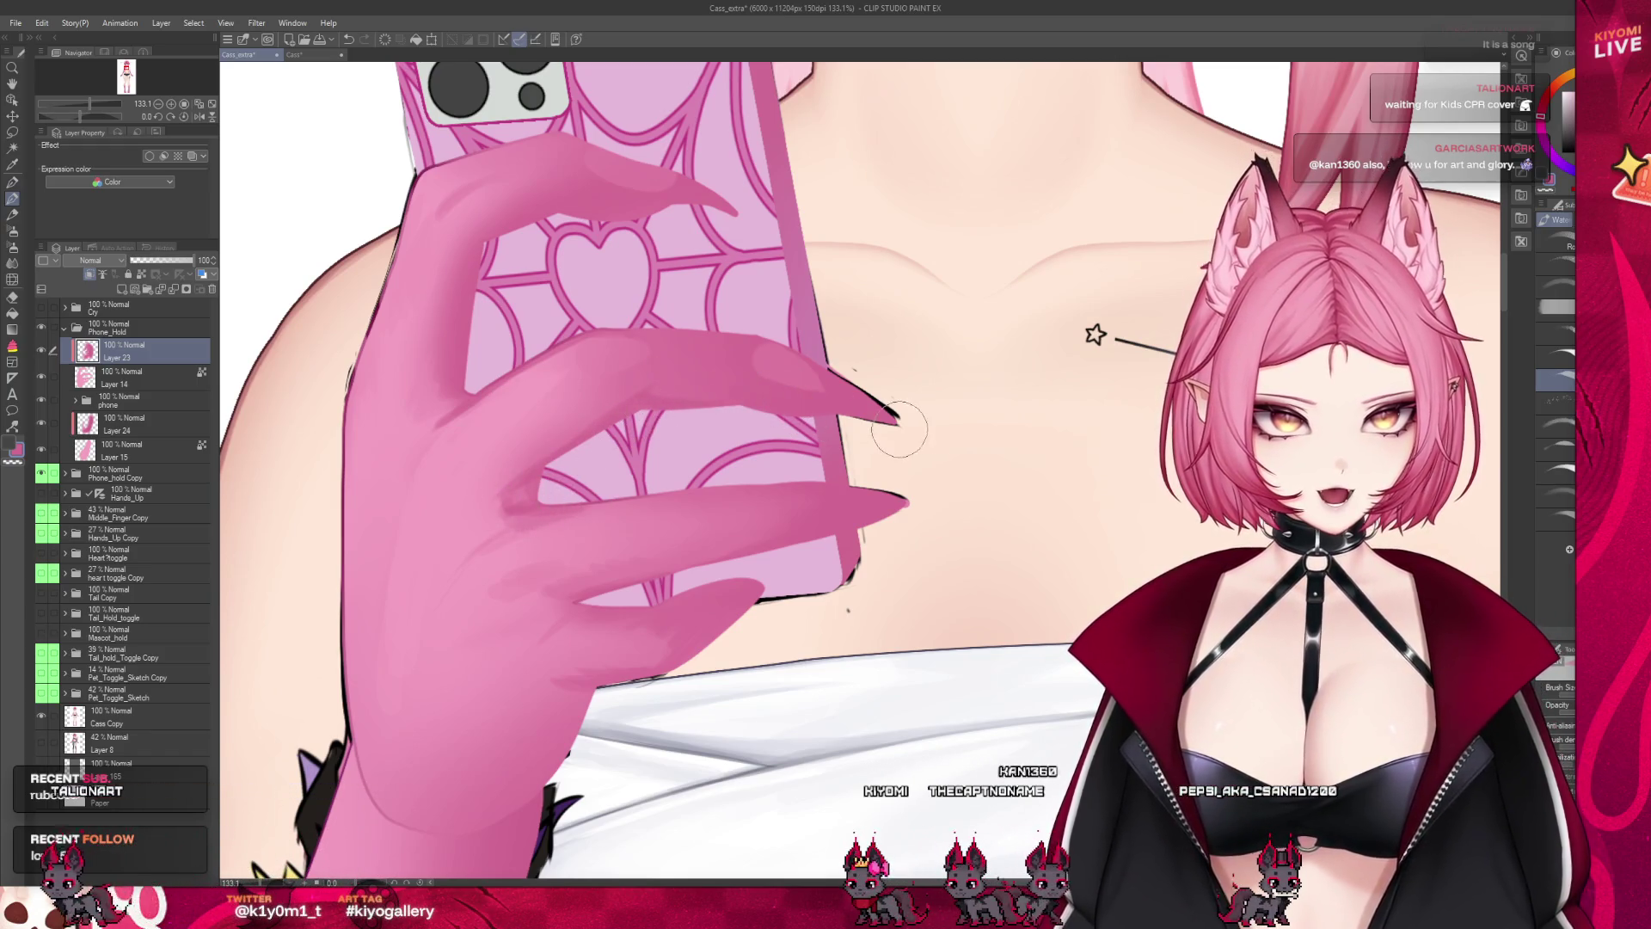
{"action": "scroll", "coordinate": [901, 412], "scroll_direction": "down", "scroll_amount": 5}
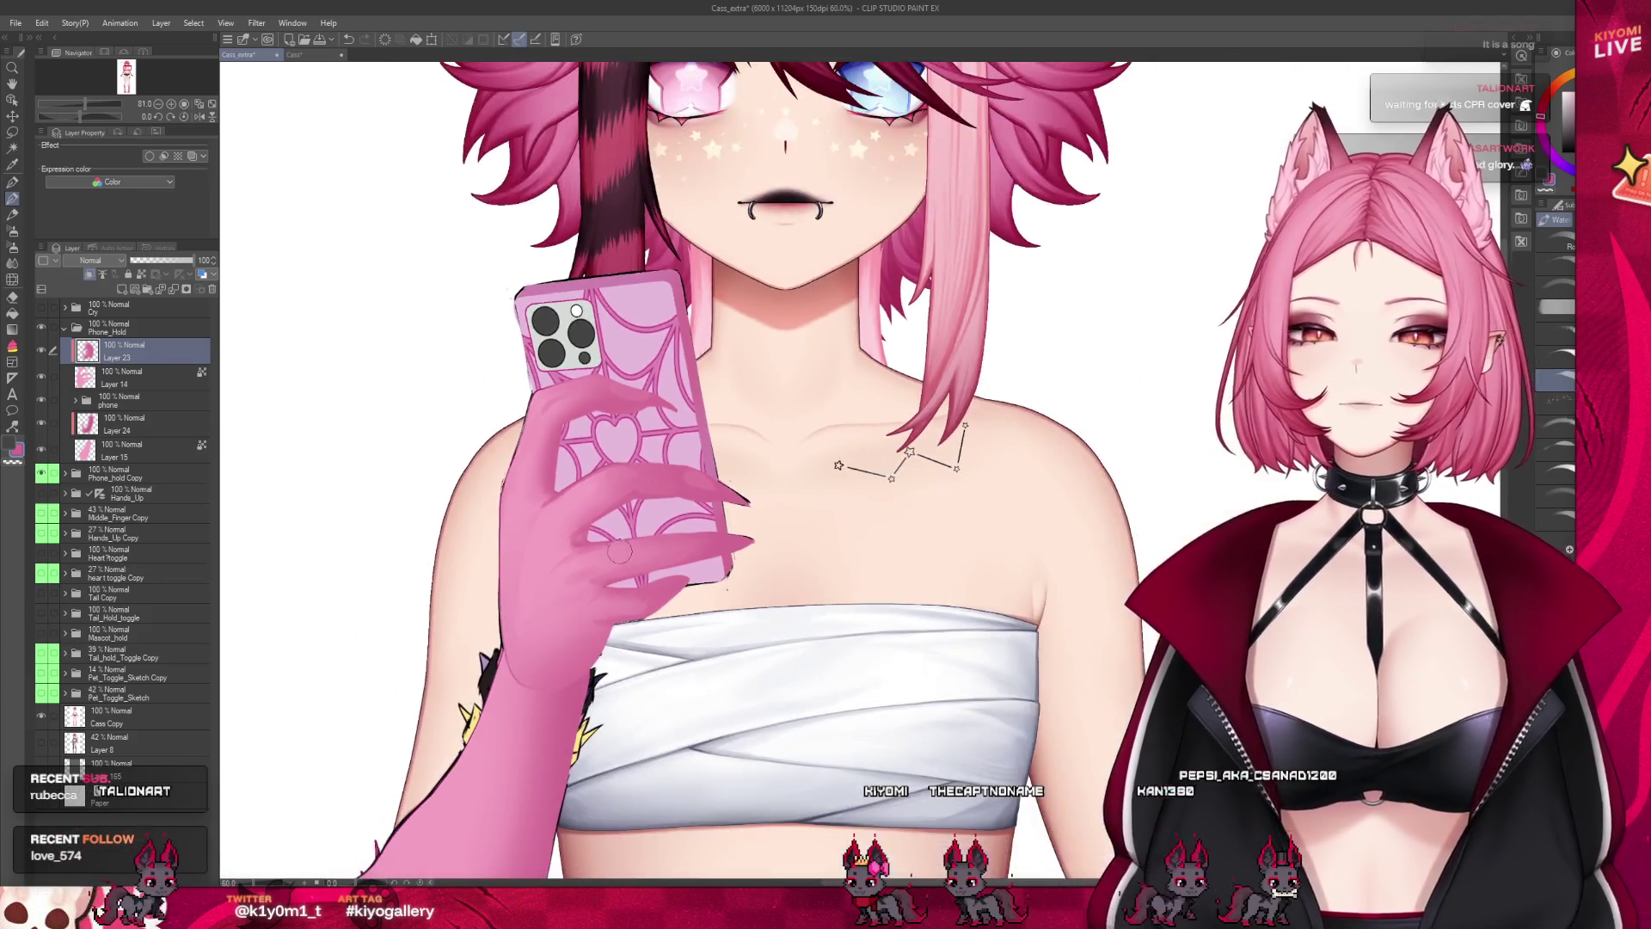
{"action": "scroll", "coordinate": [616, 467], "scroll_direction": "down", "scroll_amount": 2}
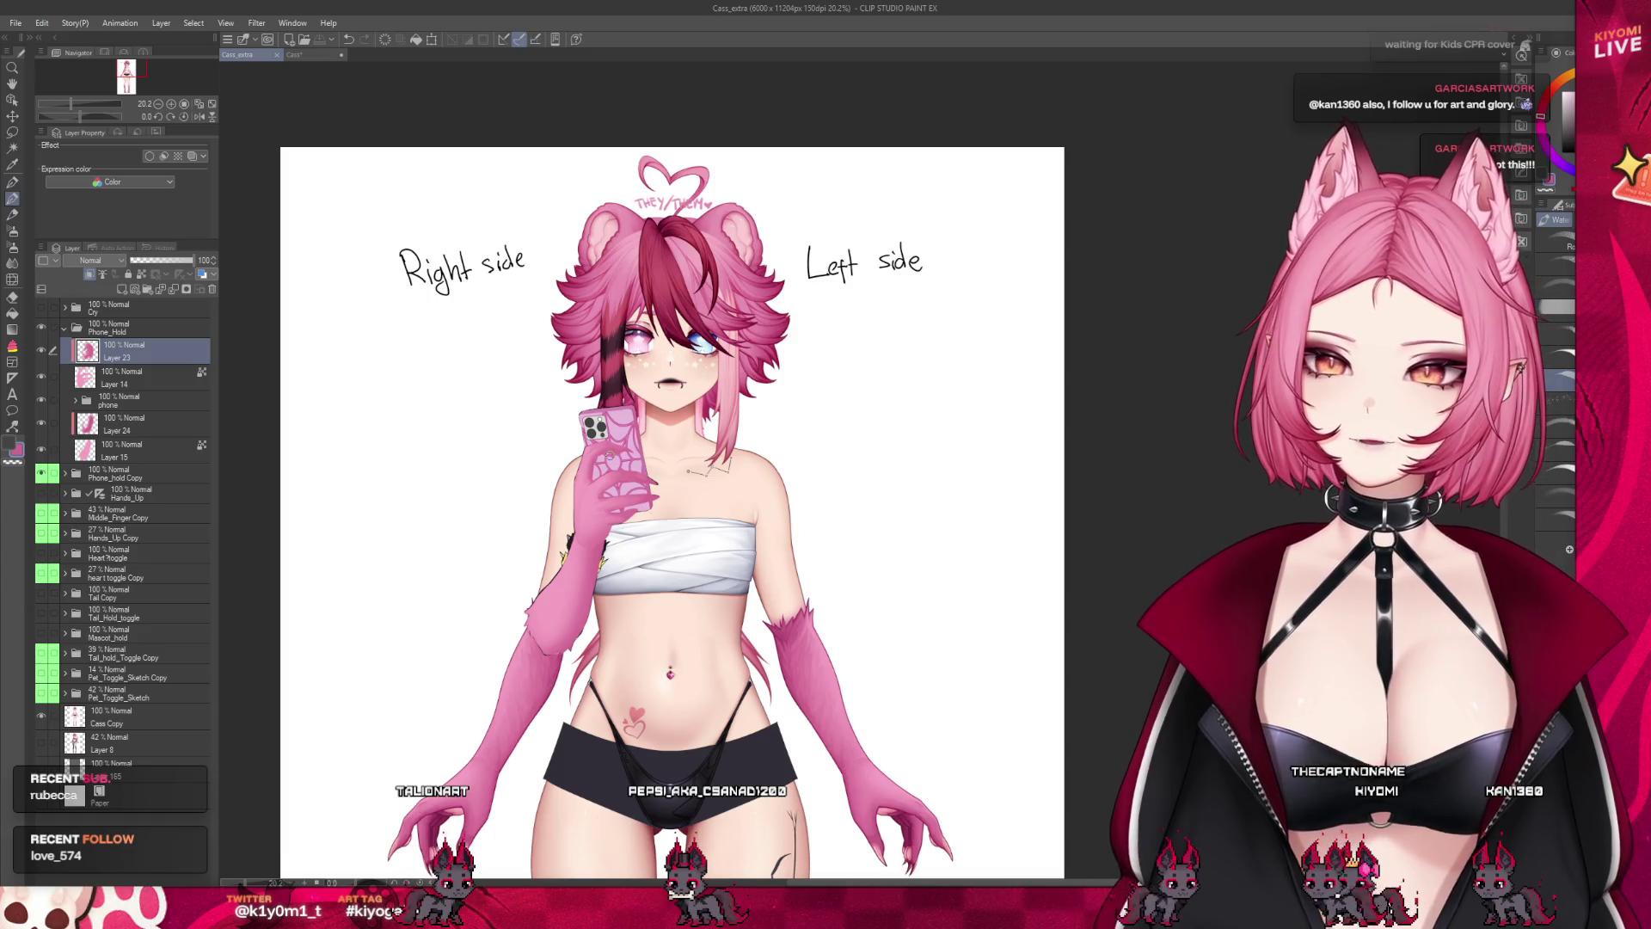
Zoom back in to about 121% on the hand's upper finger over the case
{"action": "scroll", "coordinate": [528, 544], "scroll_direction": "up", "scroll_amount": 5}
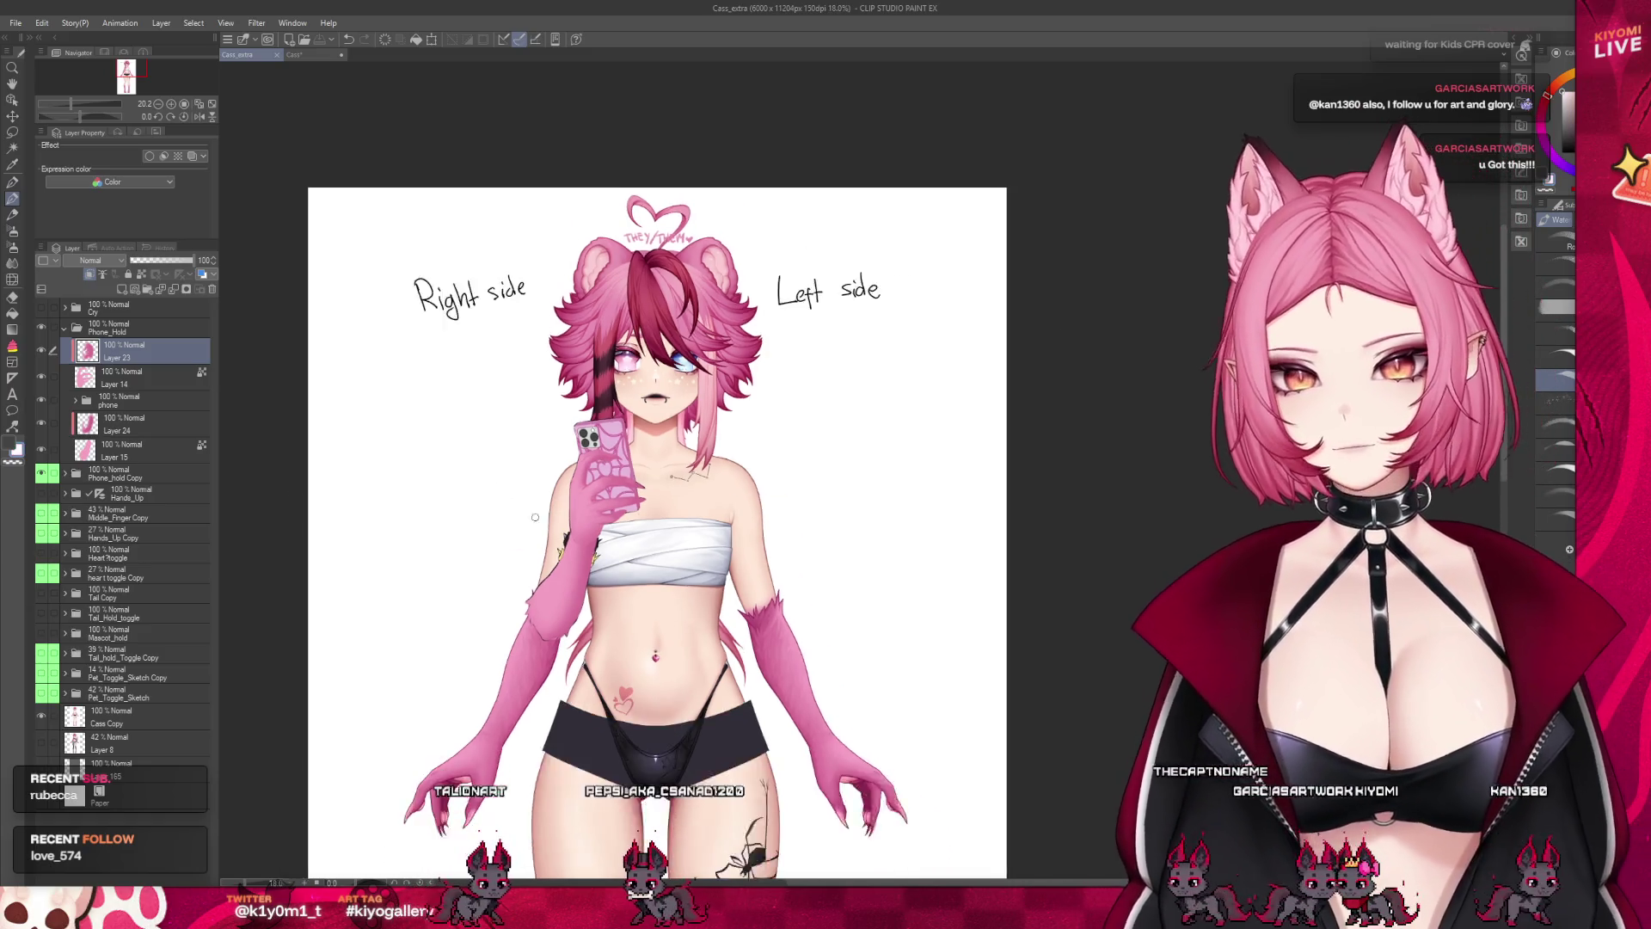
{"action": "scroll", "coordinate": [529, 543], "scroll_direction": "up", "scroll_amount": 3}
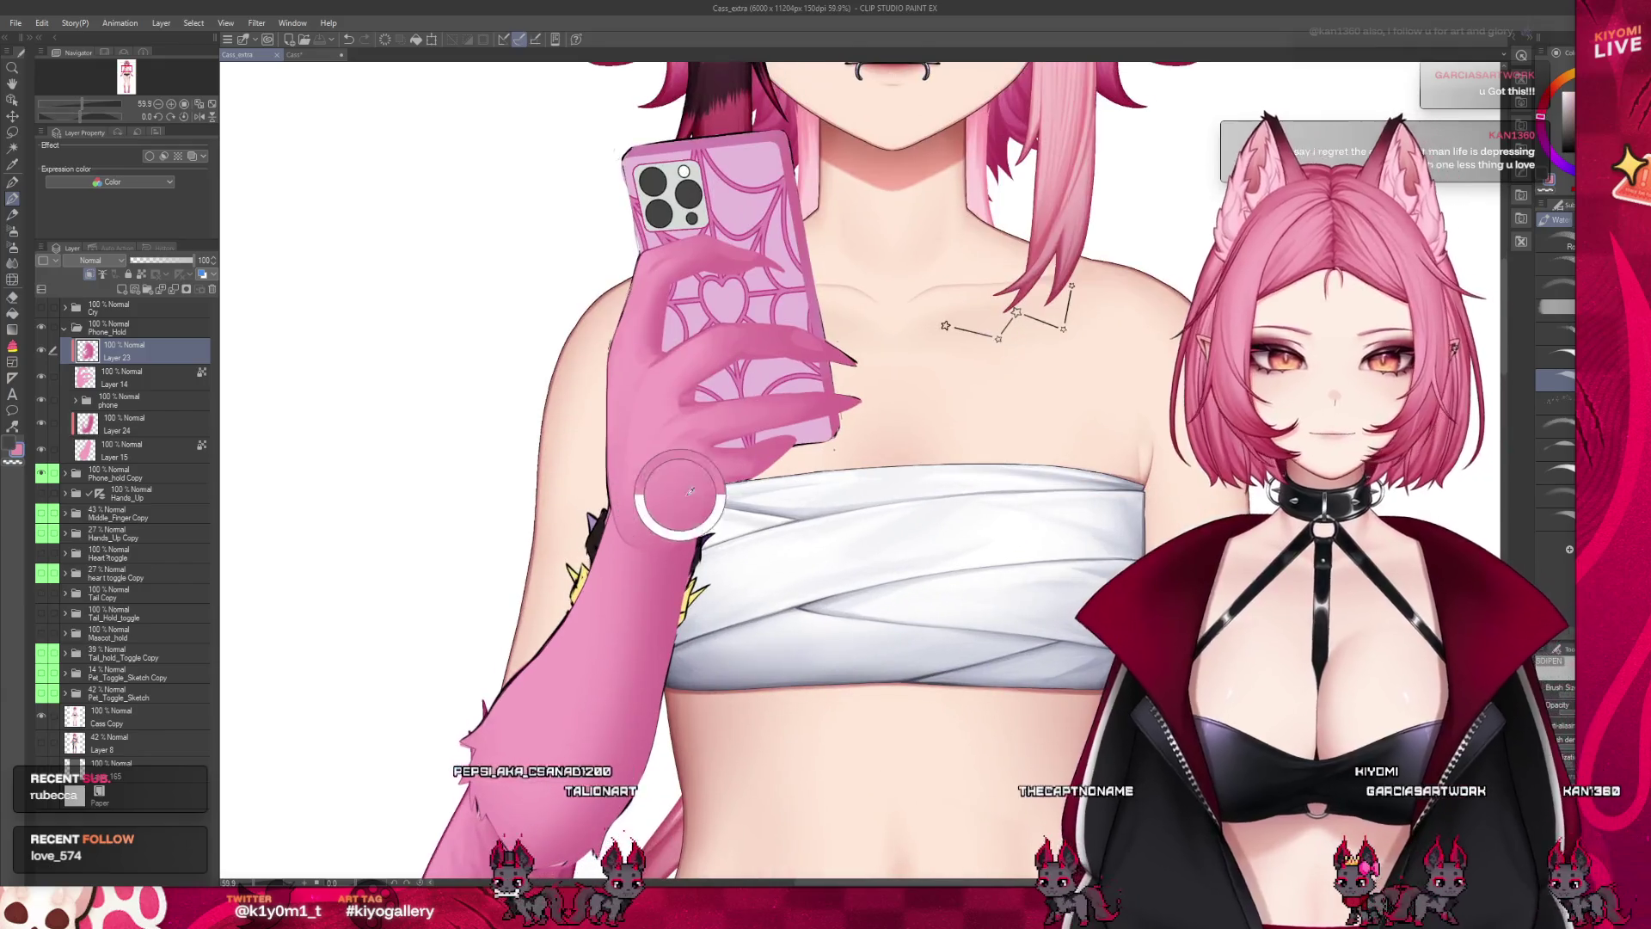
{"action": "scroll", "coordinate": [663, 461], "scroll_direction": "up", "scroll_amount": 3}
{"action": "scroll", "coordinate": [704, 387], "scroll_direction": "down", "scroll_amount": 3}
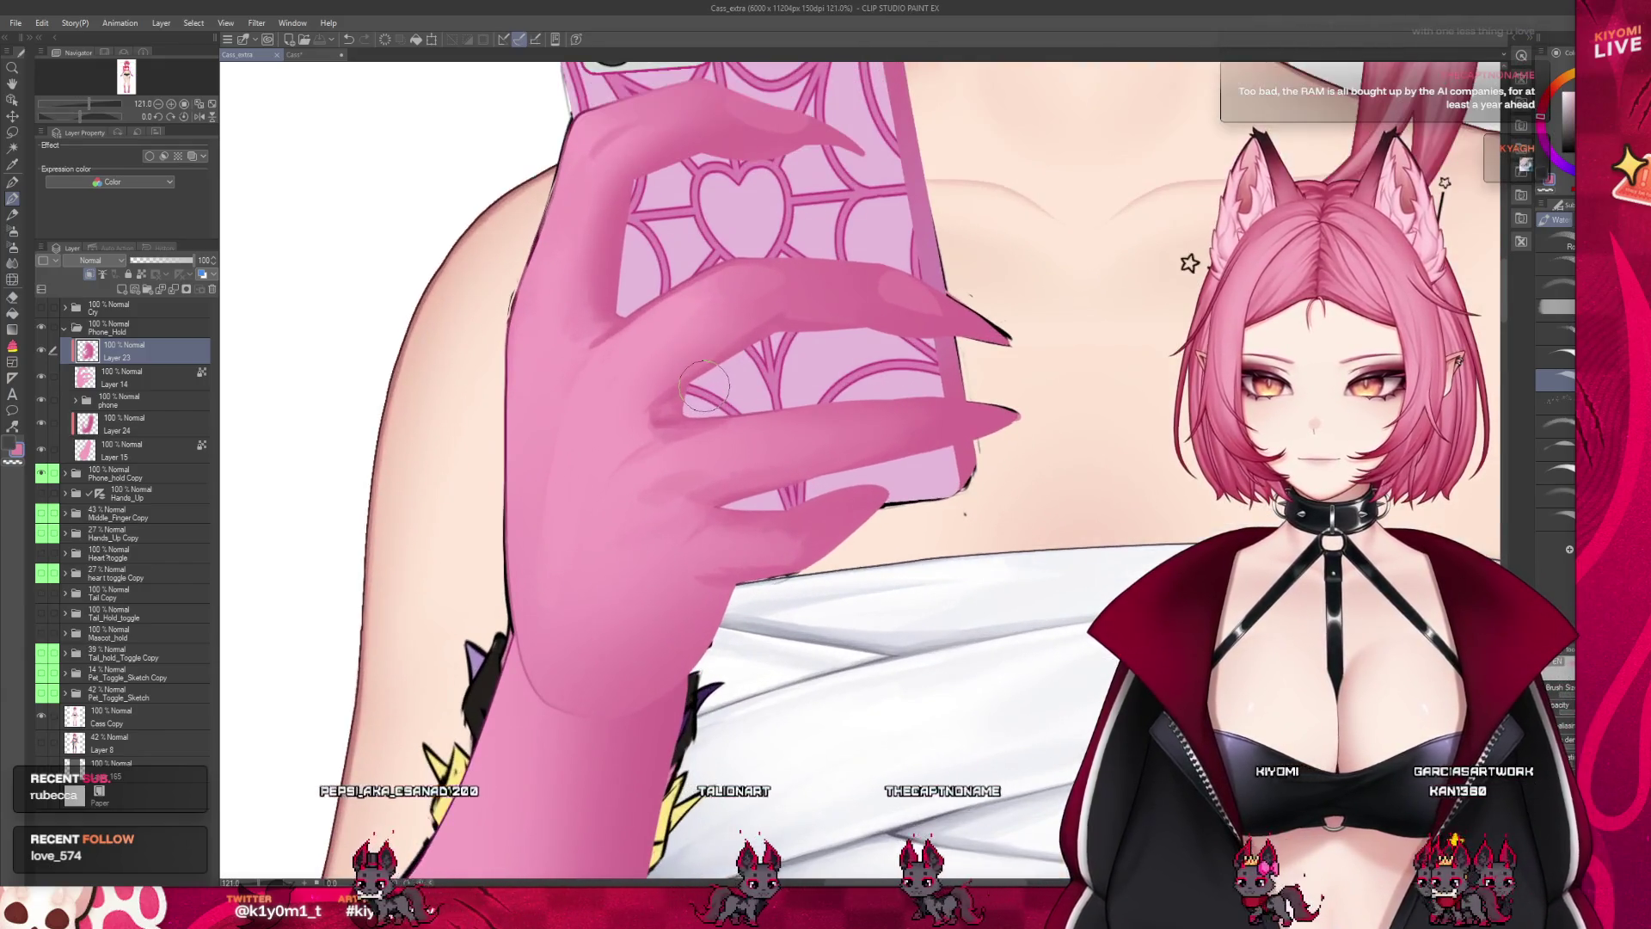
{"action": "scroll", "coordinate": [716, 381], "scroll_direction": "up", "scroll_amount": 2}
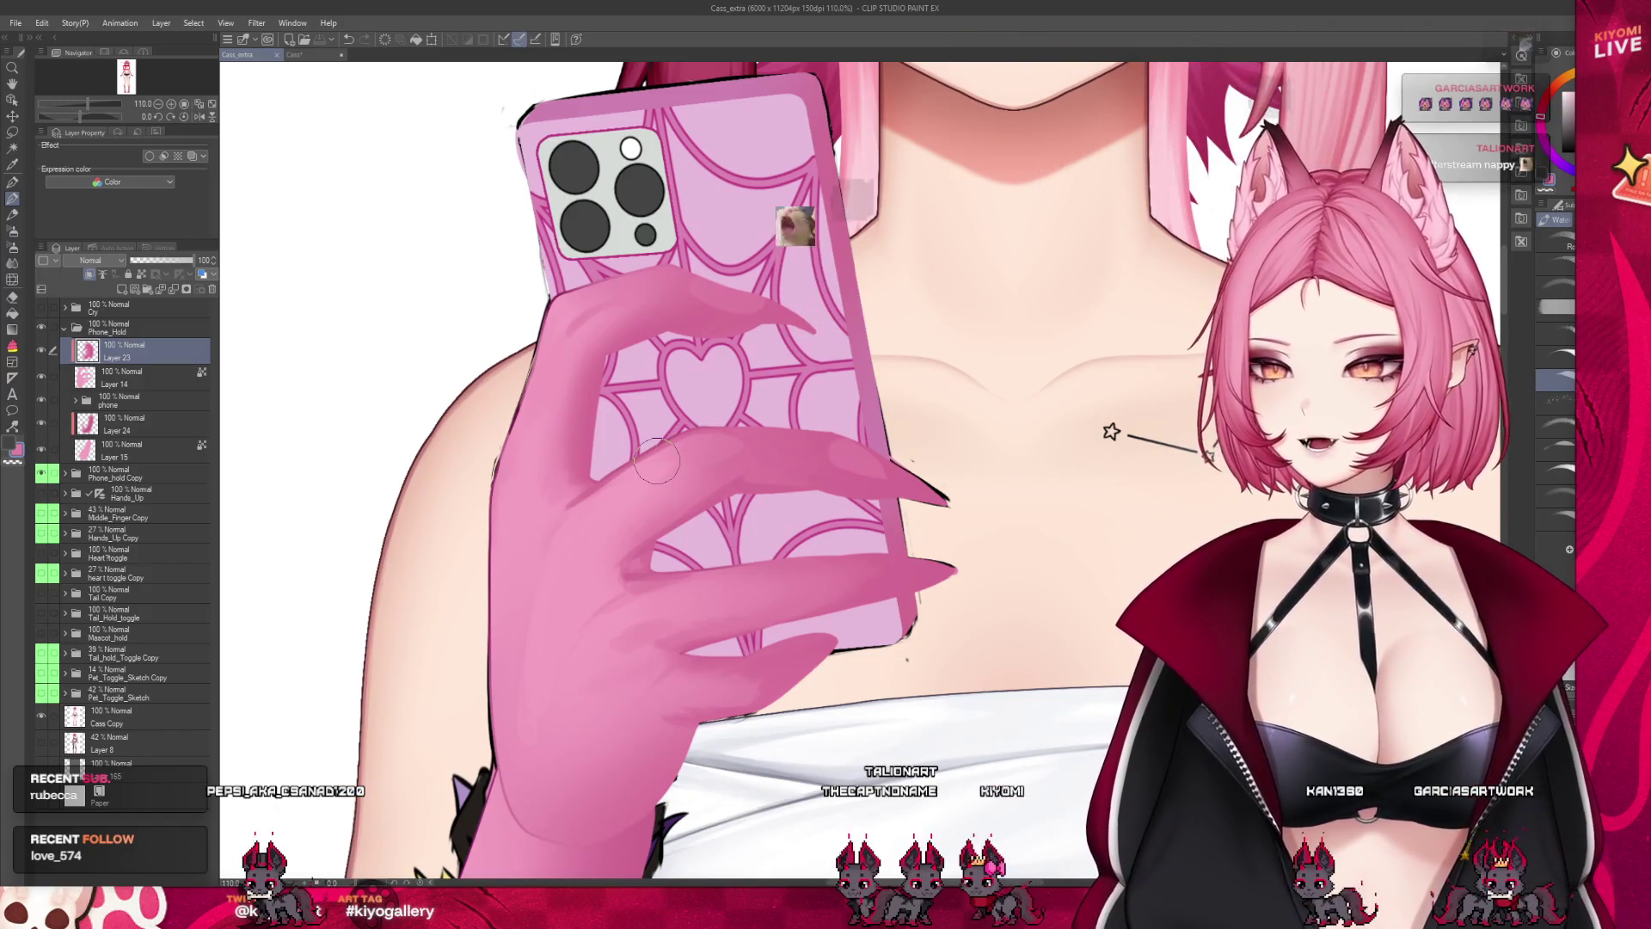
{"action": "scroll", "coordinate": [624, 481], "scroll_direction": "up", "scroll_amount": 1}
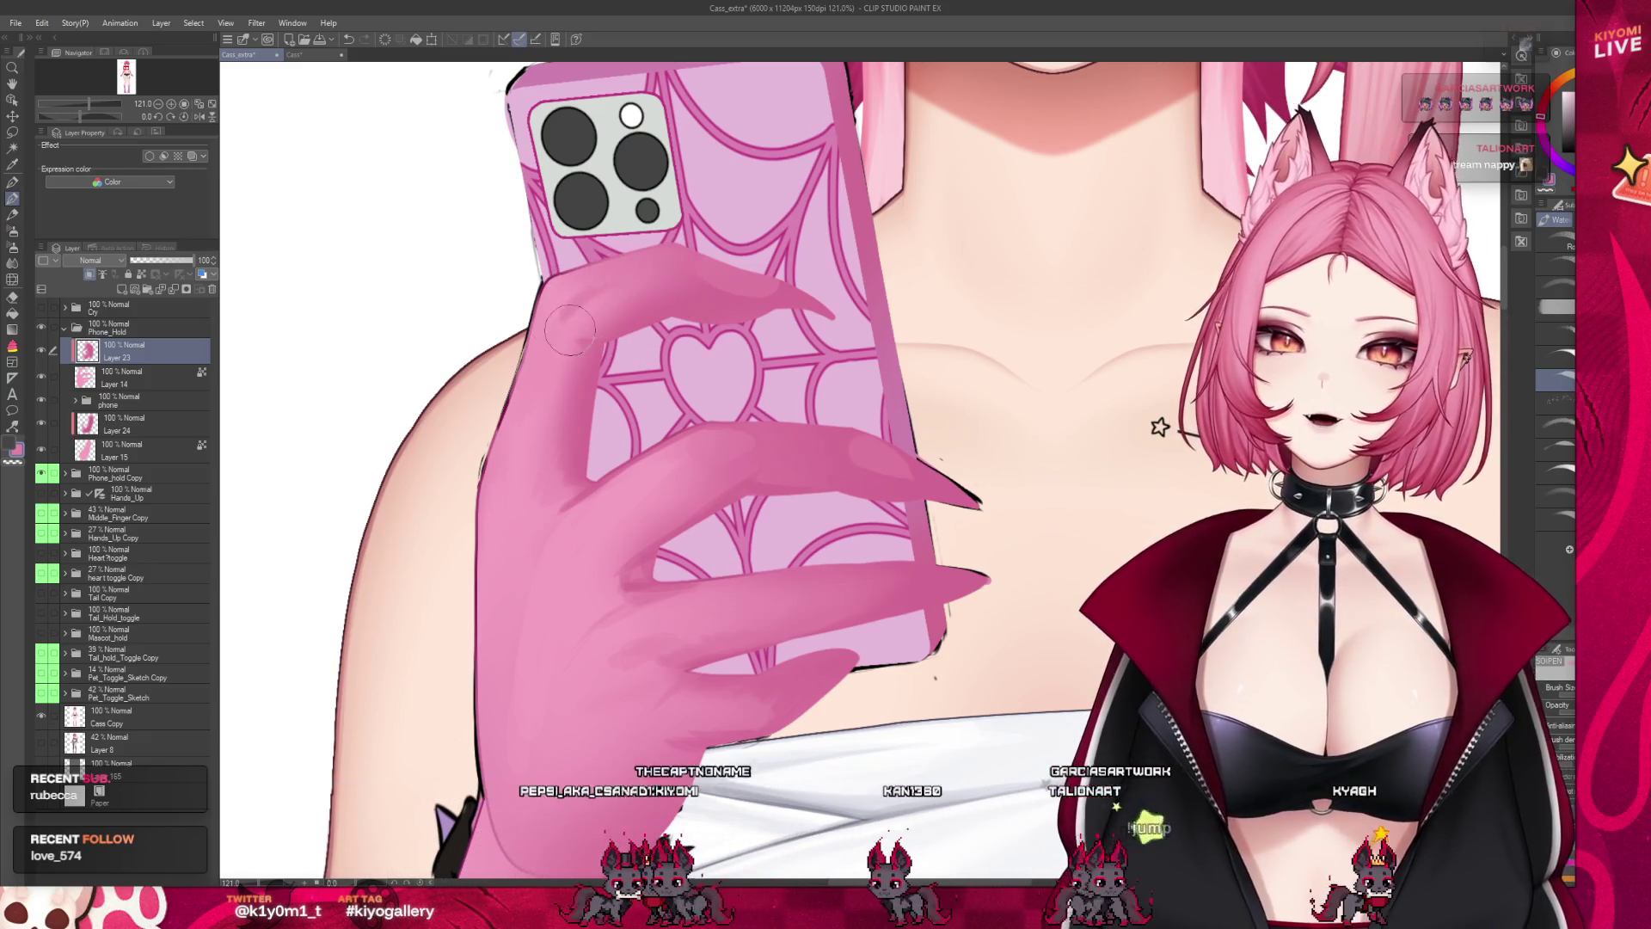
Enlarge, then shrink the brush for finer index-finger shading strokes
{"action": "key", "text": "bracketright"}
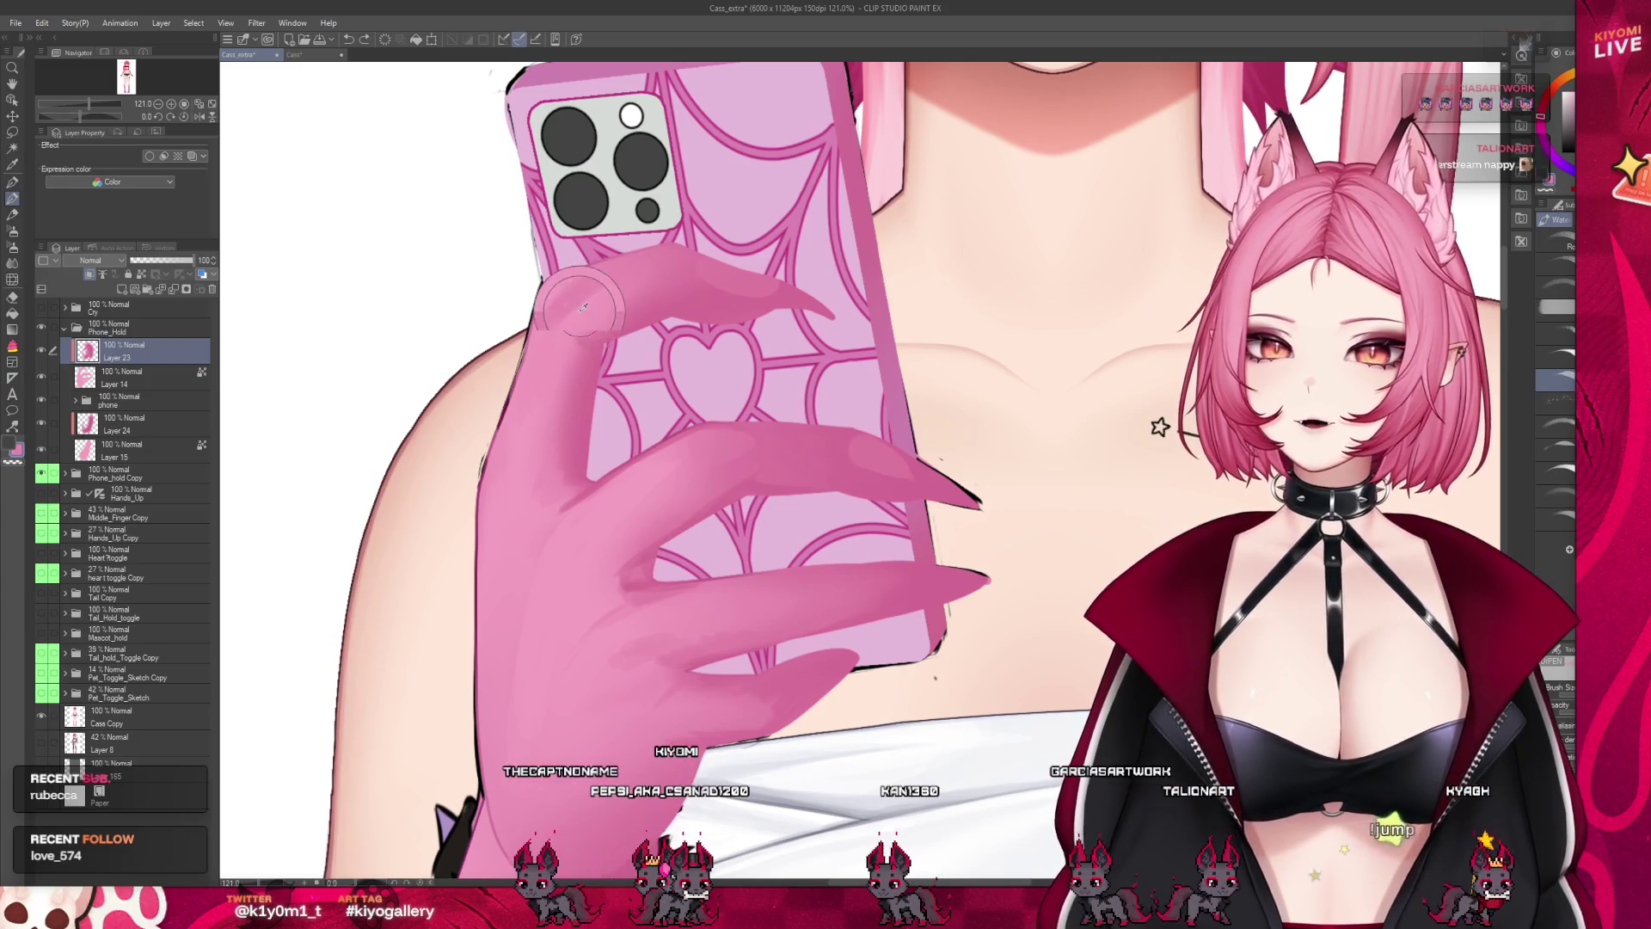
{"action": "key", "text": "bracketleft"}
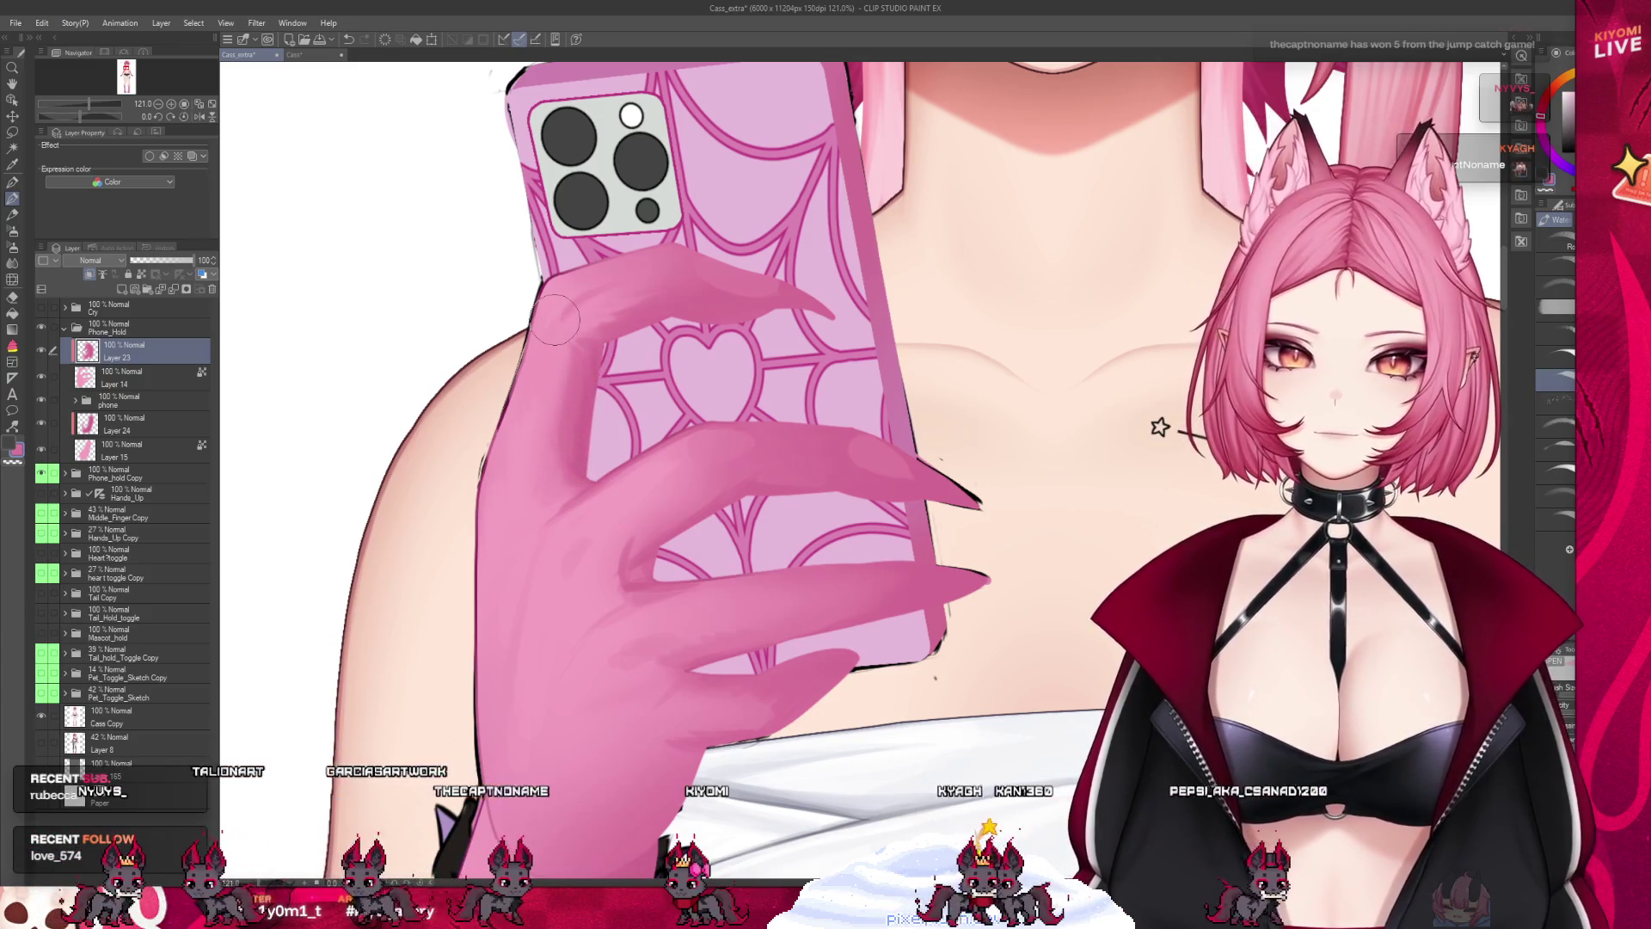
Check the full figure, zoom back onto the phone, and save the Cass_extra artwork
{"action": "scroll", "coordinate": [551, 408], "scroll_direction": "down", "scroll_amount": 5}
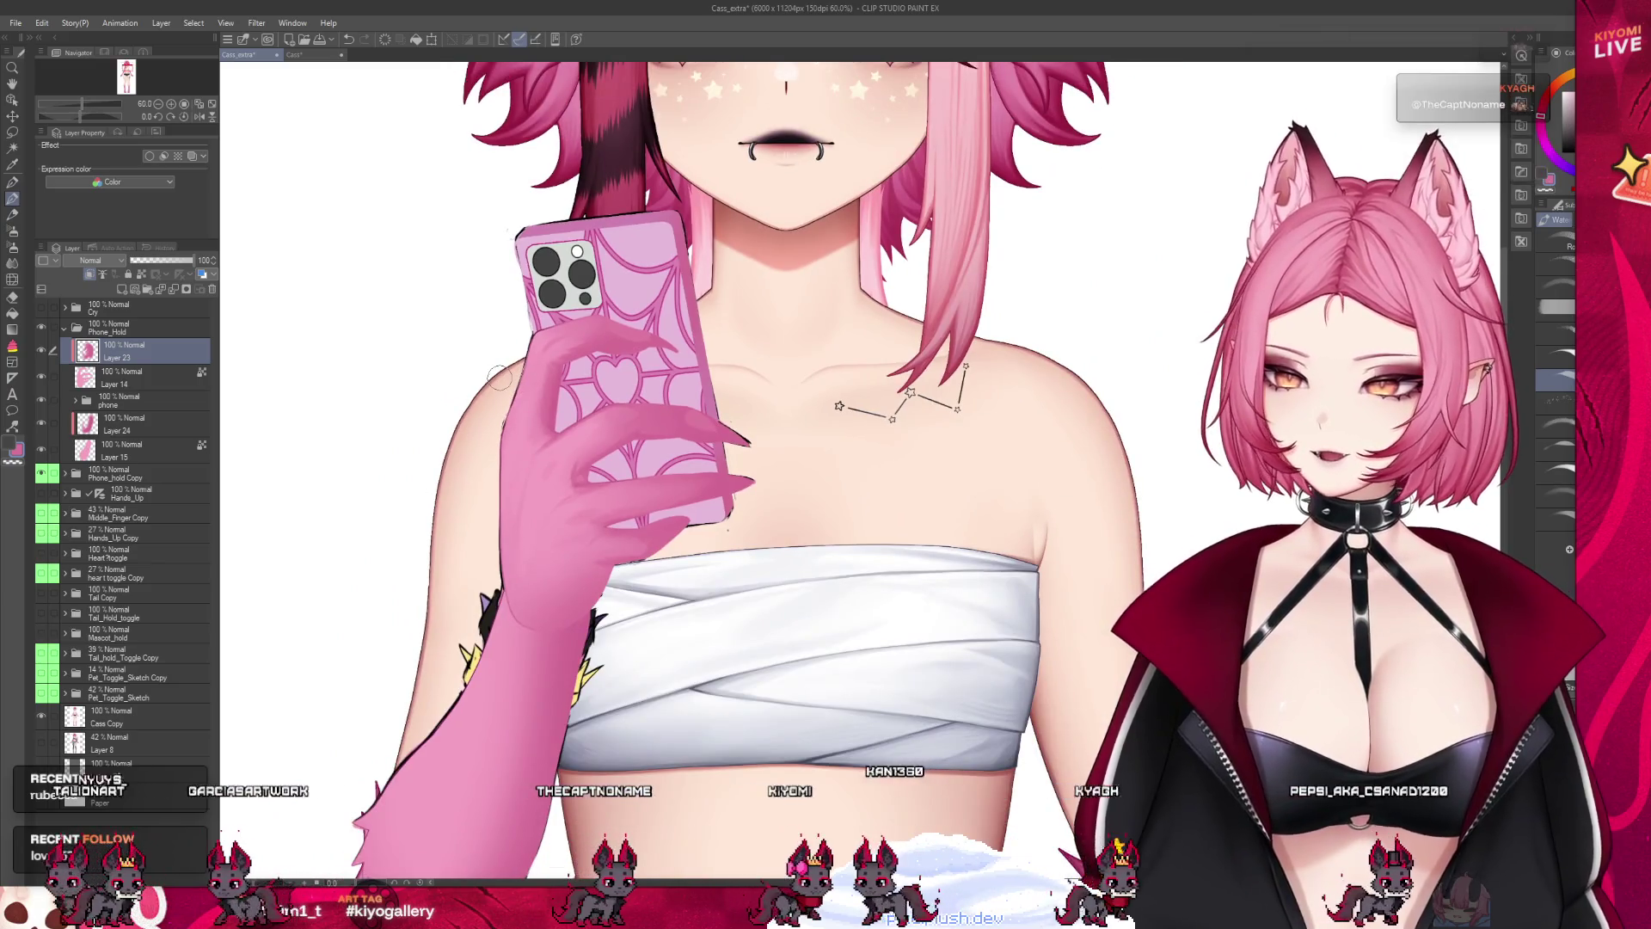
{"action": "scroll", "coordinate": [575, 345], "scroll_direction": "up", "scroll_amount": 1}
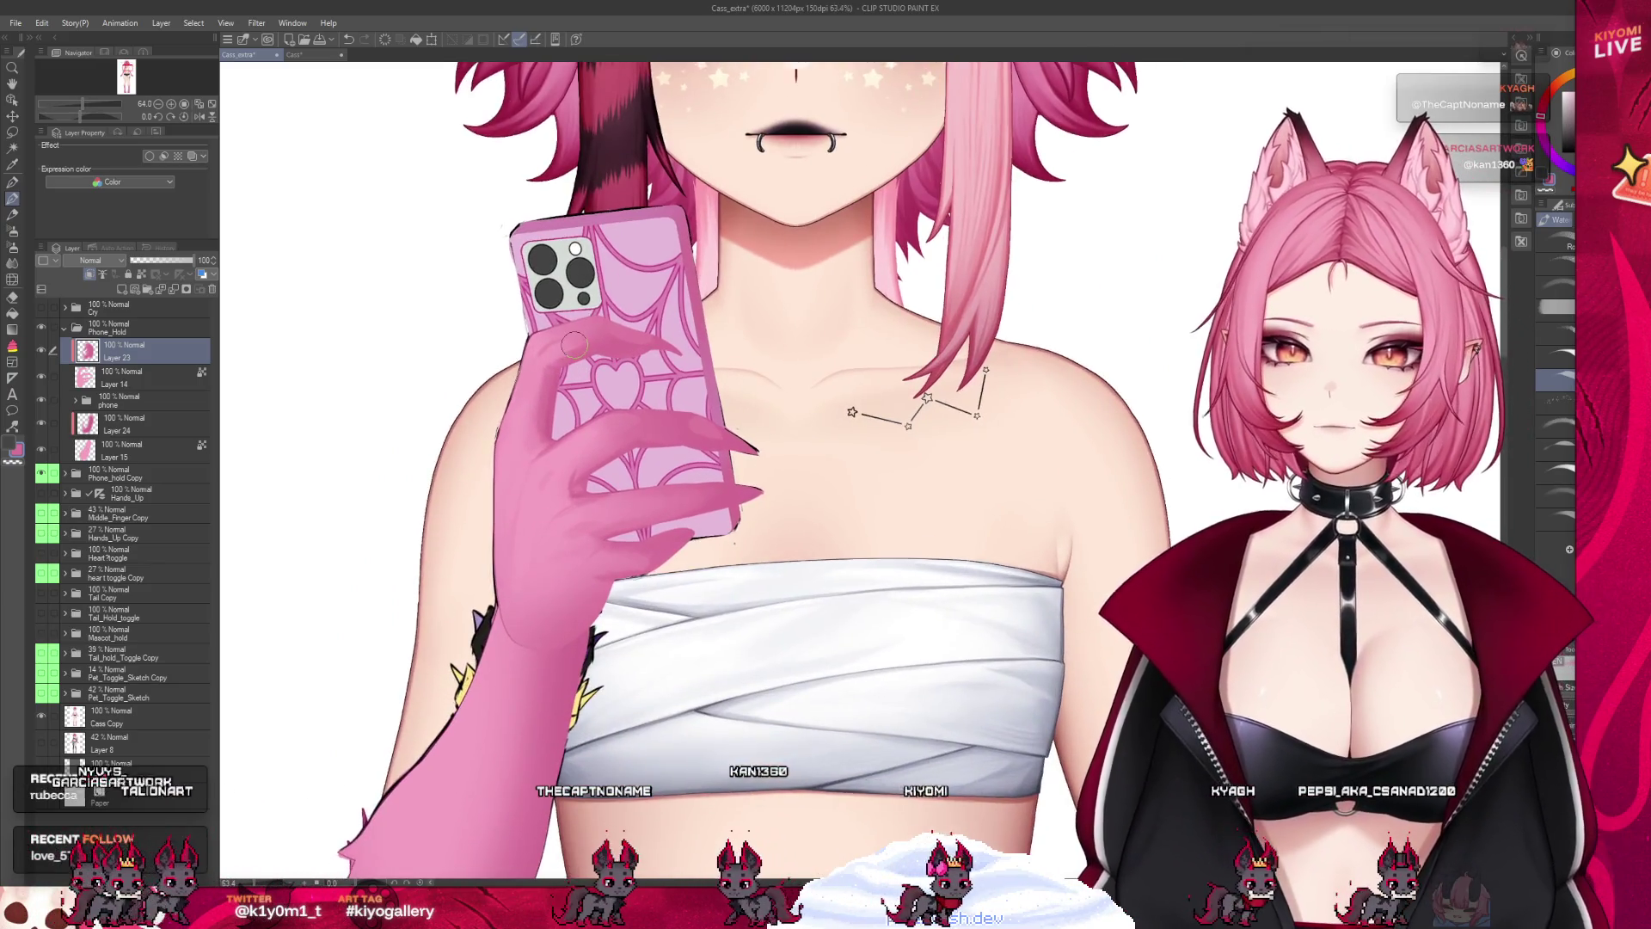
{"action": "scroll", "coordinate": [575, 345], "scroll_direction": "up", "scroll_amount": 2}
{"action": "key", "text": "ctrl+s"}
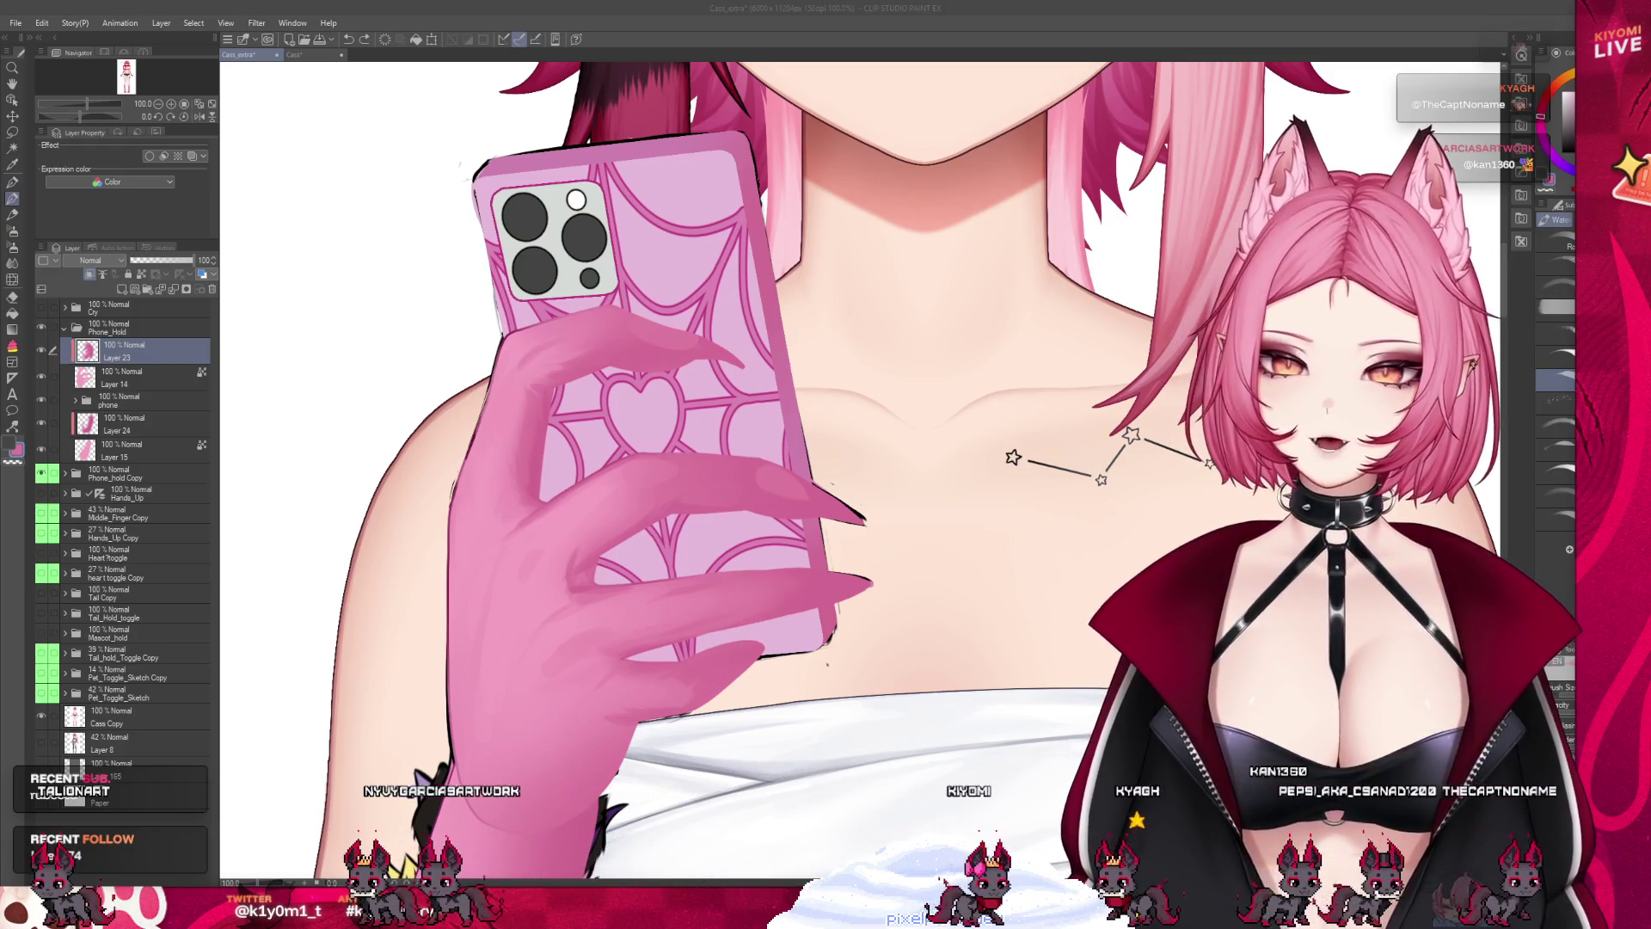
{"action": "left_click", "coordinate": [651, 584]}
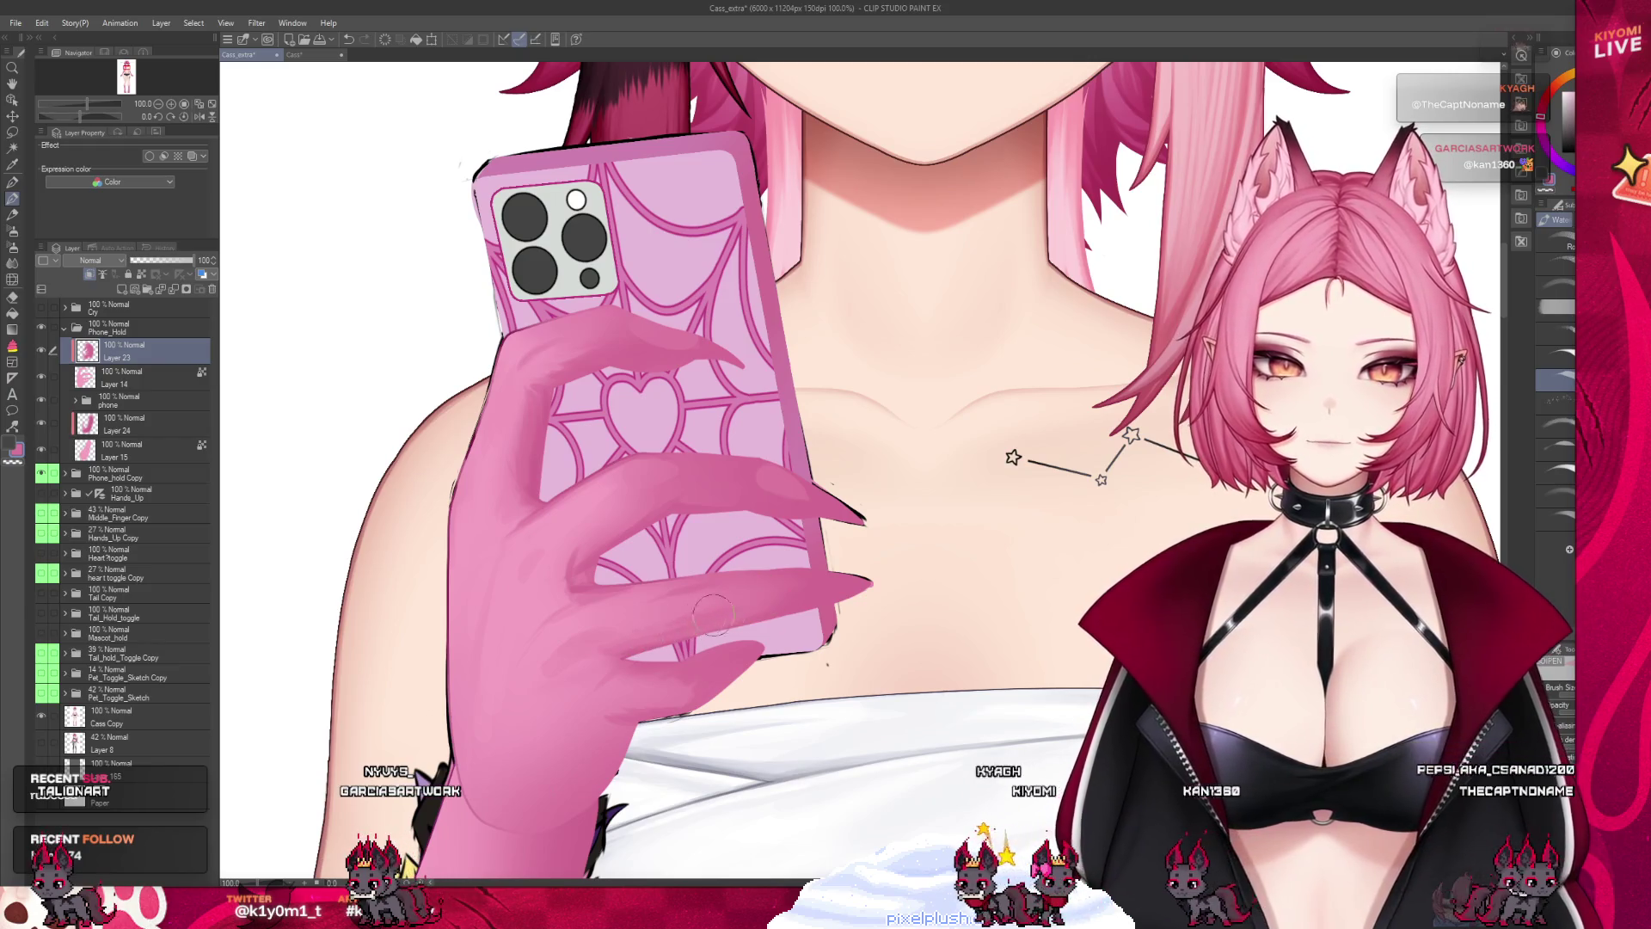
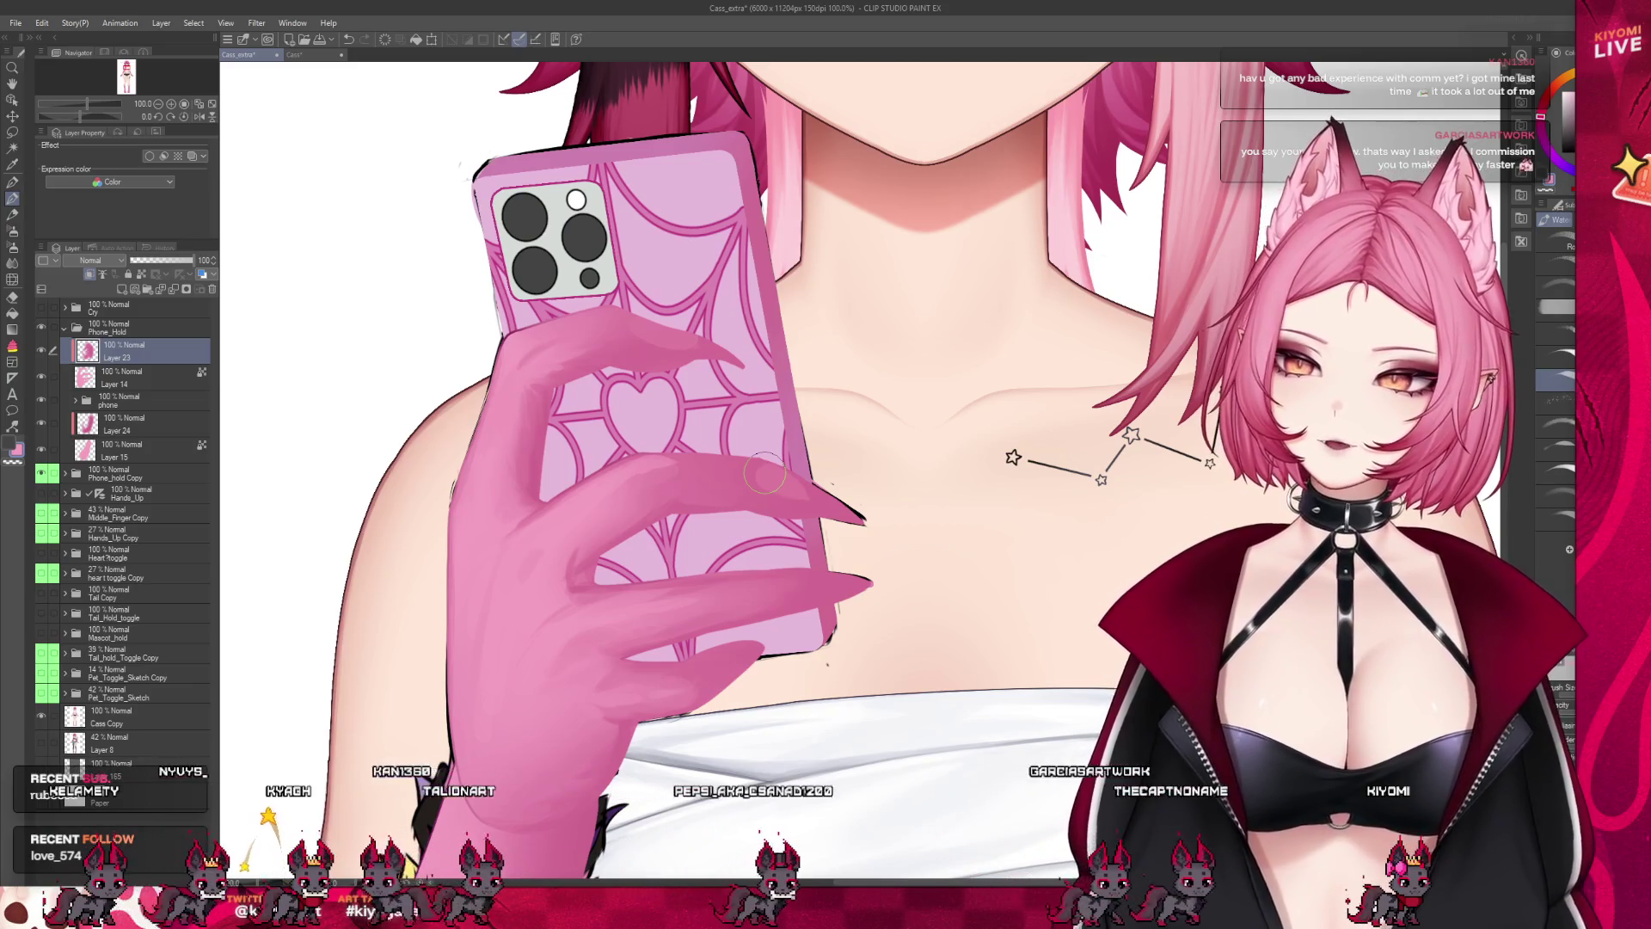
Cycle through the Gradient and Move tools, then return to the watercolour brush
{"action": "scroll", "coordinate": [765, 473], "scroll_direction": "down", "scroll_amount": 3}
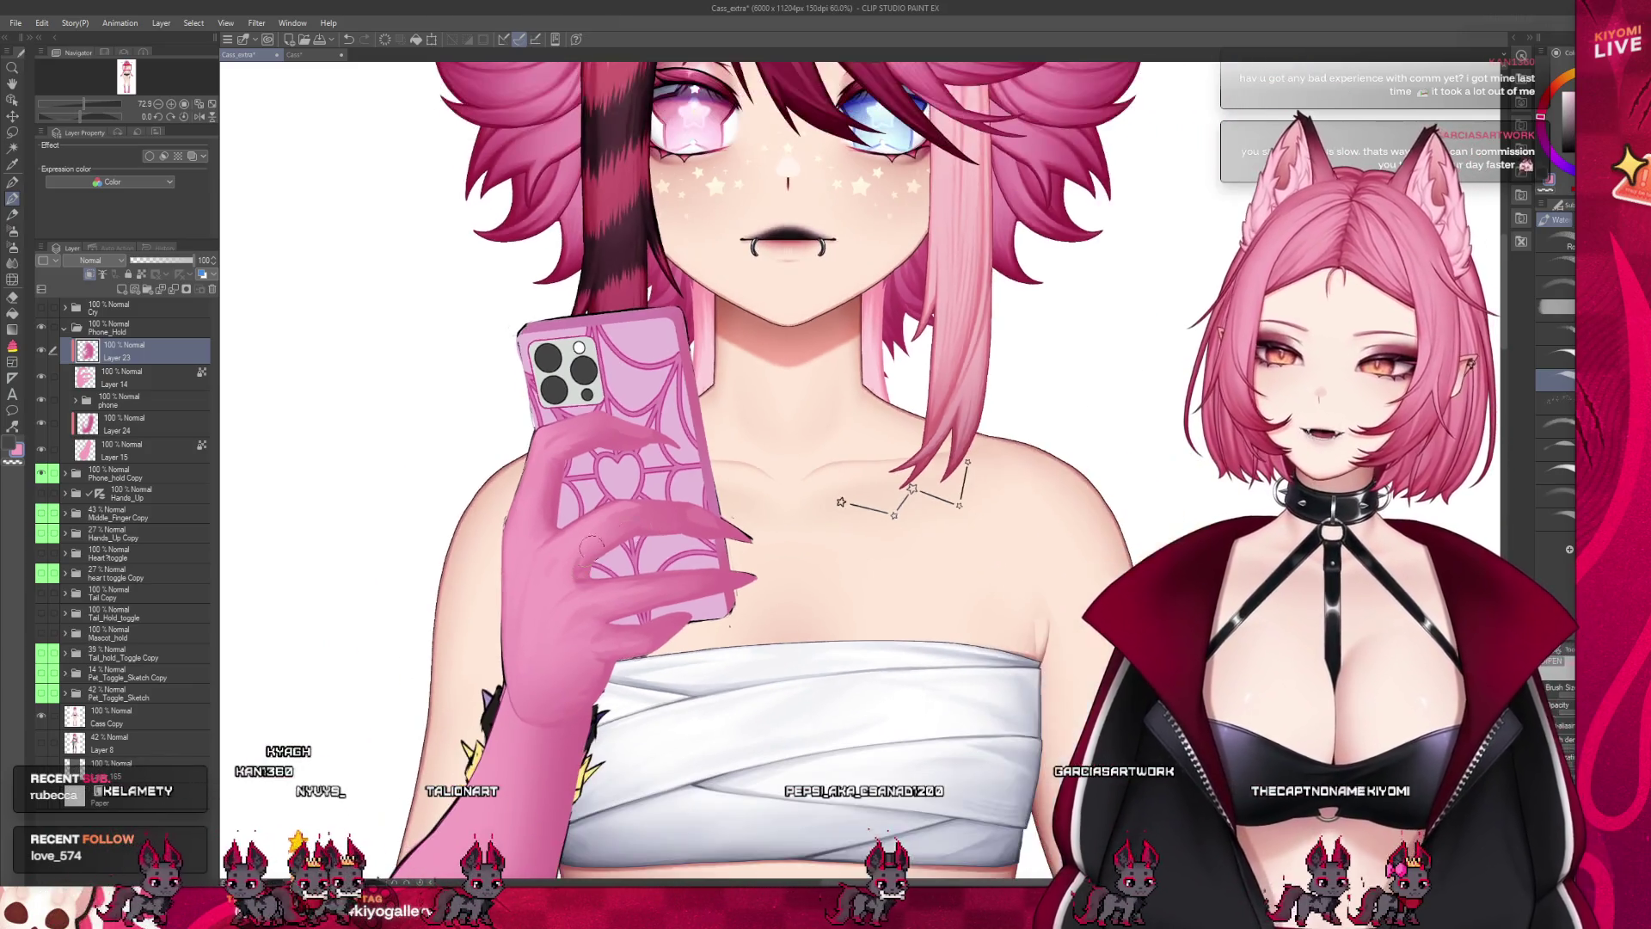
{"action": "scroll", "coordinate": [650, 508], "scroll_direction": "up", "scroll_amount": 1}
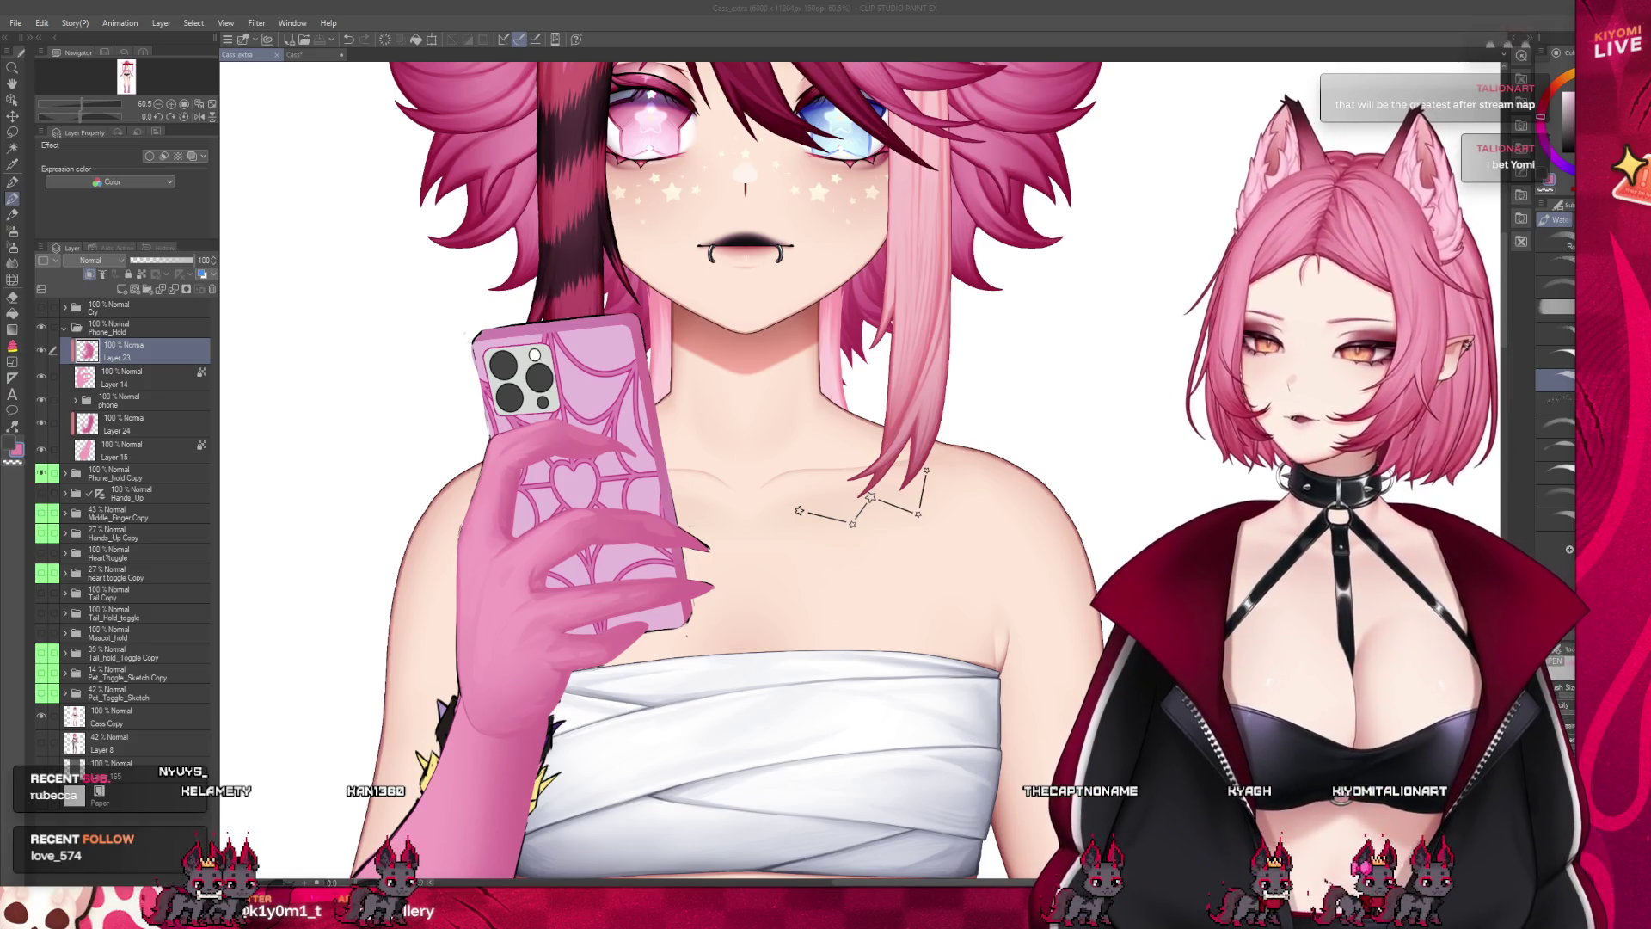
{"action": "scroll", "coordinate": [516, 530], "scroll_direction": "up", "scroll_amount": 5}
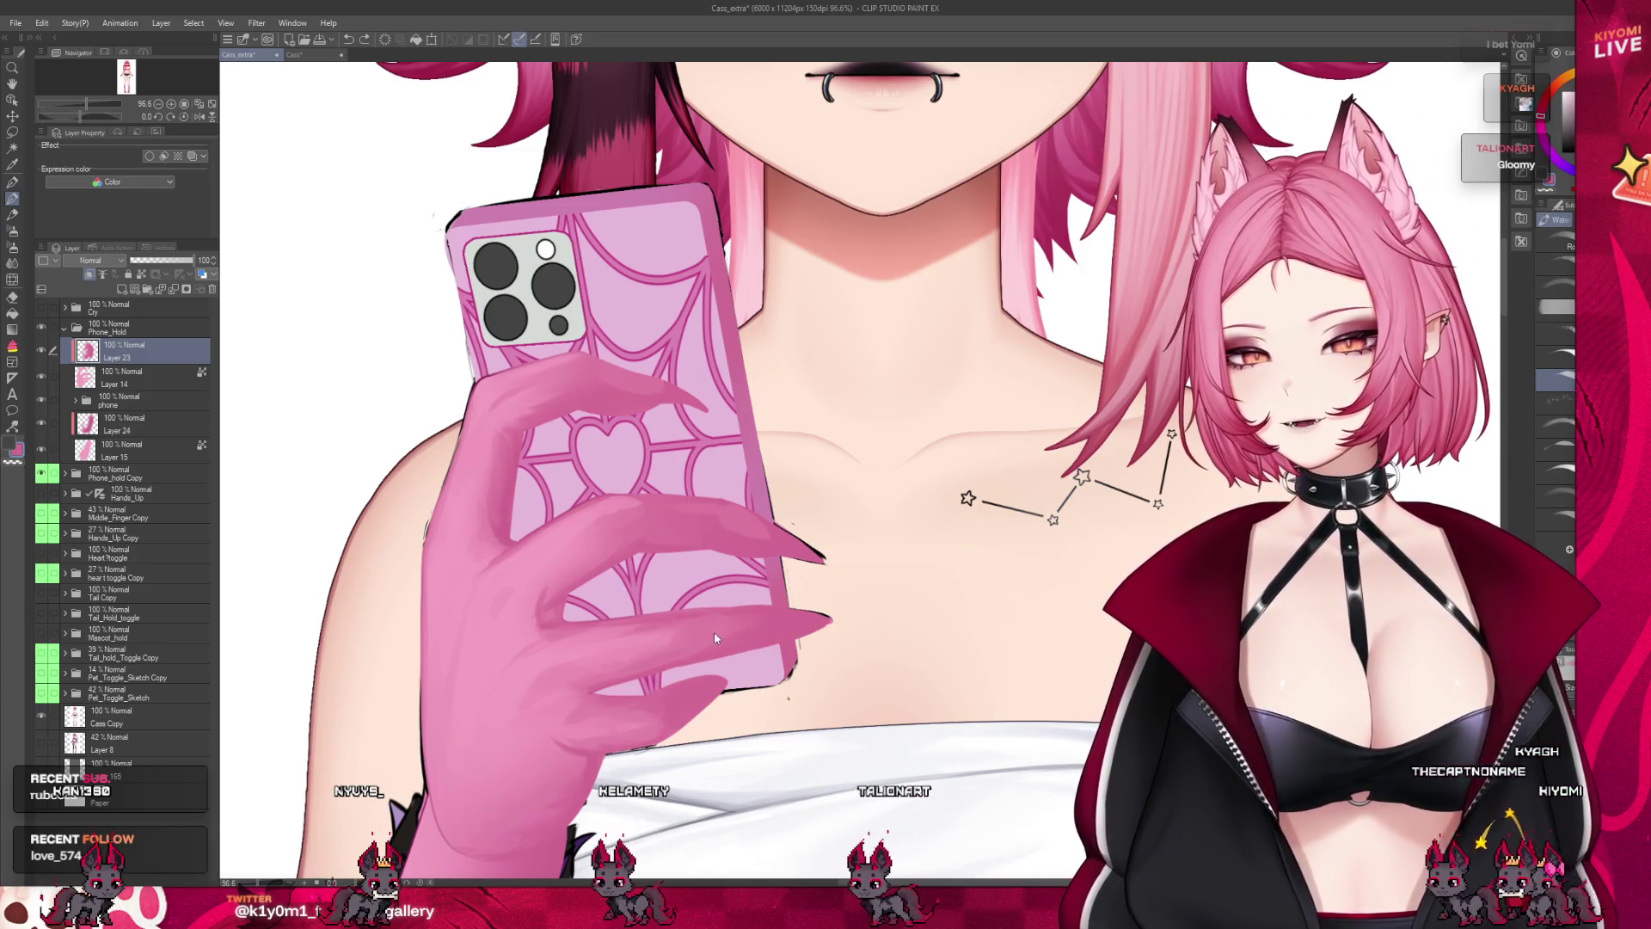
{"action": "key", "text": "g"}
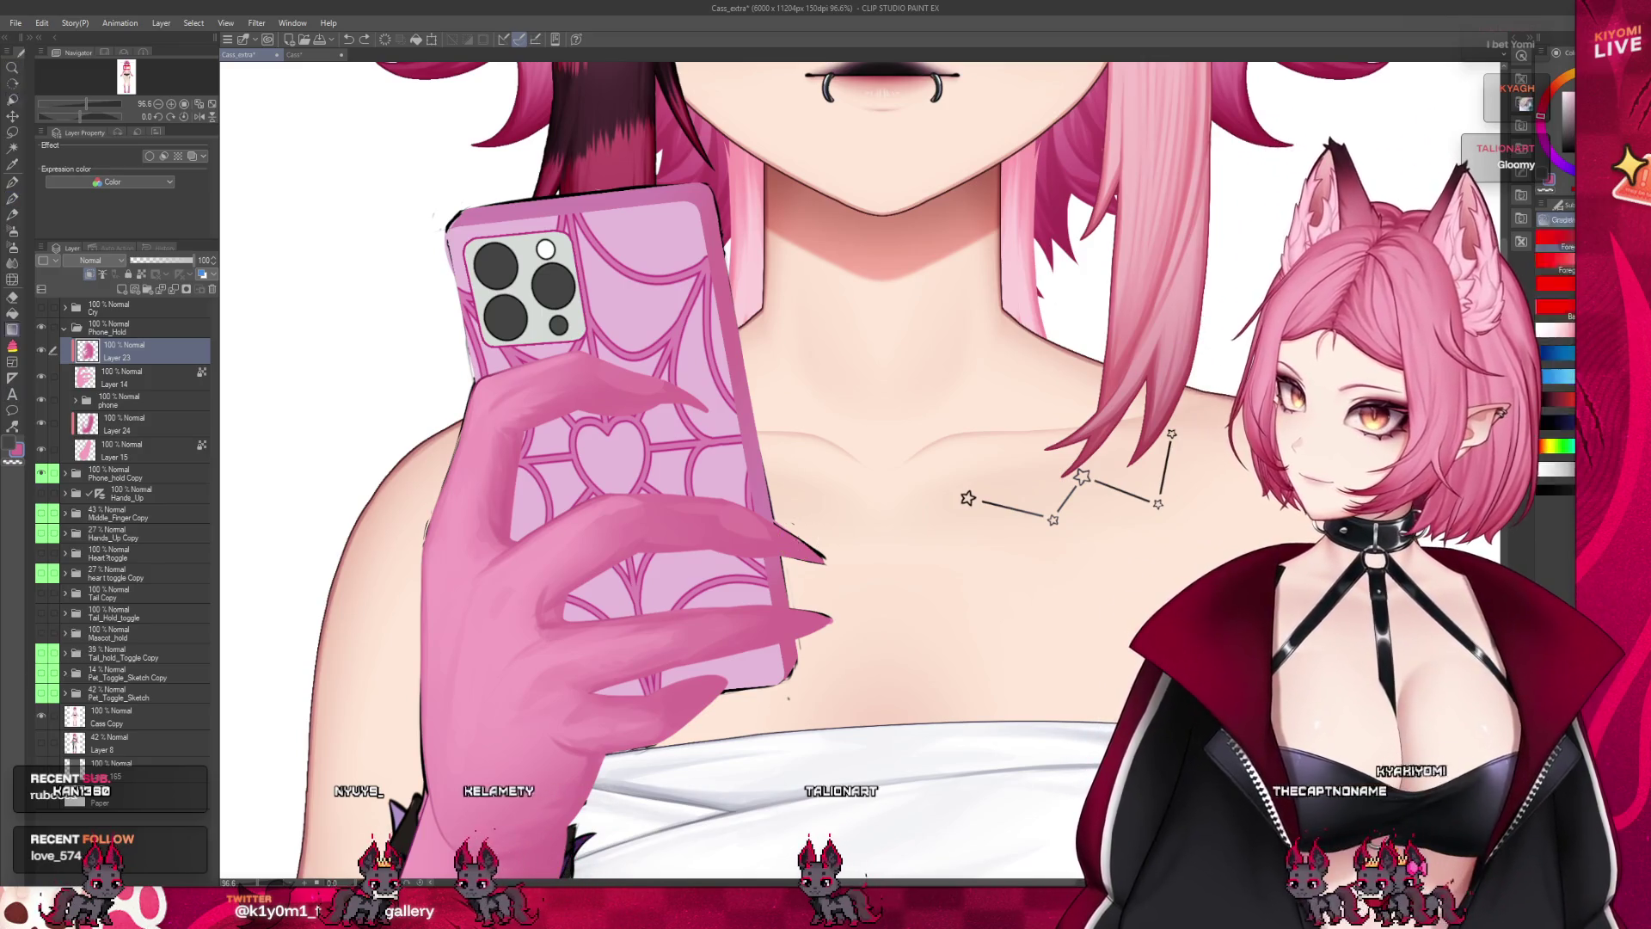
{"action": "key", "text": "k"}
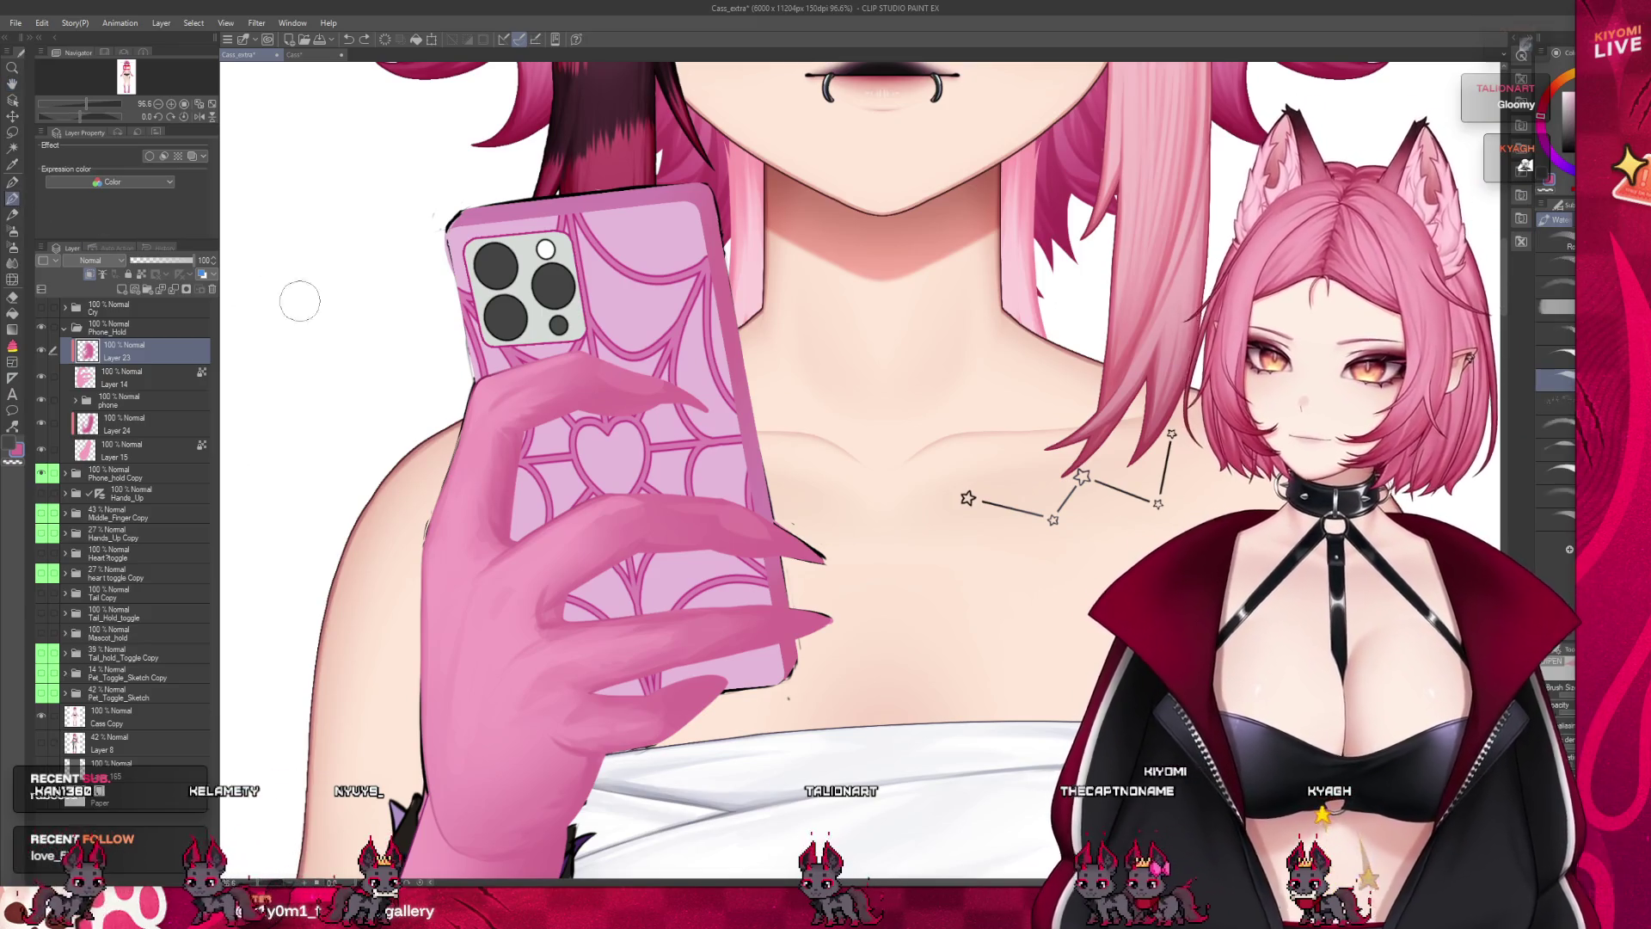
{"action": "key", "text": "b"}
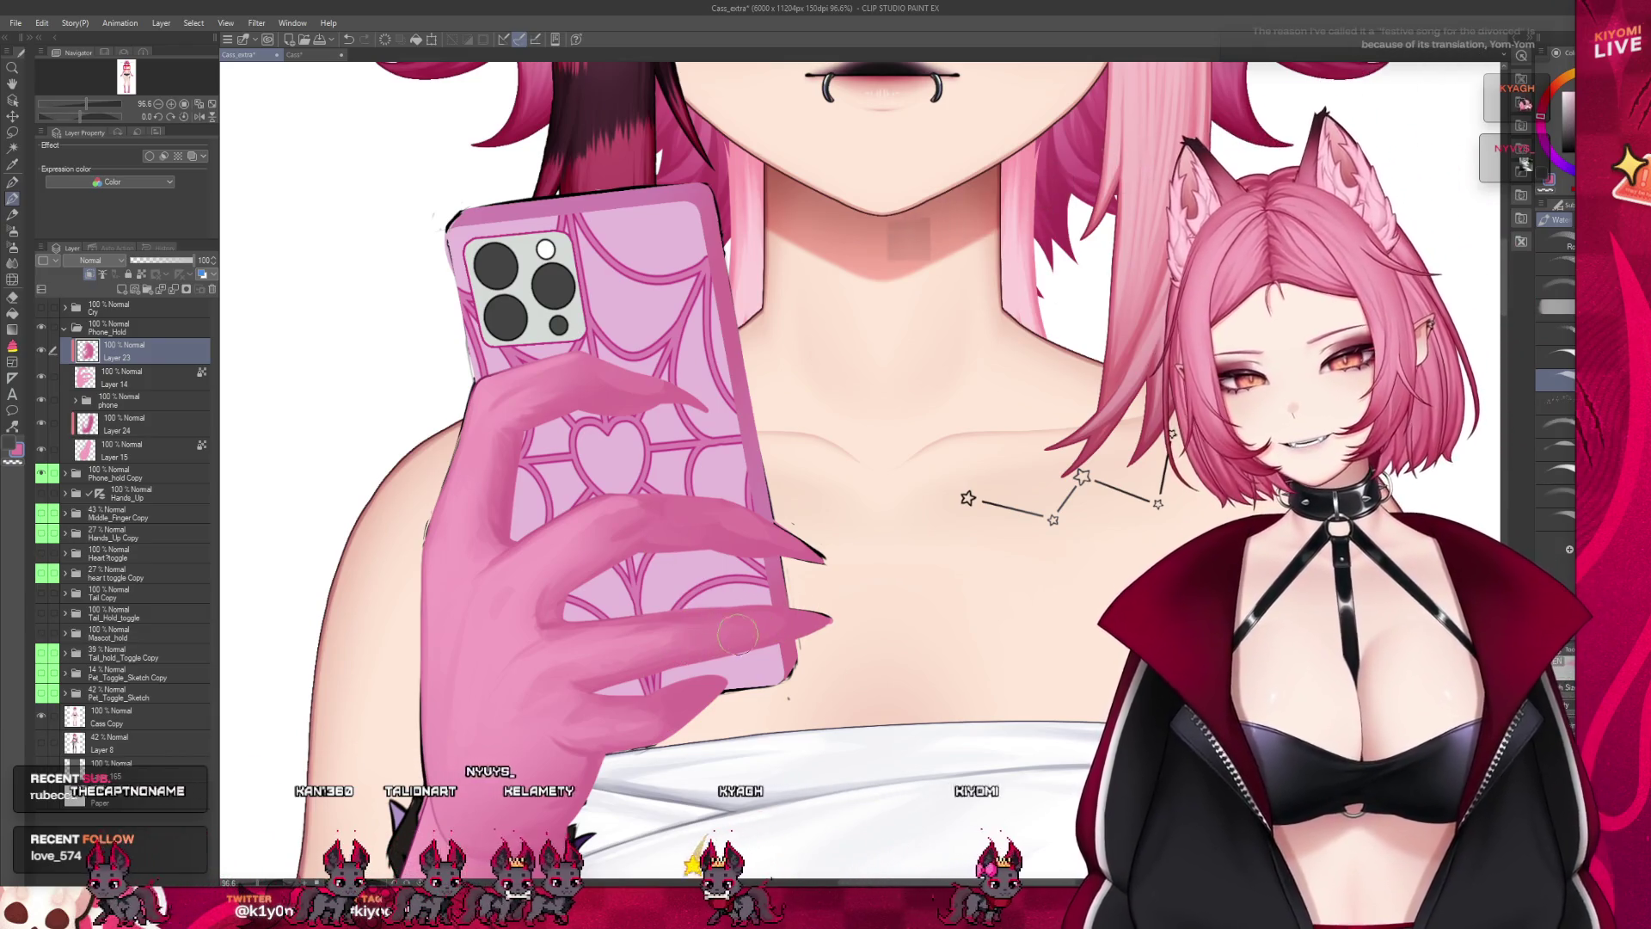
Zoom in and out around the pink hand to inspect its shading
{"action": "scroll", "coordinate": [619, 423], "scroll_direction": "down", "scroll_amount": 1}
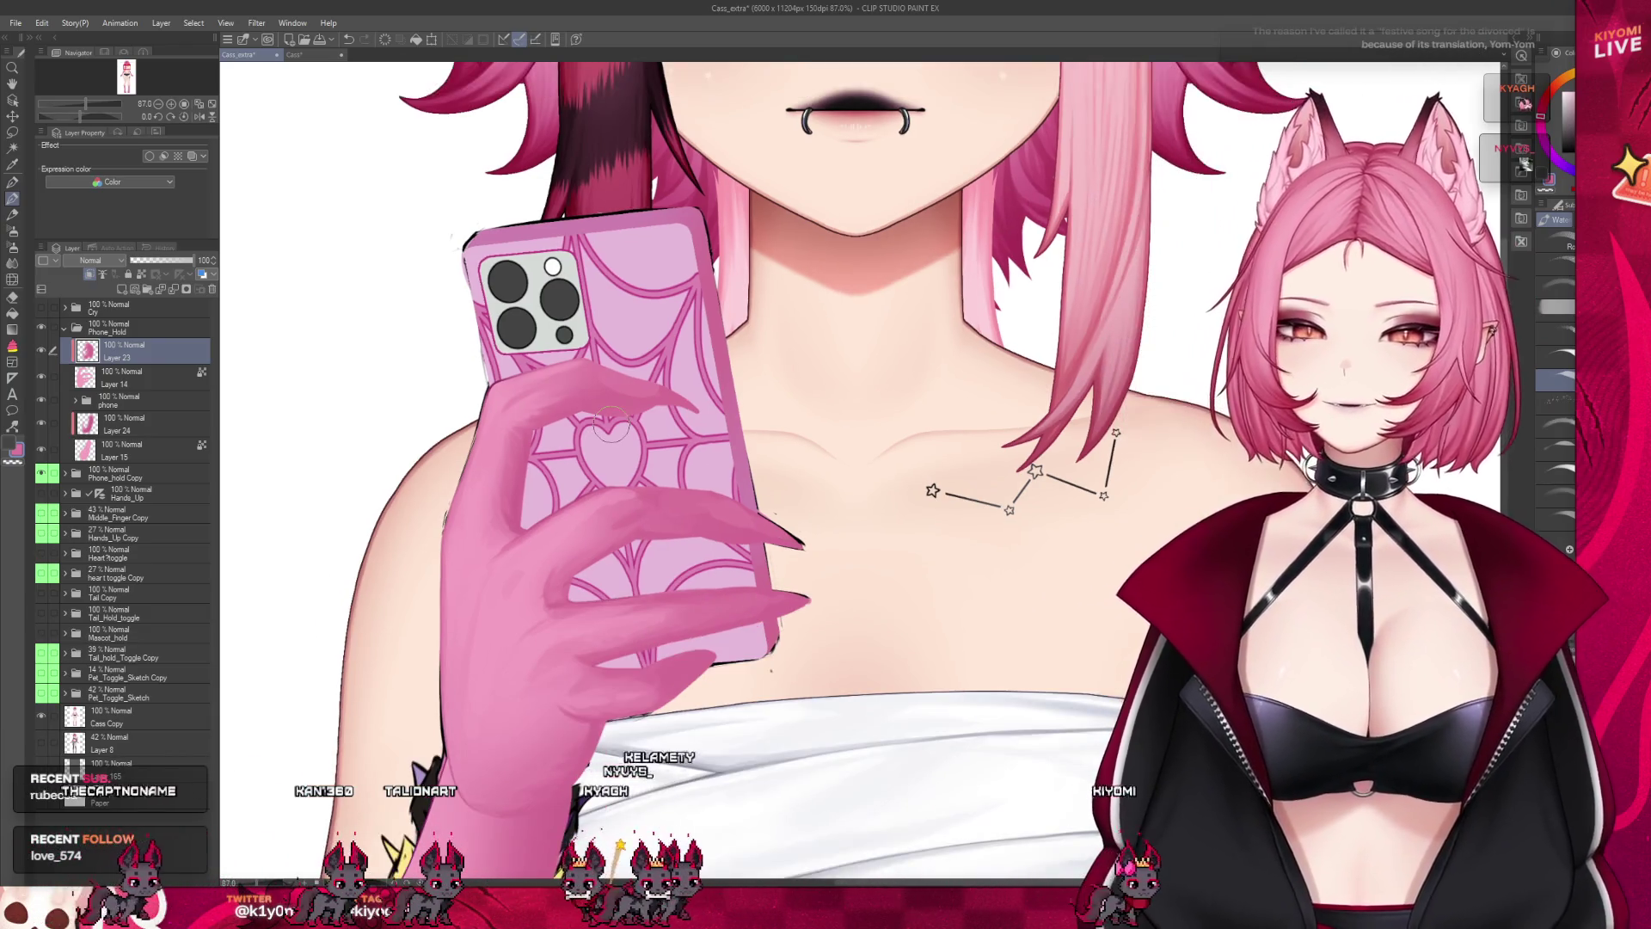
{"action": "scroll", "coordinate": [811, 627], "scroll_direction": "down", "scroll_amount": 6}
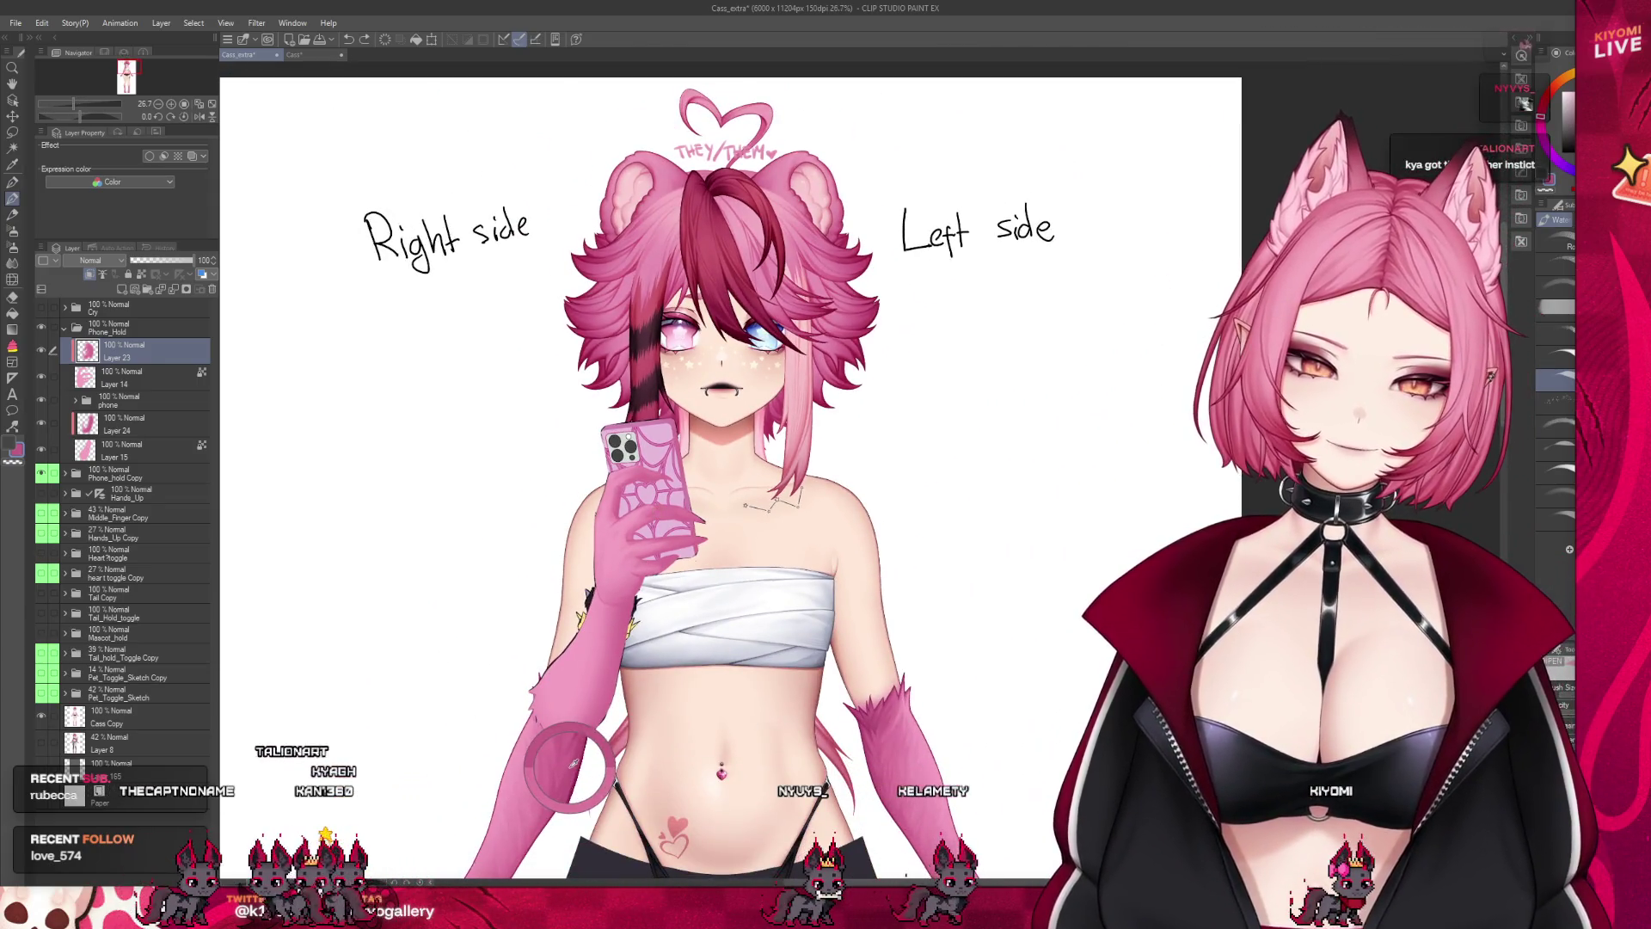
{"action": "scroll", "coordinate": [722, 622], "scroll_direction": "up", "scroll_amount": 1}
{"action": "scroll", "coordinate": [647, 506], "scroll_direction": "up", "scroll_amount": 5}
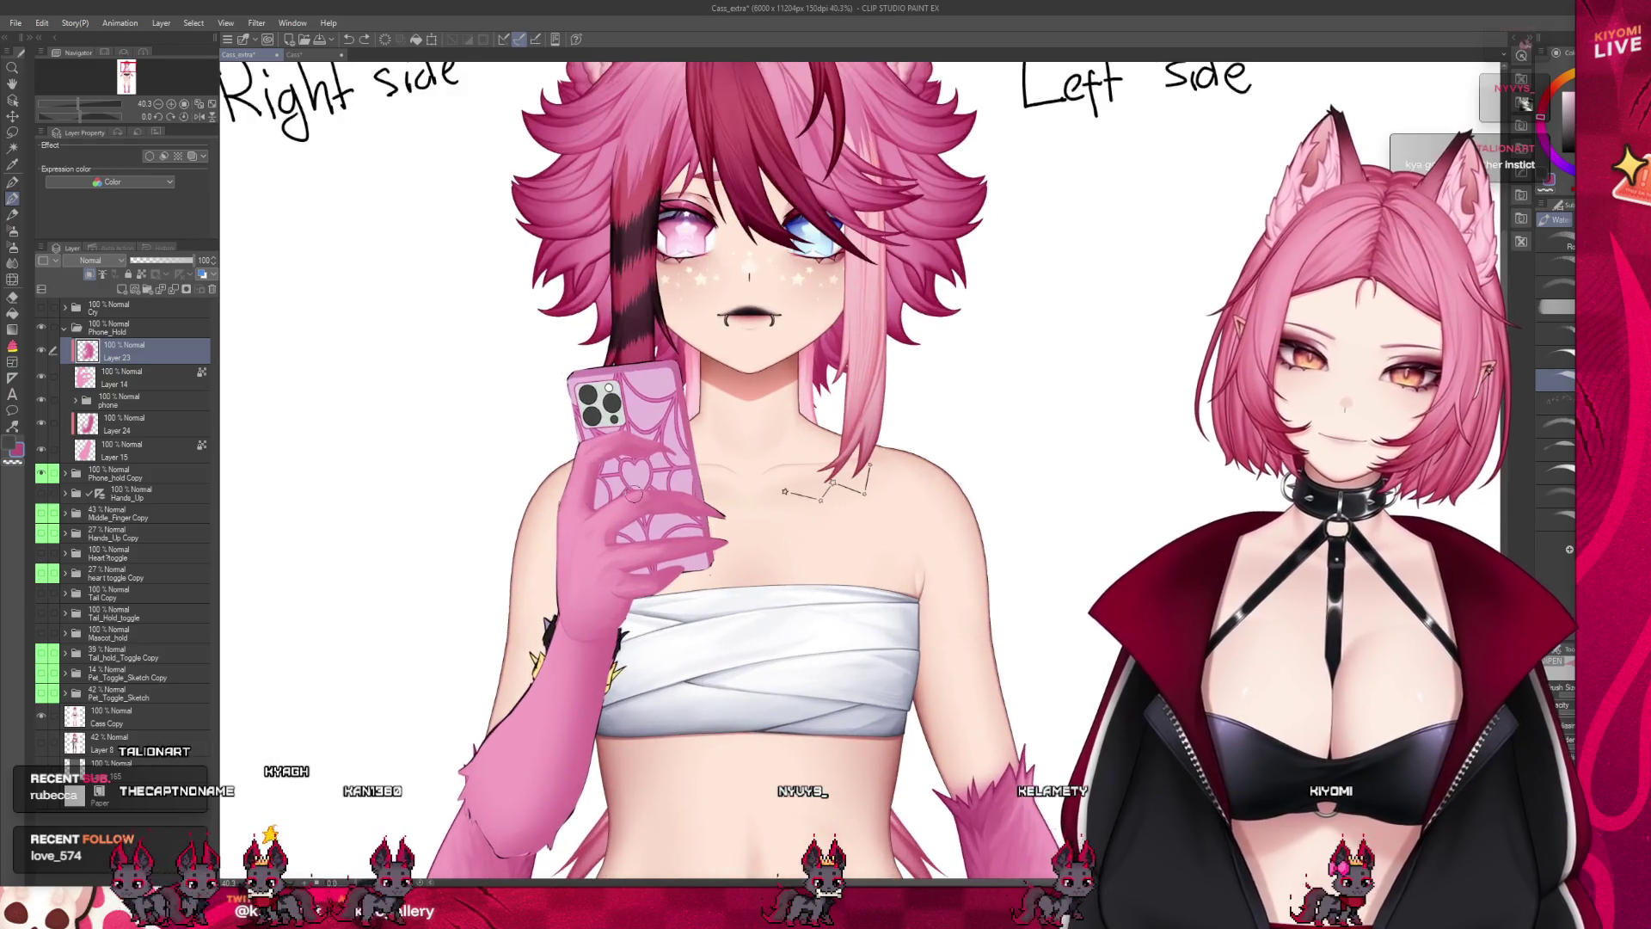
{"action": "scroll", "coordinate": [633, 495], "scroll_direction": "up", "scroll_amount": 1}
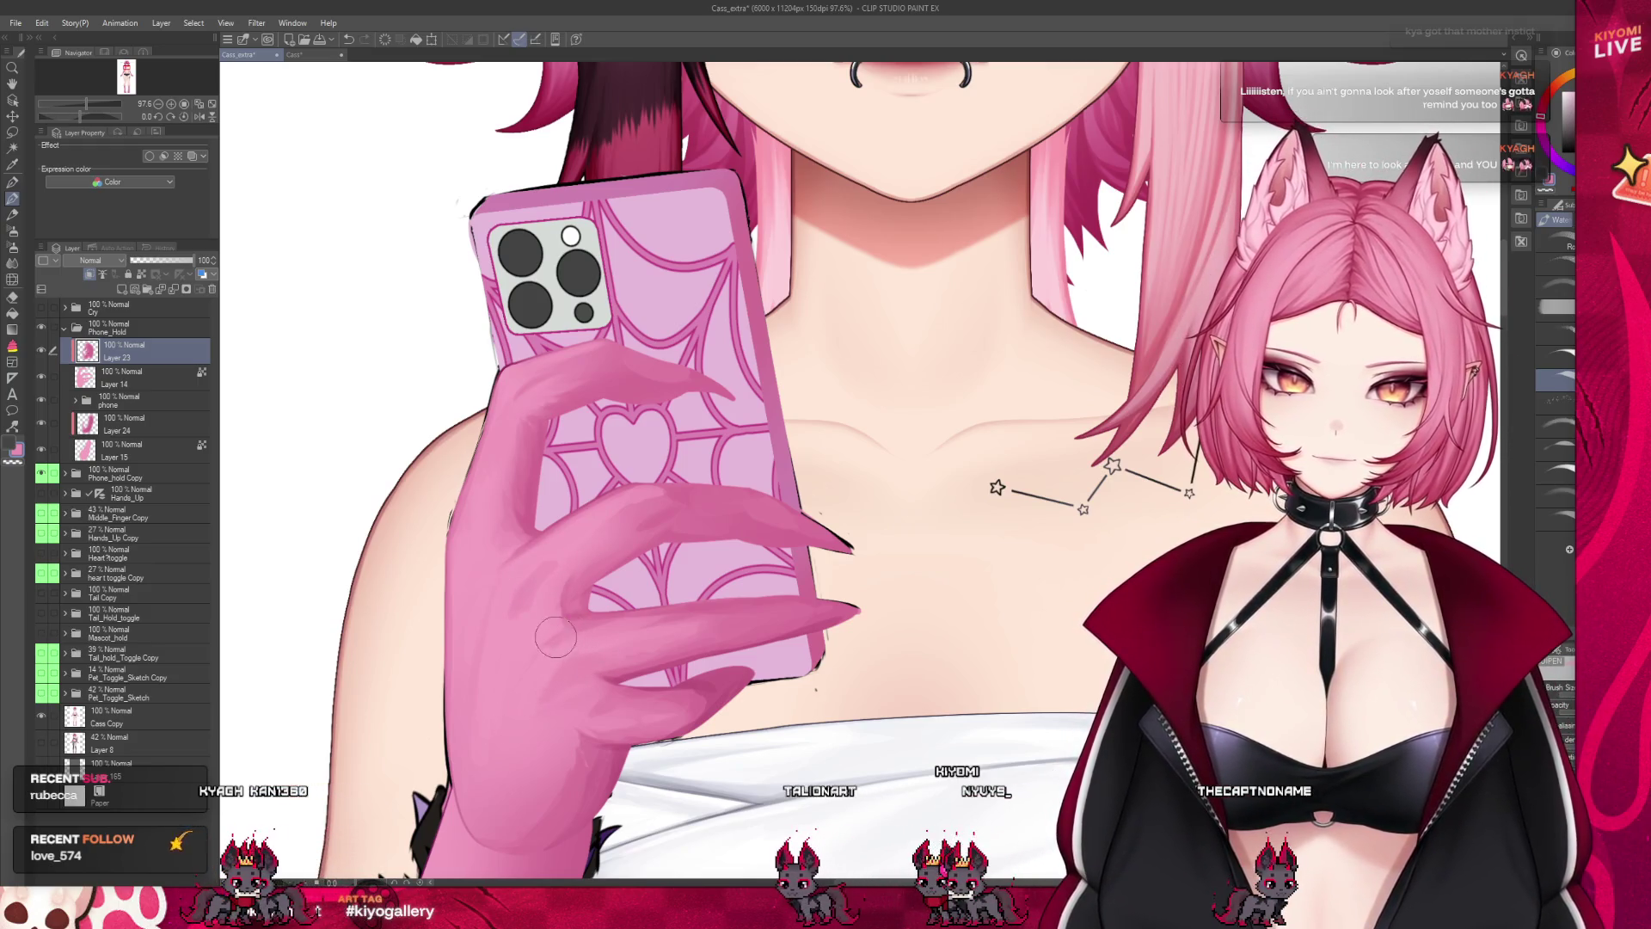
{"action": "scroll", "coordinate": [574, 610], "scroll_direction": "down", "scroll_amount": 1}
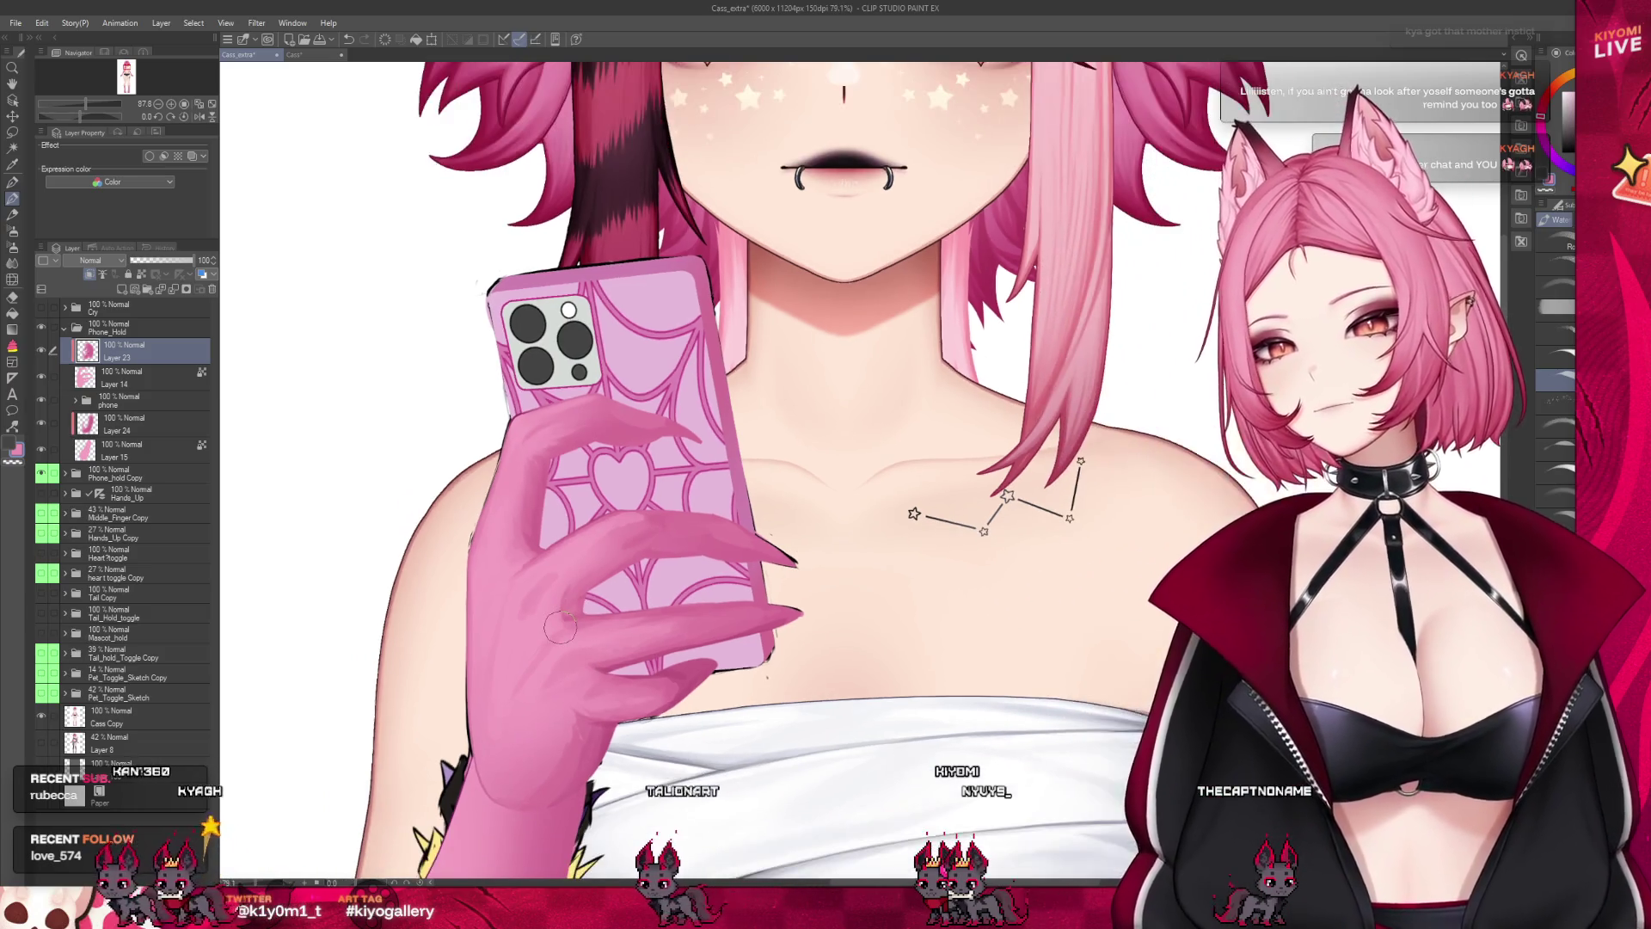
{"action": "scroll", "coordinate": [639, 539], "scroll_direction": "down", "scroll_amount": 1}
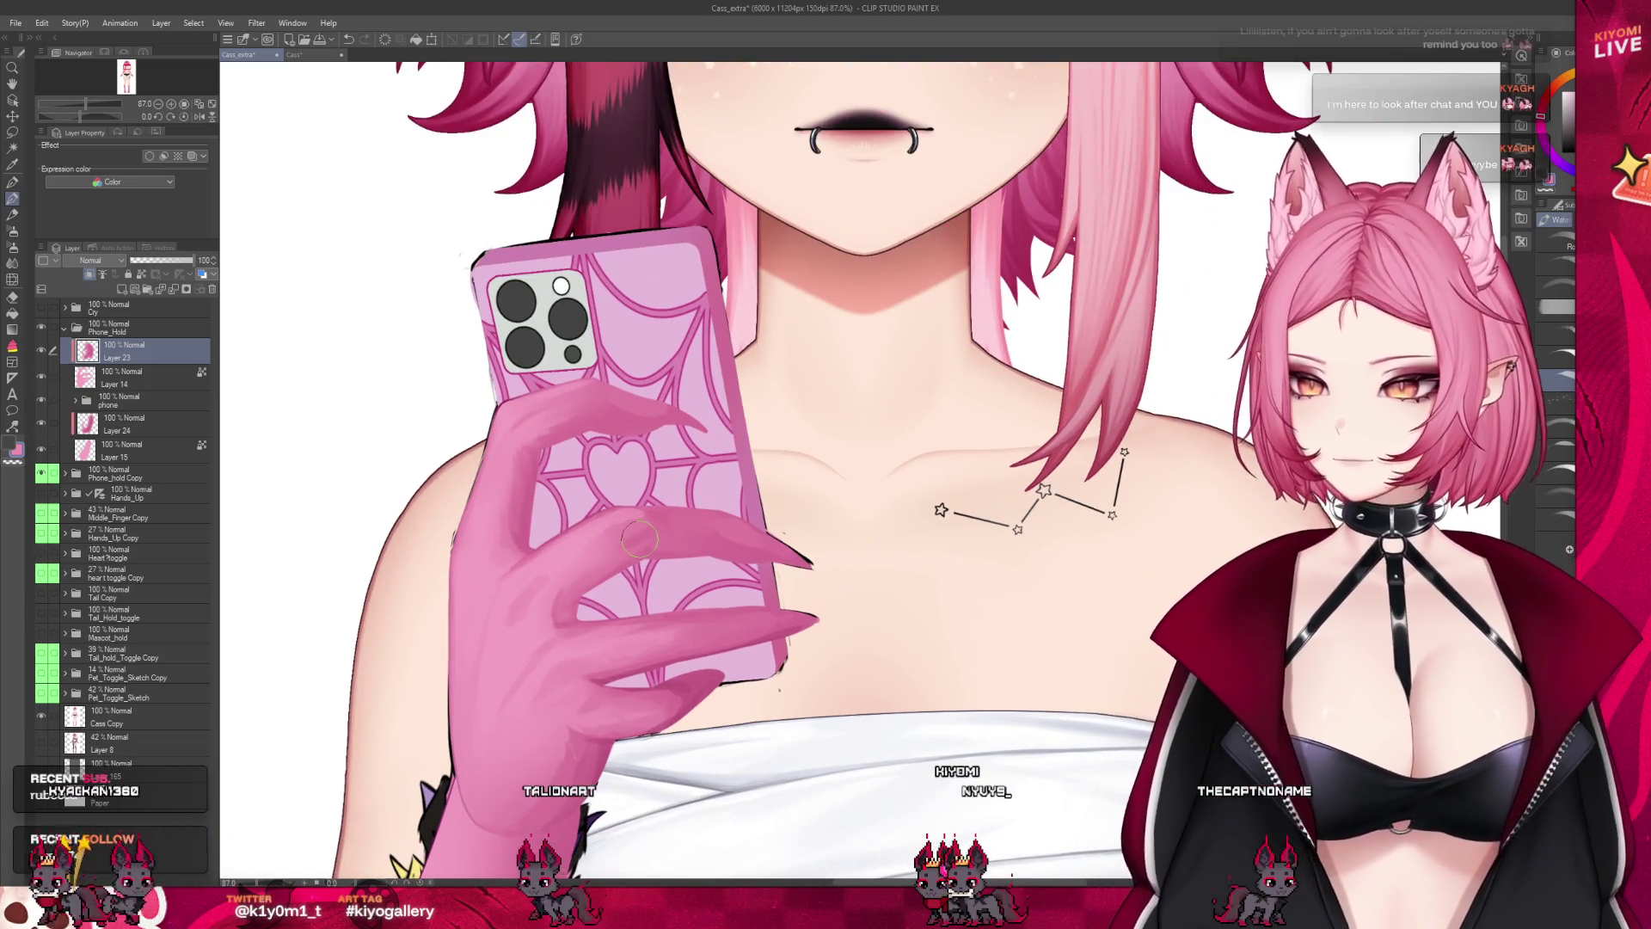
{"action": "scroll", "coordinate": [639, 539], "scroll_direction": "up", "scroll_amount": 1}
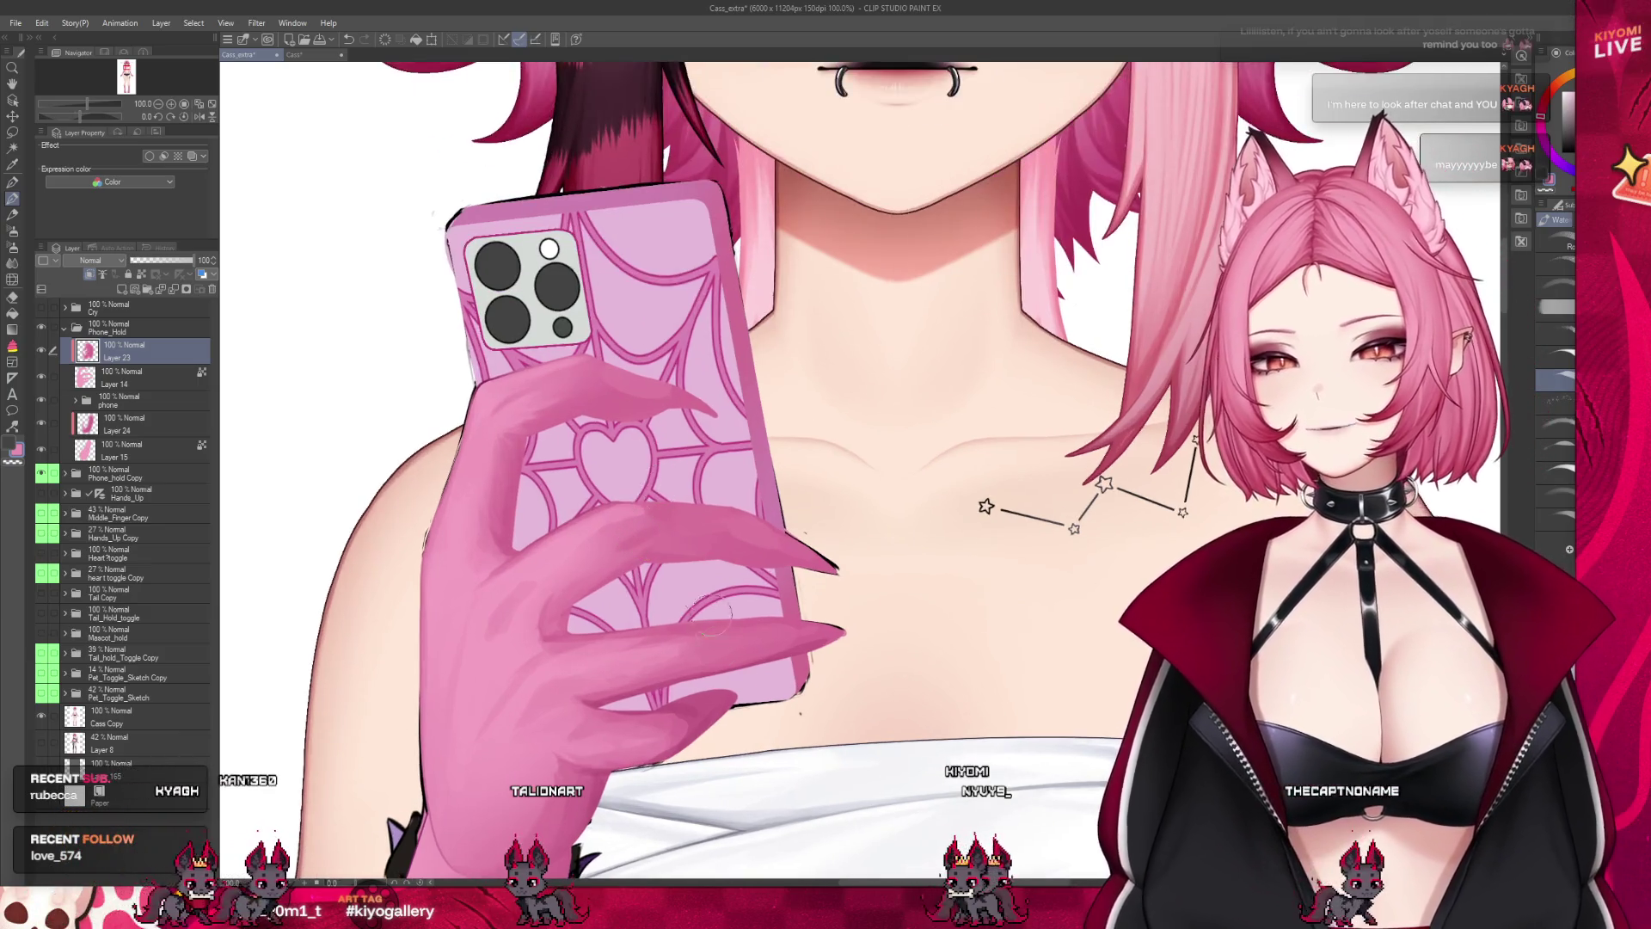
{"action": "scroll", "coordinate": [720, 646], "scroll_direction": "up", "scroll_amount": 1}
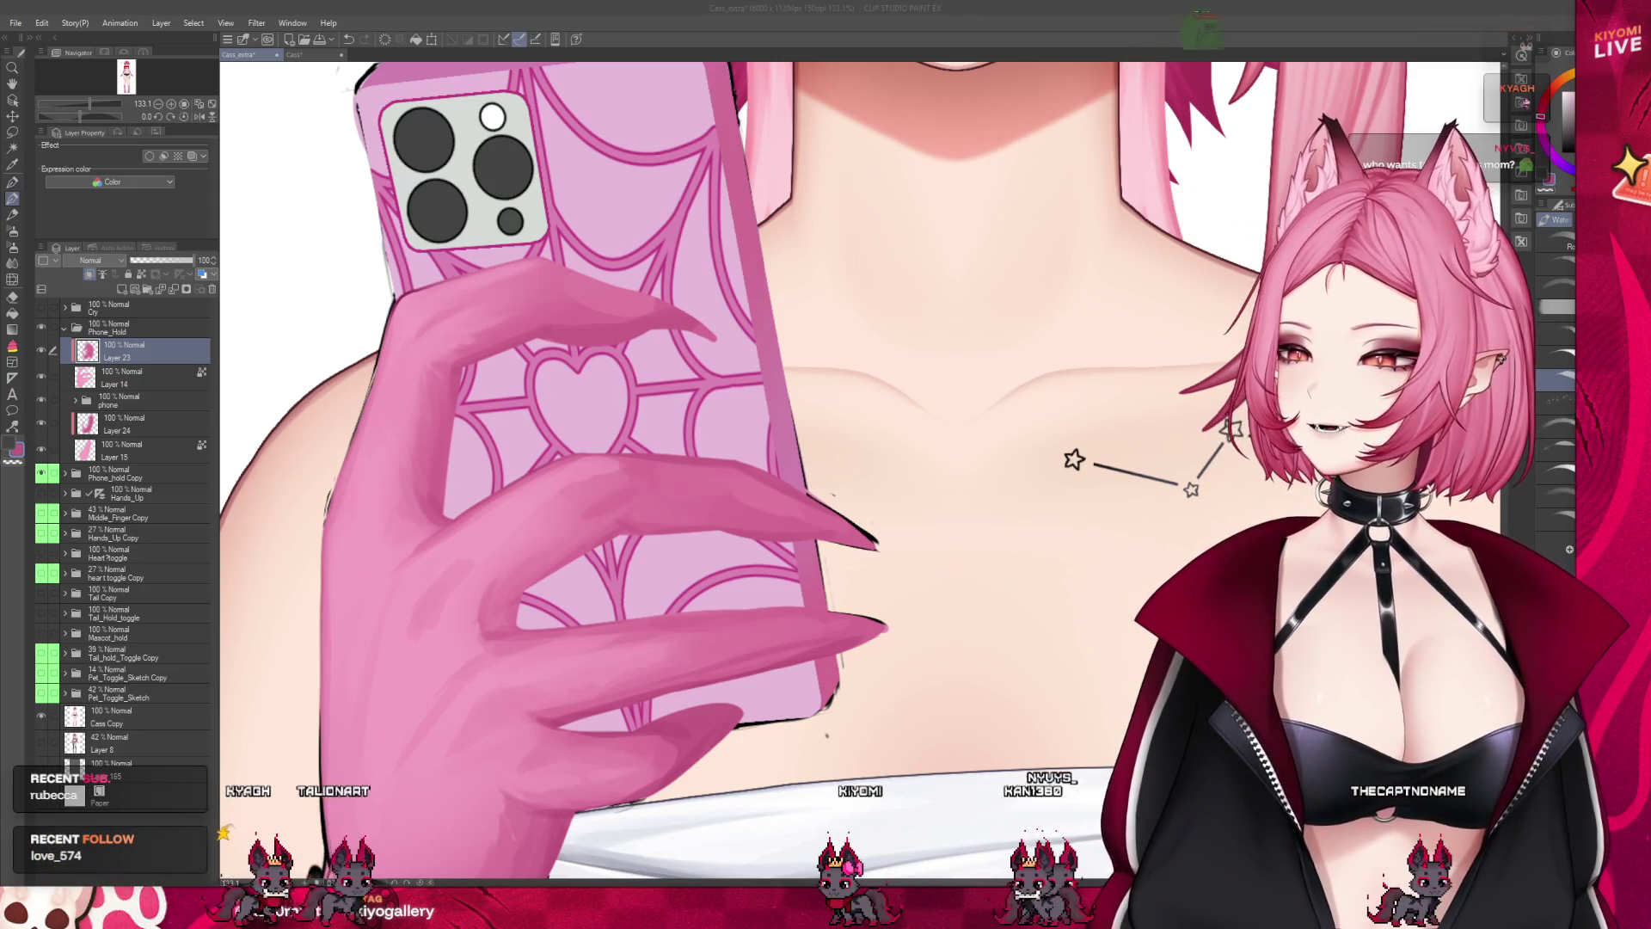
Refocus the canvas and make the Blend tool active for softening the hand
{"action": "left_click", "coordinate": [439, 387]}
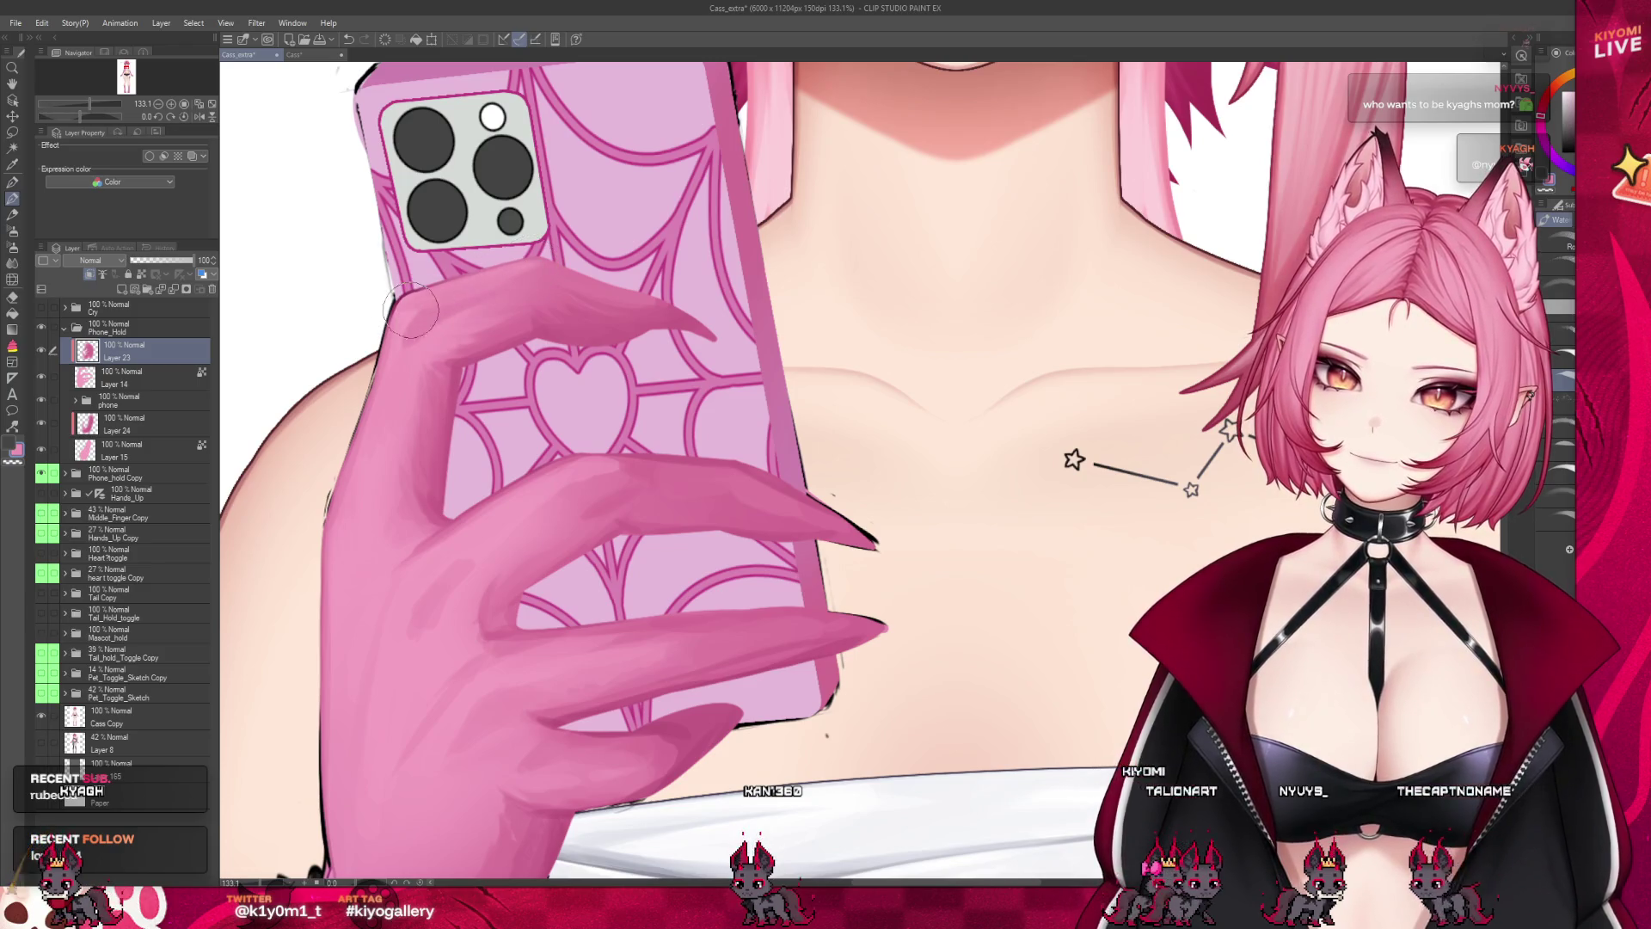
{"action": "key", "text": "j"}
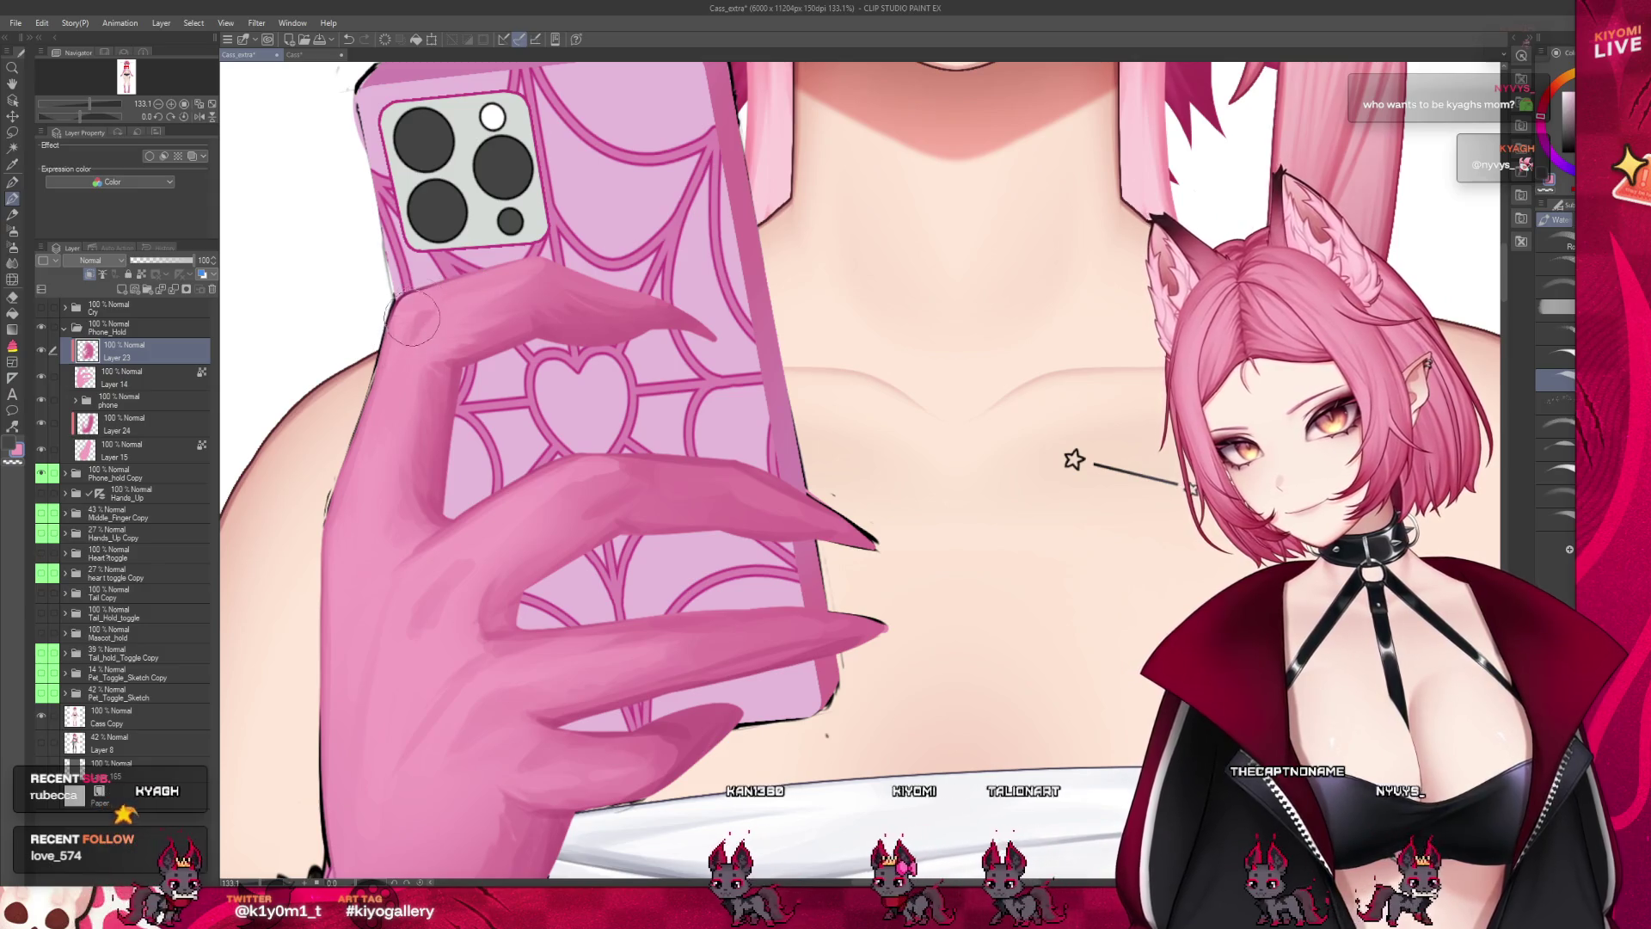
{"action": "left_click", "coordinate": [13, 264]}
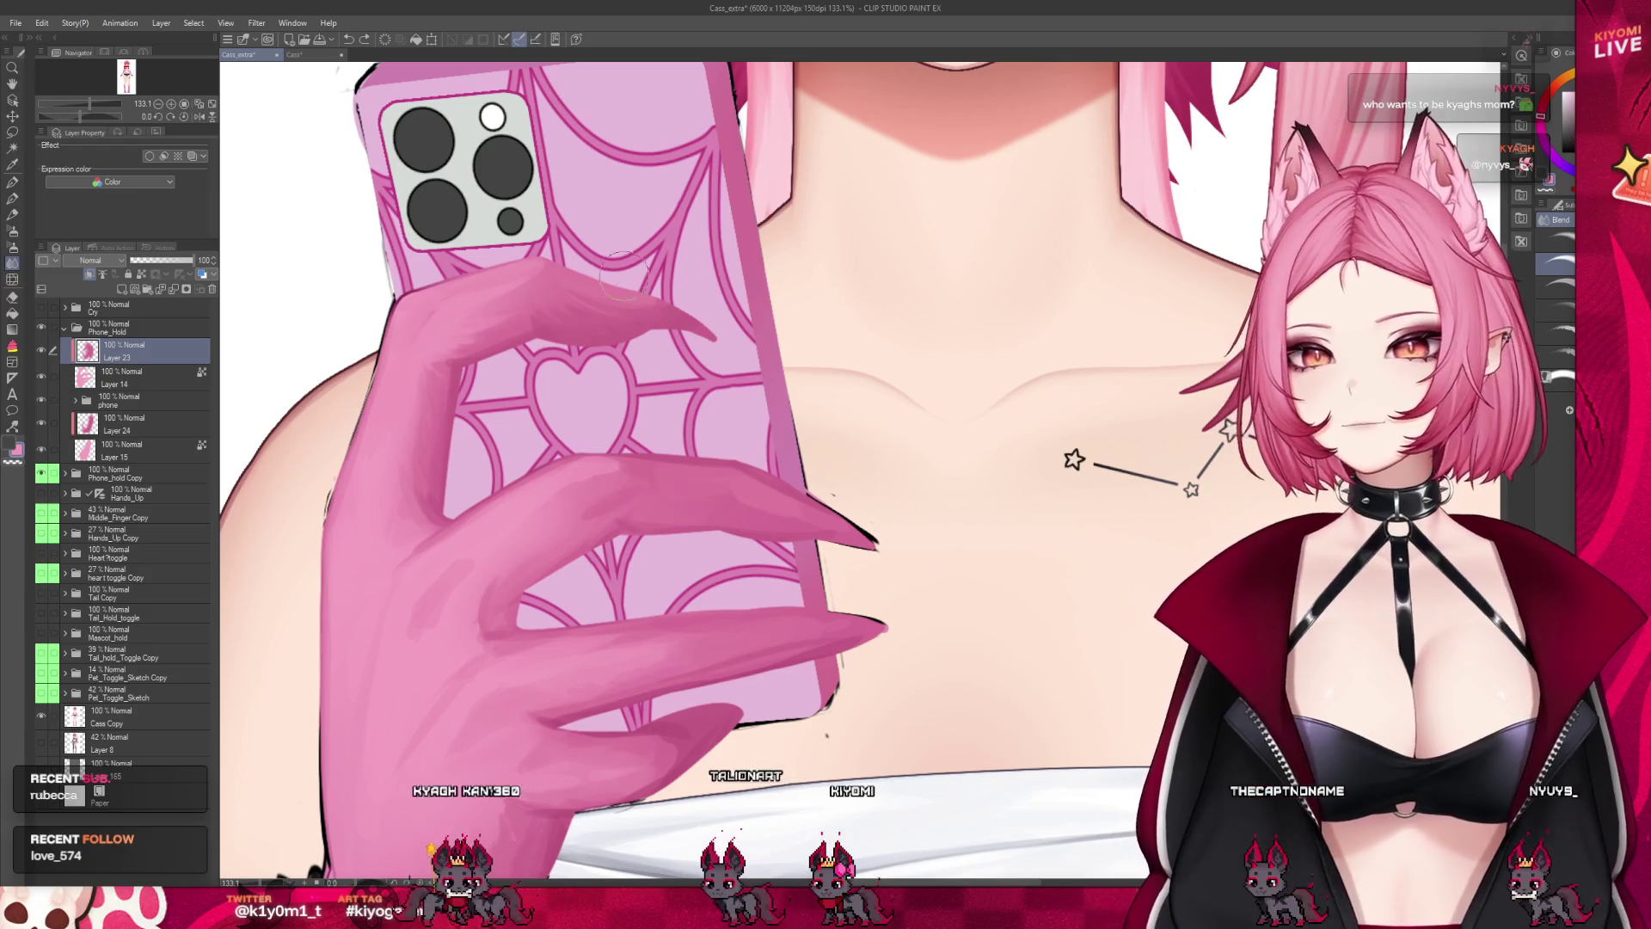
{"action": "scroll", "coordinate": [835, 377], "scroll_direction": "down", "scroll_amount": 5}
{"action": "scroll", "coordinate": [834, 377], "scroll_direction": "up", "scroll_amount": 3}
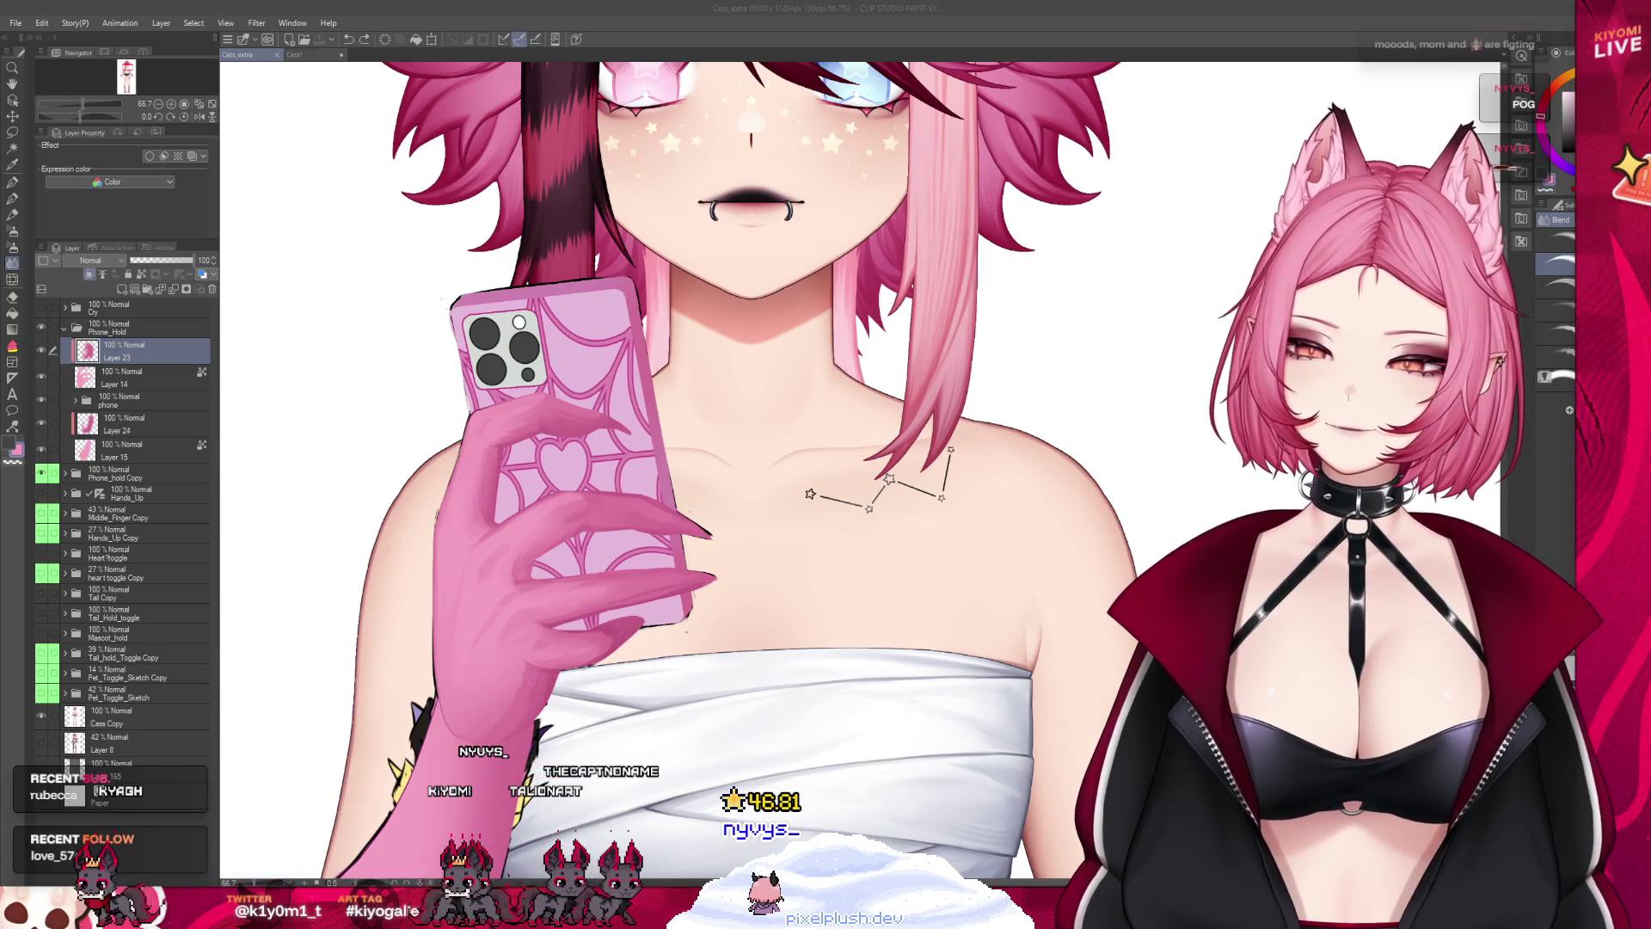
Return to the Watercolor brush with the B shortcut while viewing the hand
{"action": "scroll", "coordinate": [625, 594], "scroll_direction": "up", "scroll_amount": 4}
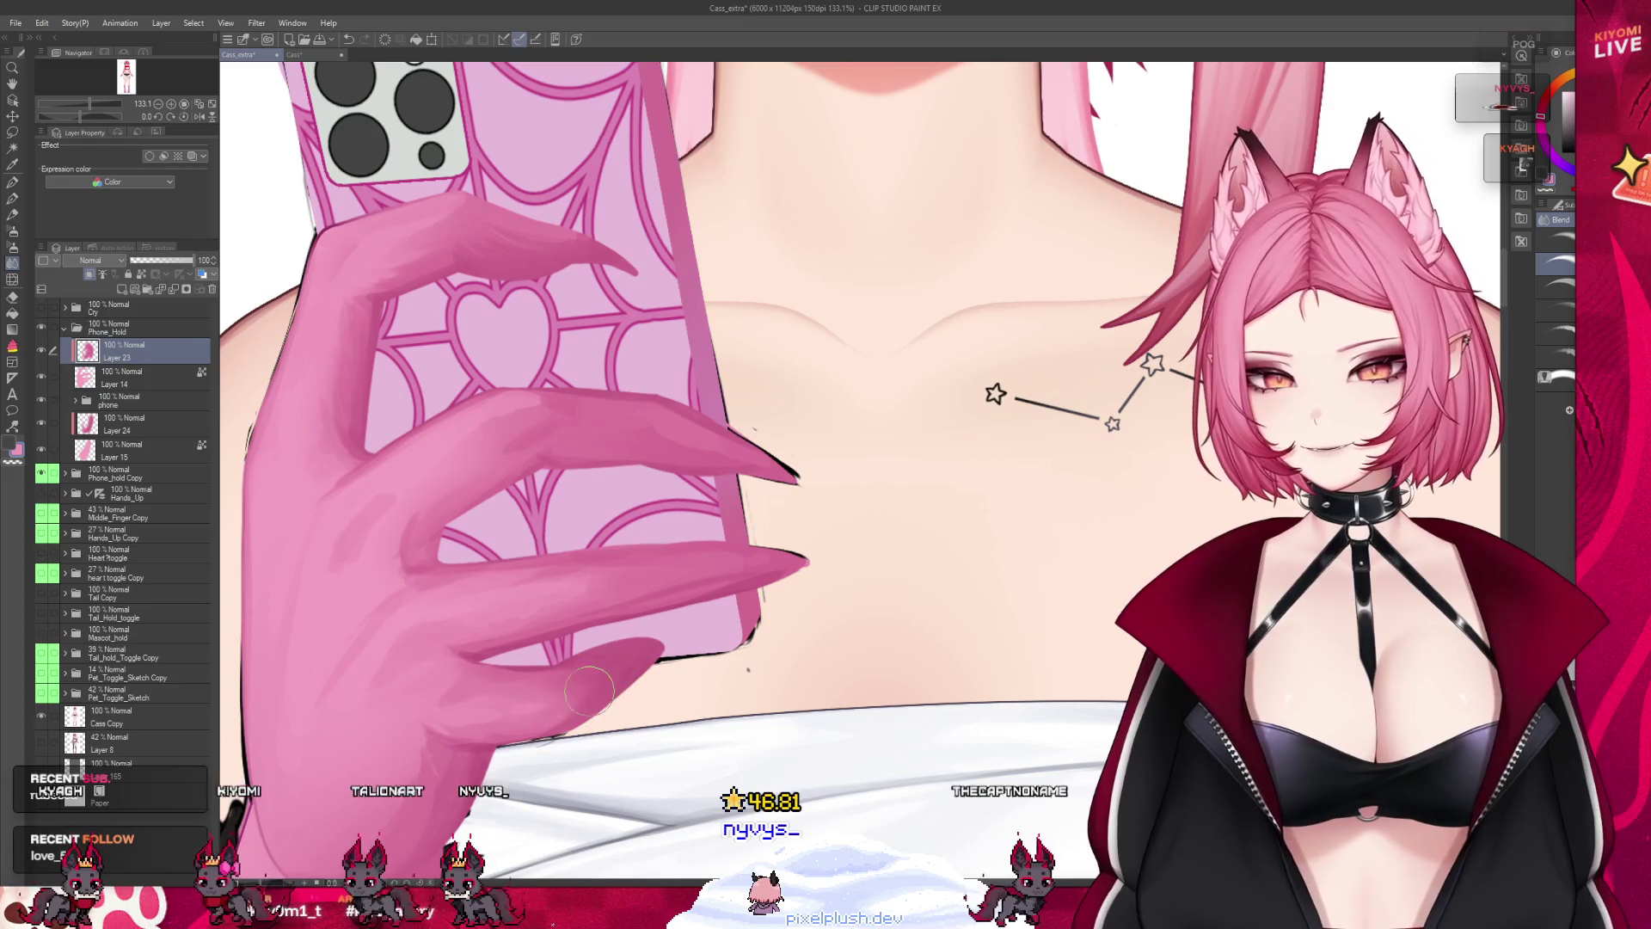
{"action": "key", "text": "b"}
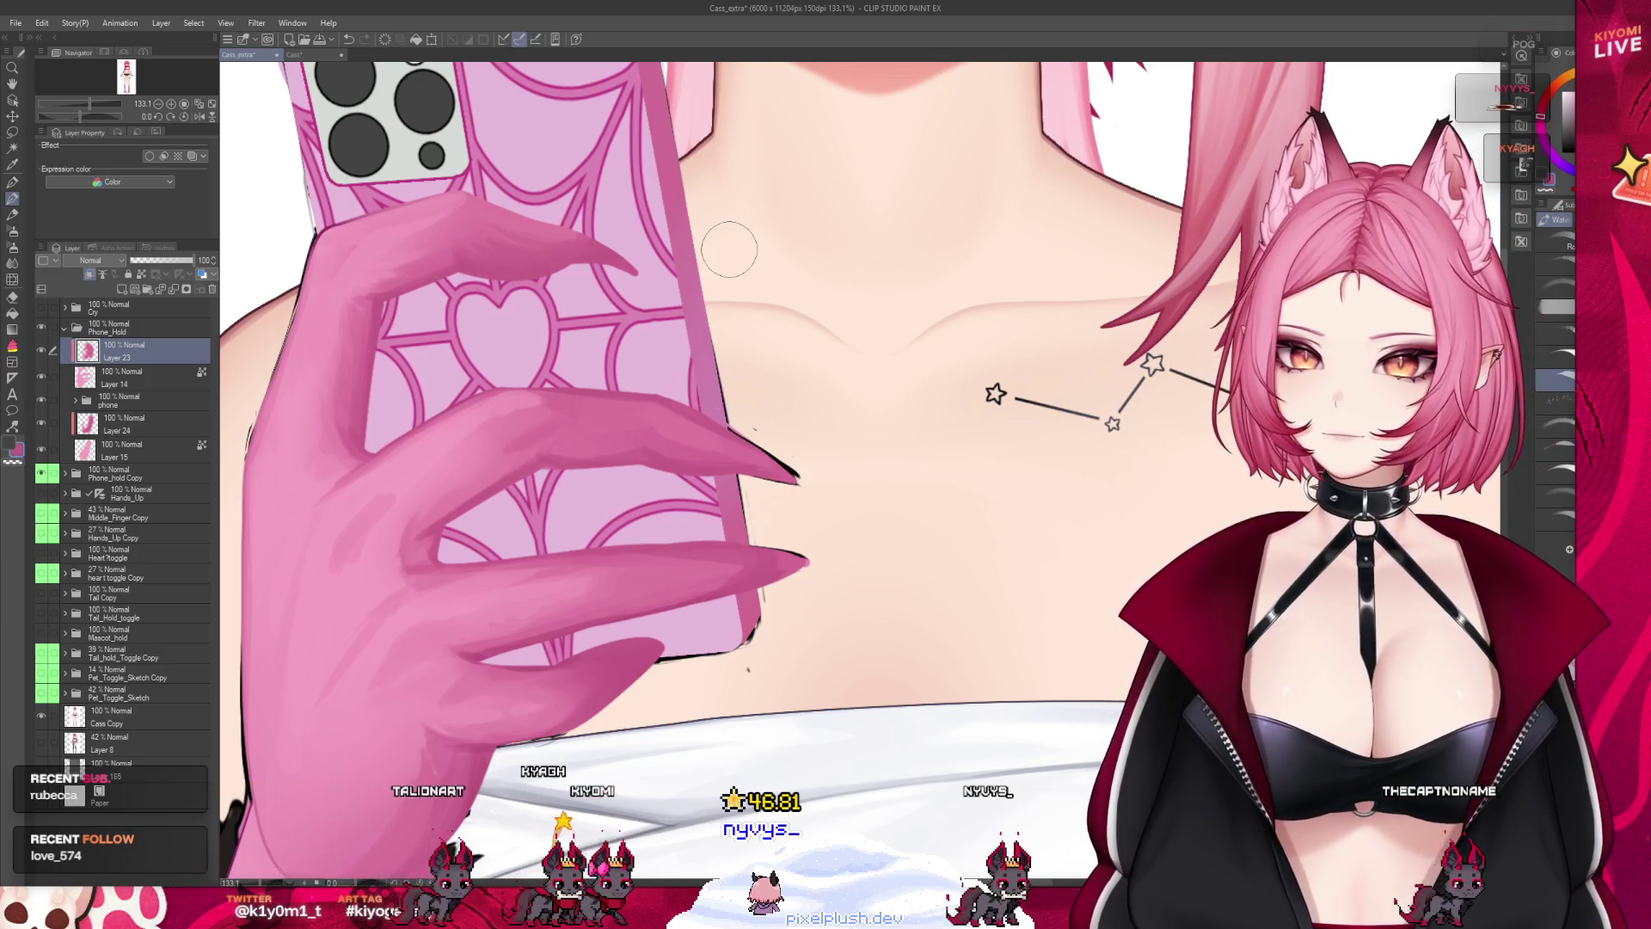
{"action": "scroll", "coordinate": [783, 599], "scroll_direction": "down", "scroll_amount": 4}
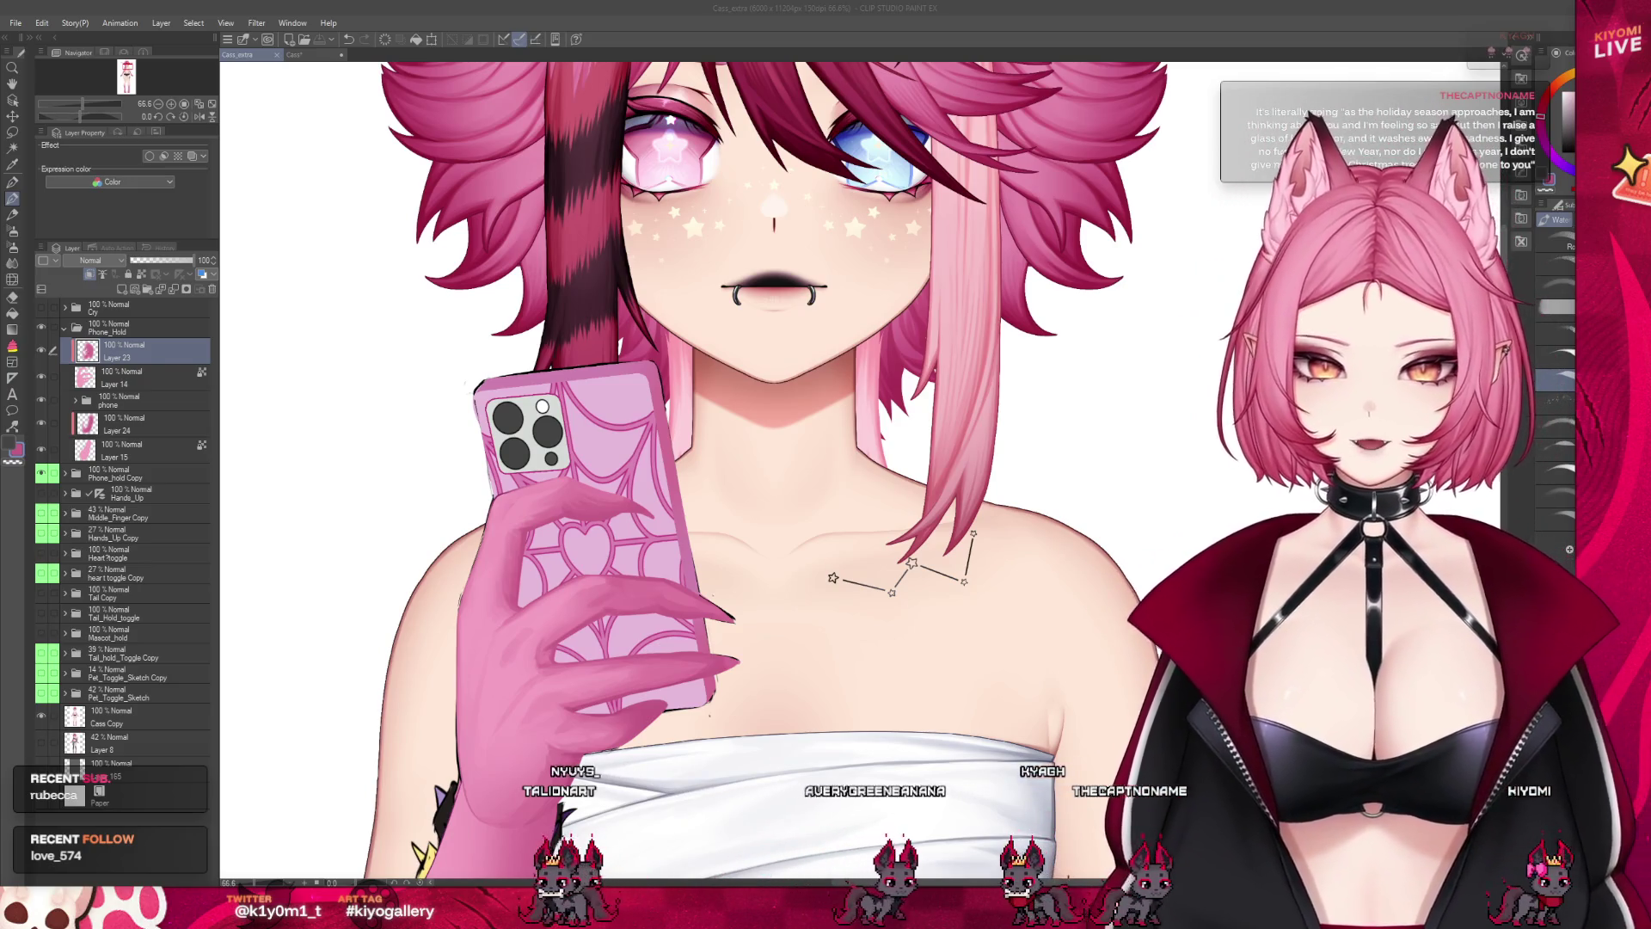
{"action": "scroll", "coordinate": [602, 714], "scroll_direction": "up", "scroll_amount": 2}
{"action": "scroll", "coordinate": [482, 757], "scroll_direction": "up", "scroll_amount": 4}
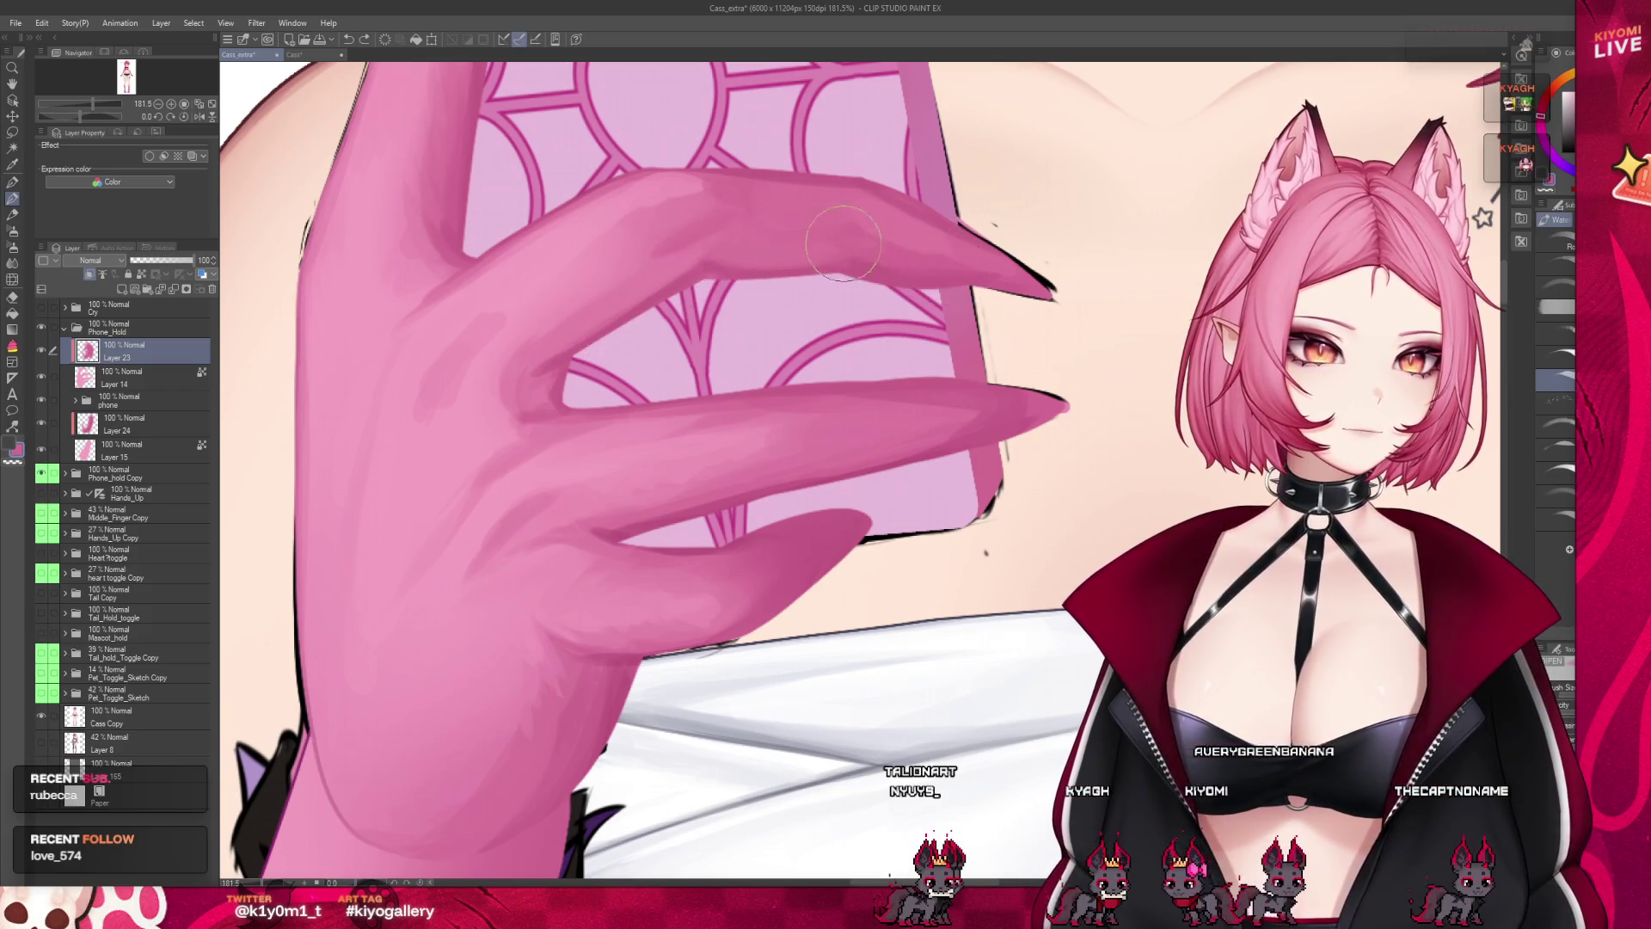
{"action": "scroll", "coordinate": [1025, 267], "scroll_direction": "down", "scroll_amount": 6}
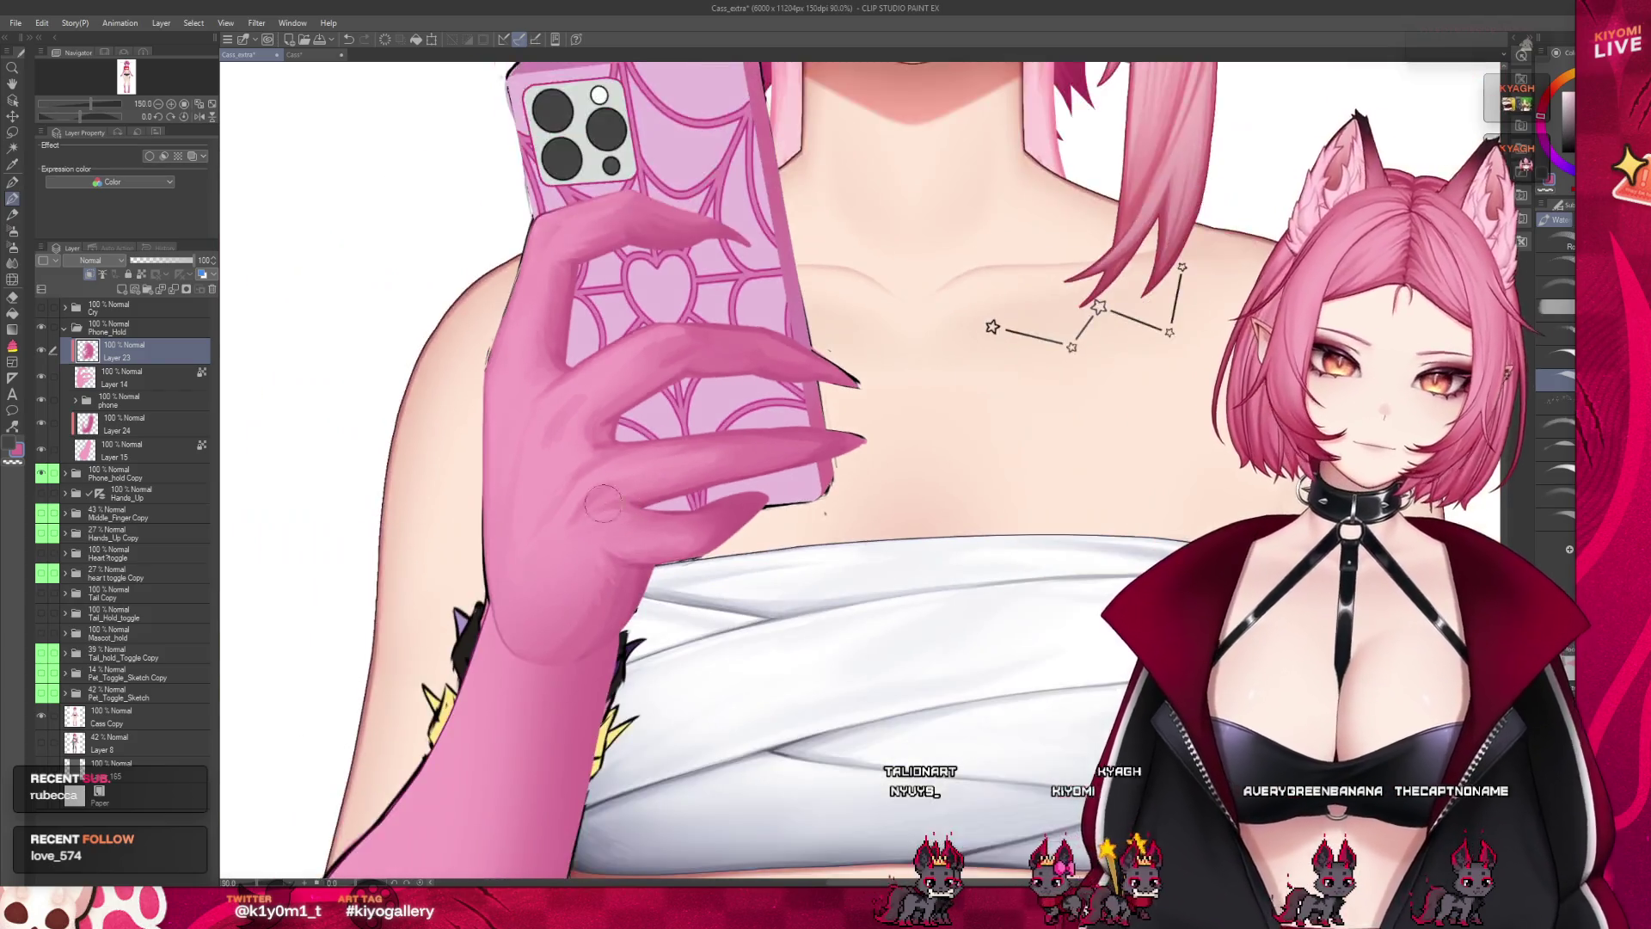
{"action": "scroll", "coordinate": [638, 367], "scroll_direction": "up", "scroll_amount": 2}
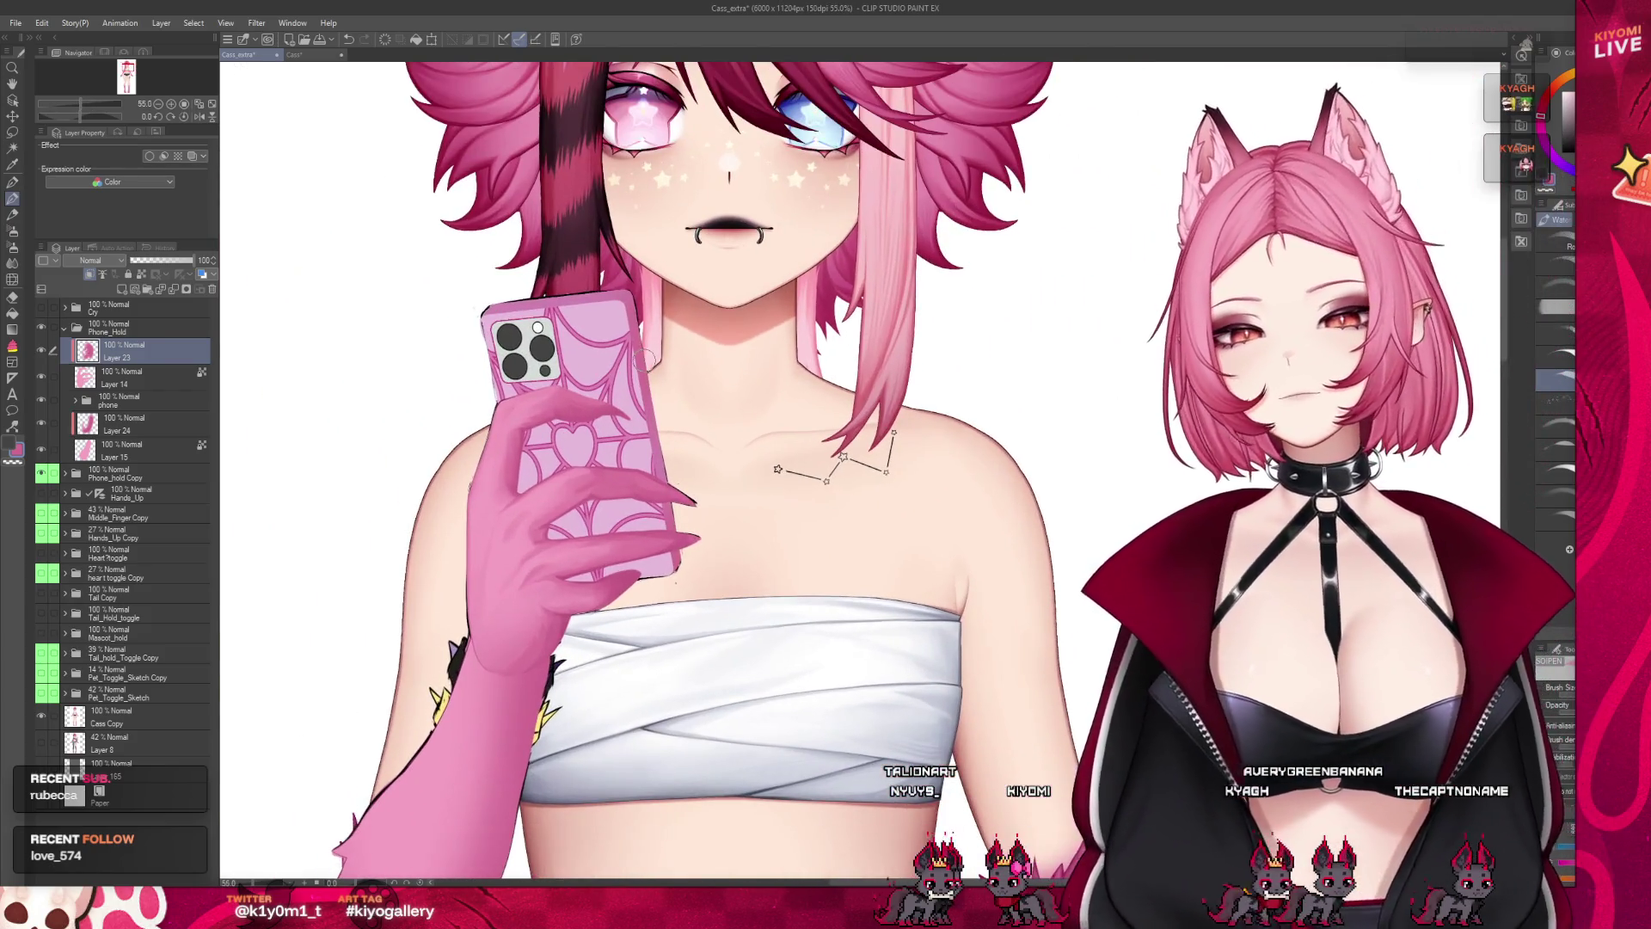
{"action": "scroll", "coordinate": [438, 595], "scroll_direction": "up", "scroll_amount": 1}
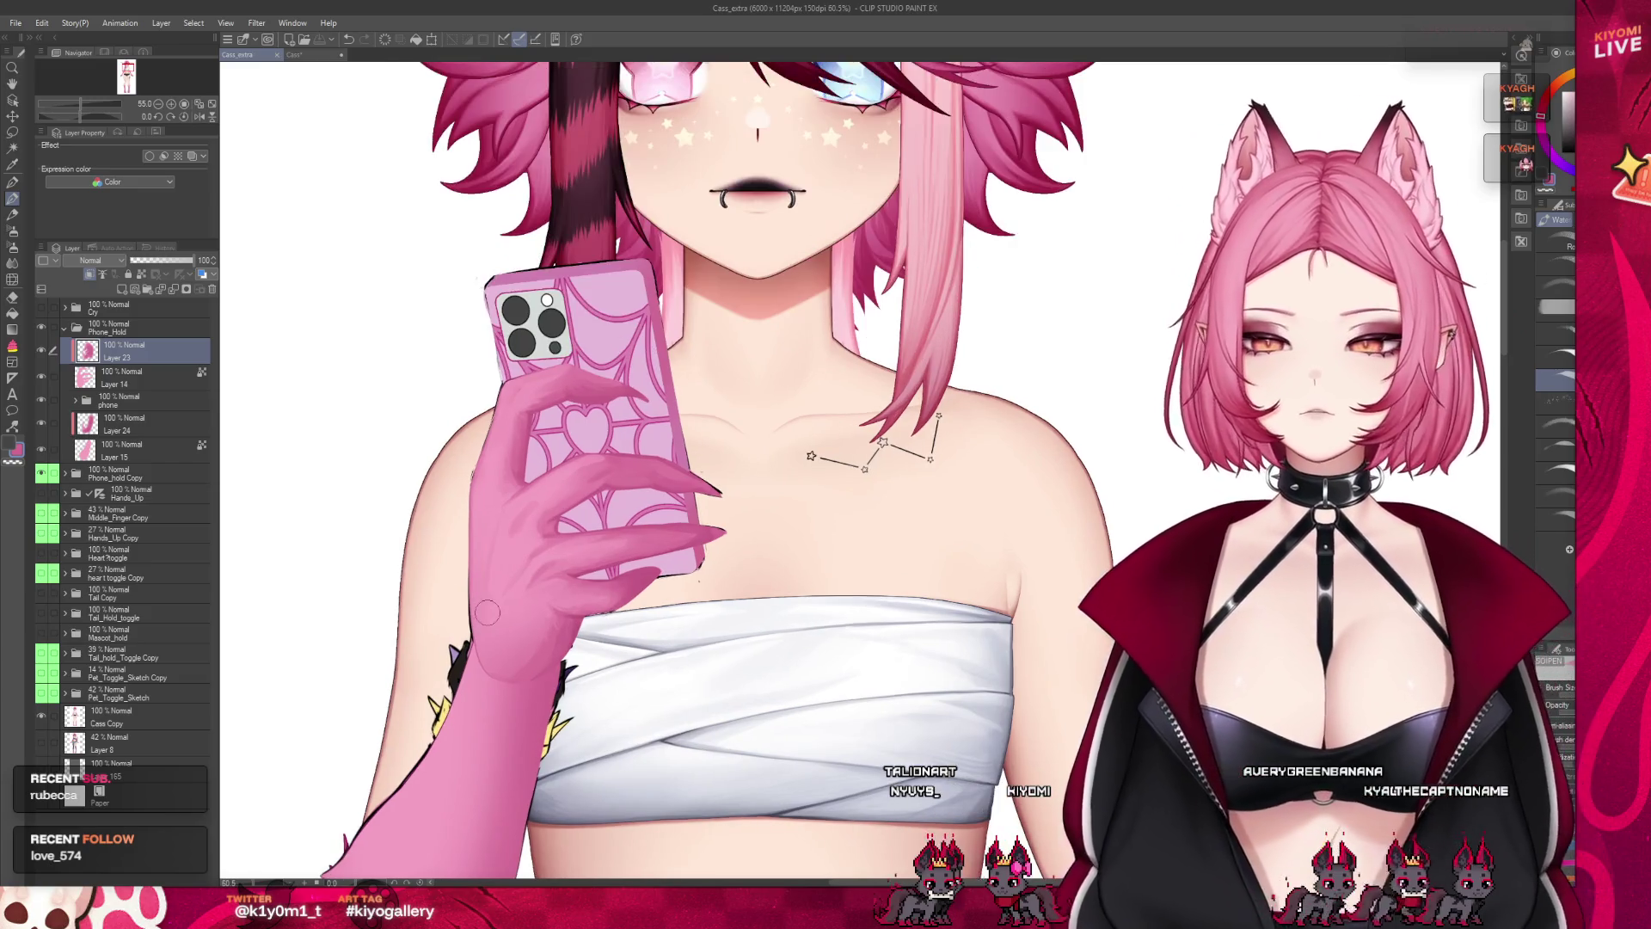
{"action": "scroll", "coordinate": [546, 568], "scroll_direction": "up", "scroll_amount": 2}
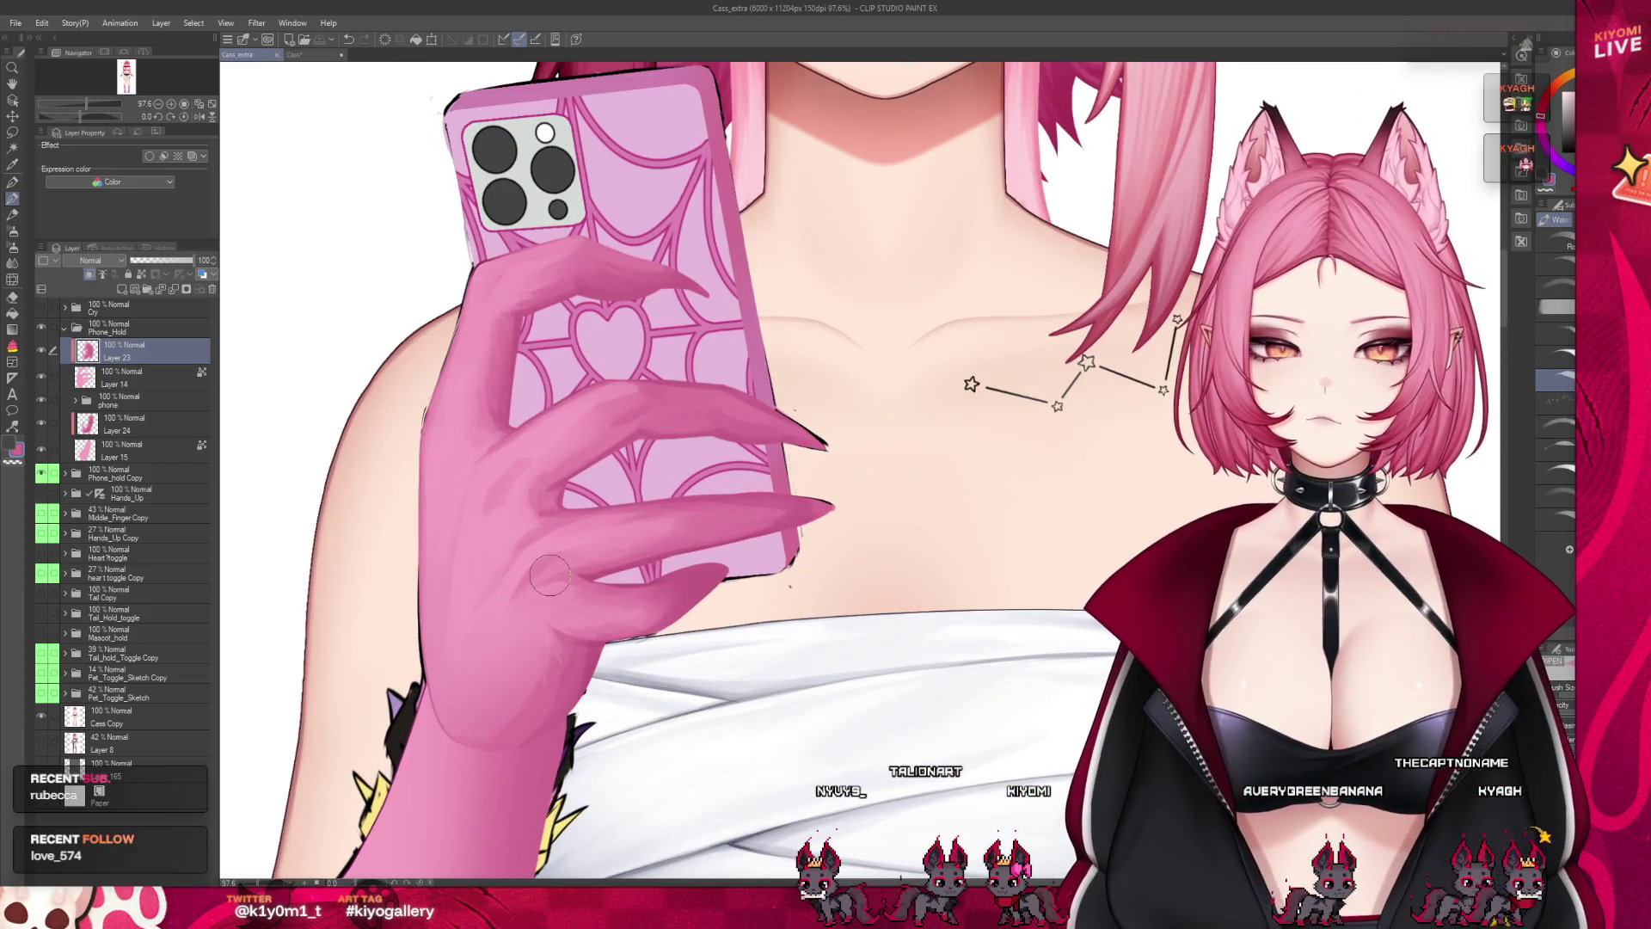
Paint a soft shading stroke across the pink fingers and dab pink near the wrist
{"action": "left_click_drag", "start_coordinate": [549, 576], "coordinate": [574, 628]}
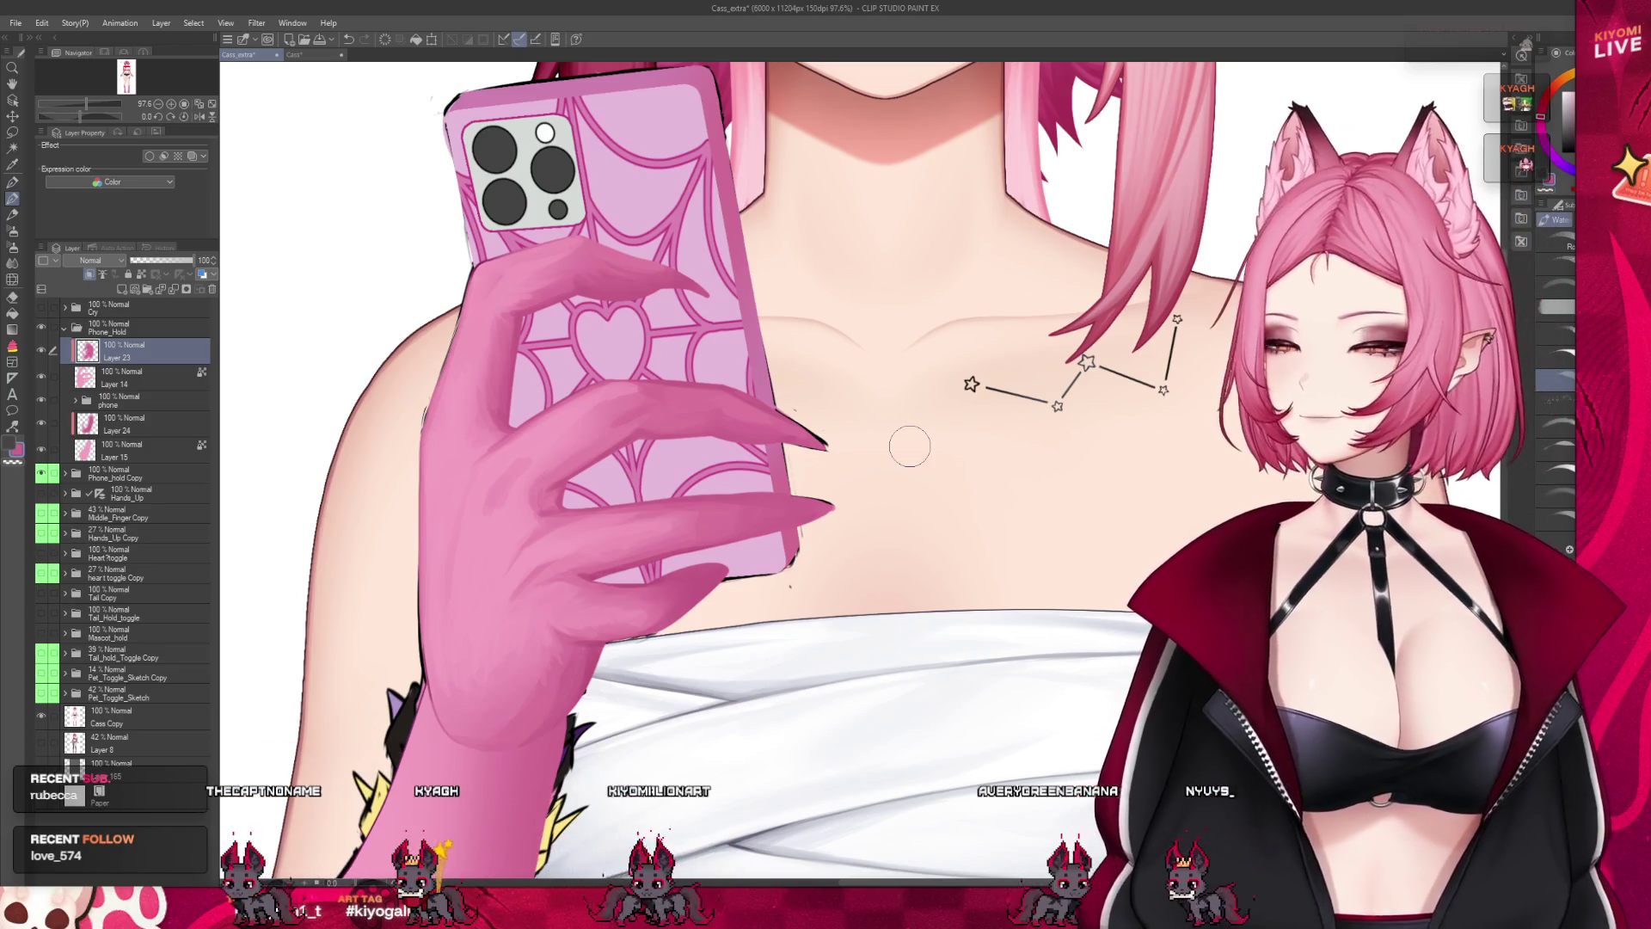
{"action": "scroll", "coordinate": [615, 520], "scroll_direction": "up", "scroll_amount": 2}
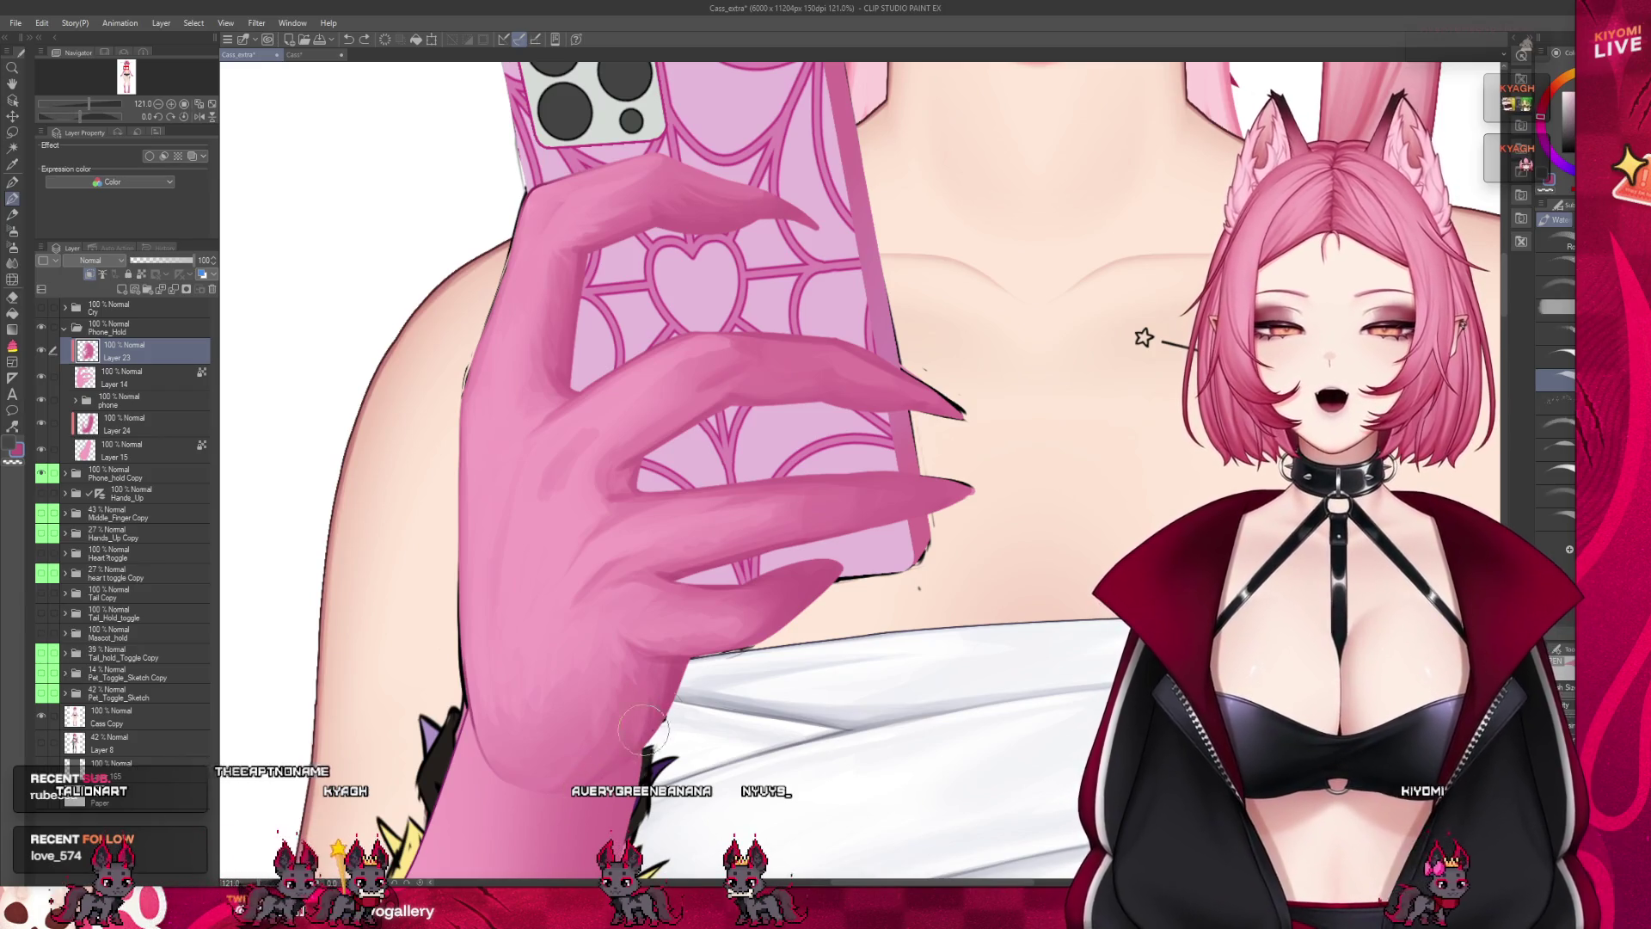
{"action": "left_click", "coordinate": [658, 689]}
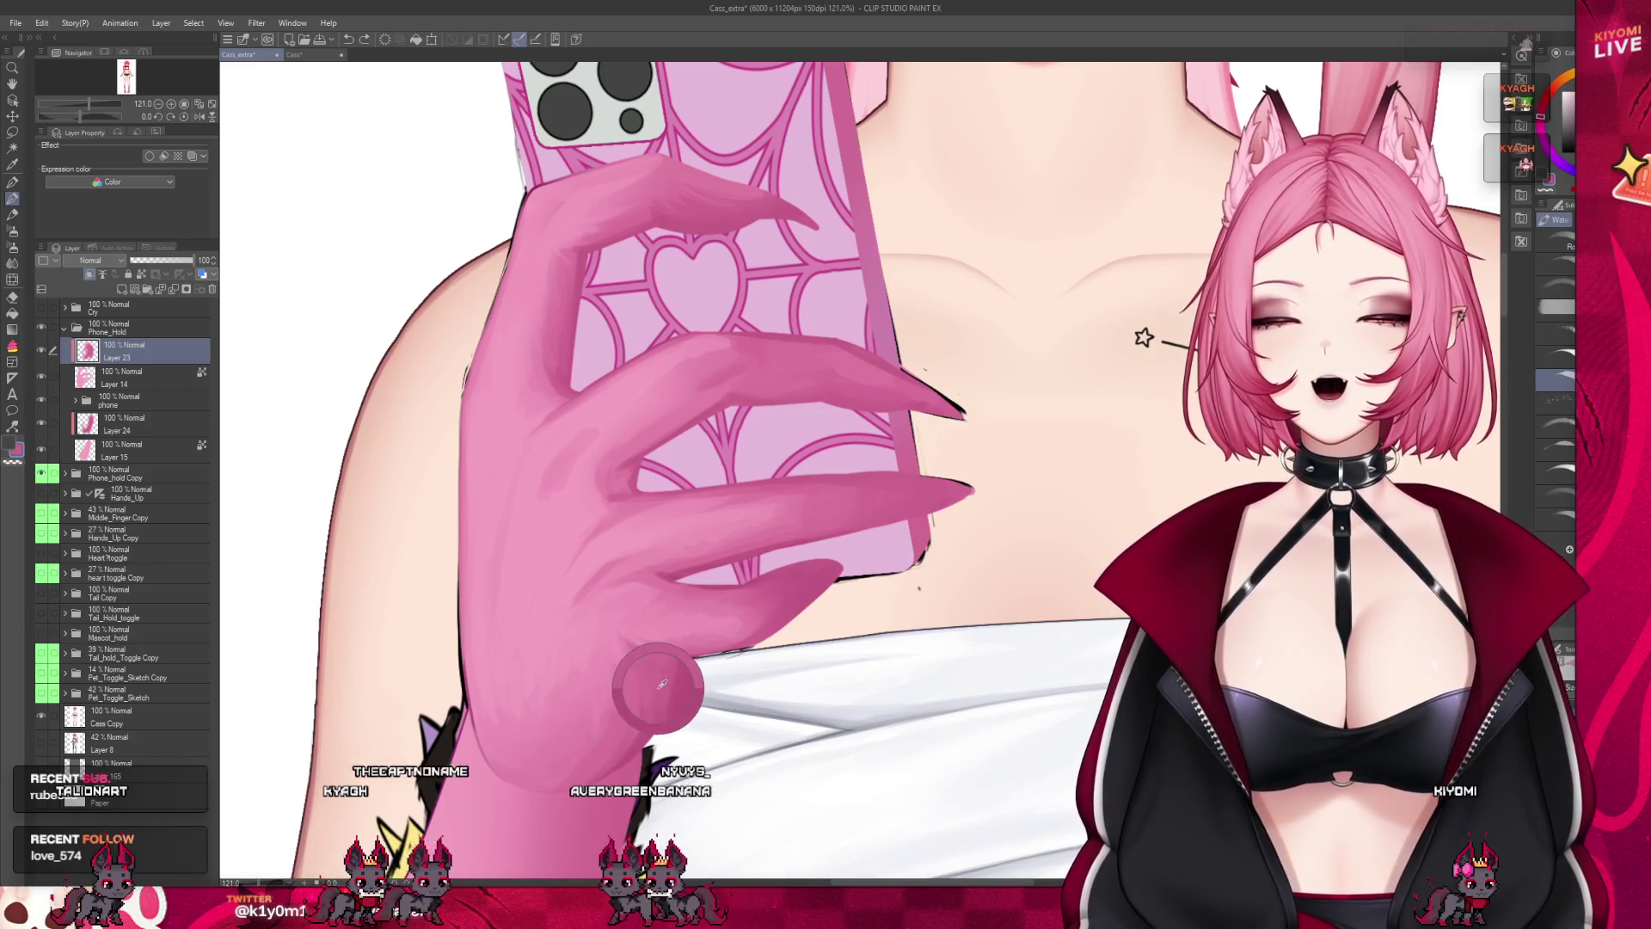
Undo the stray wrist dab, blend the hand's shading, and paste the chat screenshot as a new canvas
{"action": "key", "text": "ctrl+z"}
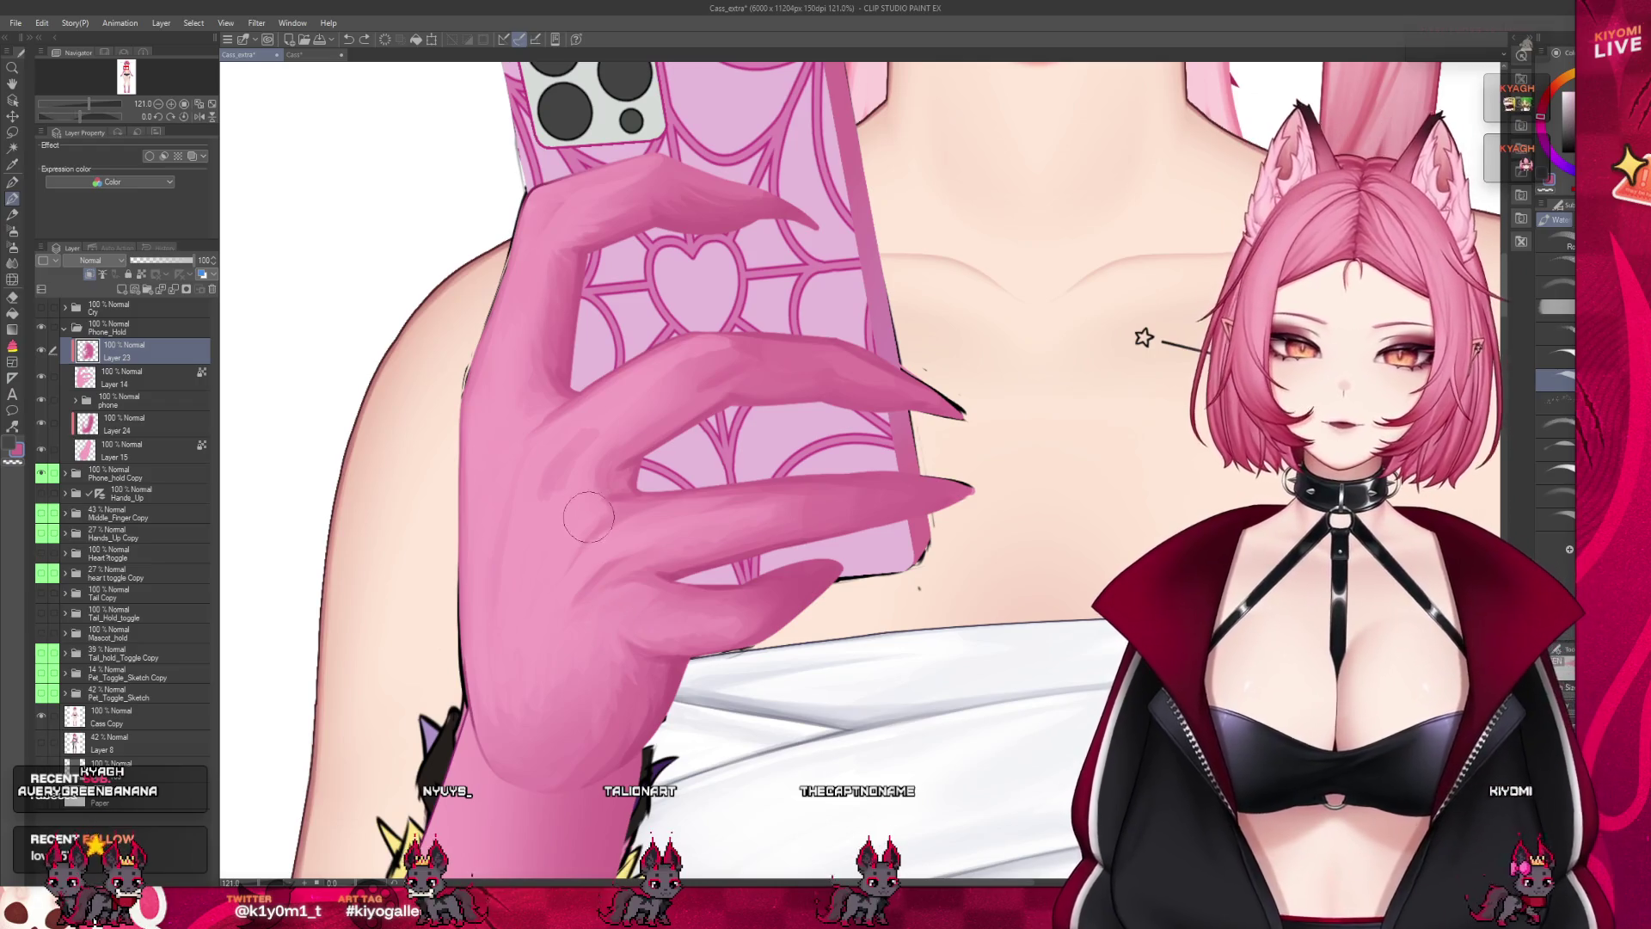
{"action": "left_click_drag", "start_coordinate": [677, 468], "coordinate": [602, 516]}
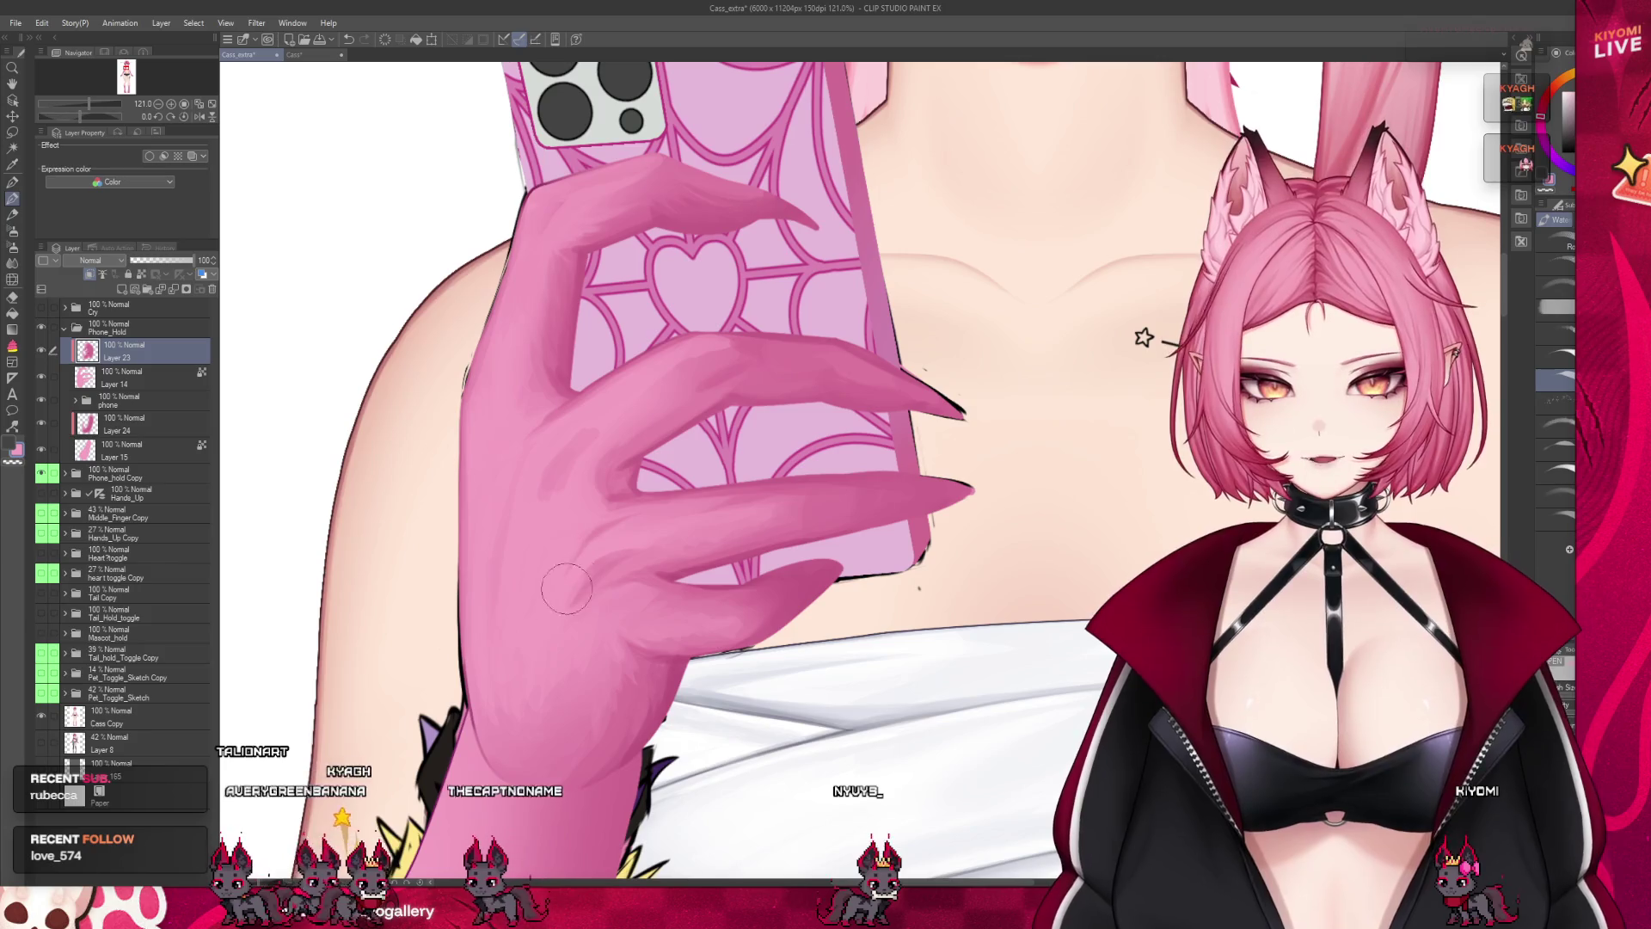
{"action": "left_click", "coordinate": [13, 260]}
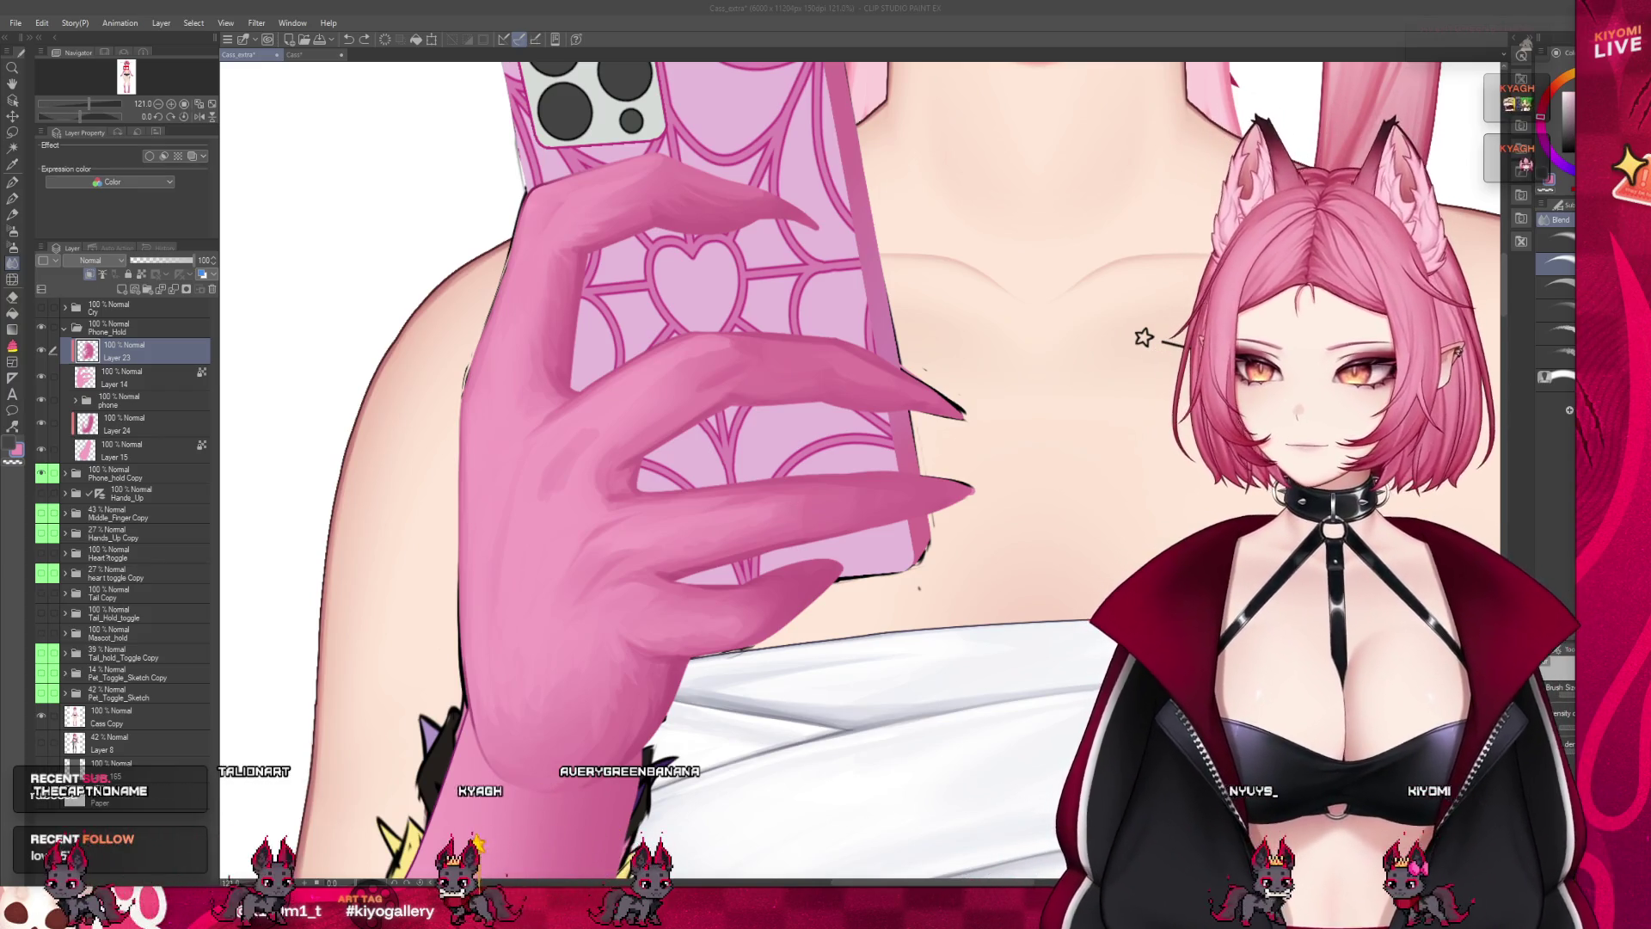
{"action": "left_click", "coordinate": [724, 209]}
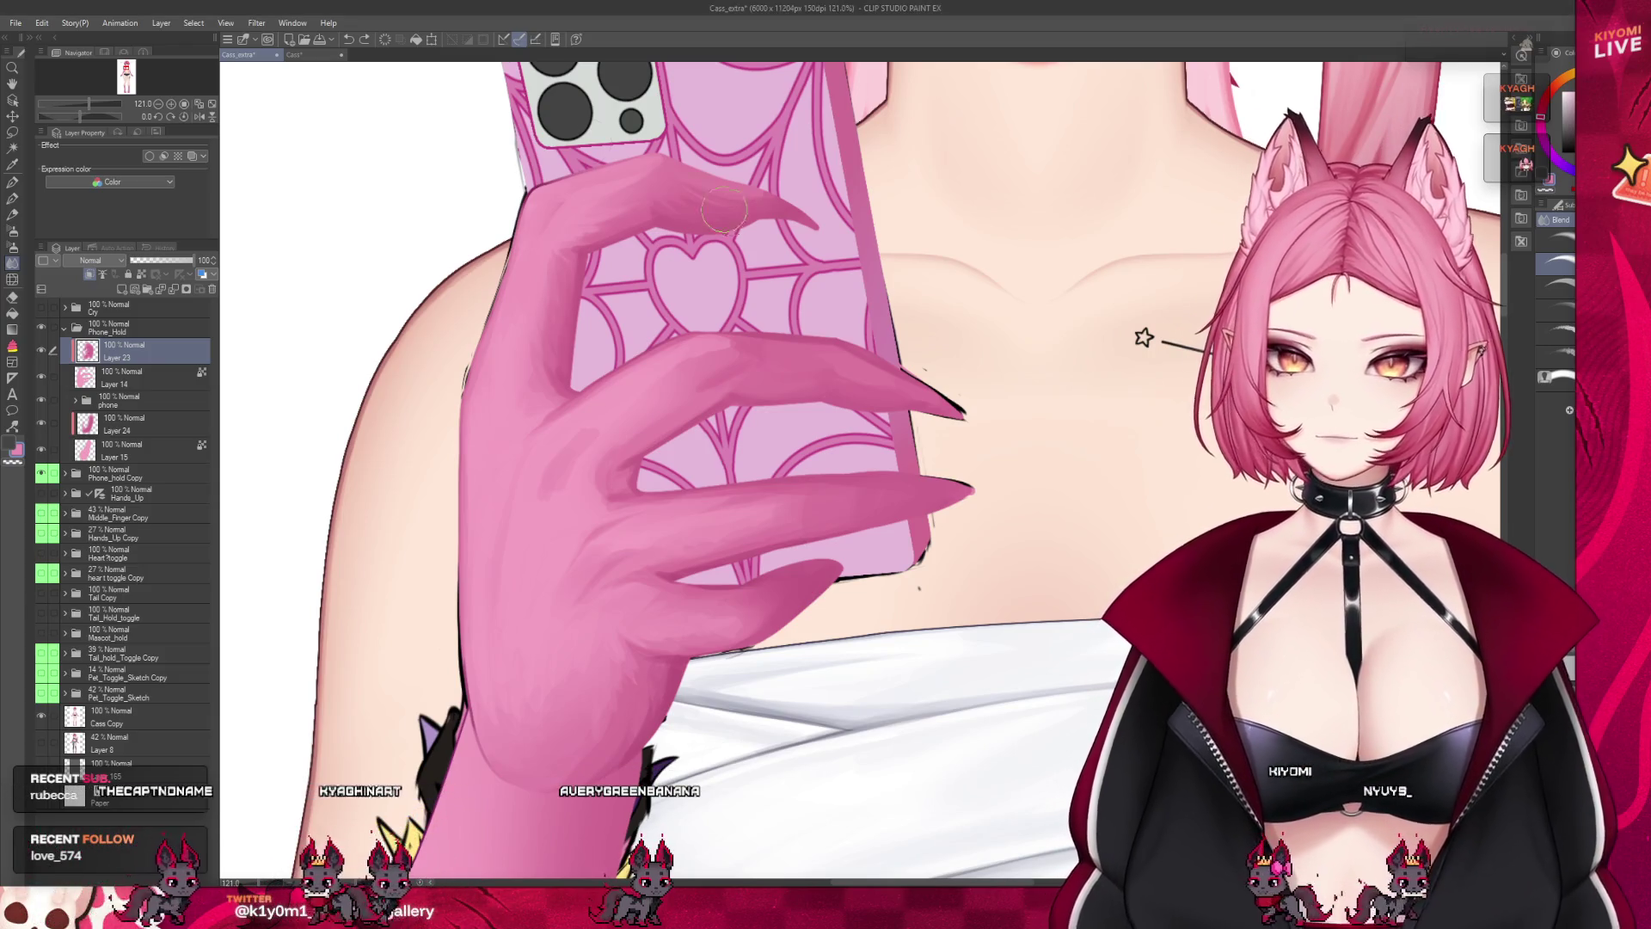
{"action": "key", "text": "ctrl+alt+shift+v"}
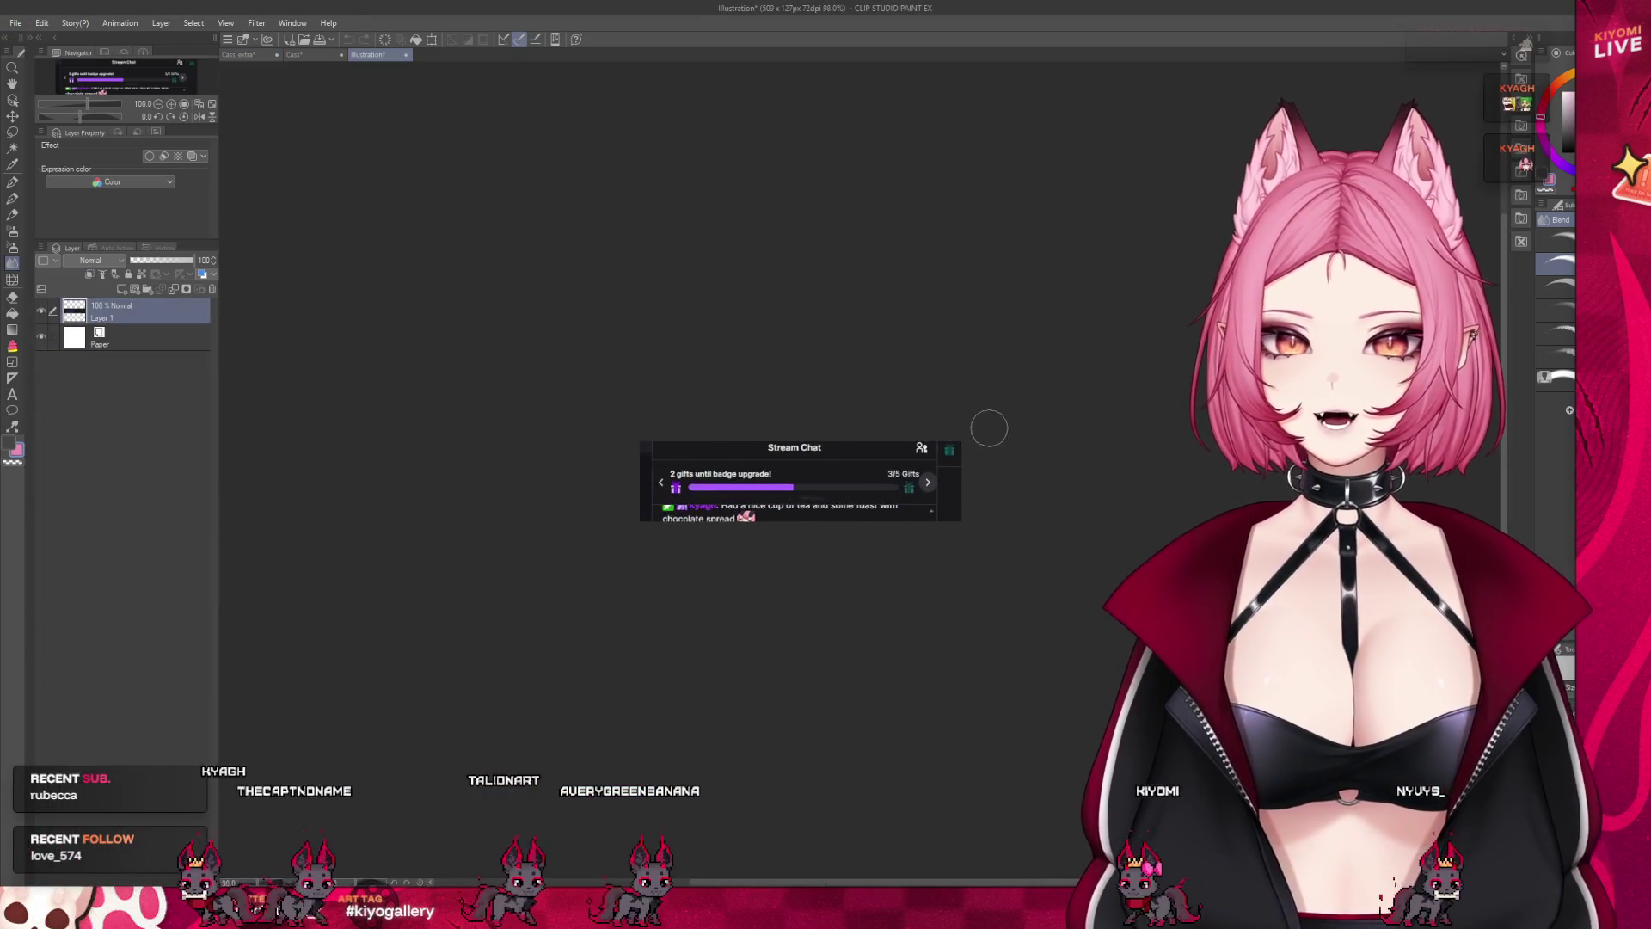
Zoom into the pasted Stream Chat image, then close that document without saving
{"action": "scroll", "coordinate": [890, 385], "scroll_direction": "up", "scroll_amount": 5}
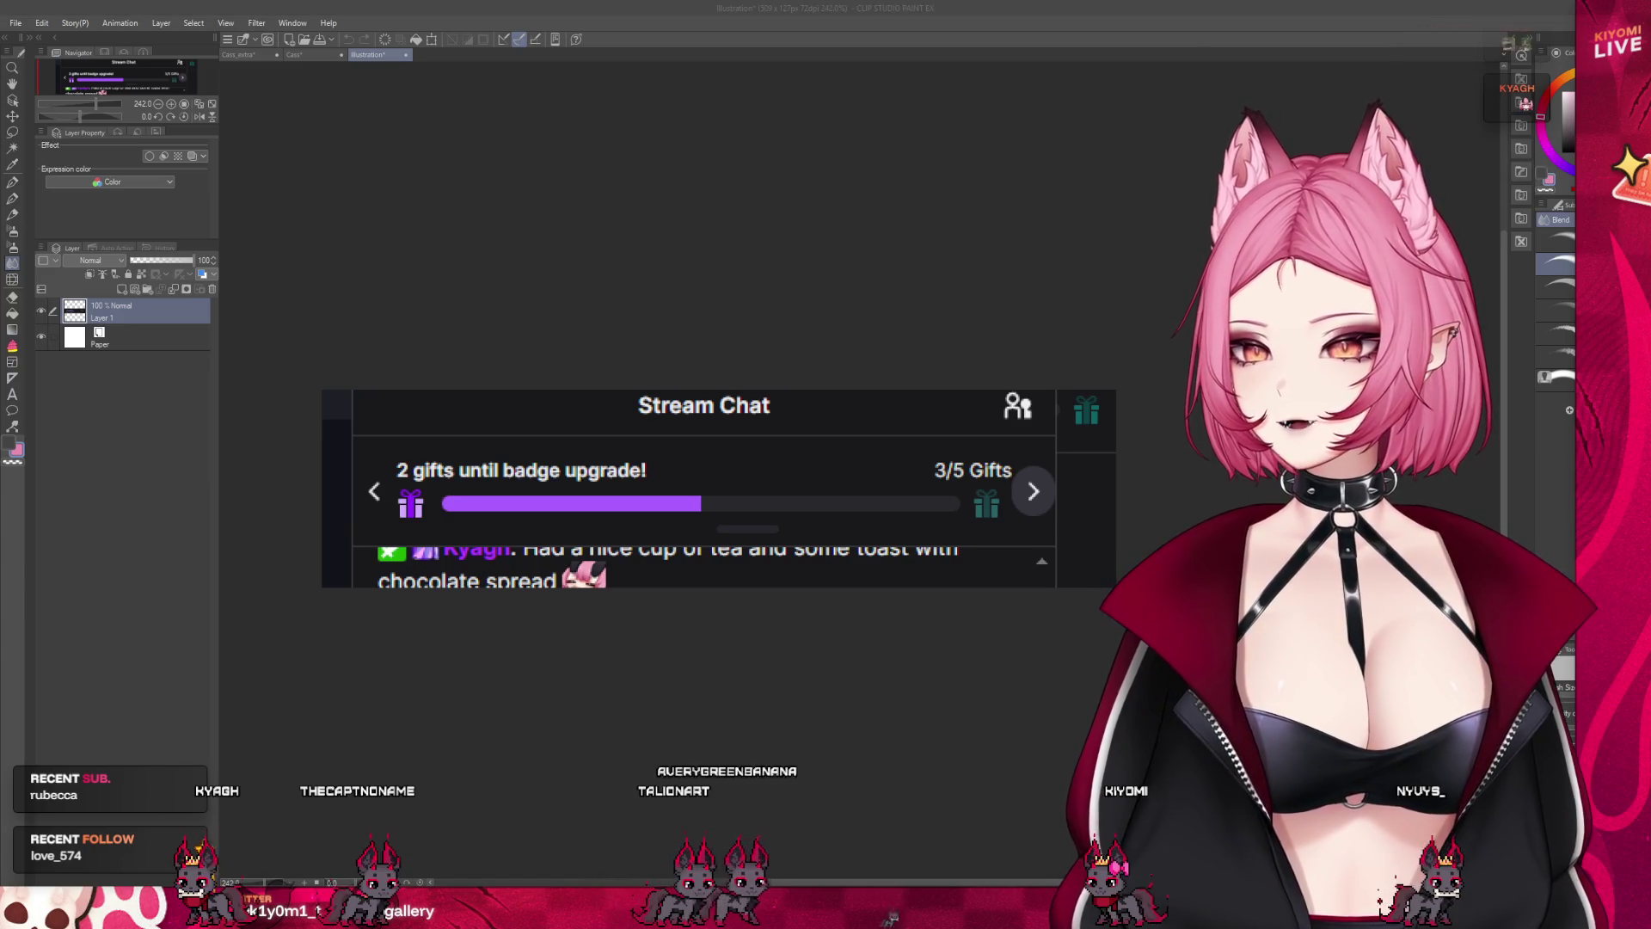
{"action": "scroll", "coordinate": [456, 370], "scroll_direction": "up", "scroll_amount": 1}
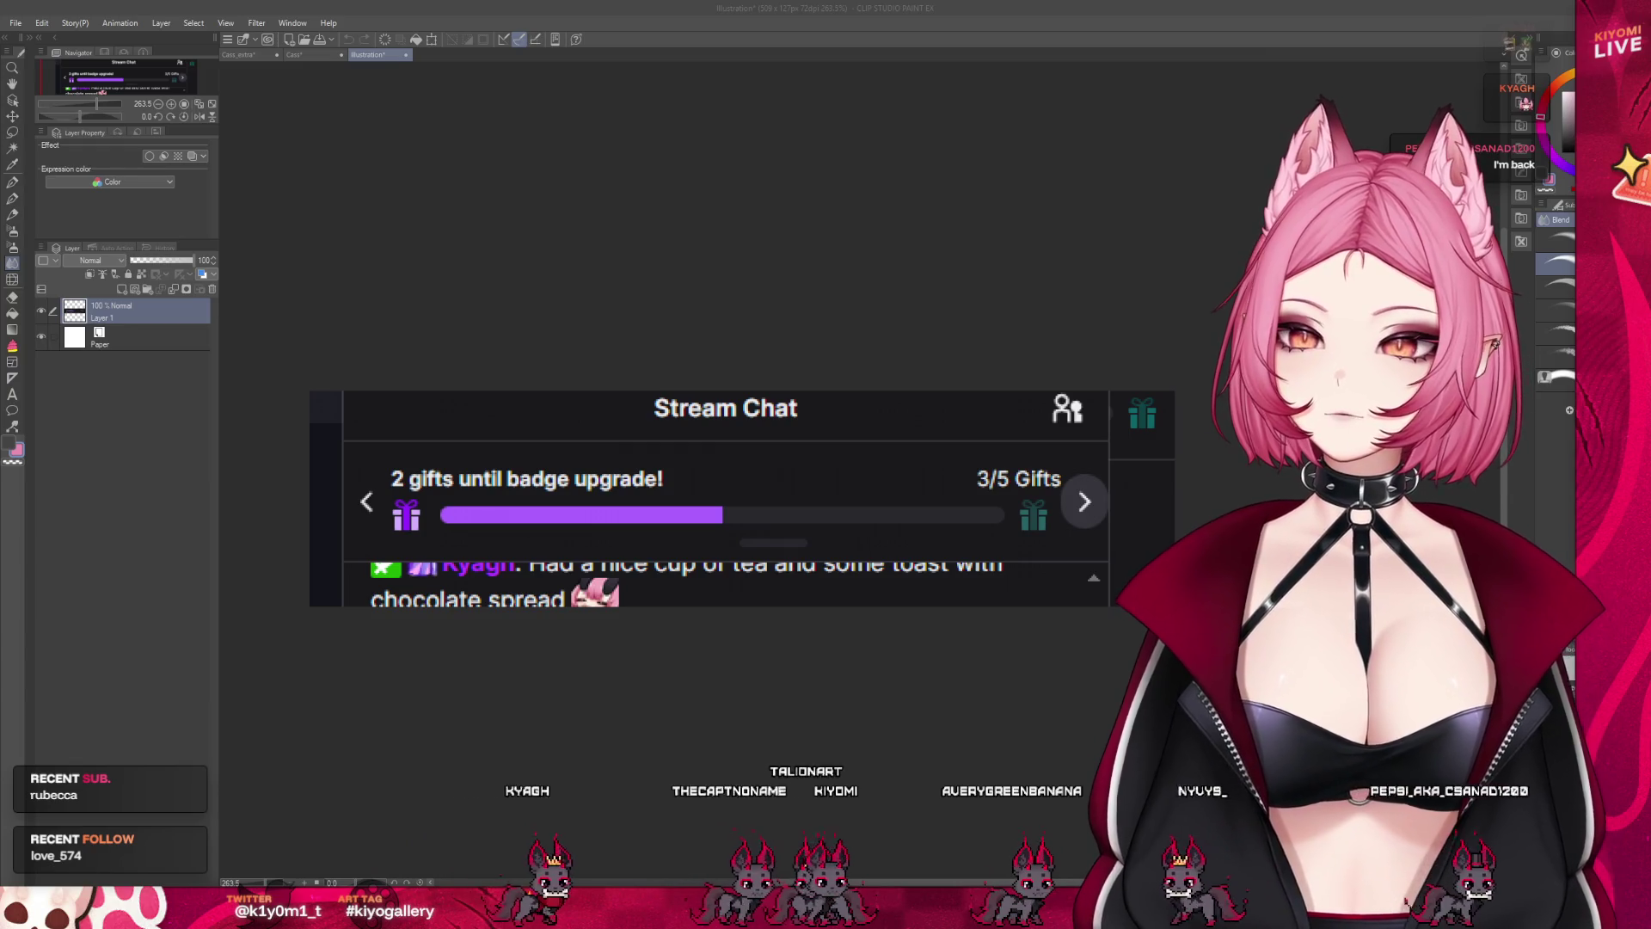
{"action": "key", "text": "ctrl+w"}
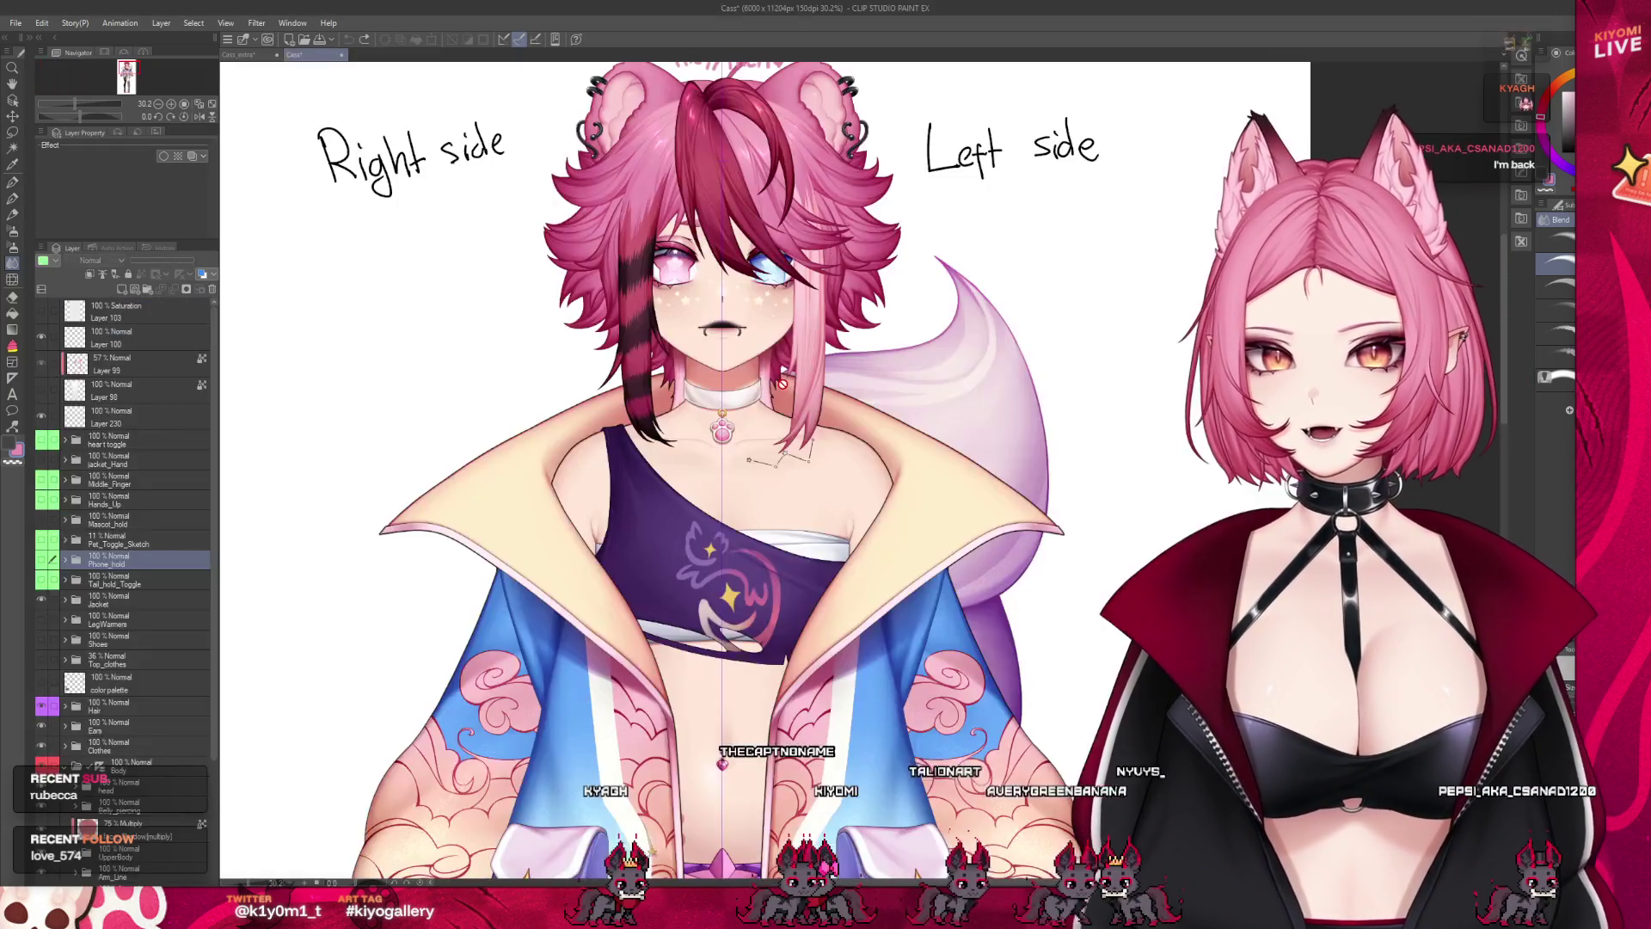
Back on Cass_extra, alternate the watercolour brush and Blend tool to soften the finger shading
{"action": "left_click", "coordinate": [241, 57]}
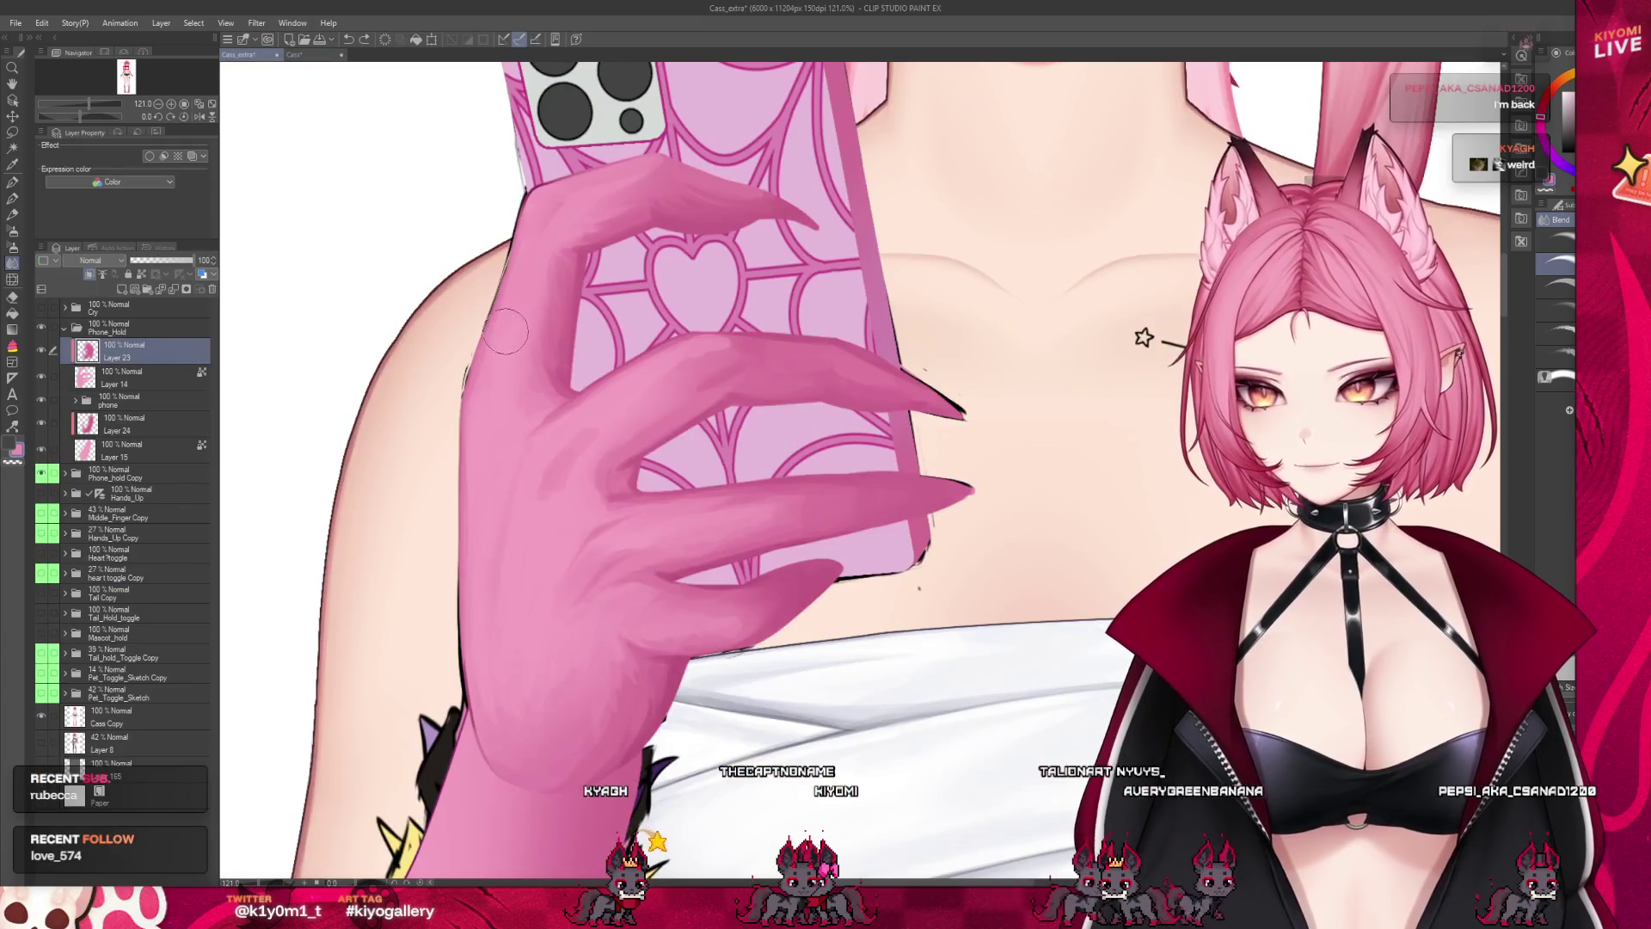
{"action": "scroll", "coordinate": [505, 331], "scroll_direction": "down", "scroll_amount": 2}
{"action": "scroll", "coordinate": [610, 414], "scroll_direction": "up", "scroll_amount": 2}
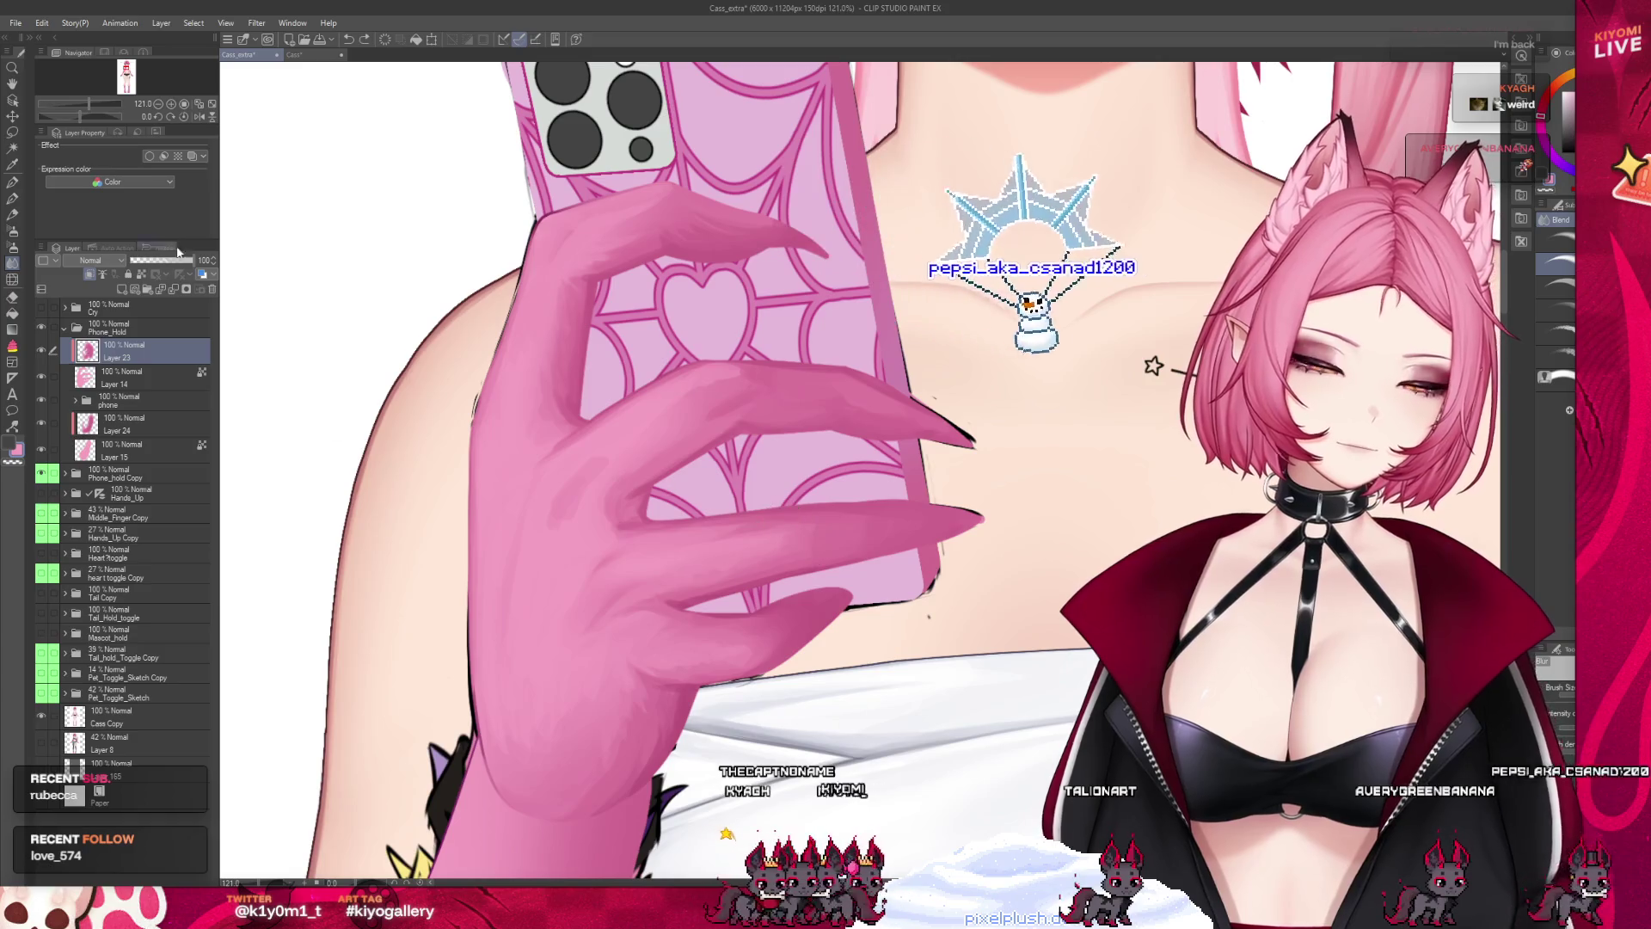
{"action": "left_click", "coordinate": [12, 201]}
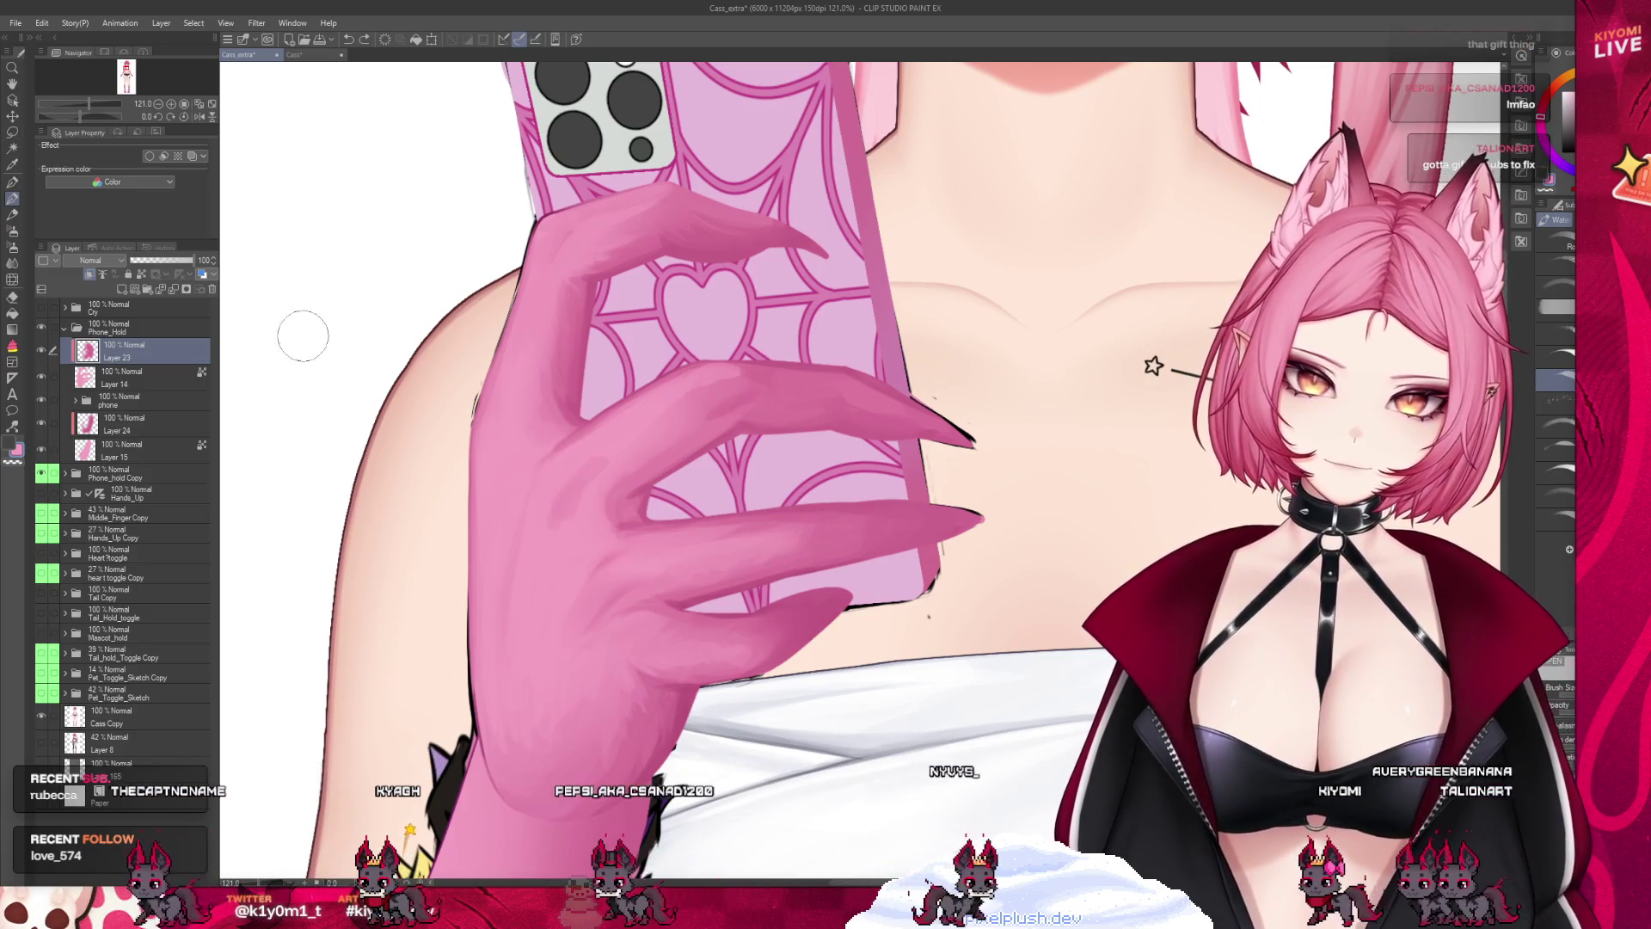
{"action": "left_click", "coordinate": [17, 263]}
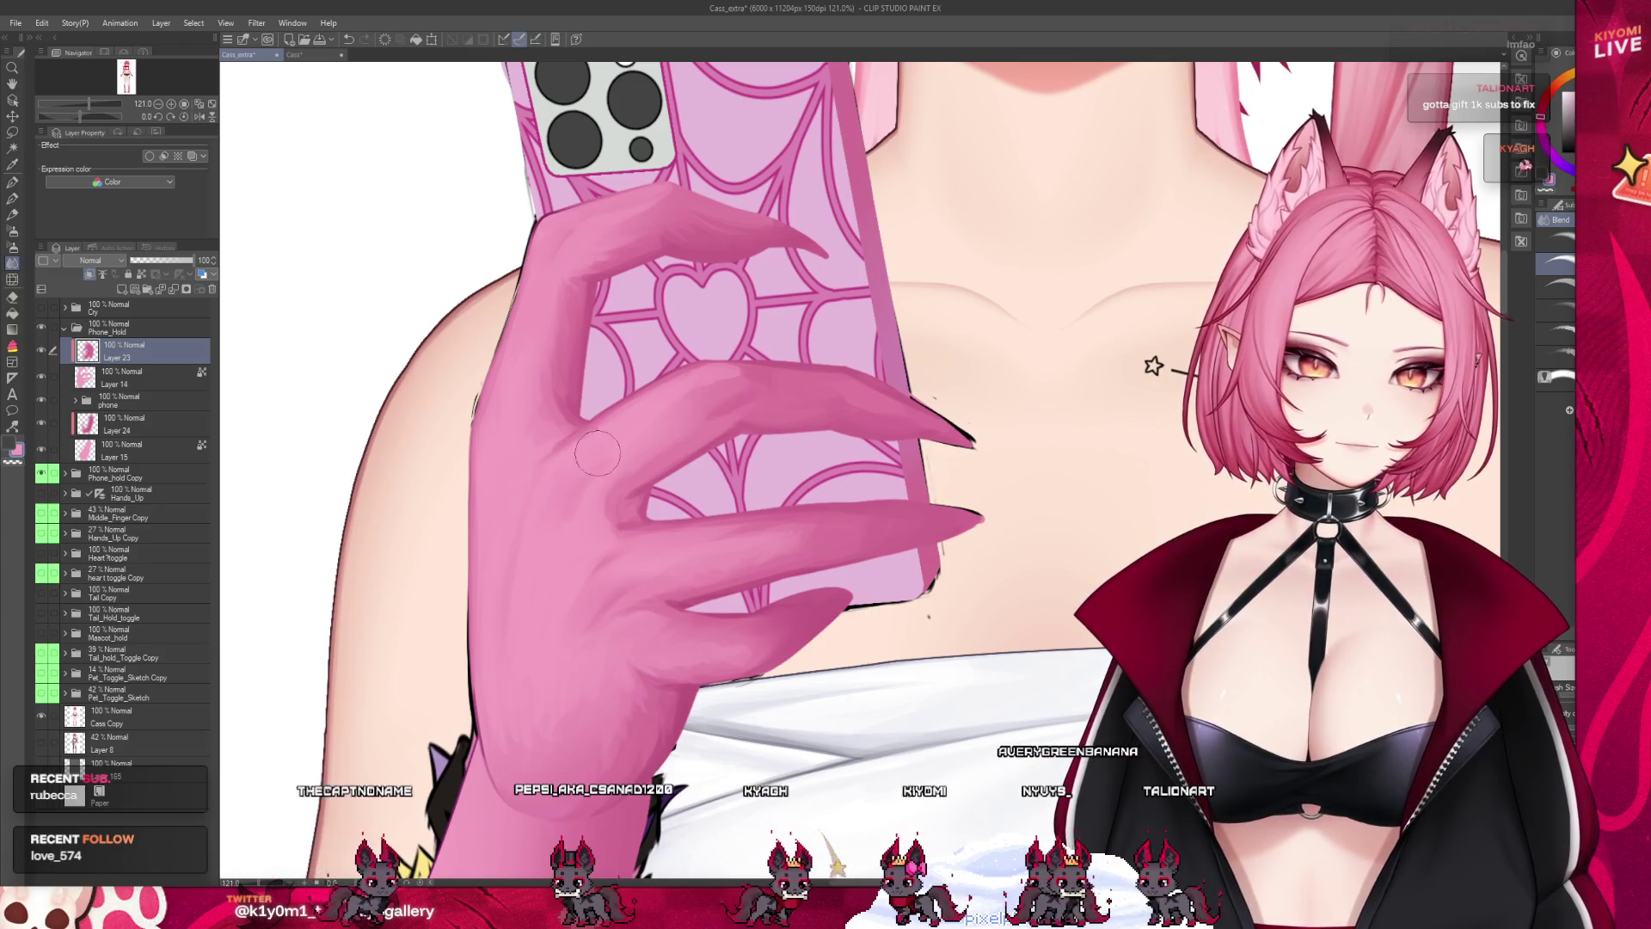
{"action": "key", "text": "b"}
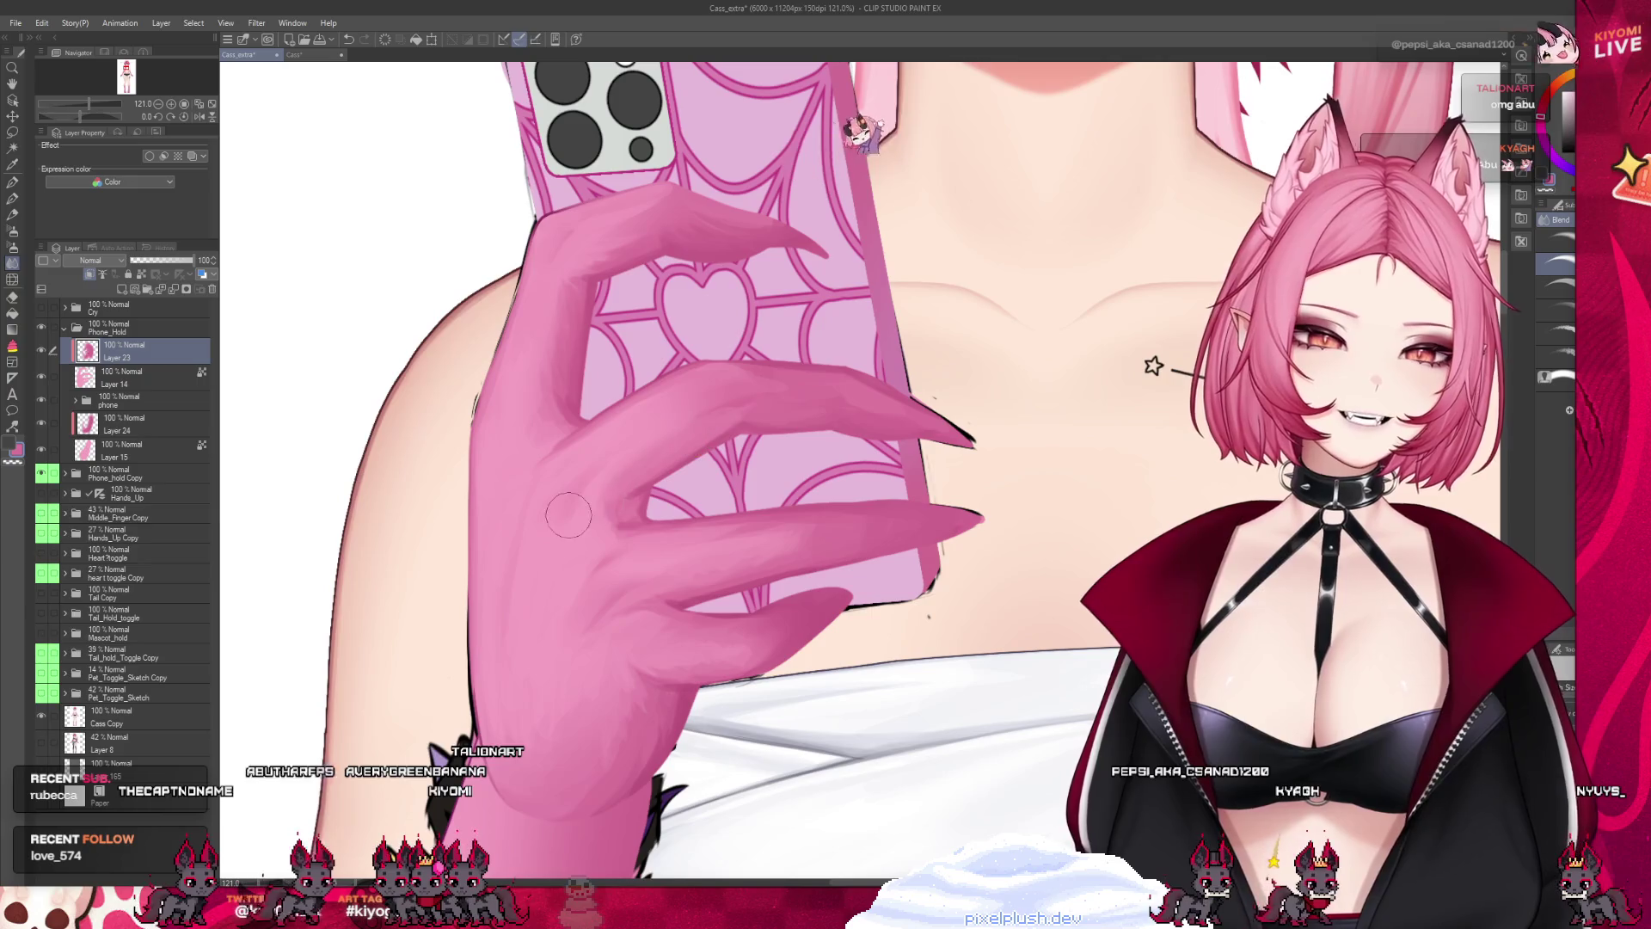
{"action": "scroll", "coordinate": [607, 339], "scroll_direction": "down", "scroll_amount": 5}
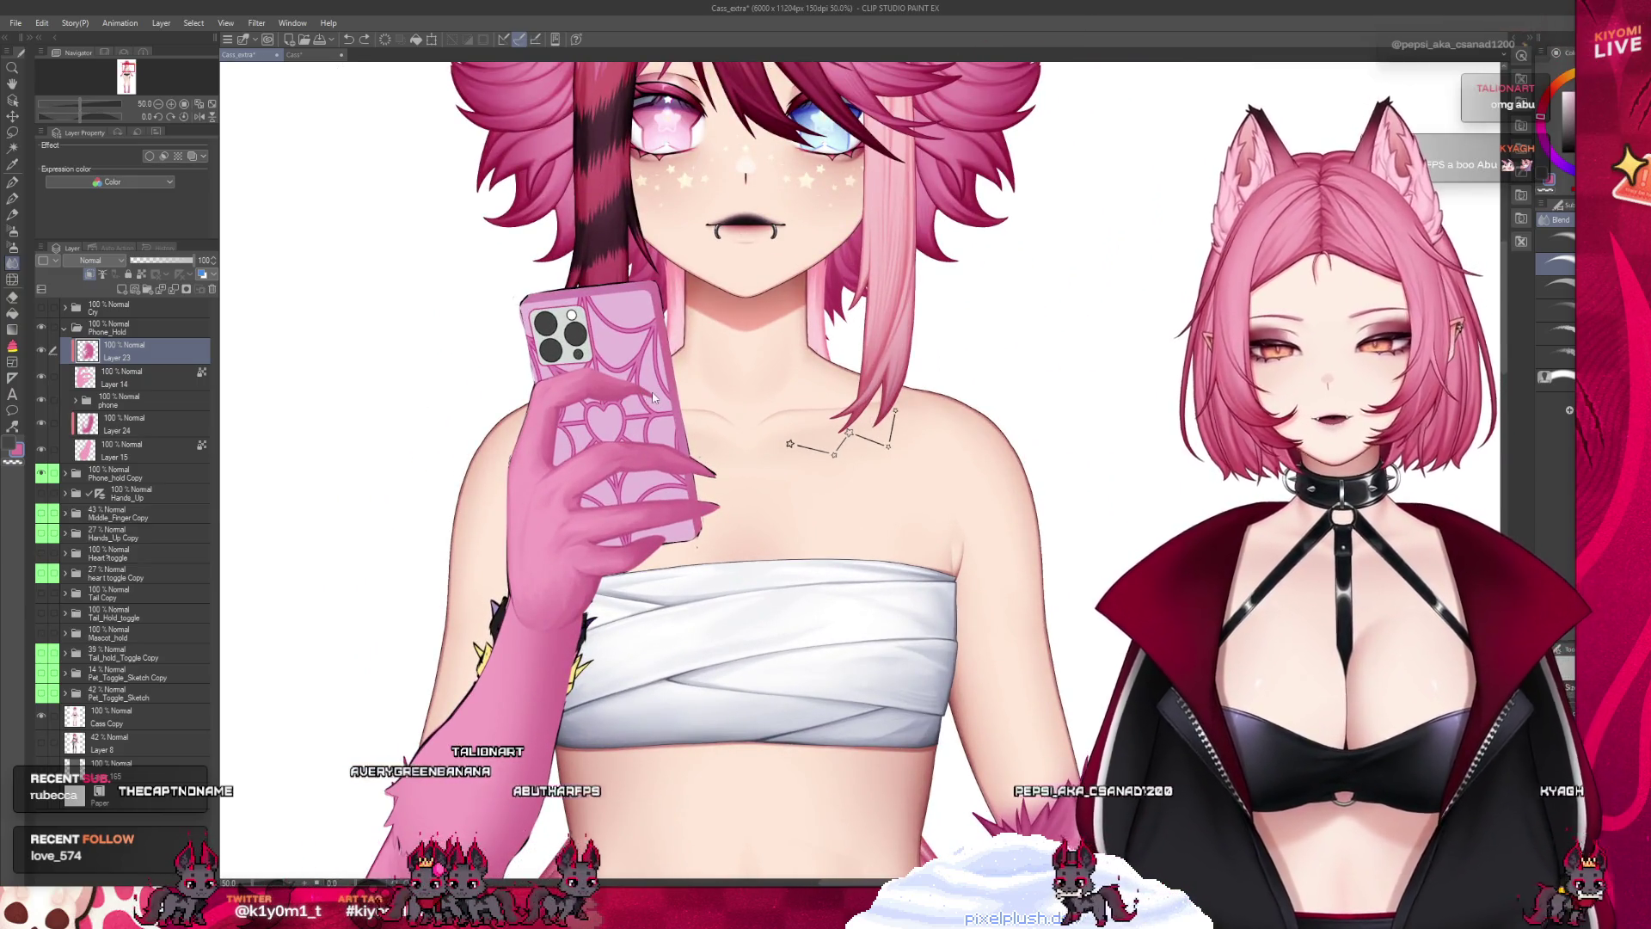
Save Cass_extra with Ctrl+S, zoom in on the phone, and pick the watercolour brush
{"action": "key", "text": "ctrl+s"}
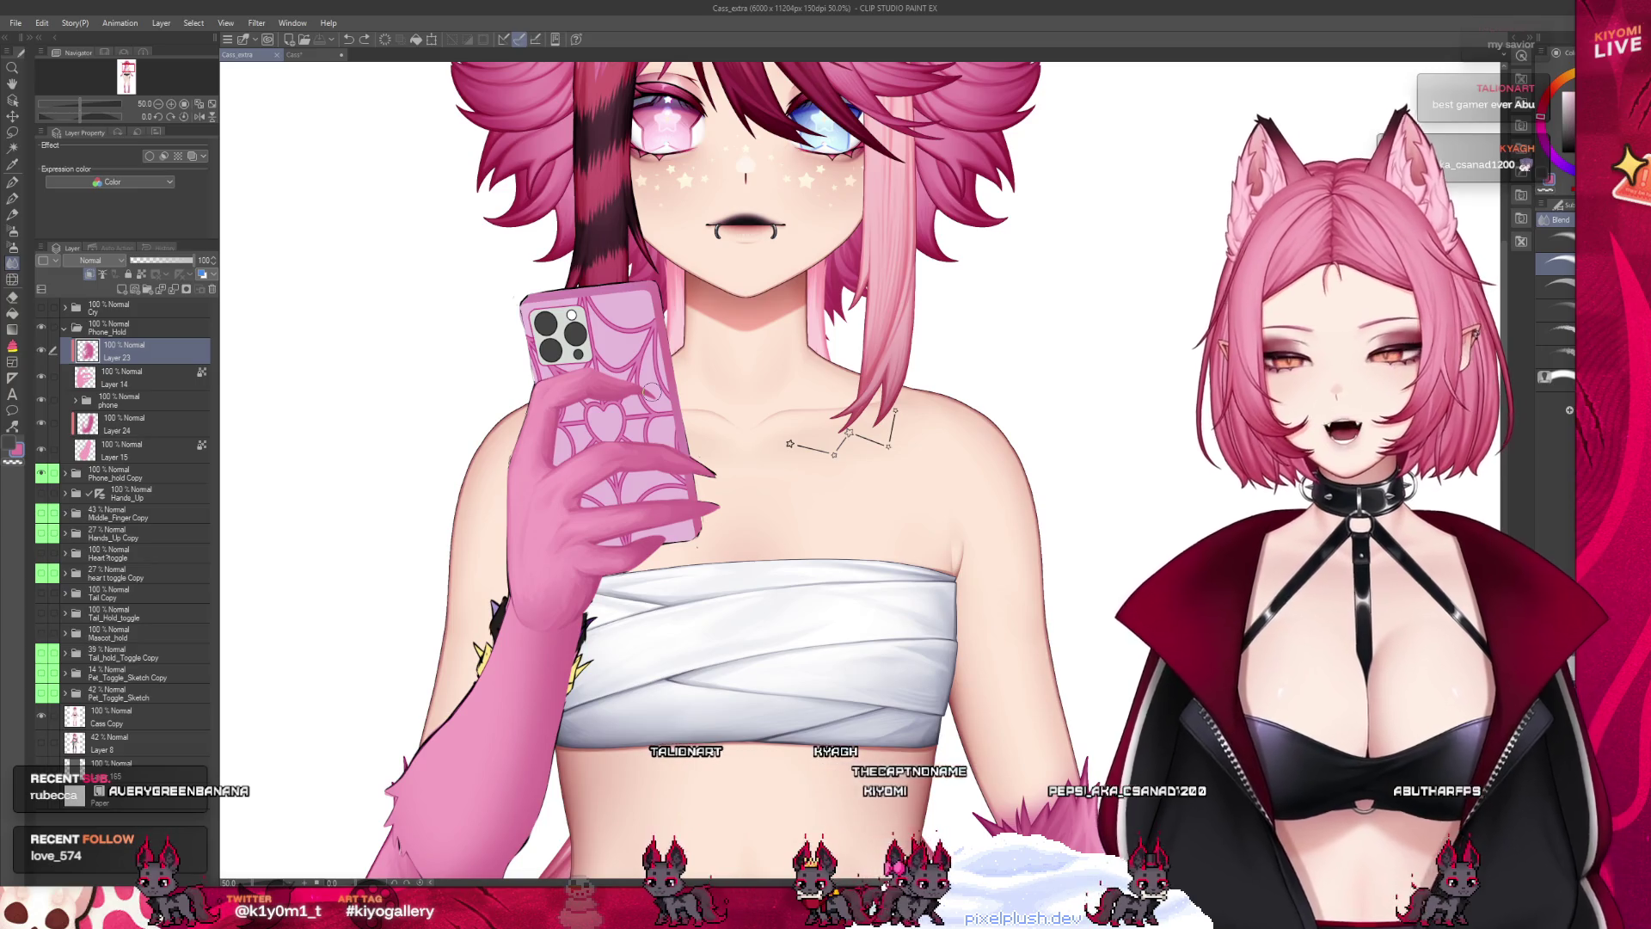
{"action": "scroll", "coordinate": [694, 437], "scroll_direction": "up", "scroll_amount": 6}
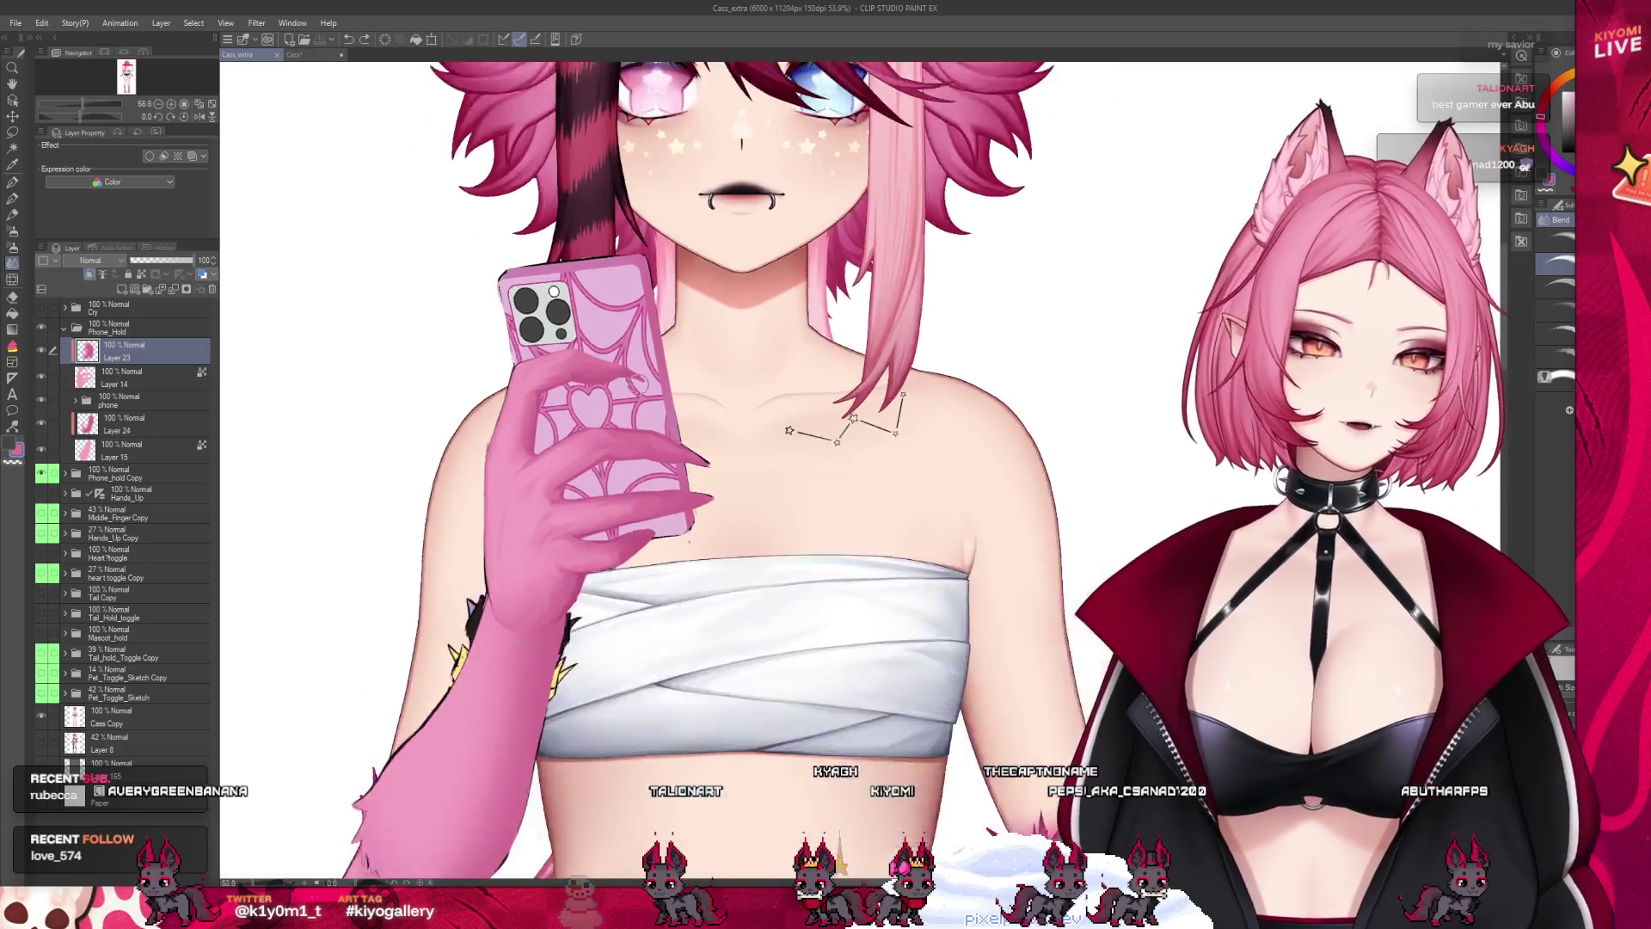
{"action": "key", "text": "b"}
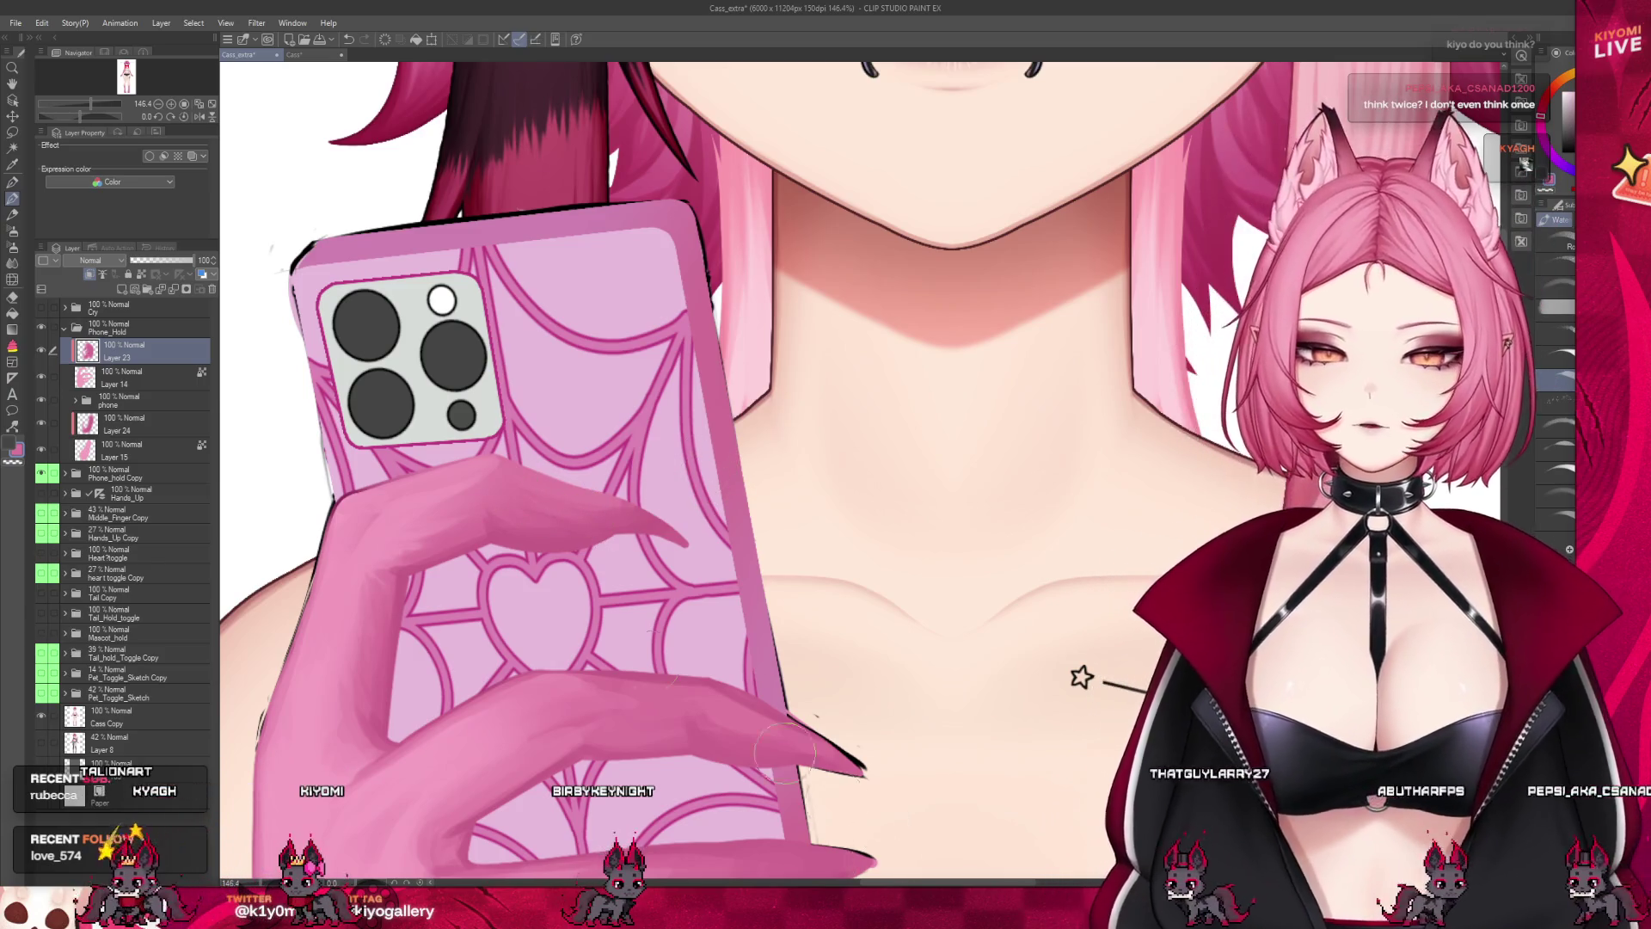
{"action": "scroll", "coordinate": [632, 535], "scroll_direction": "down", "scroll_amount": 5}
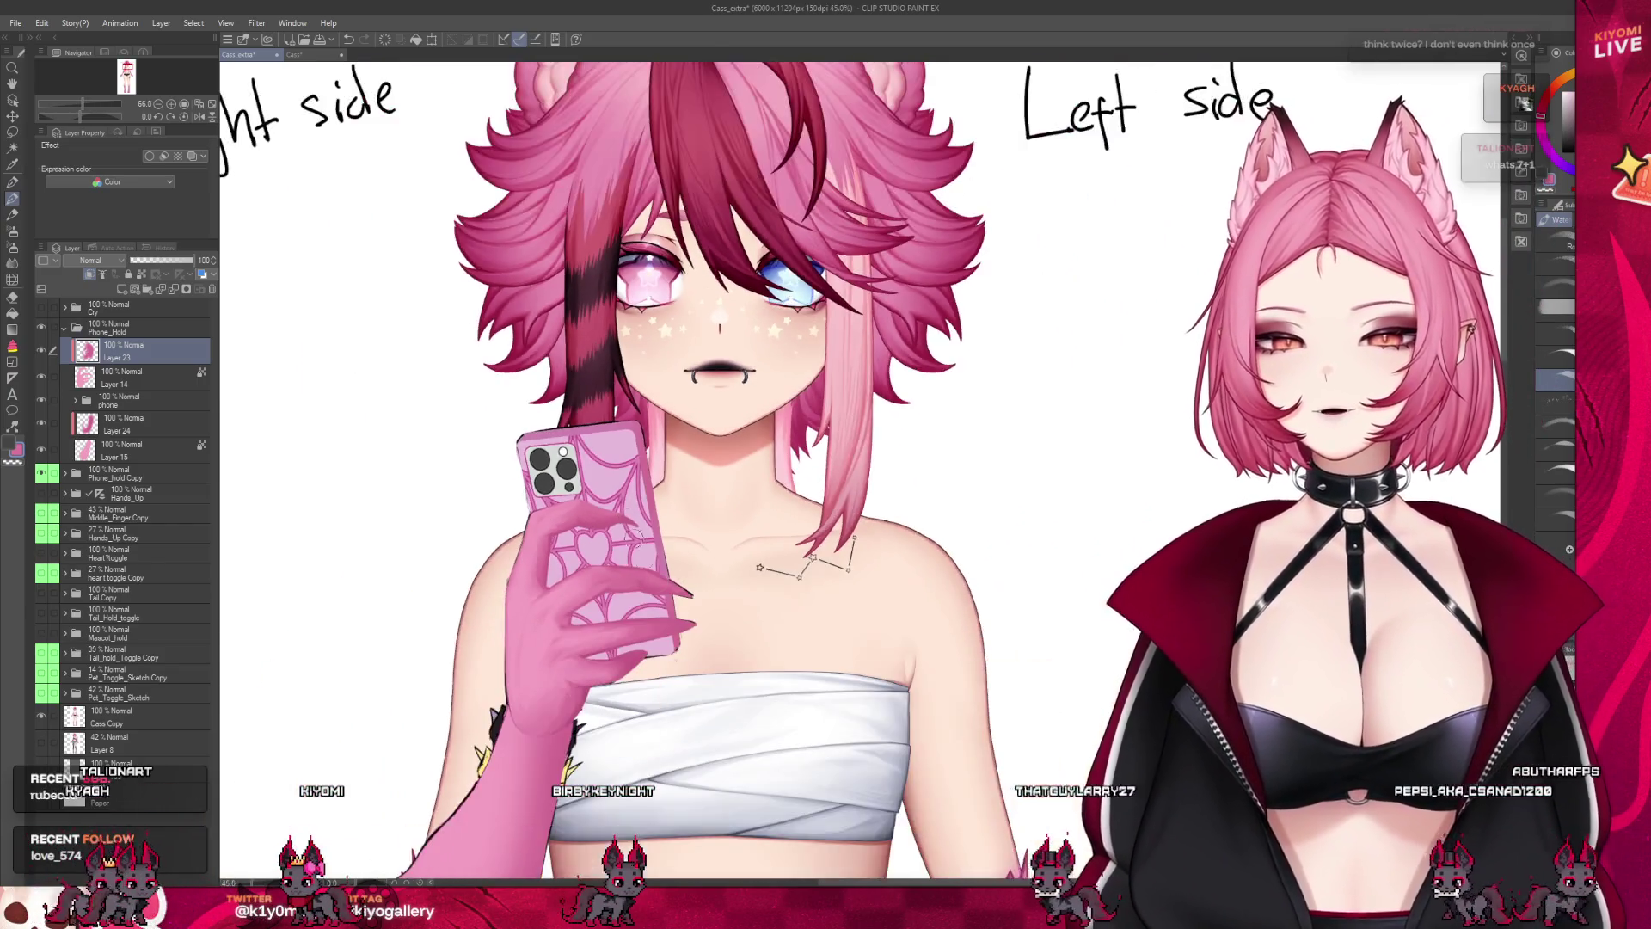
{"action": "scroll", "coordinate": [632, 535], "scroll_direction": "up", "scroll_amount": 3}
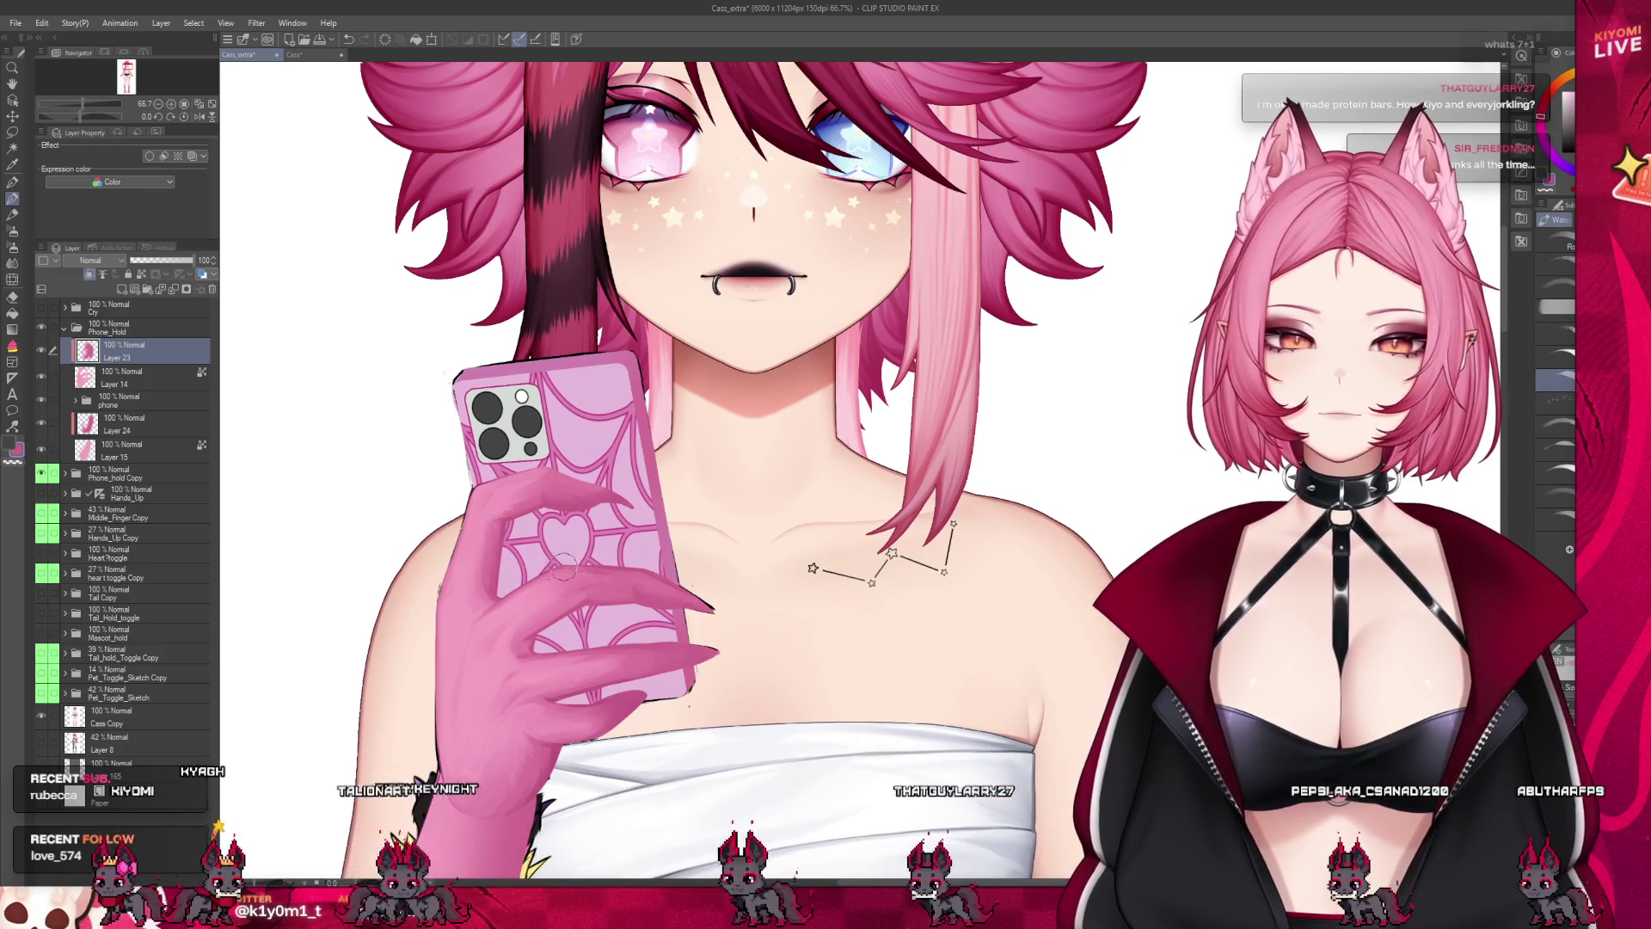
{"action": "key", "text": "["}
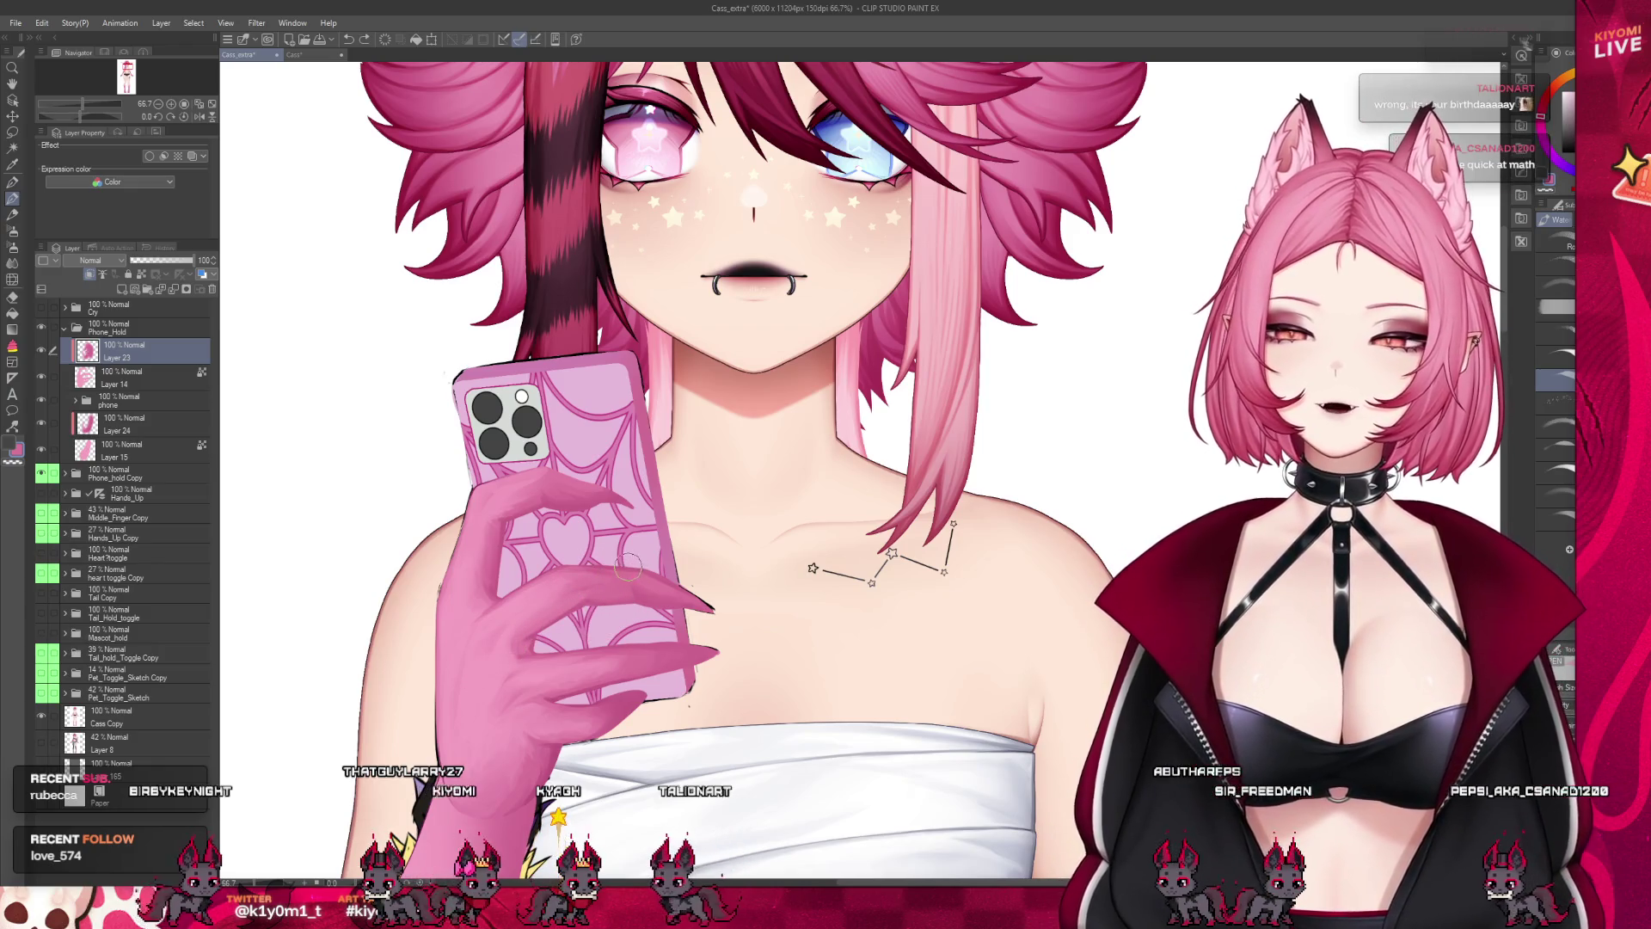
{"action": "key", "text": "bracketright"}
{"action": "key", "text": "bracketright"}
{"action": "key", "text": "bracketright"}
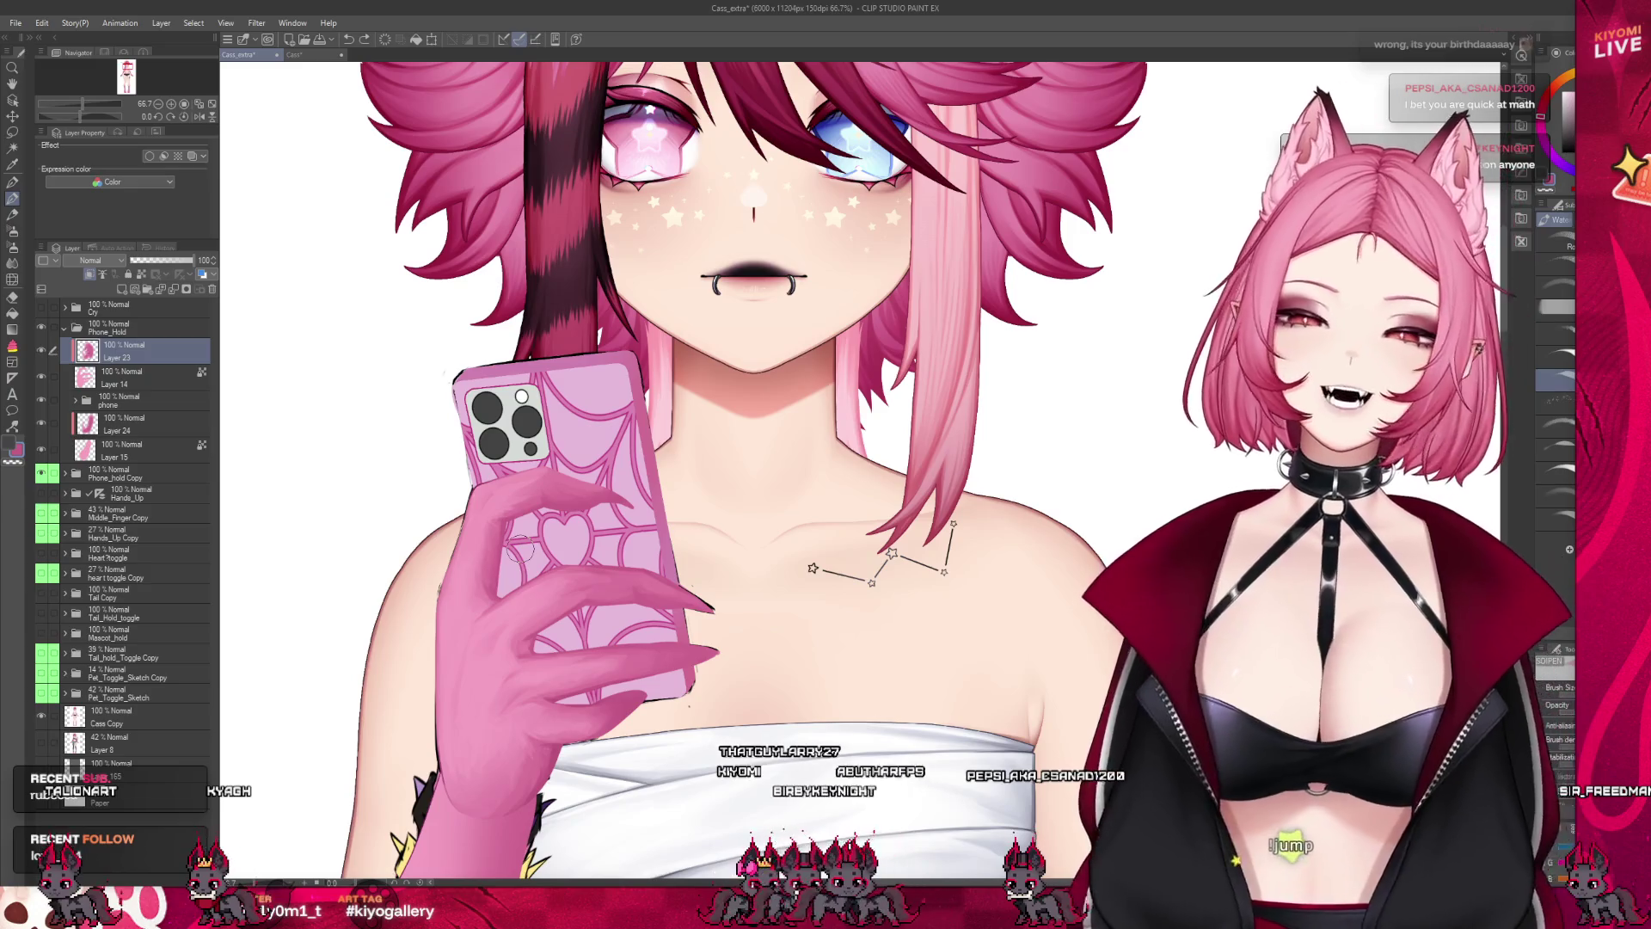
{"action": "scroll", "coordinate": [520, 671], "scroll_direction": "up", "scroll_amount": 4}
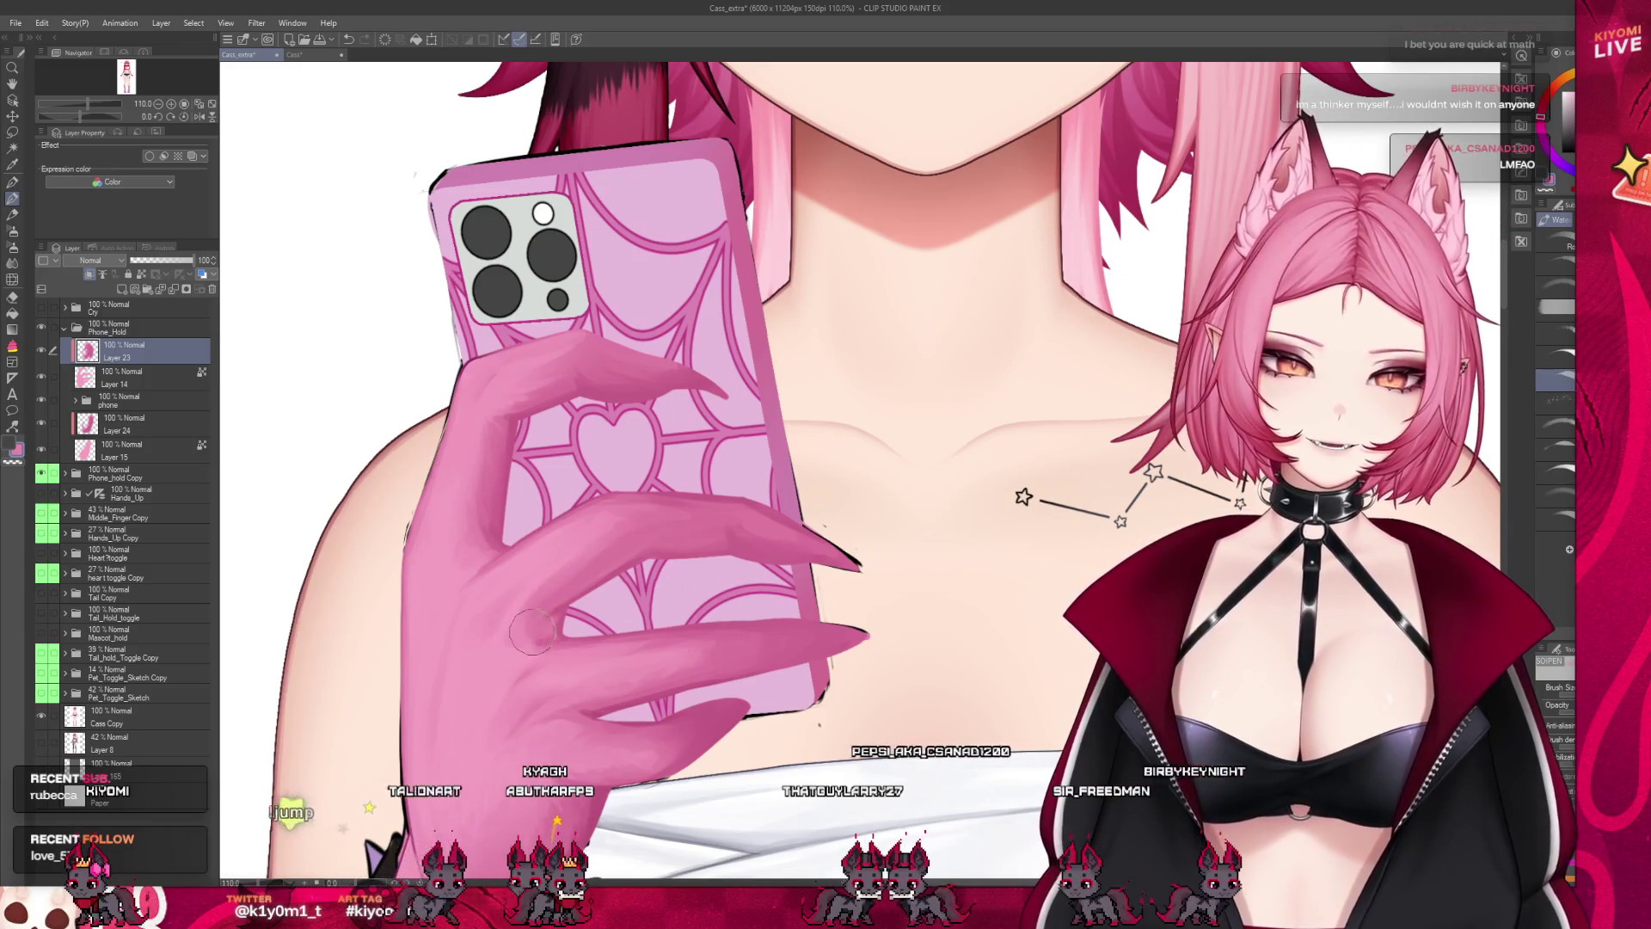
Nudge the brush size and flip between the Cass and Cass_extra tabs
{"action": "key", "text": "bracketright"}
{"action": "key", "text": "bracketright"}
{"action": "key", "text": "bracketleft"}
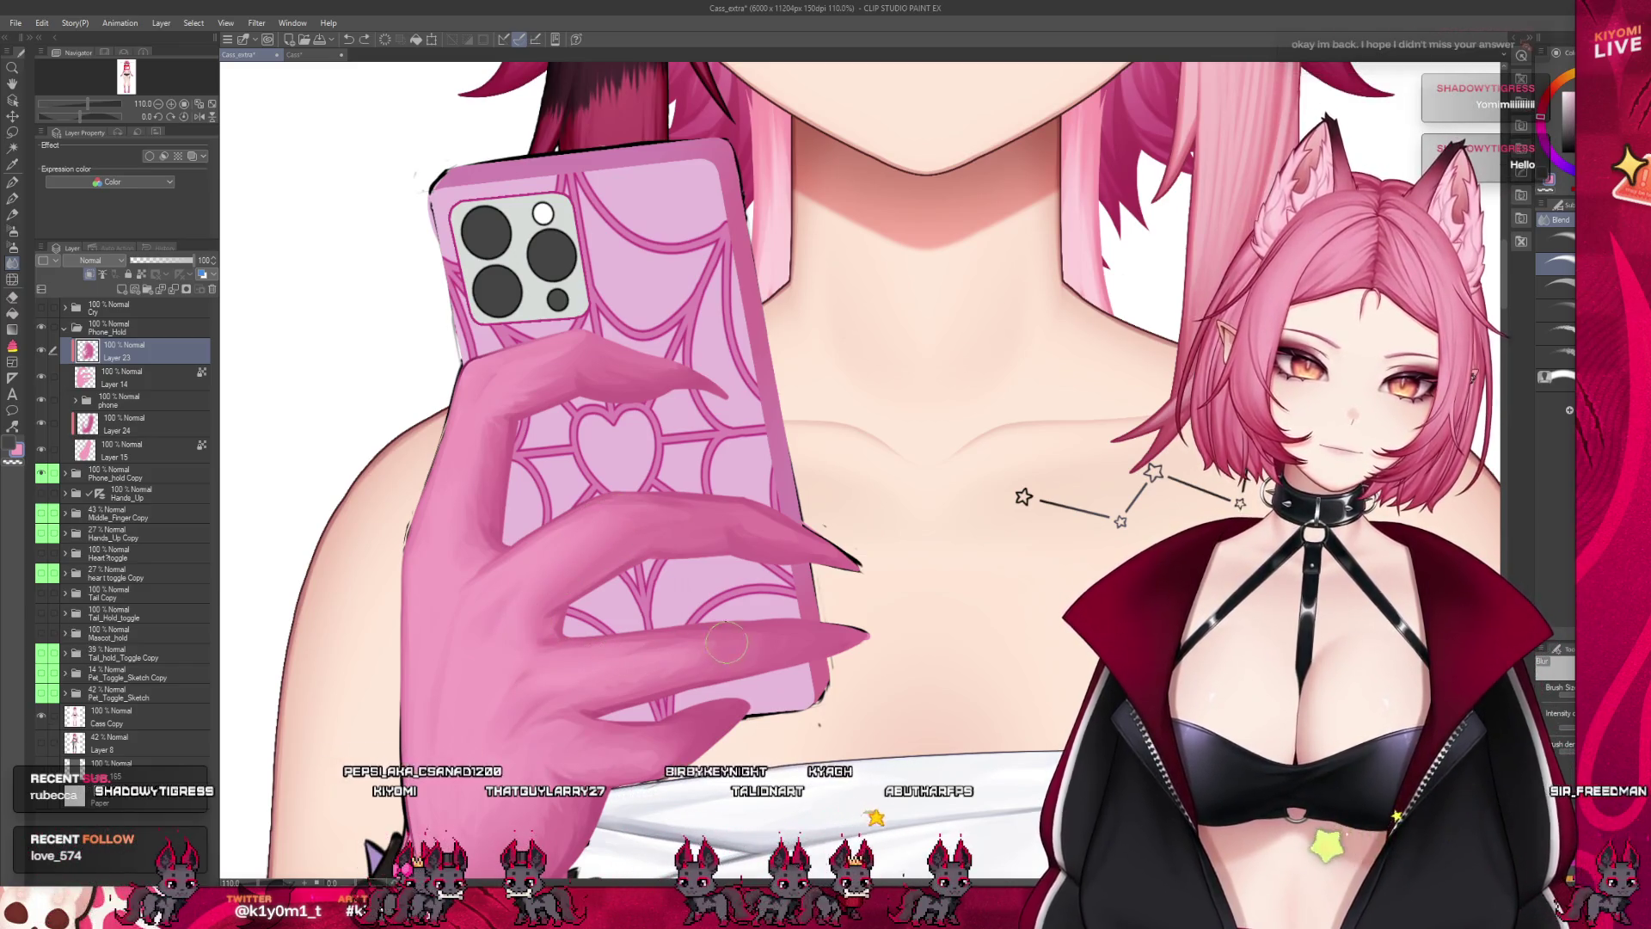
{"action": "key", "text": "alt"}
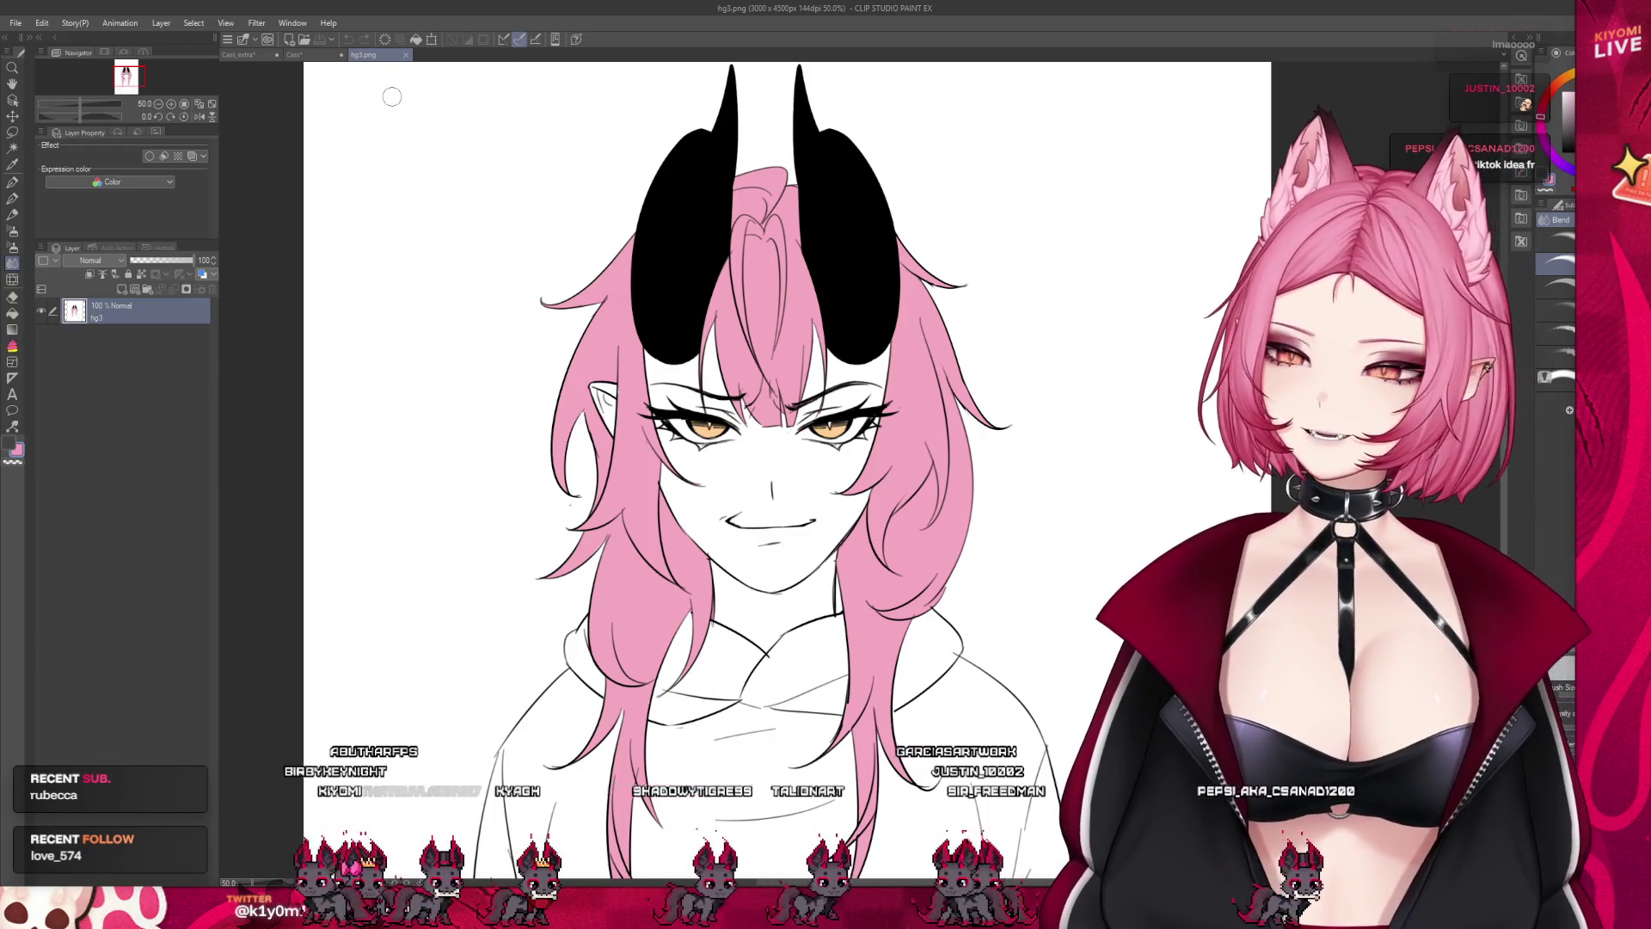
{"action": "left_click", "coordinate": [322, 55]}
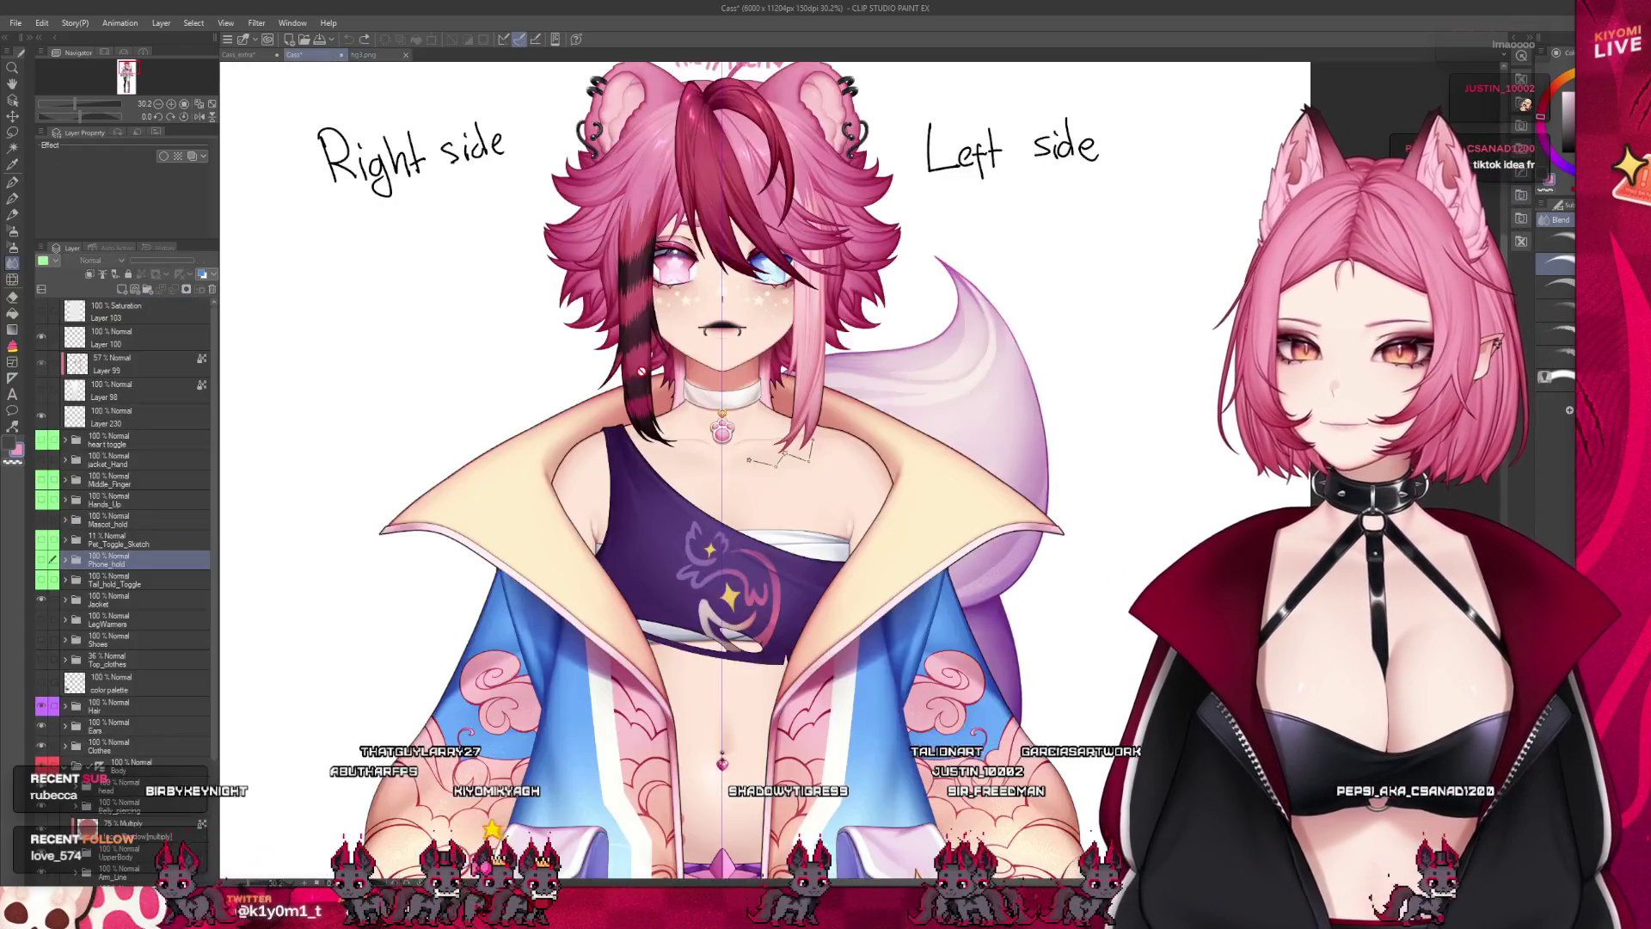
{"action": "left_click", "coordinate": [245, 57]}
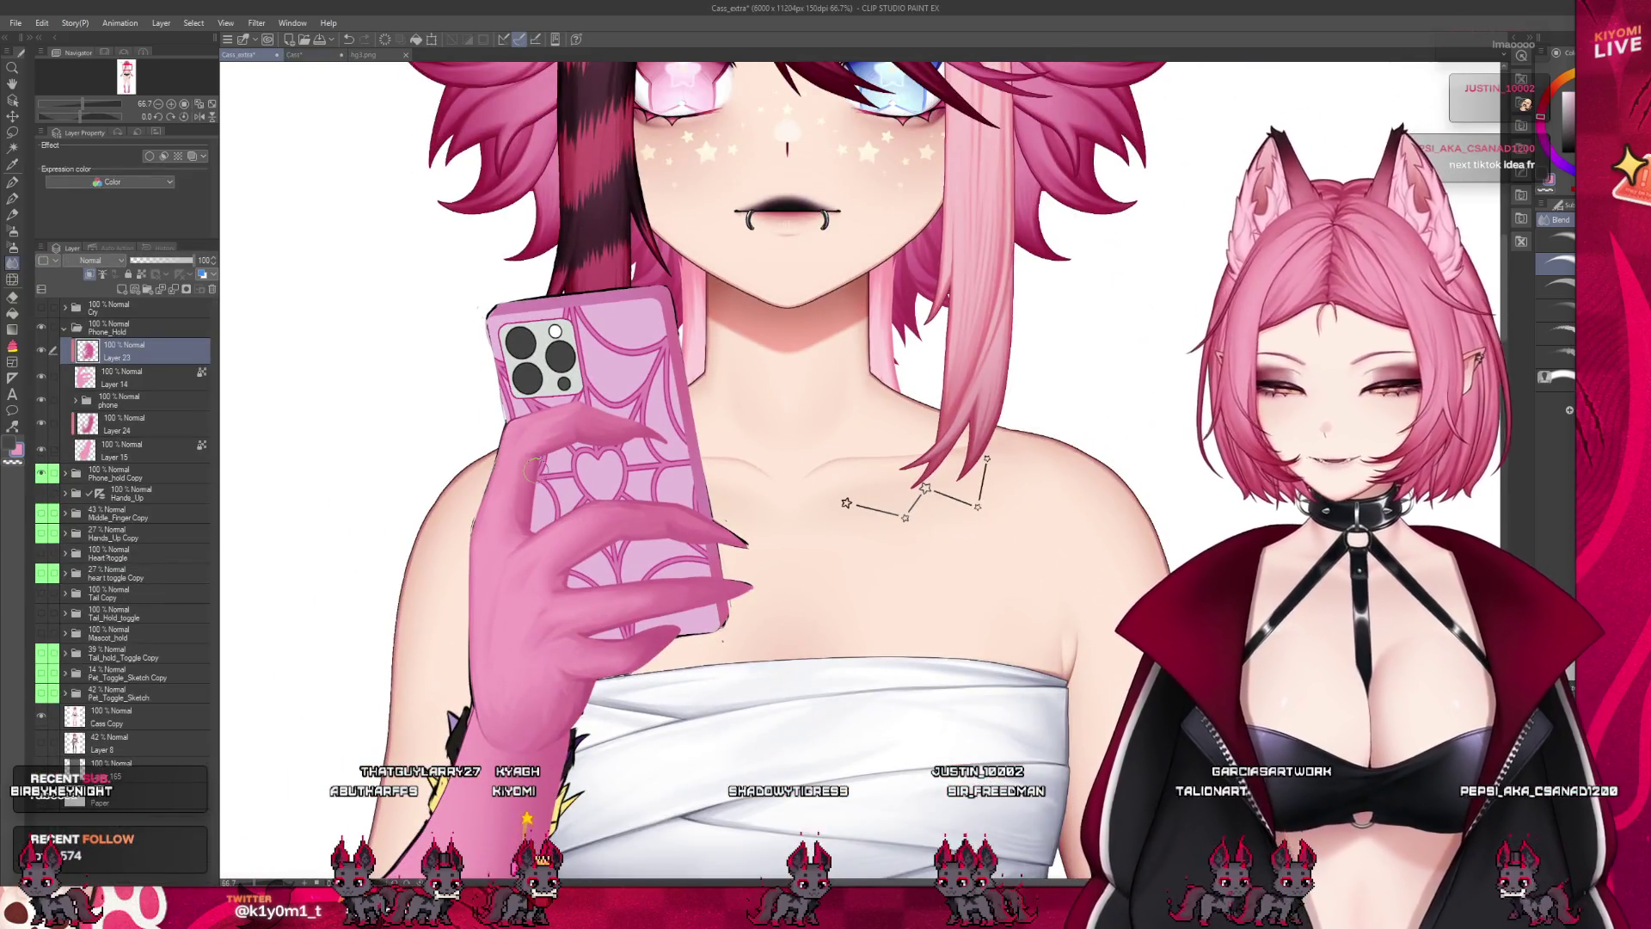
Zoom around the phone and collarbone, shrink the brush, then zoom out to the full figure
{"action": "scroll", "coordinate": [633, 544], "scroll_direction": "up", "scroll_amount": 2}
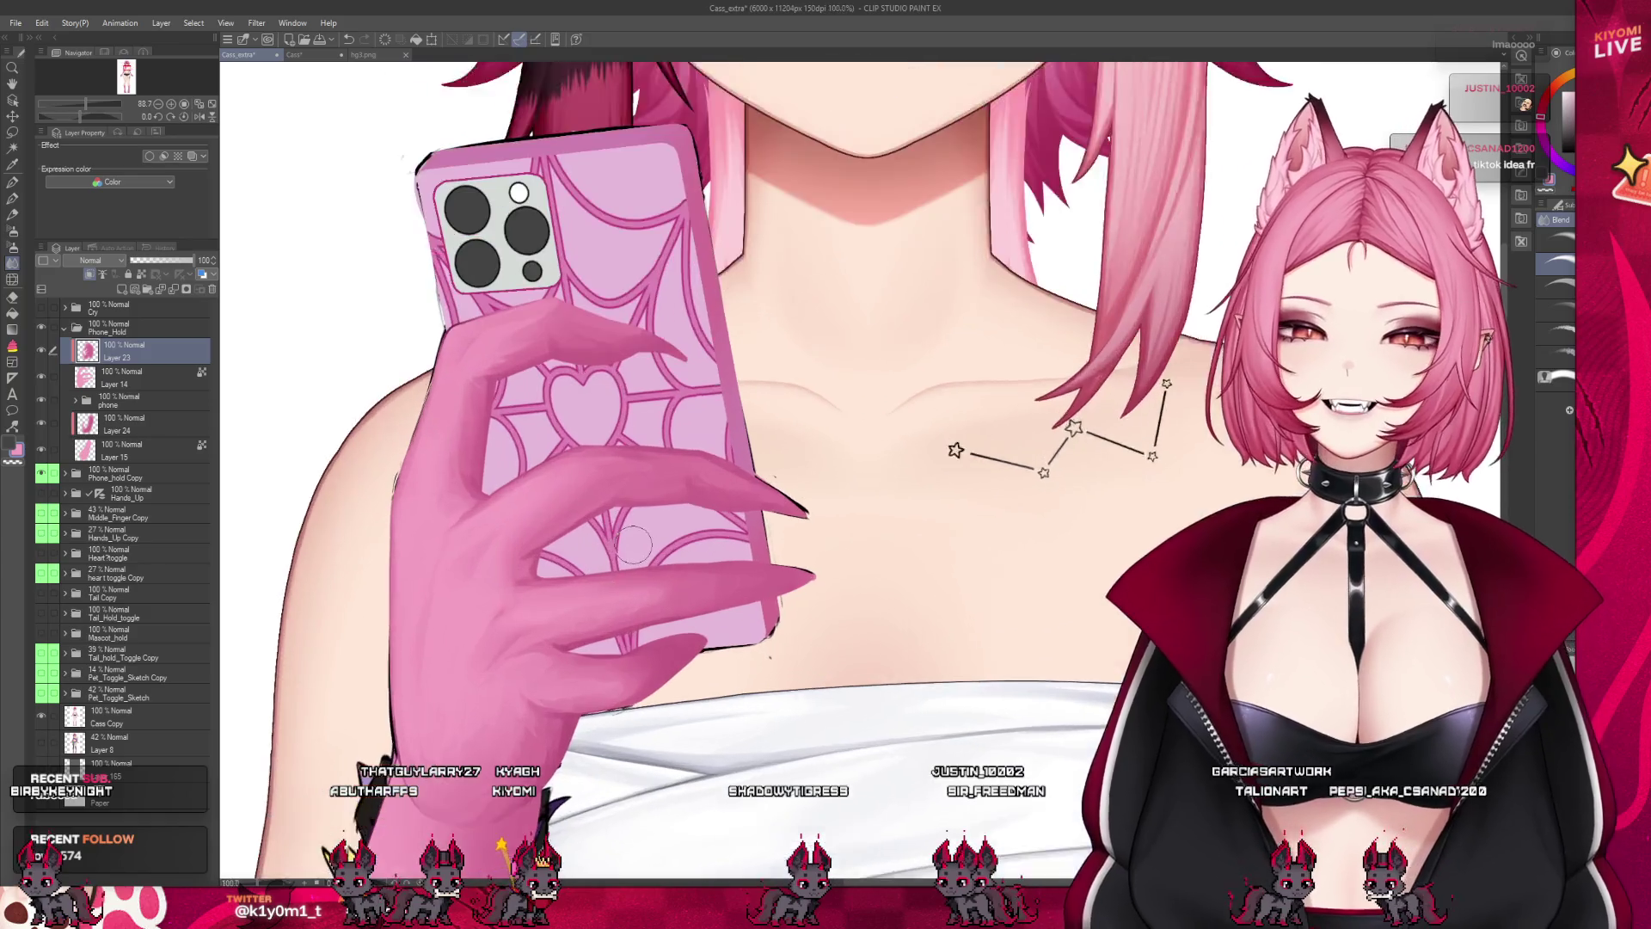
{"action": "scroll", "coordinate": [633, 544], "scroll_direction": "up", "scroll_amount": 1}
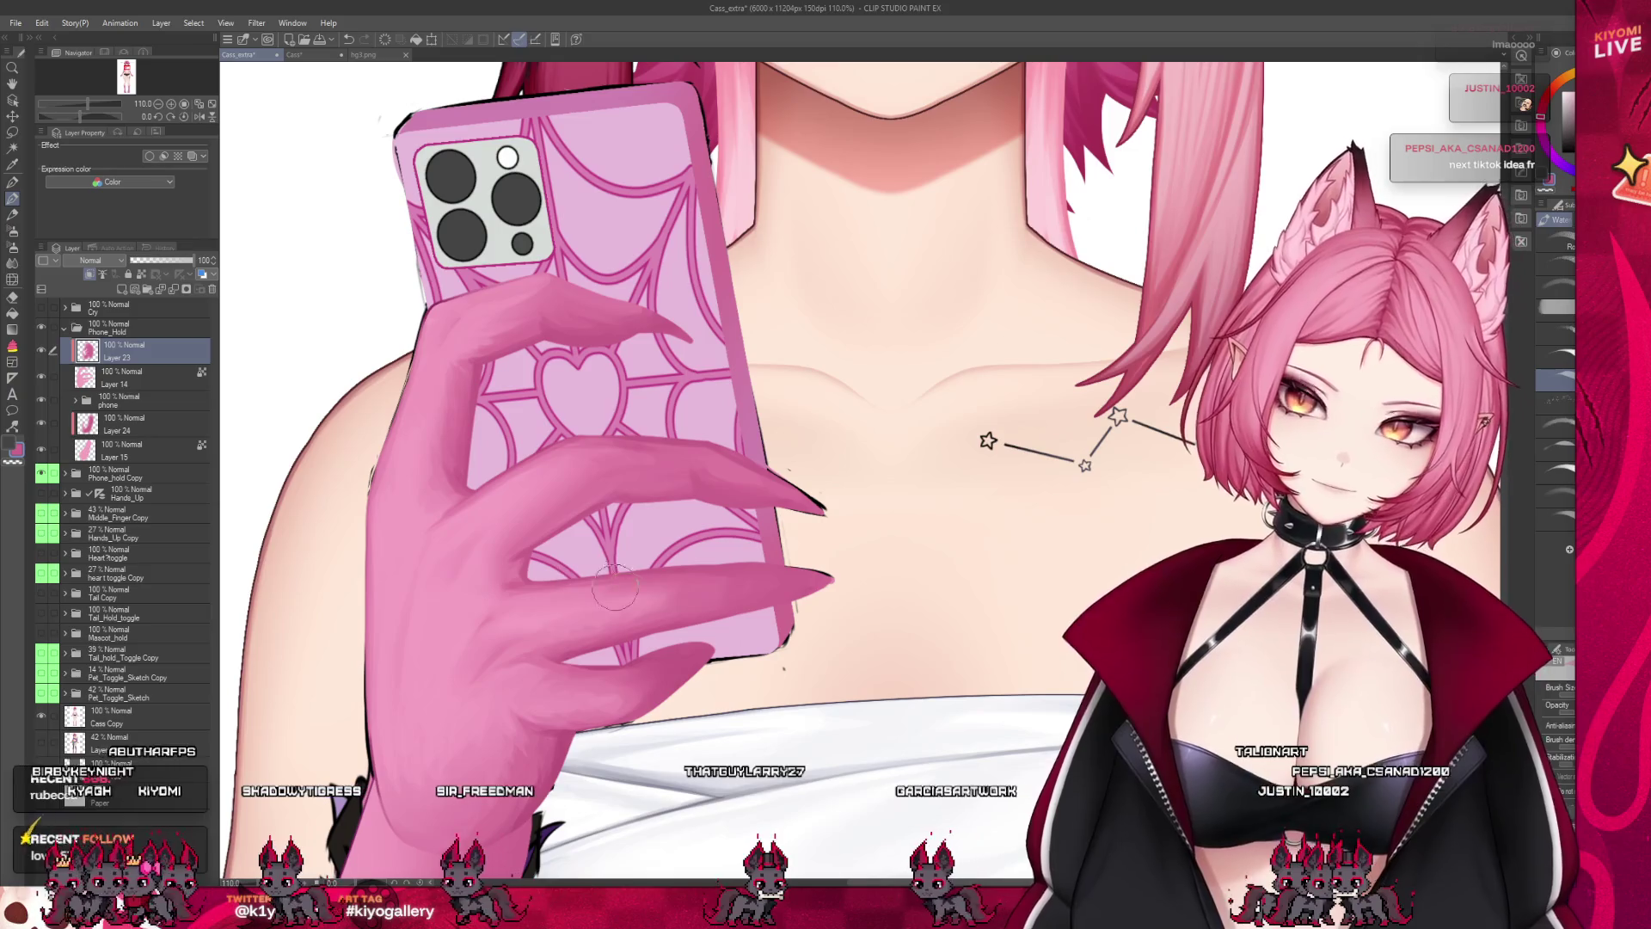
{"action": "key", "text": "["}
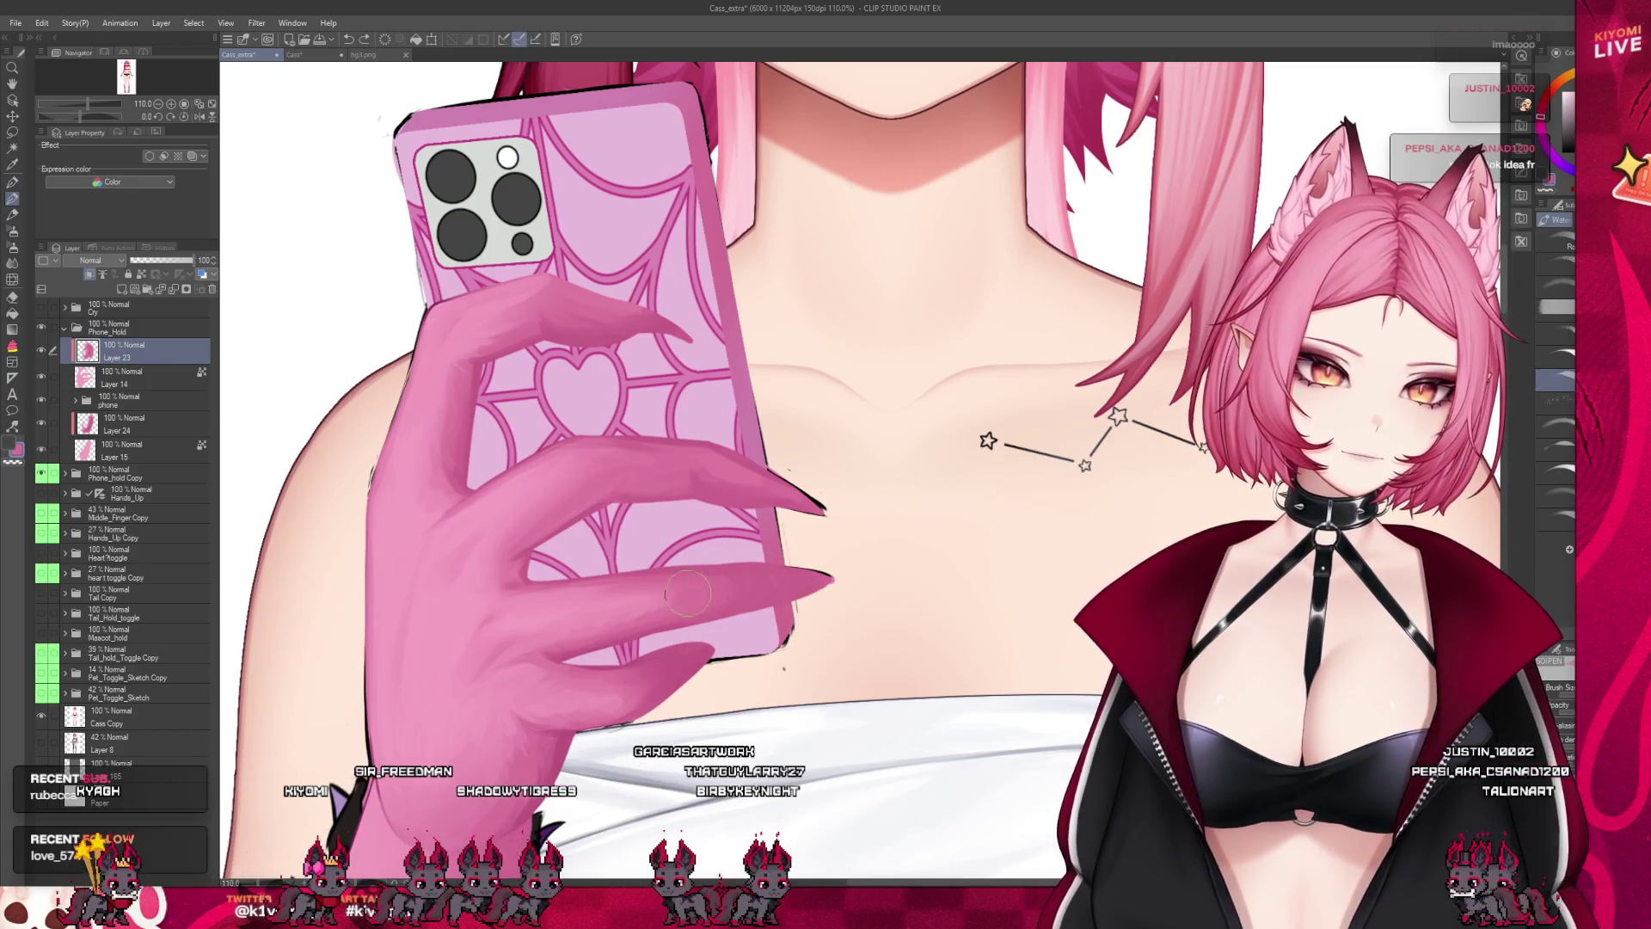
{"action": "scroll", "coordinate": [542, 525], "scroll_direction": "down", "scroll_amount": 3}
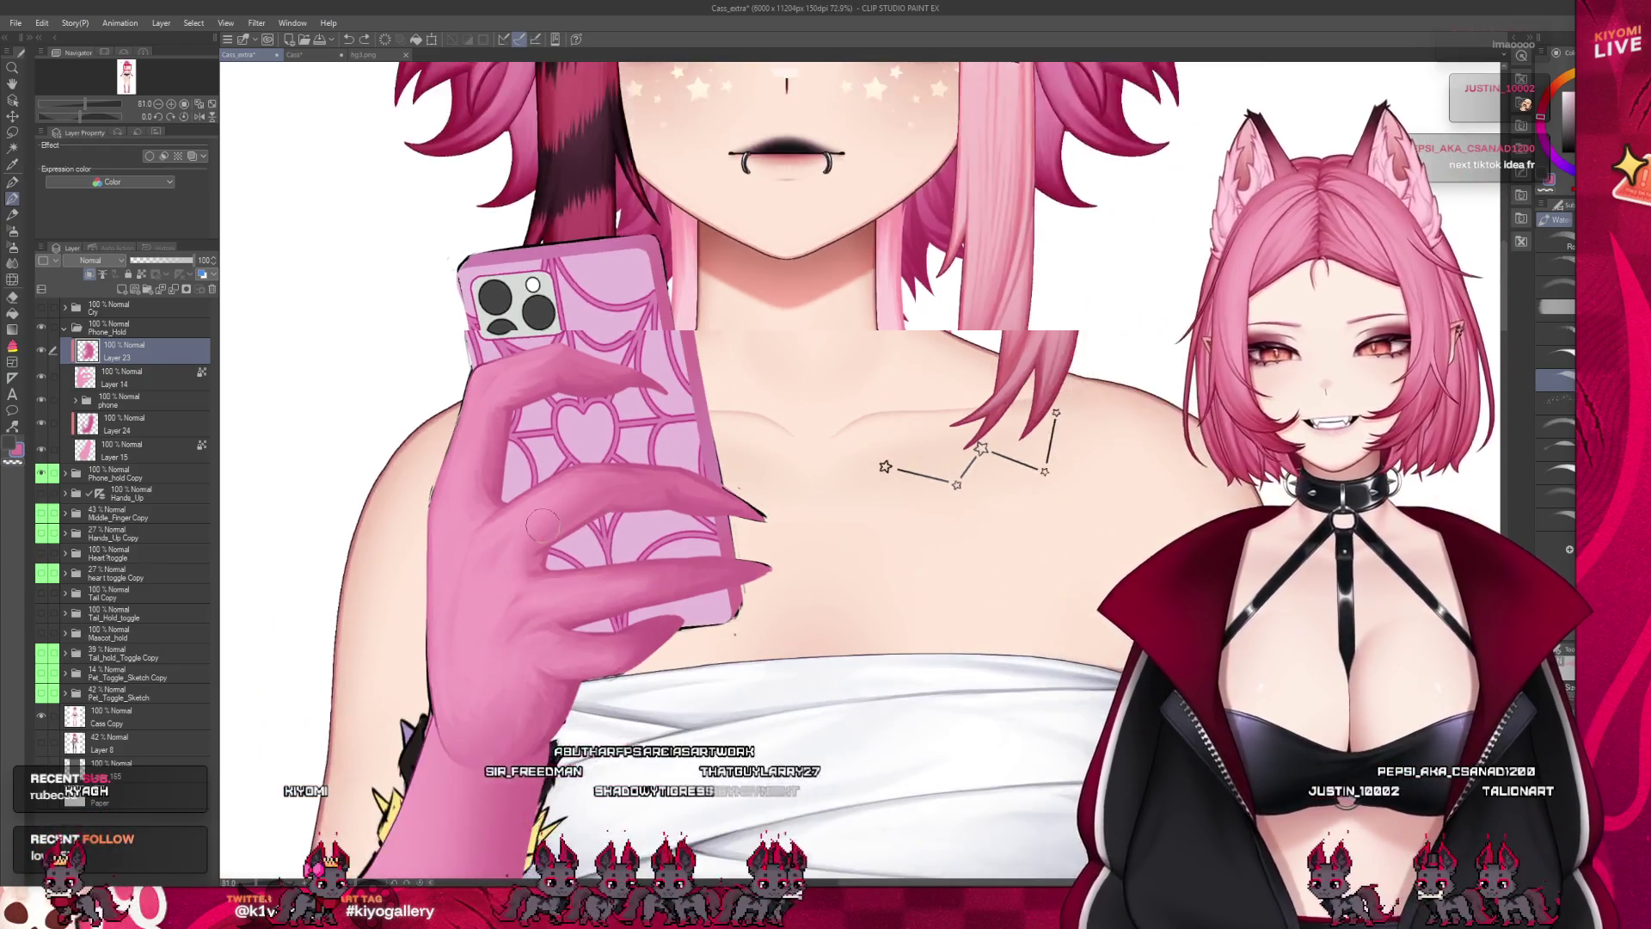
{"action": "scroll", "coordinate": [594, 472], "scroll_direction": "up", "scroll_amount": 3}
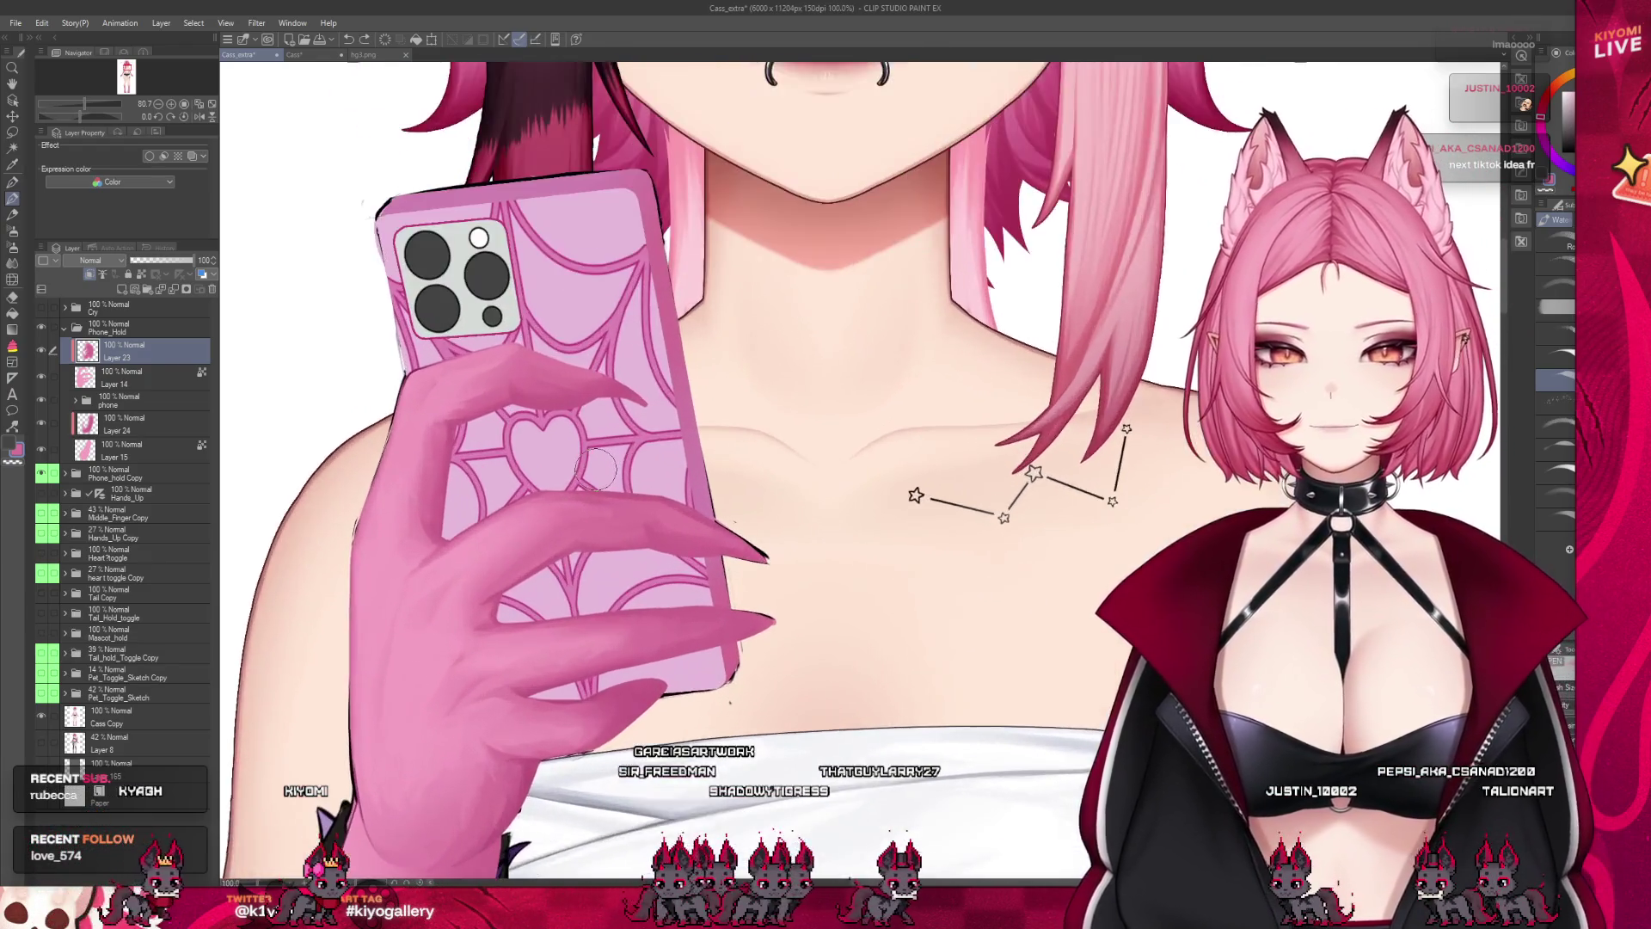
{"action": "scroll", "coordinate": [596, 469], "scroll_direction": "up", "scroll_amount": 2}
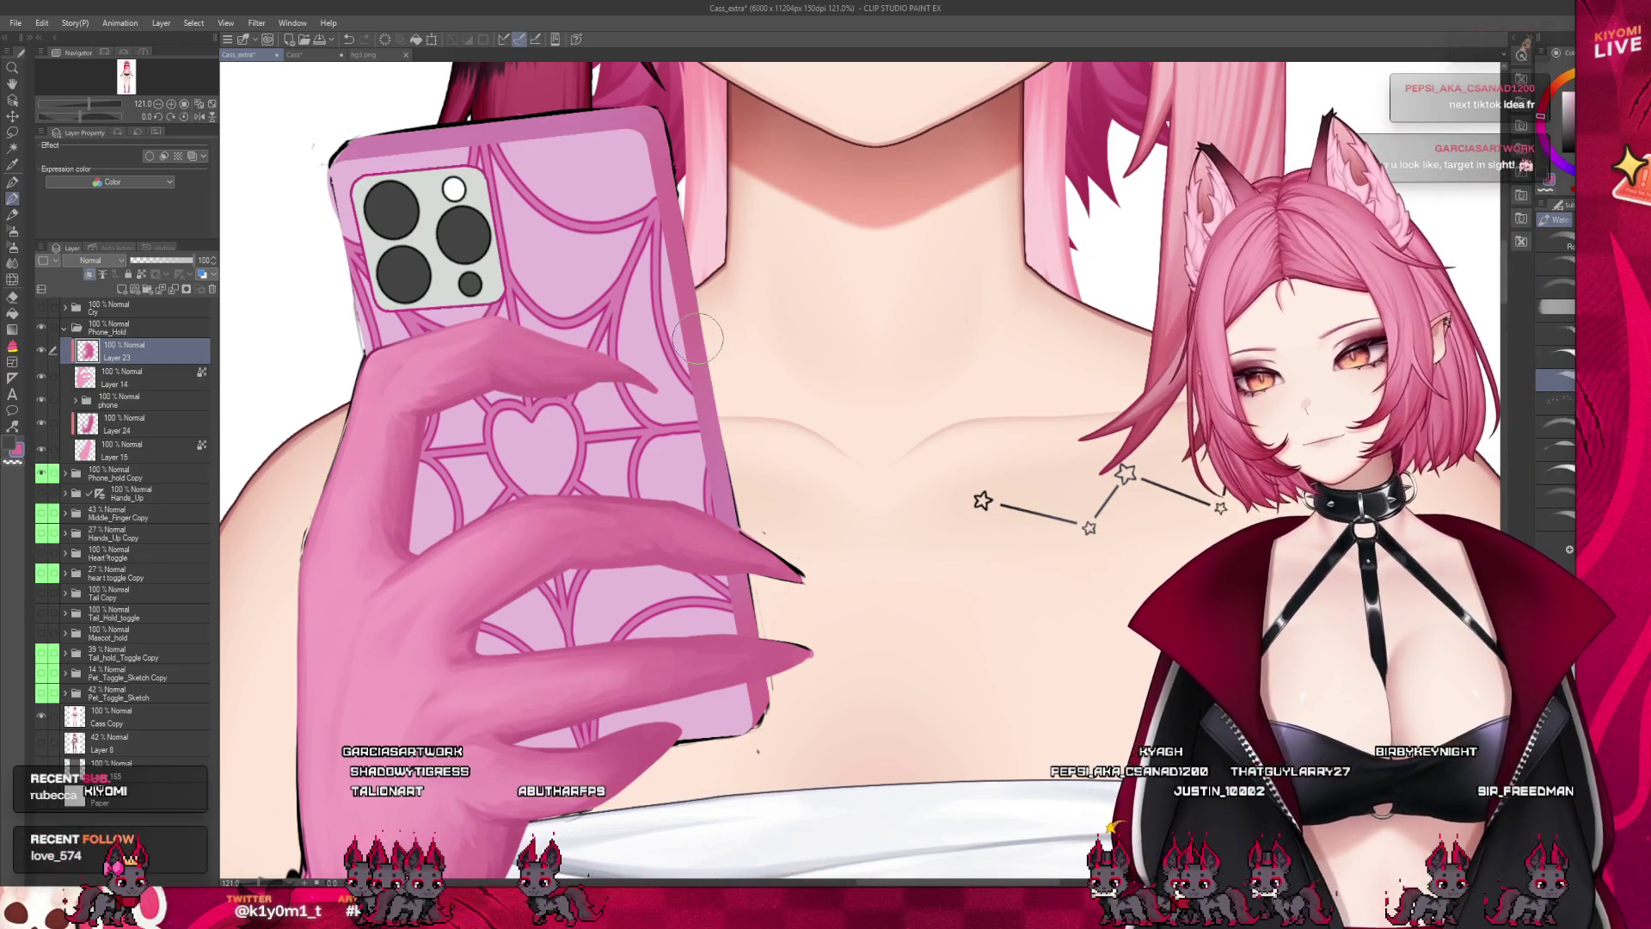
{"action": "scroll", "coordinate": [658, 448], "scroll_direction": "down", "scroll_amount": 5}
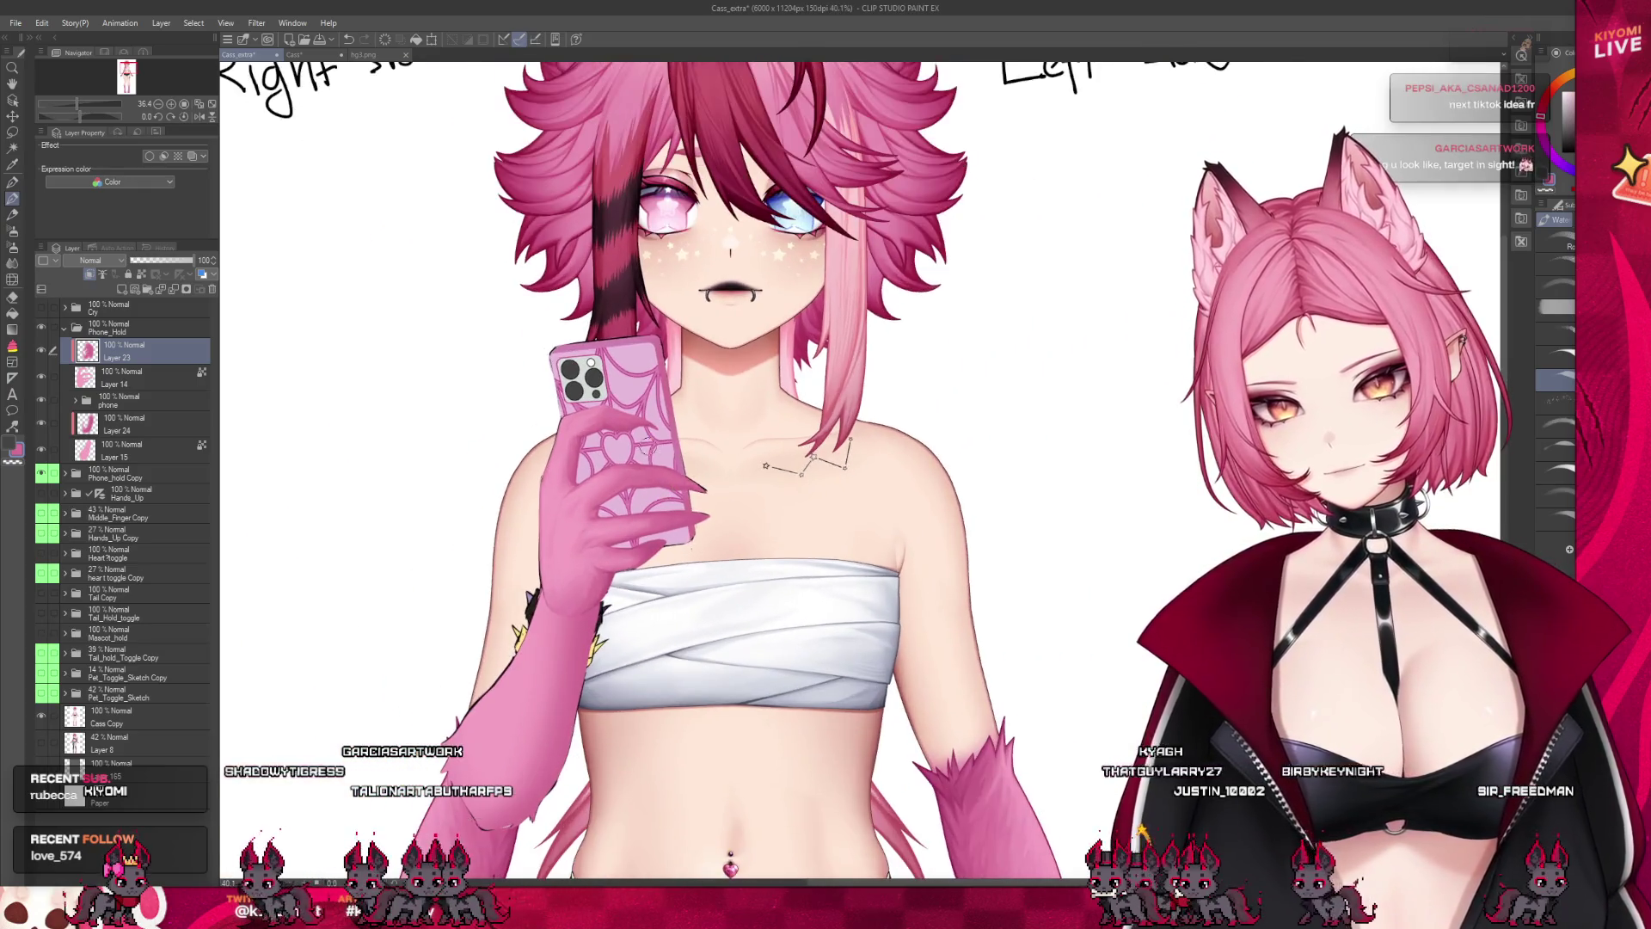
{"action": "scroll", "coordinate": [646, 448], "scroll_direction": "up", "scroll_amount": 2}
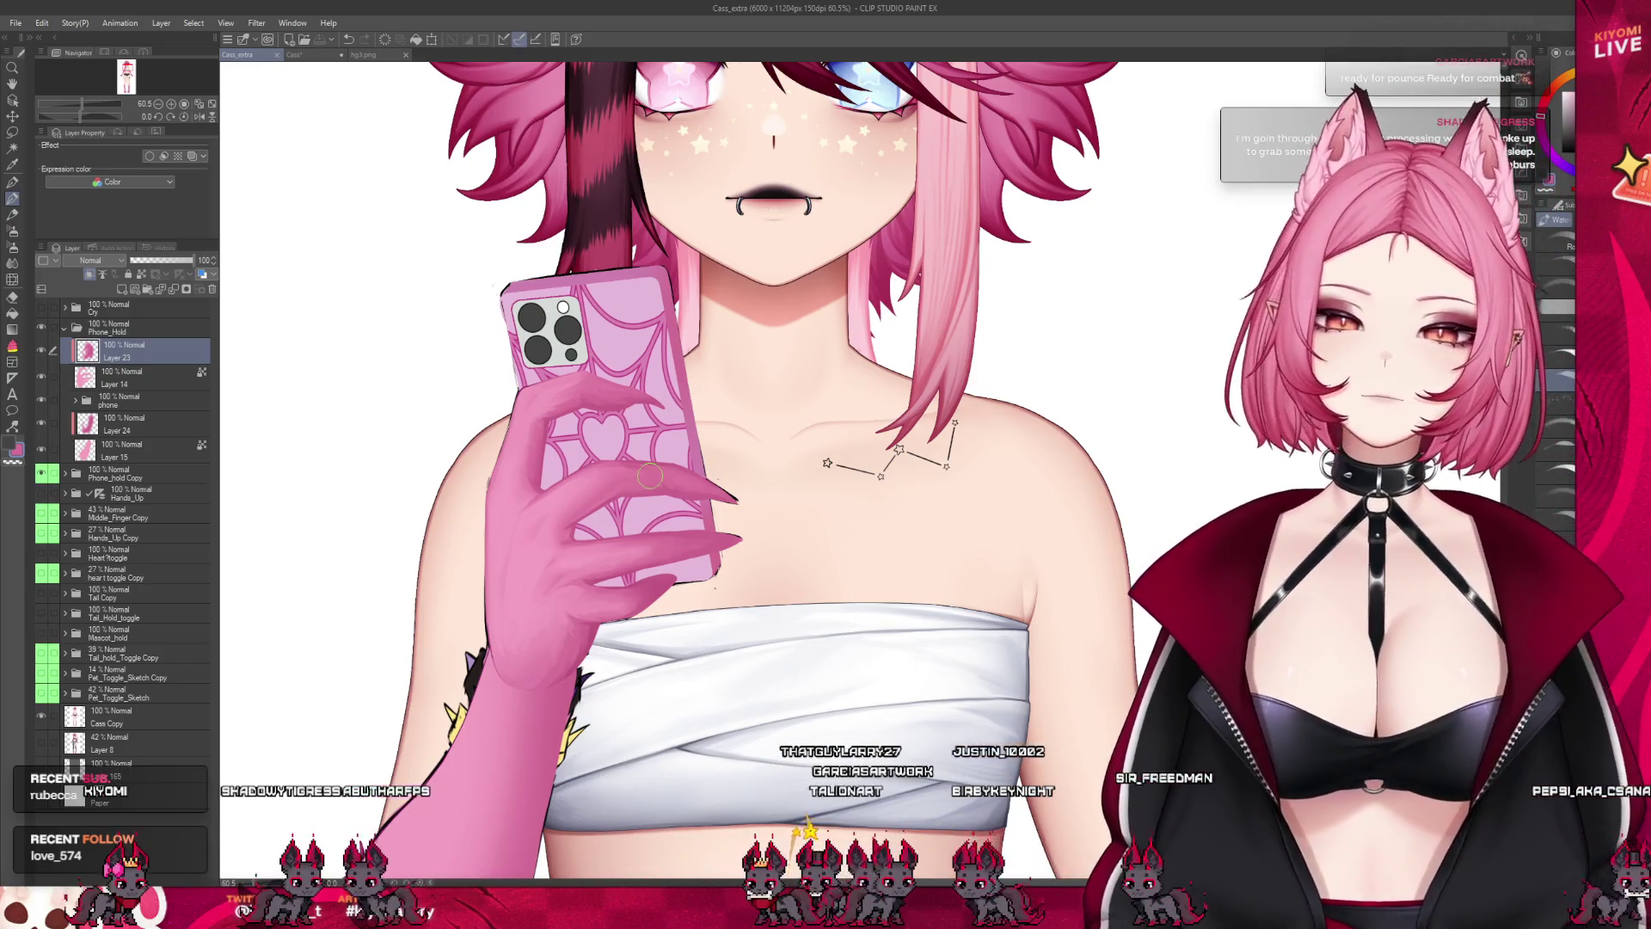
{"action": "scroll", "coordinate": [649, 475], "scroll_direction": "down", "scroll_amount": 5}
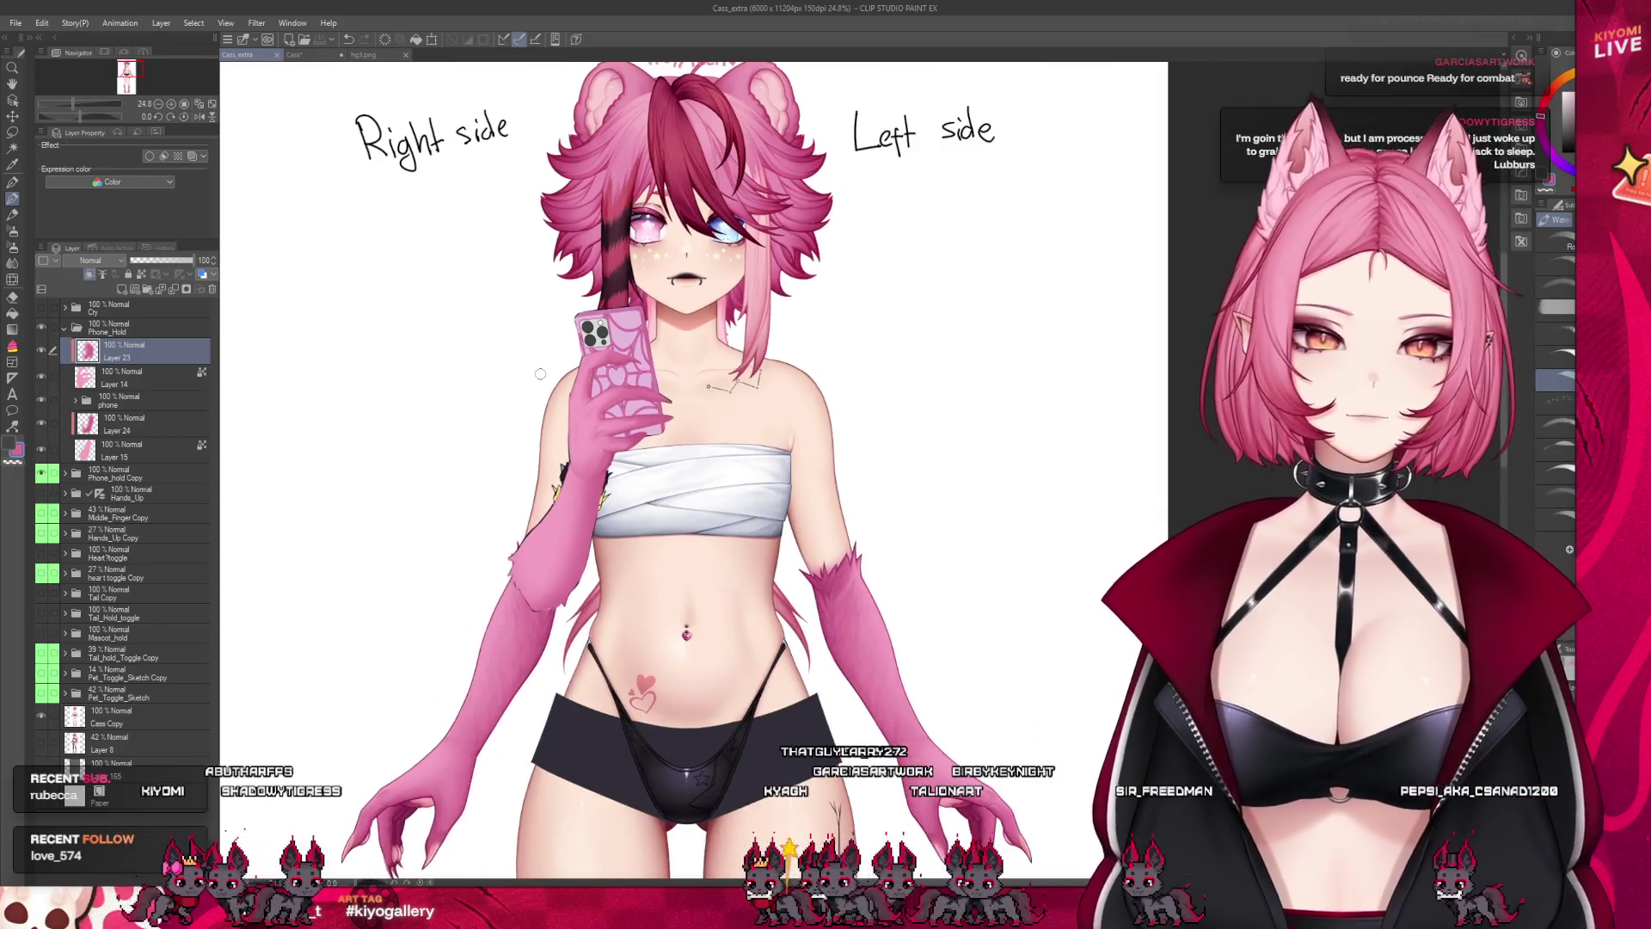
Try a stroke on Layer 24 along the forearm, then select the bordered Layer 15
{"action": "scroll", "coordinate": [540, 373], "scroll_direction": "up", "scroll_amount": 4}
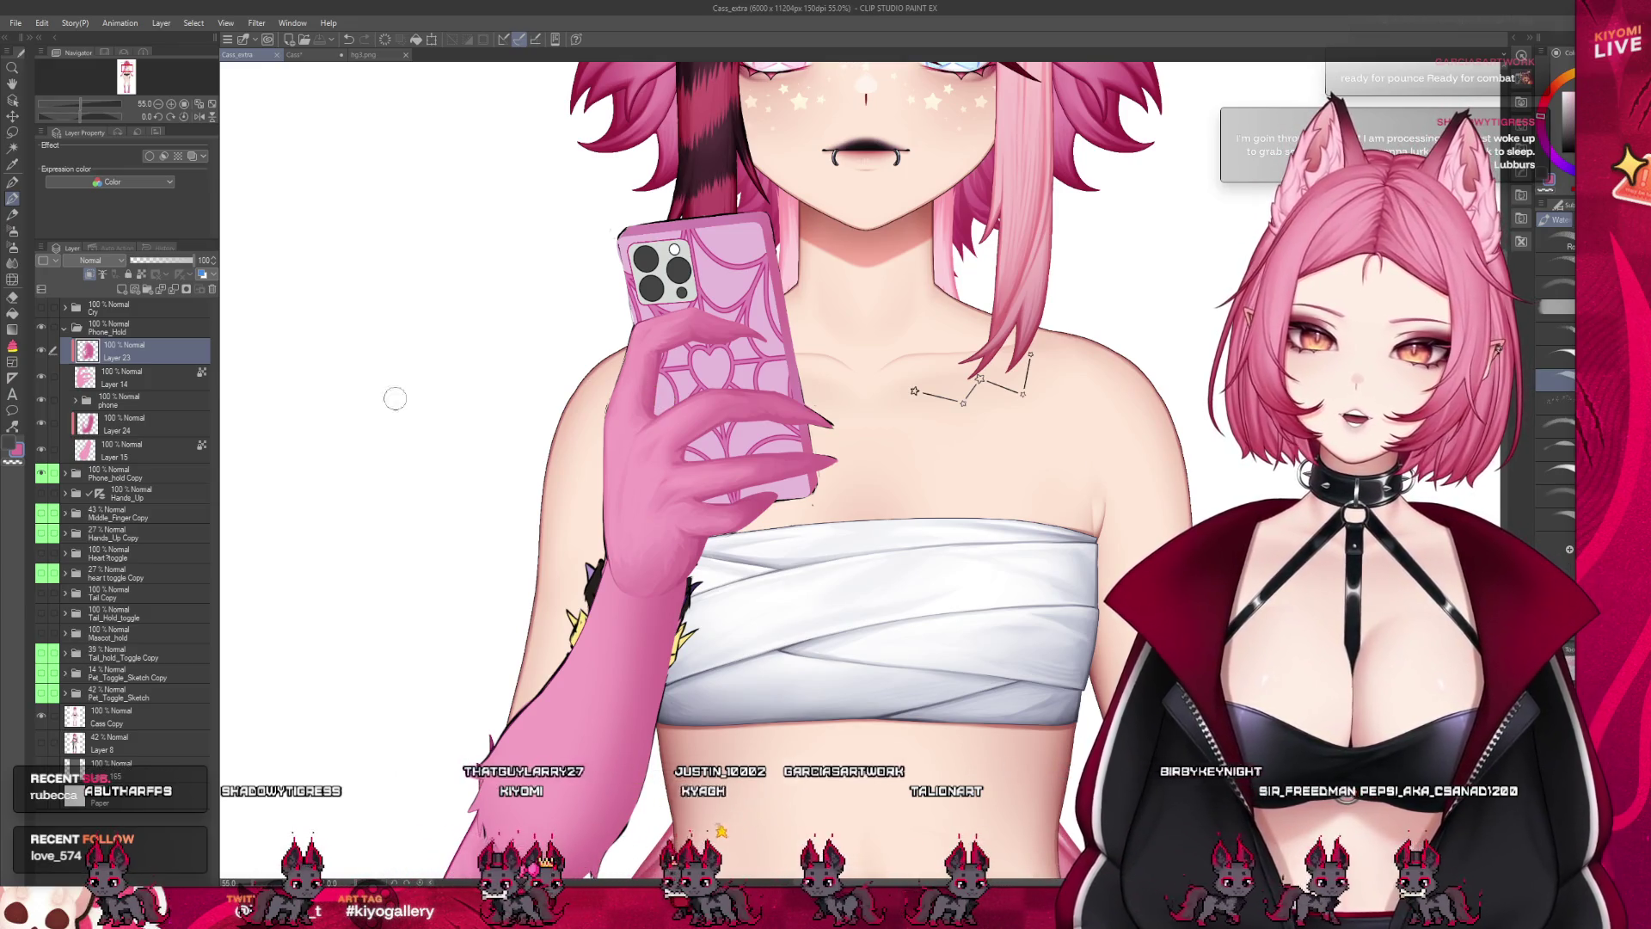
{"action": "left_click", "coordinate": [102, 427]}
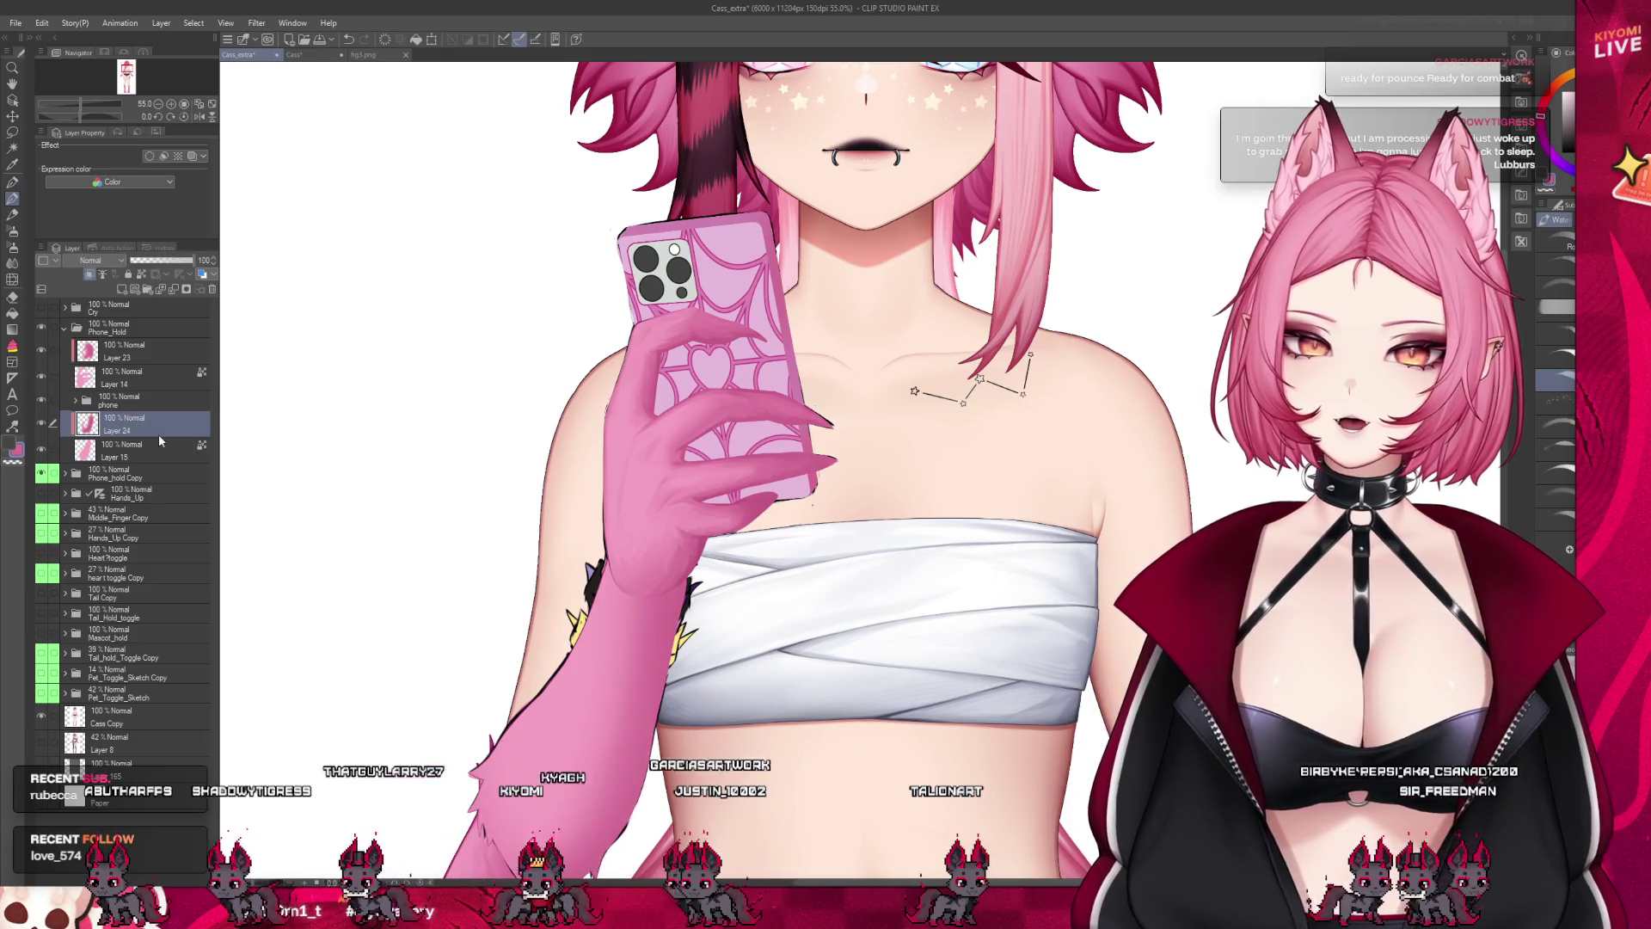
{"action": "left_click", "coordinate": [576, 419]}
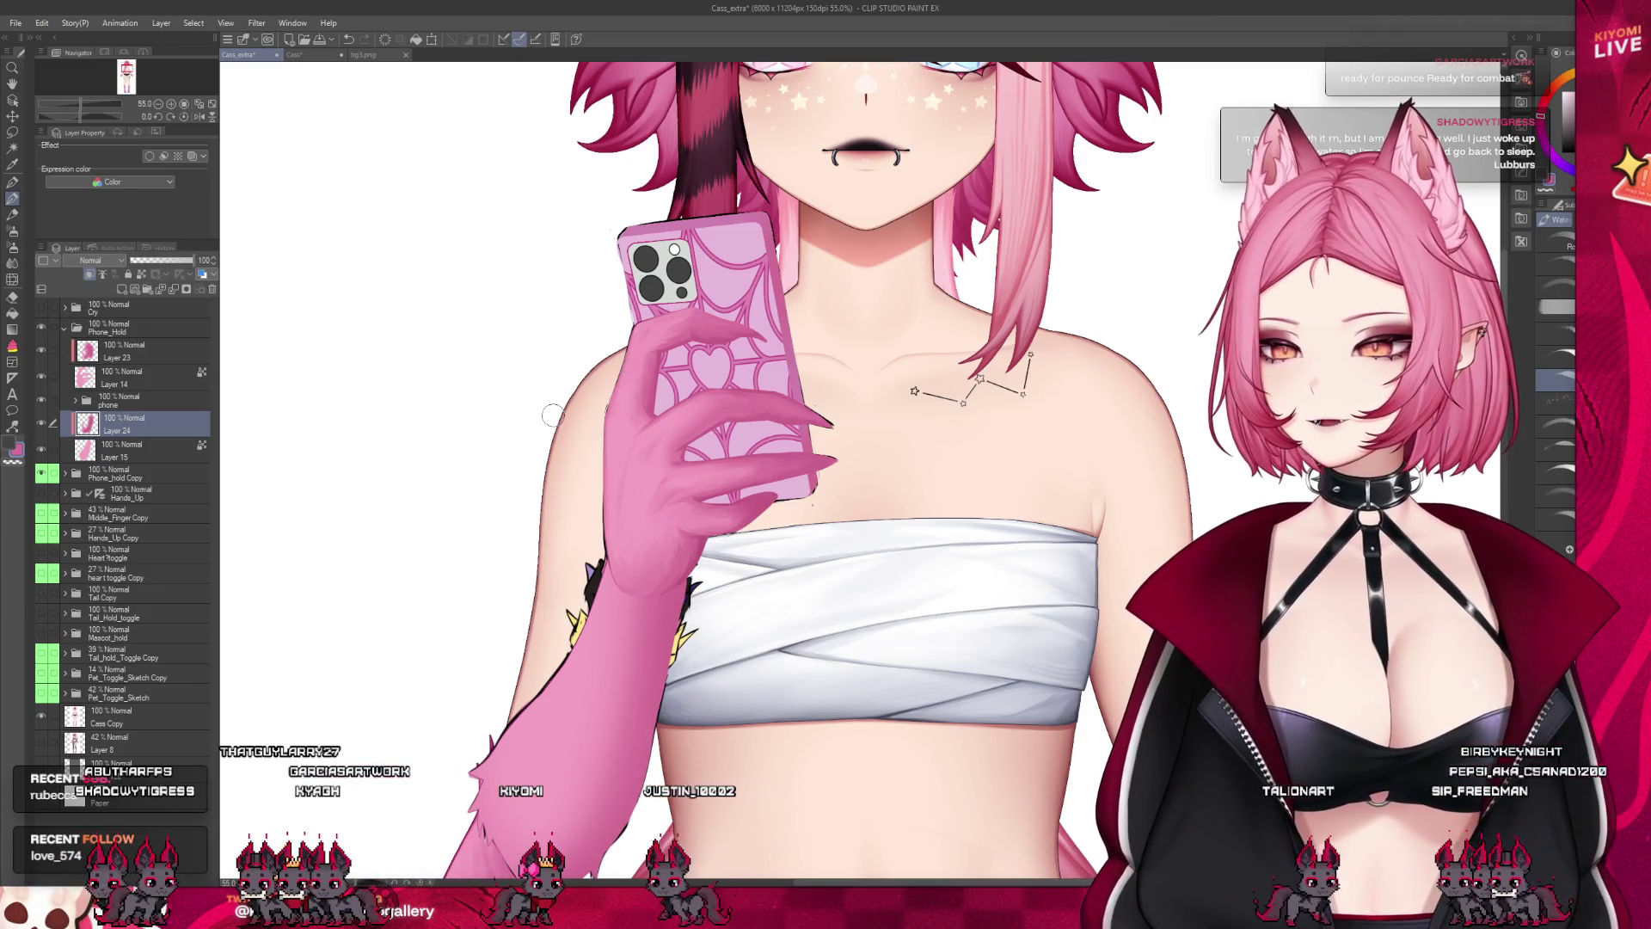
{"action": "scroll", "coordinate": [487, 831], "scroll_direction": "up", "scroll_amount": 1}
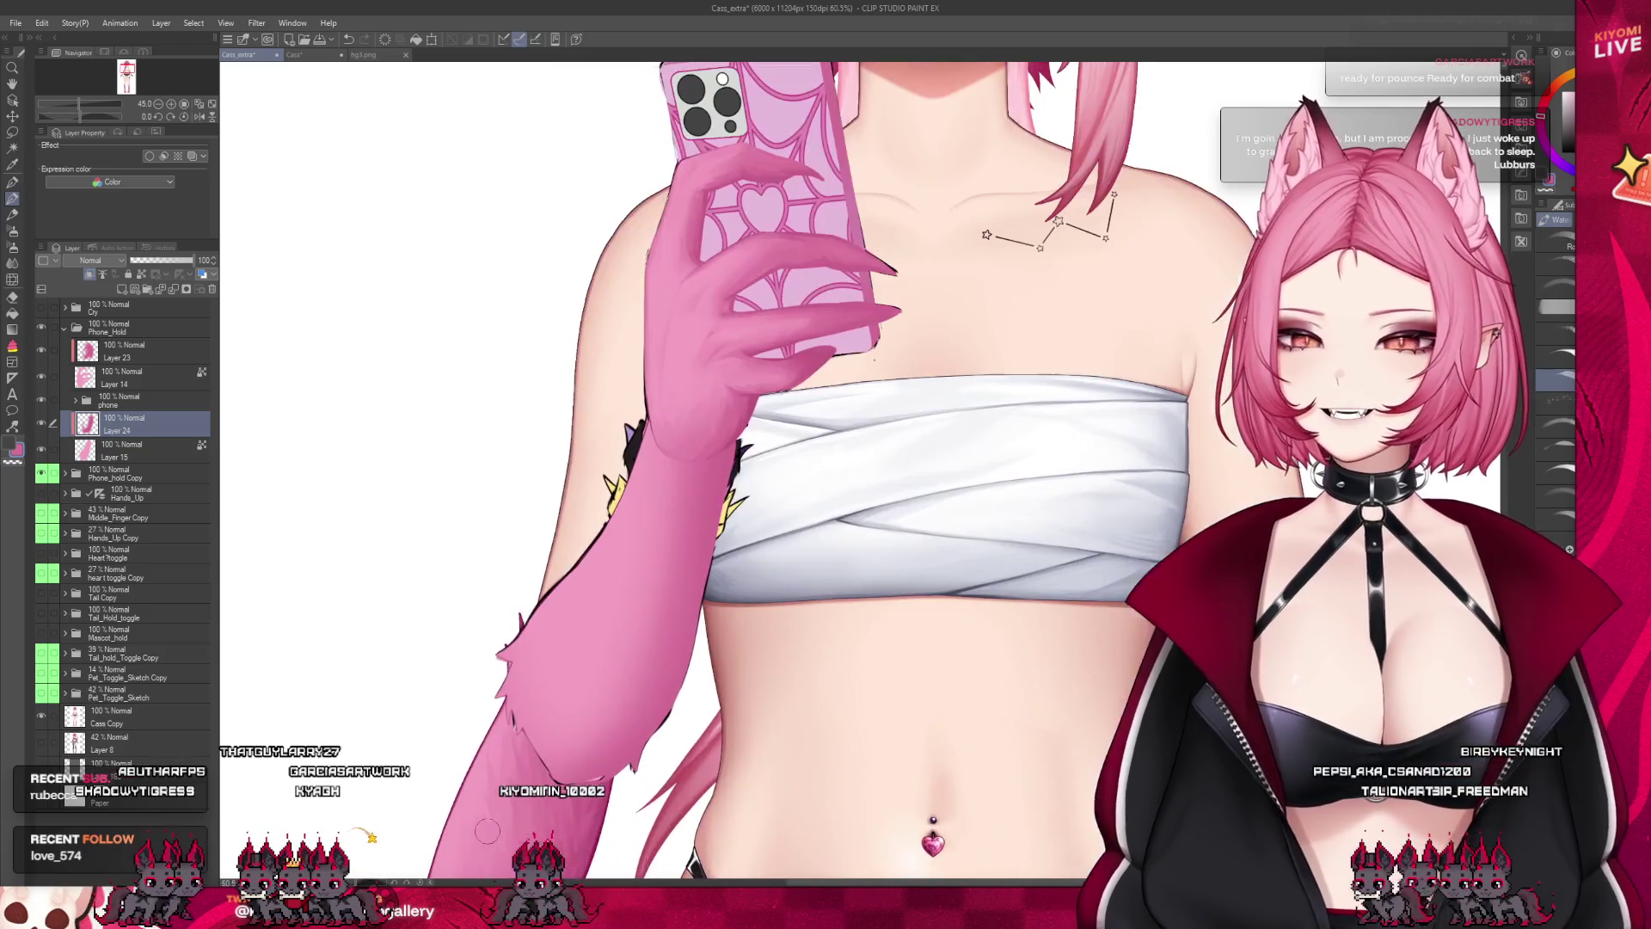
{"action": "scroll", "coordinate": [575, 688], "scroll_direction": "up", "scroll_amount": 2}
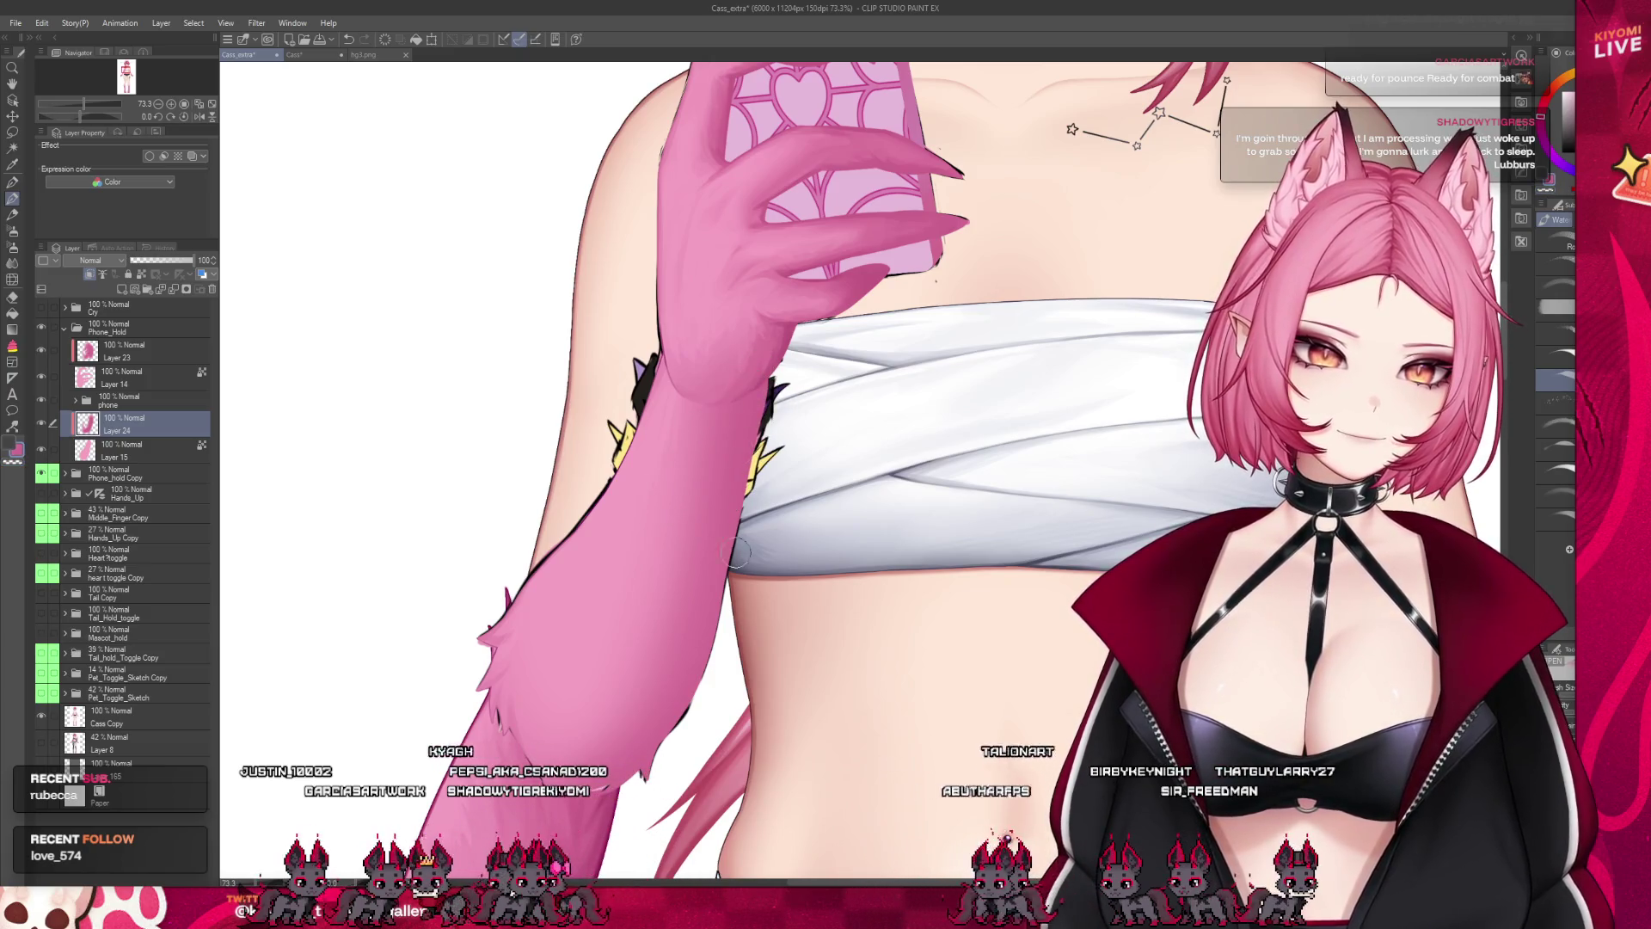
{"action": "left_click", "coordinate": [134, 442]}
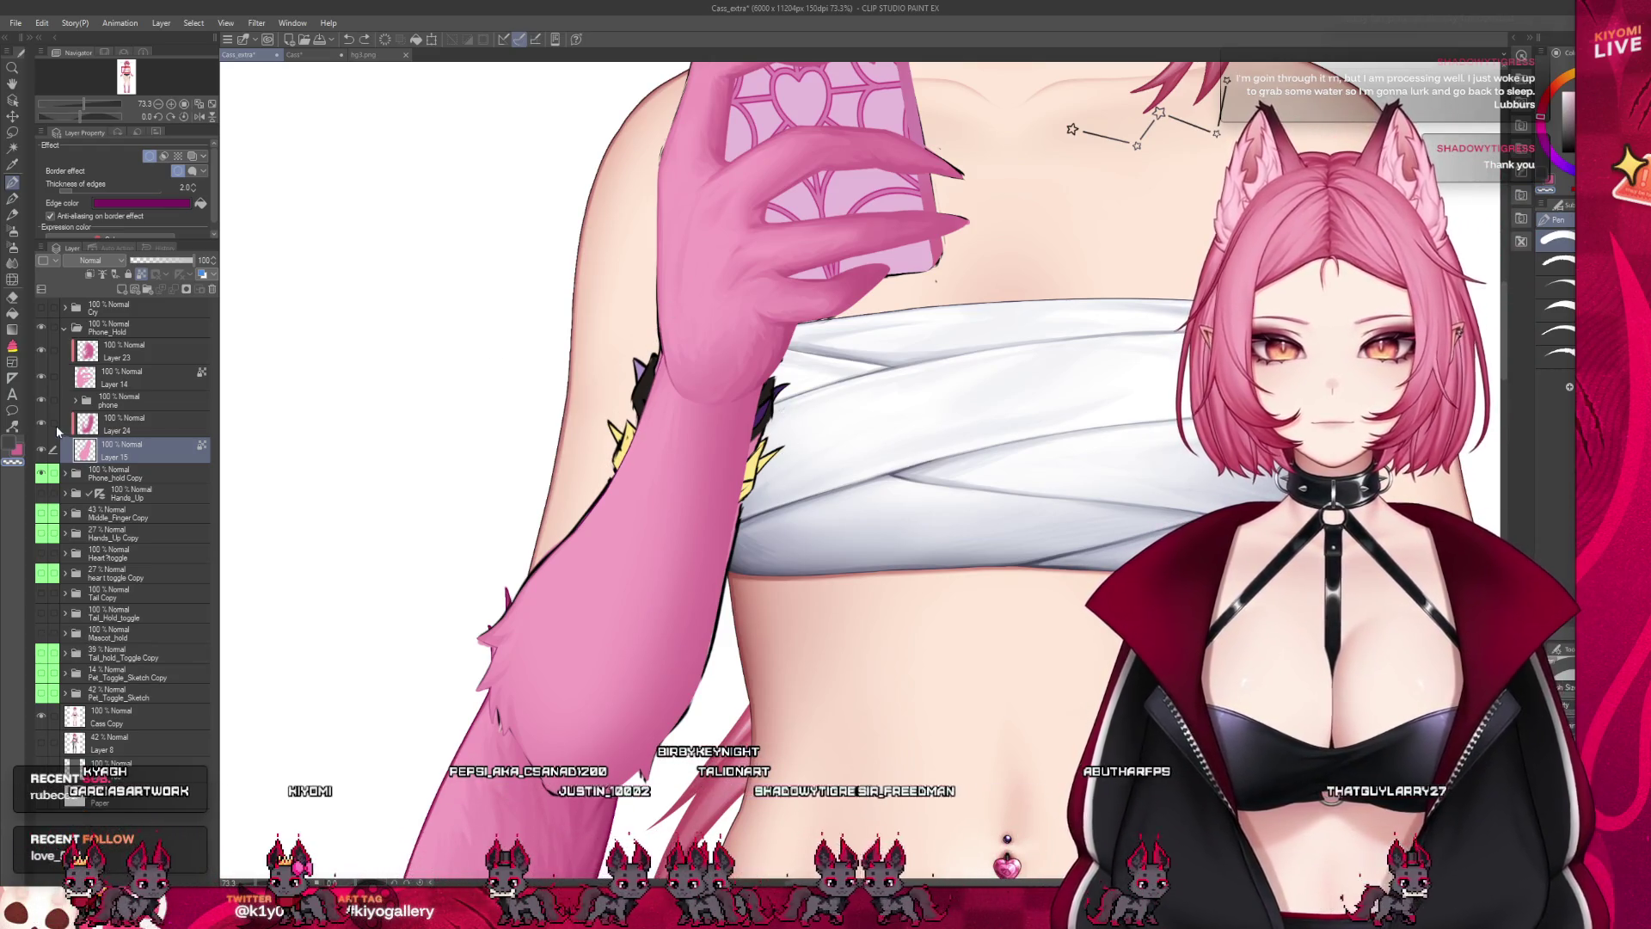
Undo the arm-outline stroke, unhide the phone folder and Layer 14 line art, and select Layer 24
{"action": "key", "text": "ctrl+z"}
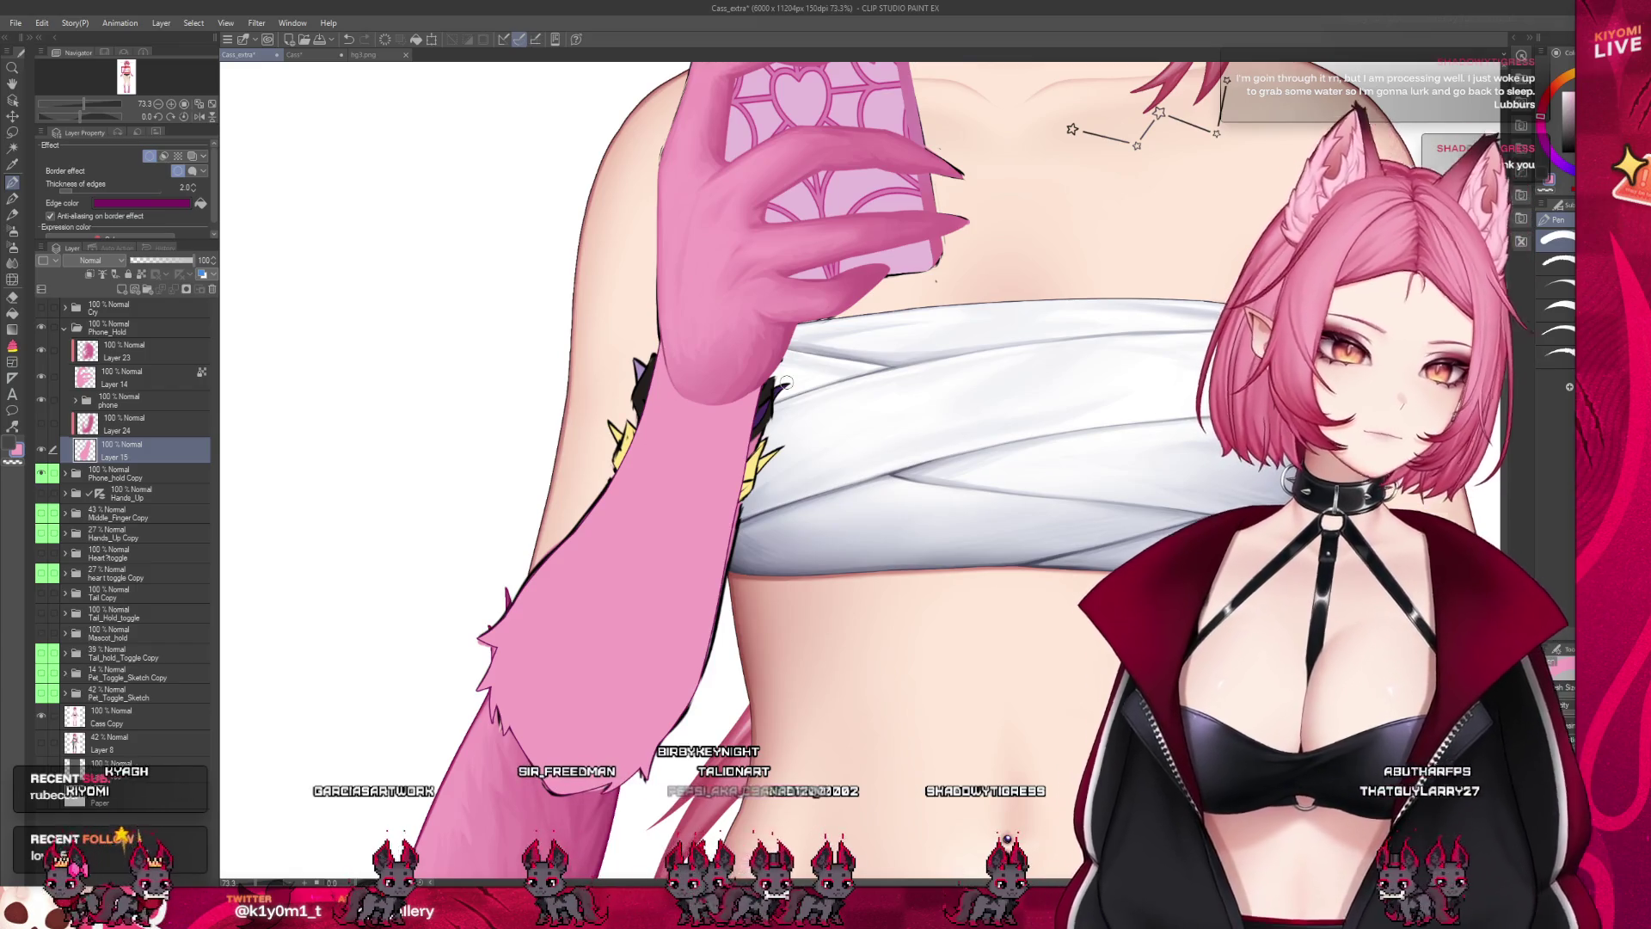
{"action": "left_click", "coordinate": [41, 401]}
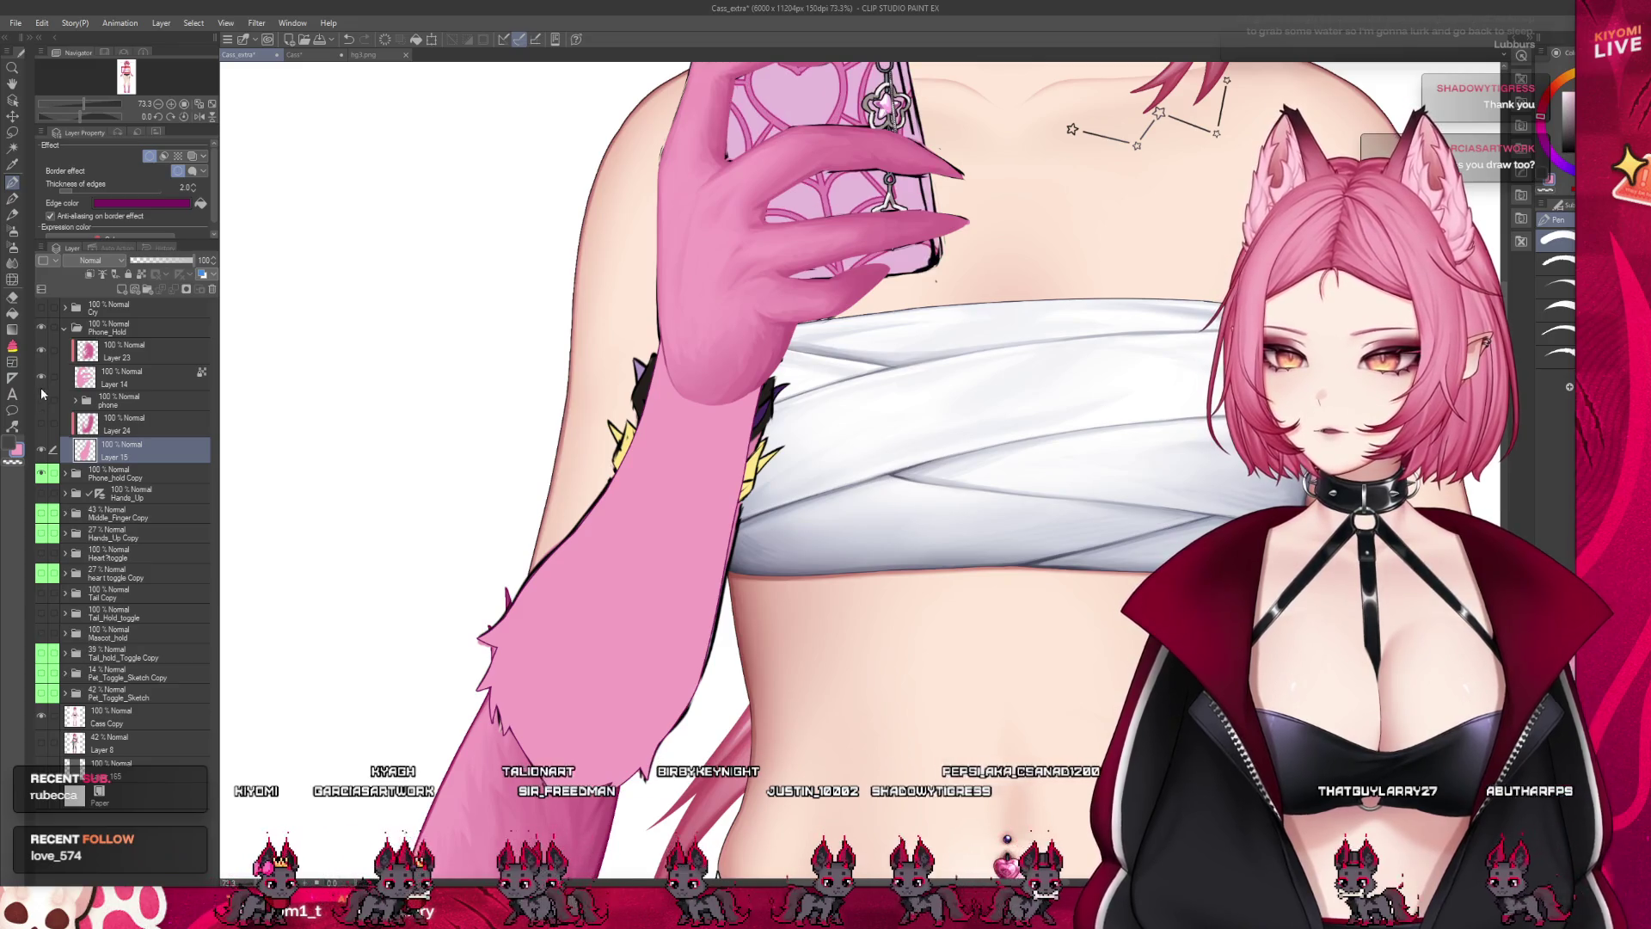
{"action": "left_click", "coordinate": [43, 383]}
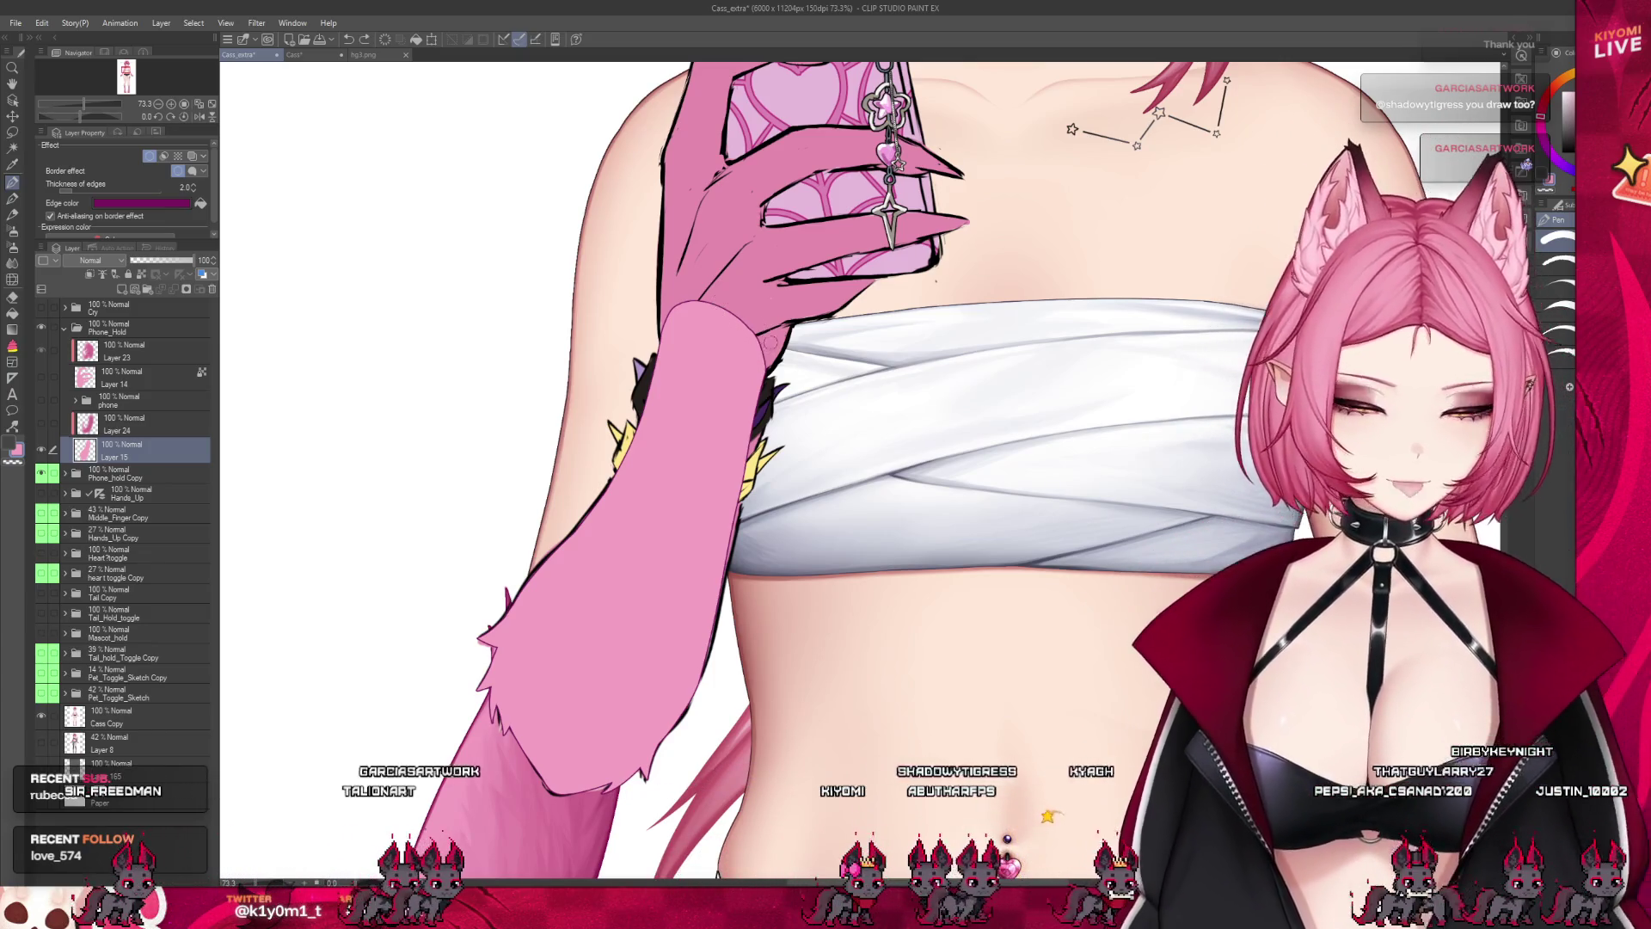
{"action": "scroll", "coordinate": [700, 470], "scroll_direction": "down", "scroll_amount": 2}
{"action": "left_click", "coordinate": [129, 428]}
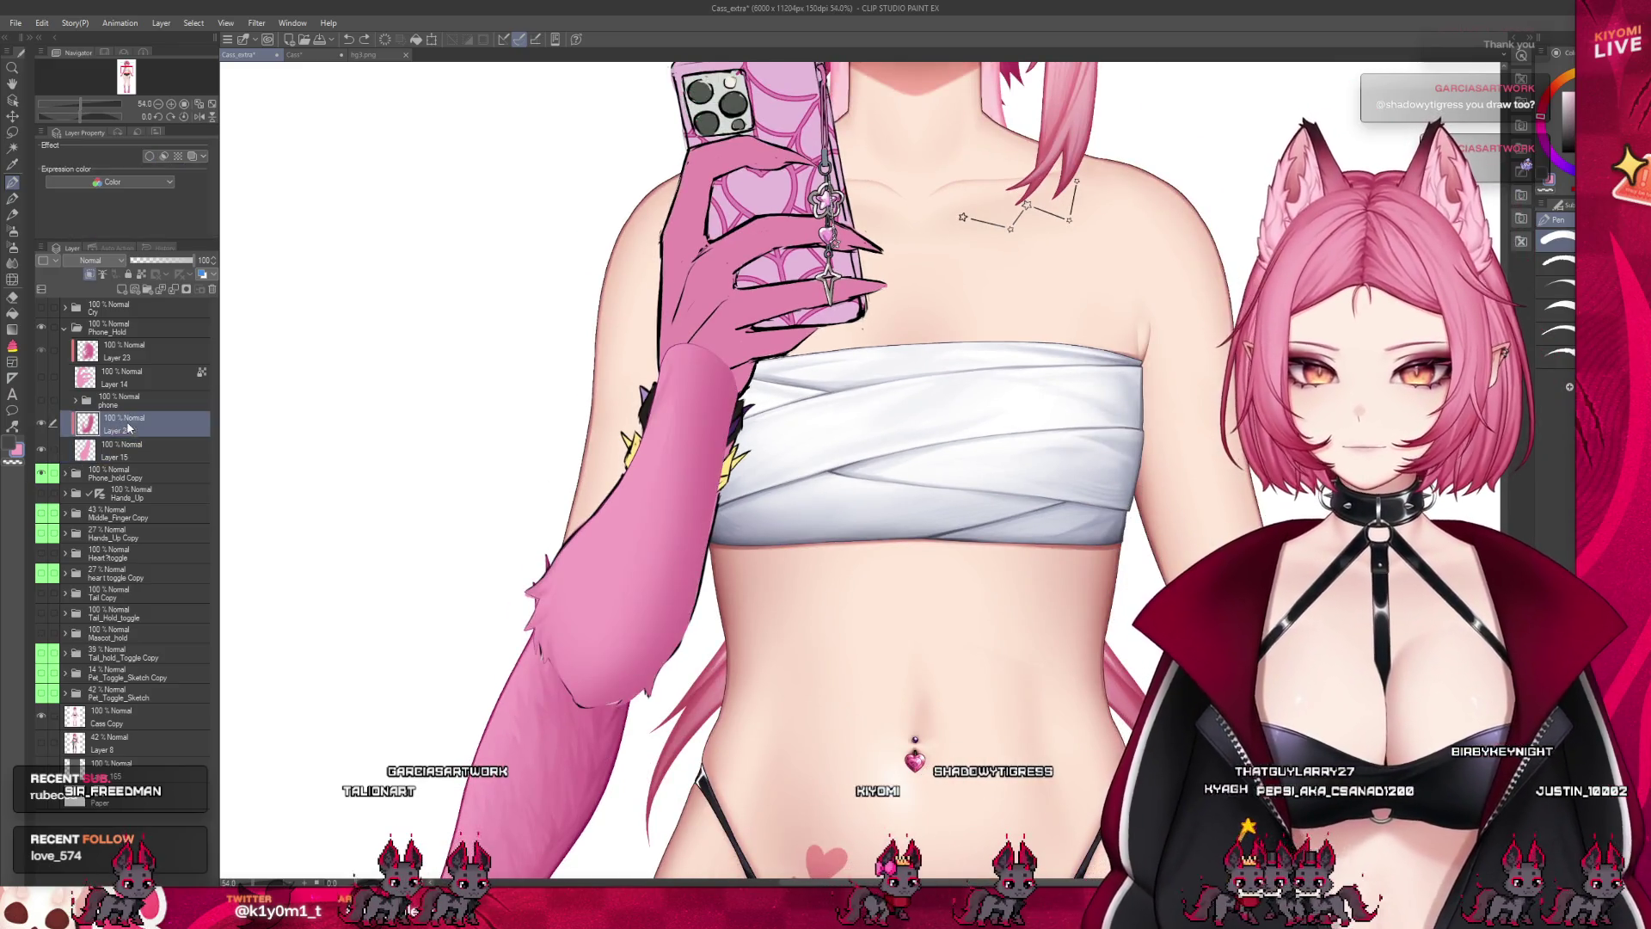
Try a different, smaller pen, undo the last stroke, then check the Liquify and Decoration brushes
{"action": "left_click", "coordinate": [13, 199]}
{"action": "scroll", "coordinate": [567, 473], "scroll_direction": "up", "scroll_amount": 2}
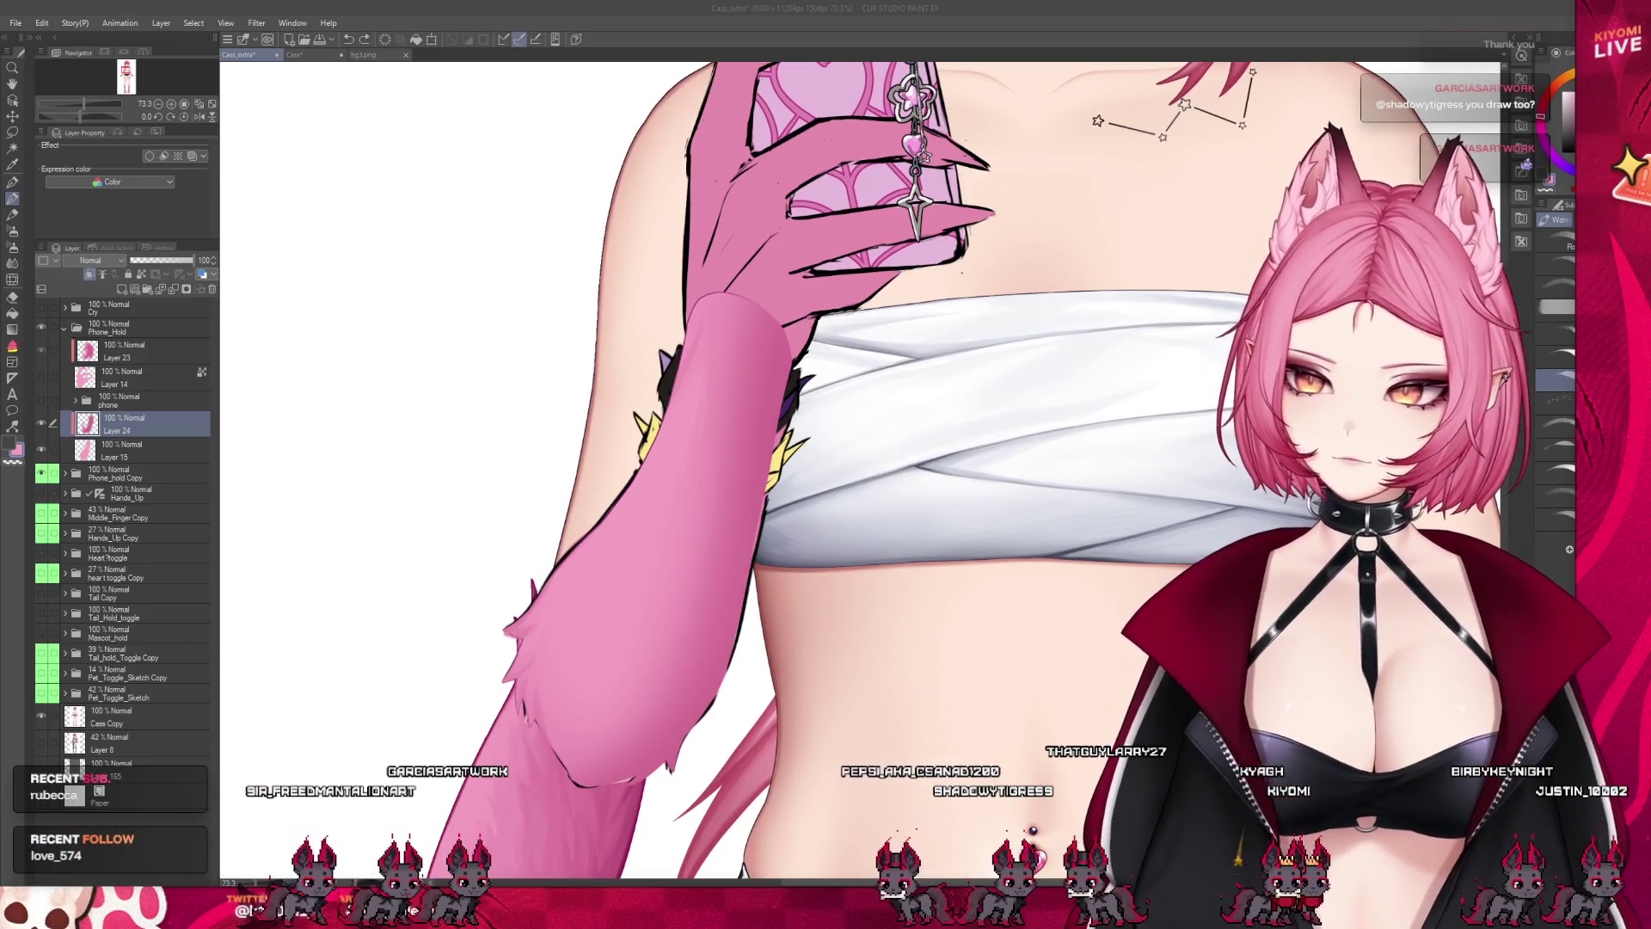
{"action": "scroll", "coordinate": [693, 768], "scroll_direction": "up", "scroll_amount": 1}
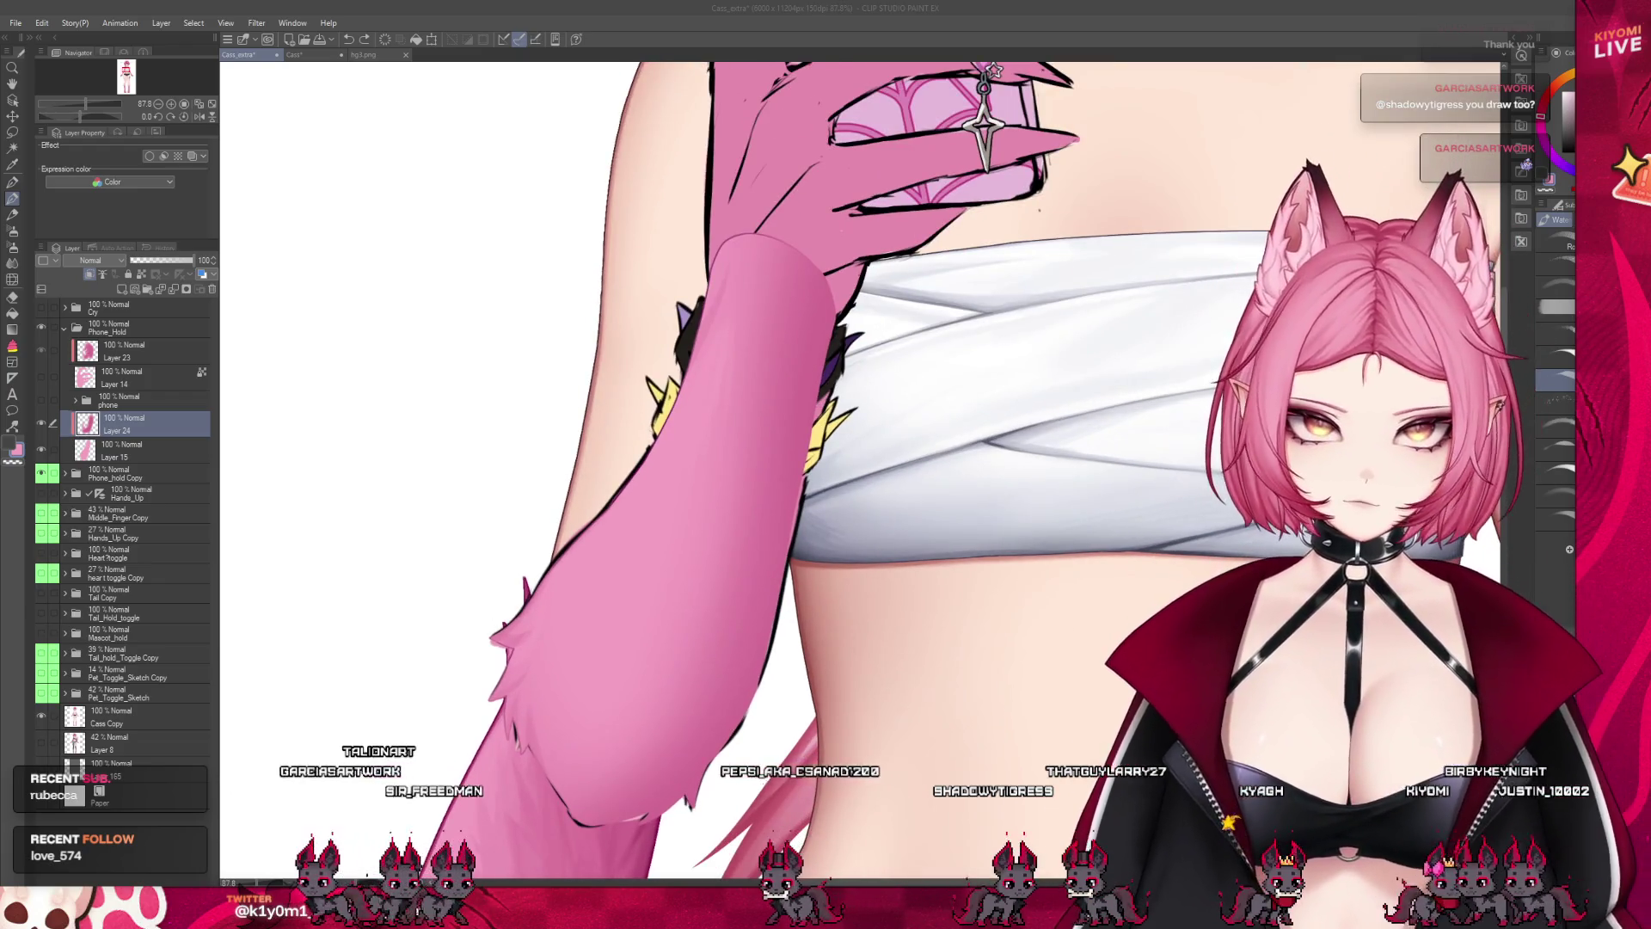
{"action": "key", "text": "bracketleft"}
{"action": "key", "text": "bracketleft"}
{"action": "key", "text": "bracketleft"}
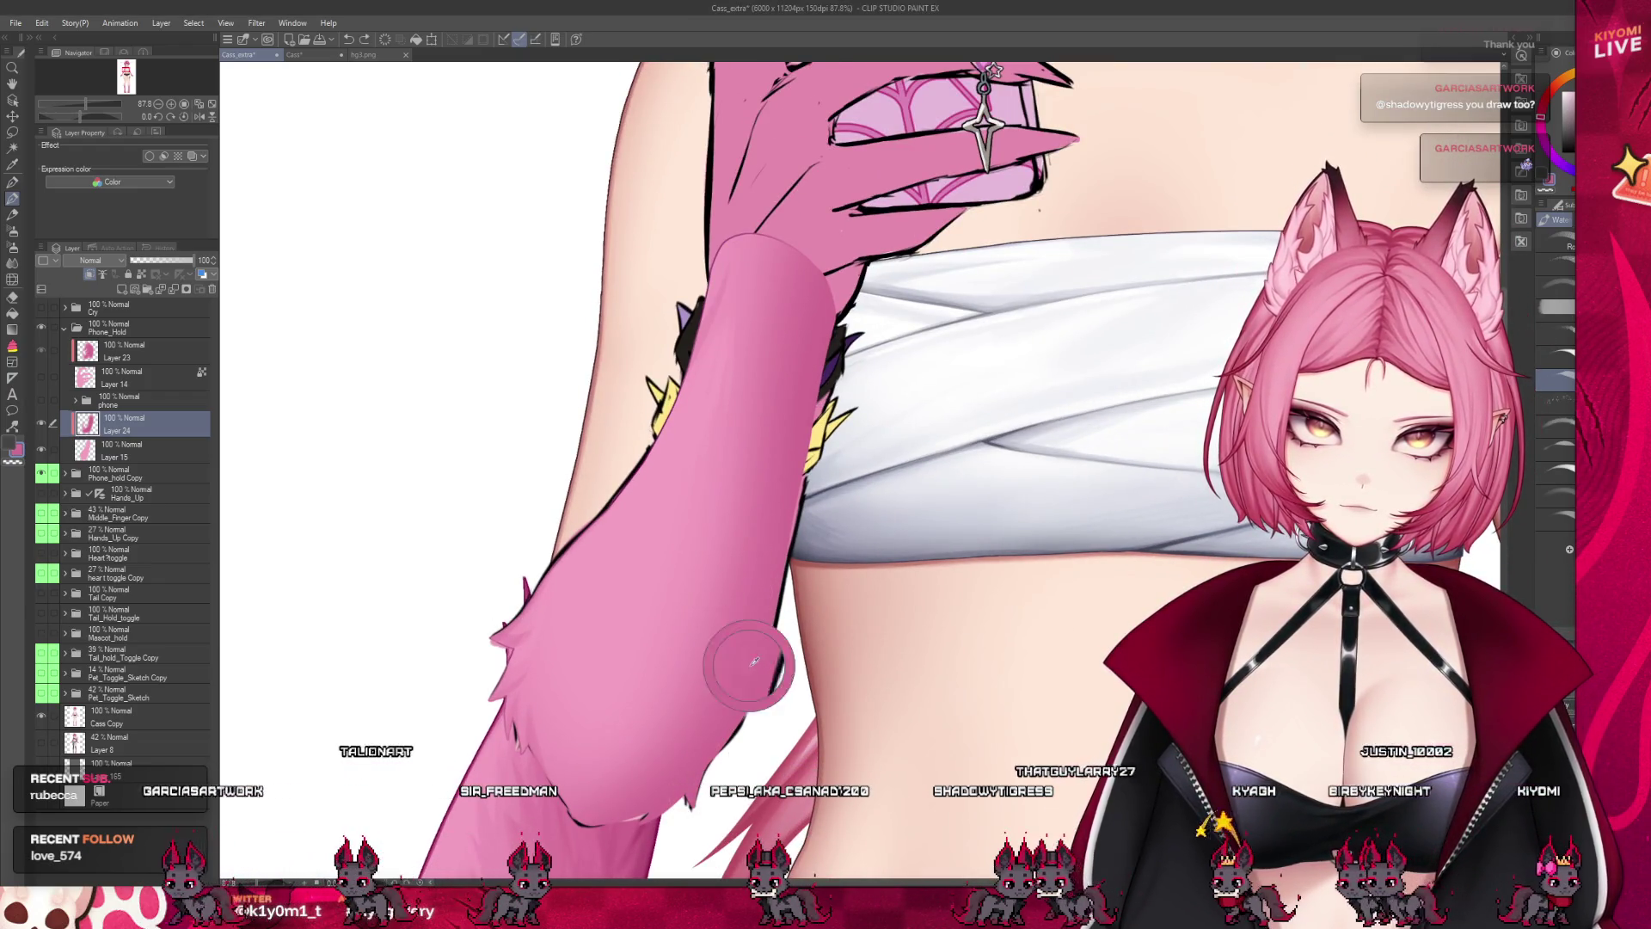
{"action": "key", "text": "ctrl+z"}
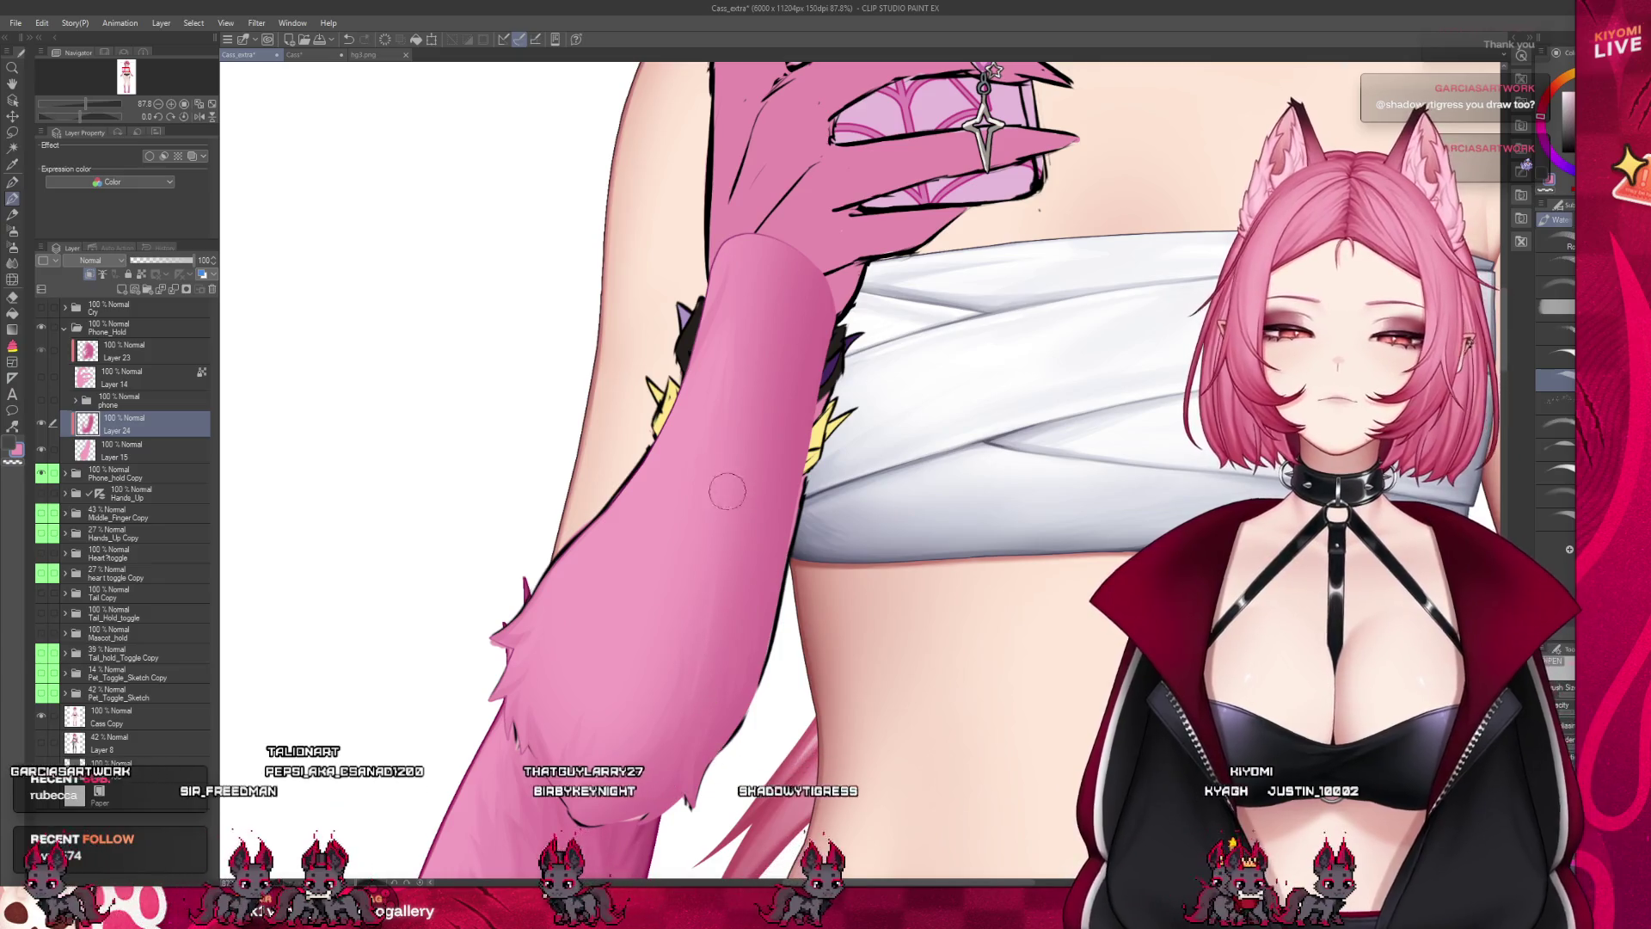
{"action": "left_click", "coordinate": [17, 247]}
{"action": "left_click", "coordinate": [16, 249]}
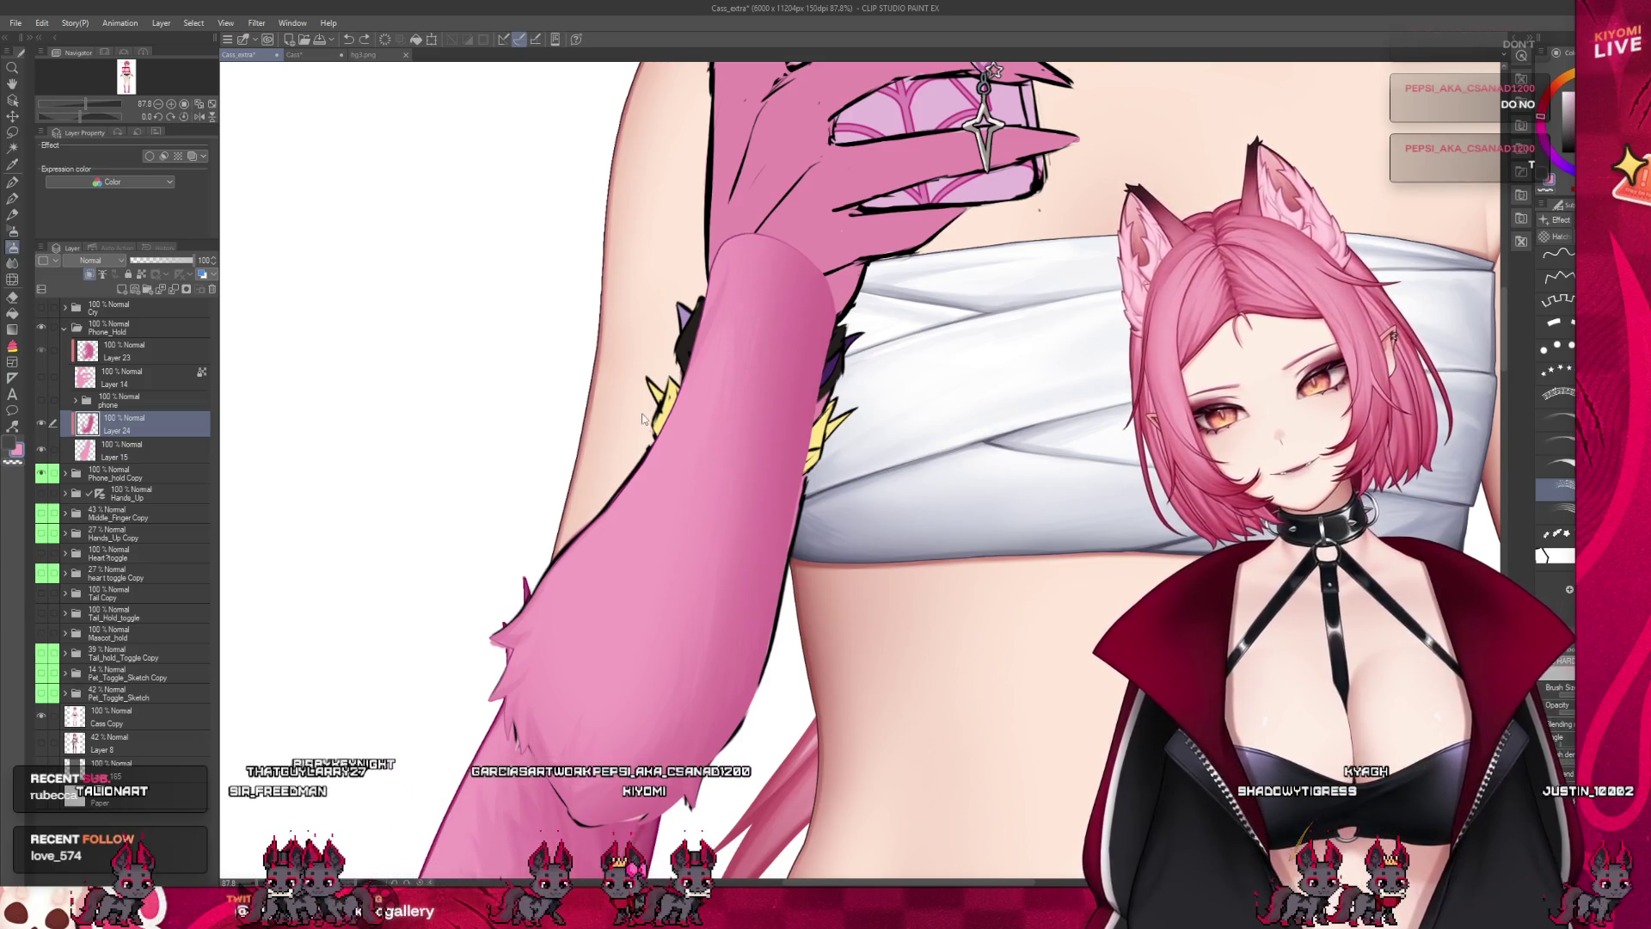
With the Watercolor brush at a smaller size, paint fine shading along the raised forearm's furry sleeve
{"action": "key", "text": "b"}
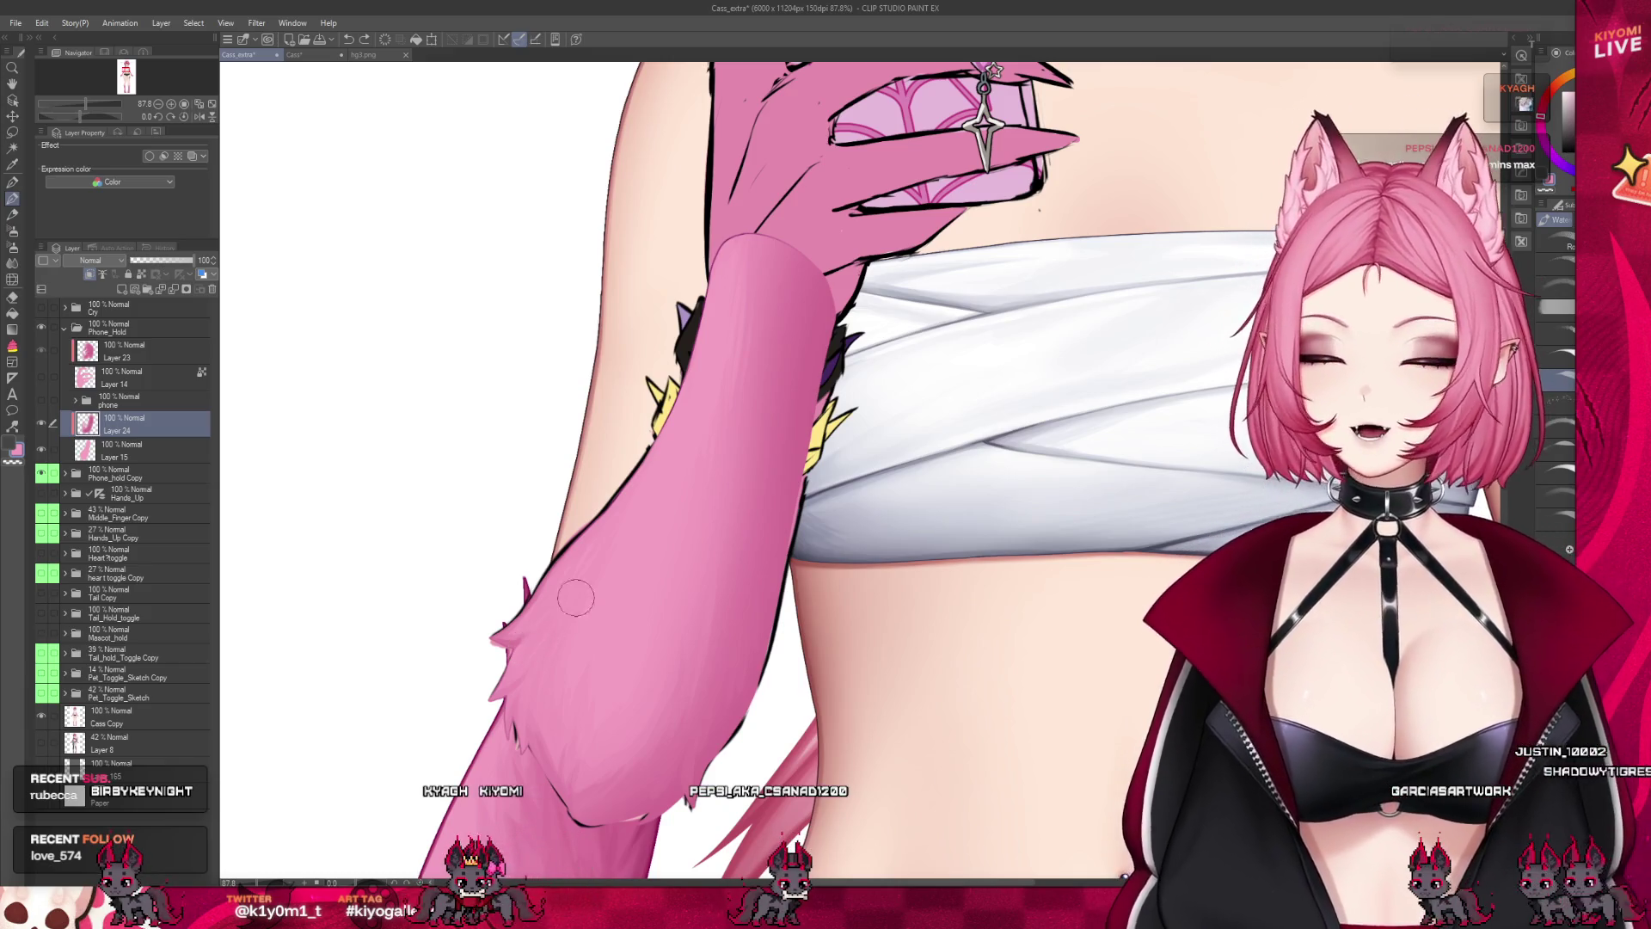
{"action": "scroll", "coordinate": [756, 519], "scroll_direction": "down", "scroll_amount": 1}
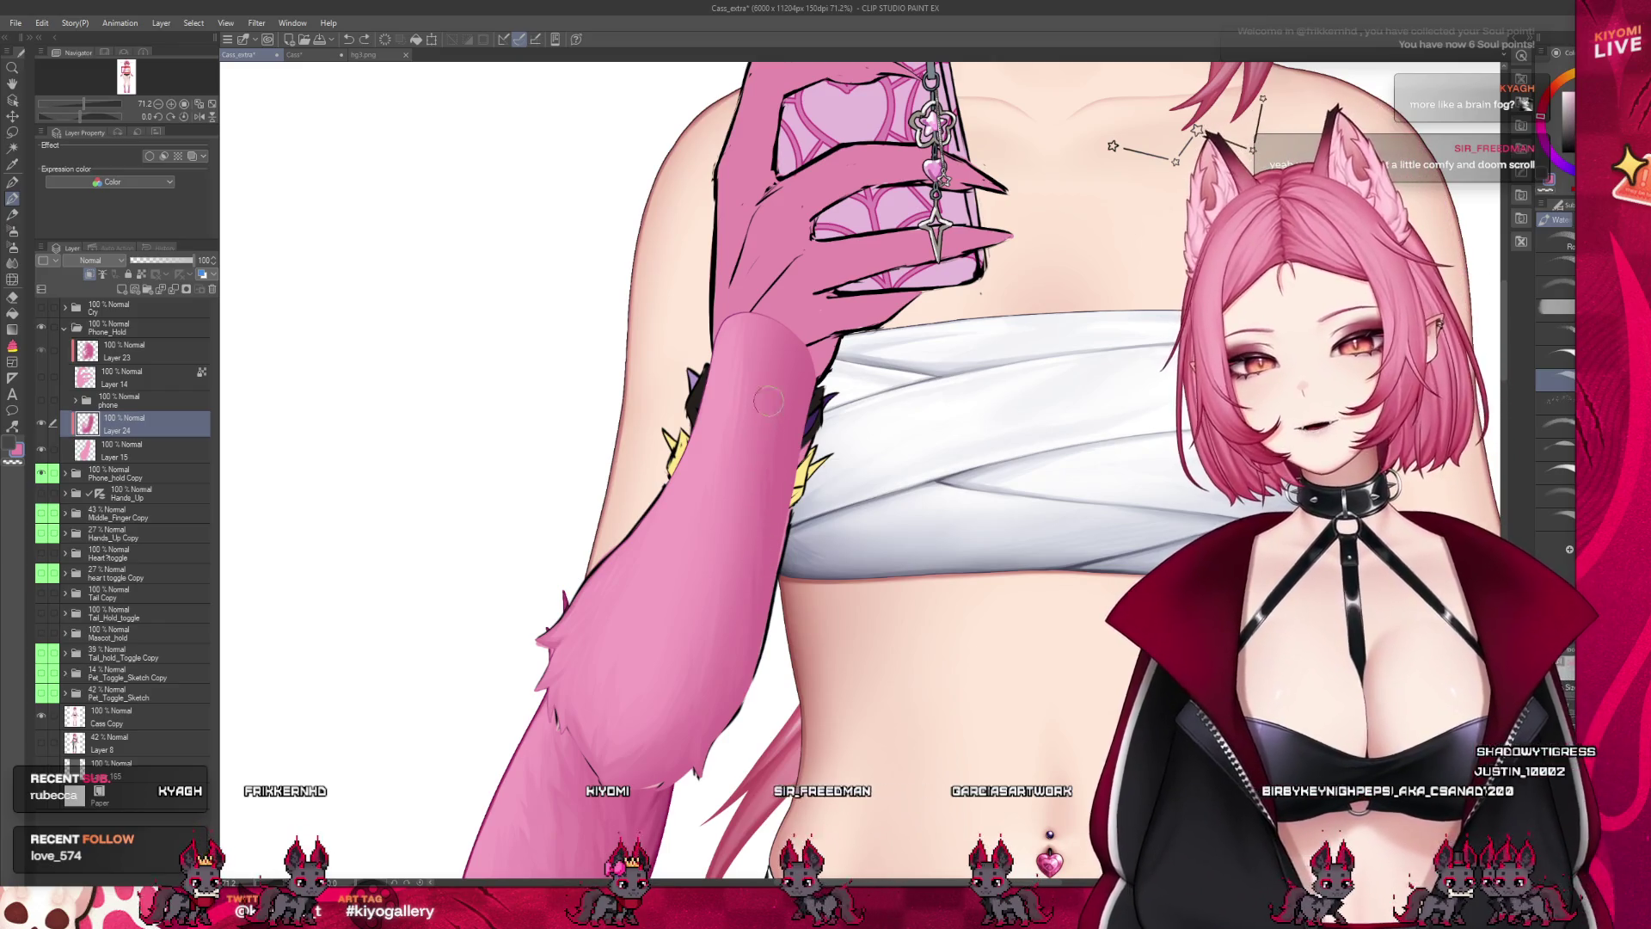
{"action": "key", "text": "bracketleft"}
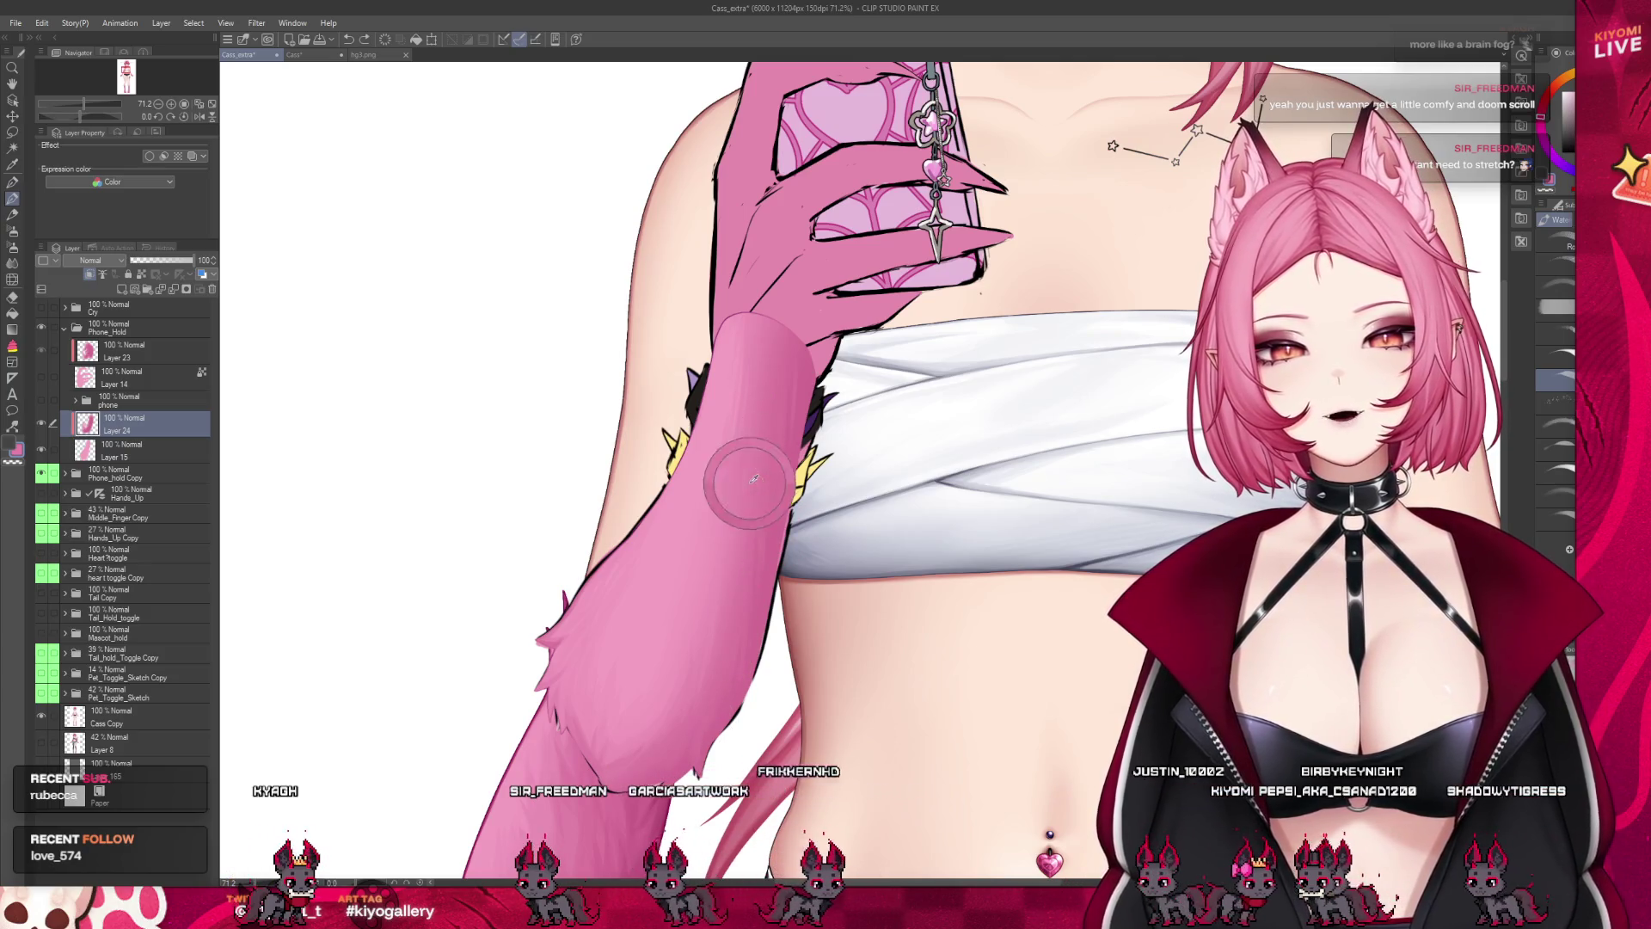
{"action": "key", "text": "bracketleft"}
{"action": "key", "text": "bracketleft"}
{"action": "key", "text": "bracketleft"}
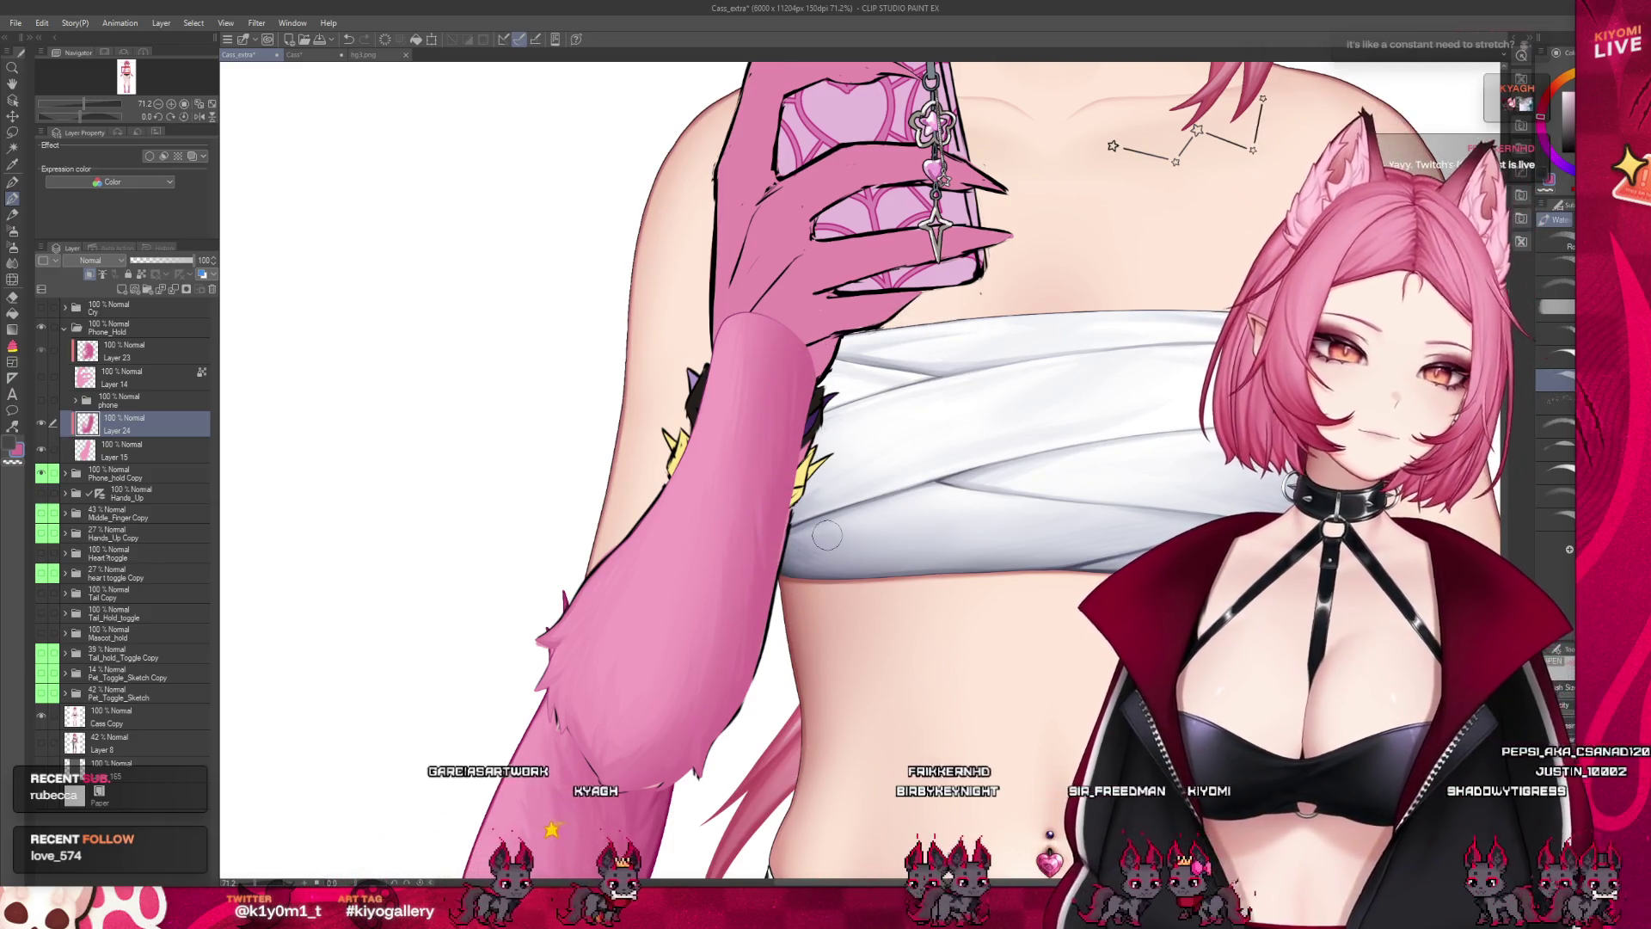
{"action": "scroll", "coordinate": [700, 494], "scroll_direction": "down", "scroll_amount": 6}
{"action": "scroll", "coordinate": [707, 473], "scroll_direction": "down", "scroll_amount": 1}
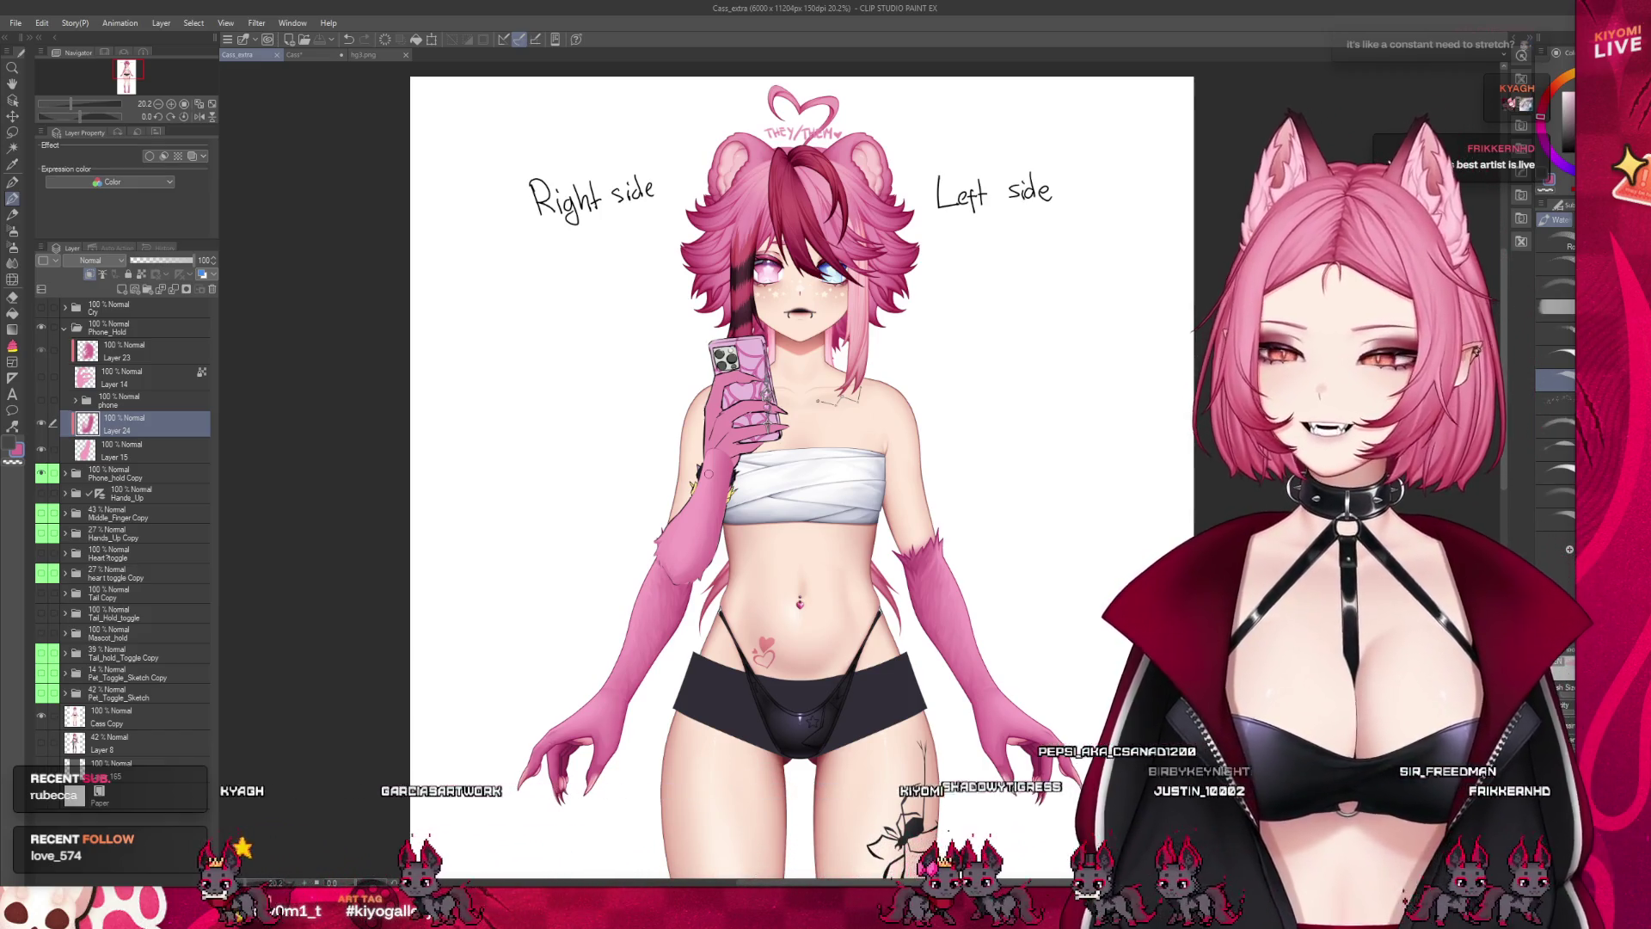
Zoom in and paint one shading stroke on the pink forearm's fur below the wrist
{"action": "scroll", "coordinate": [709, 472], "scroll_direction": "up", "scroll_amount": 2}
{"action": "scroll", "coordinate": [703, 443], "scroll_direction": "up", "scroll_amount": 2}
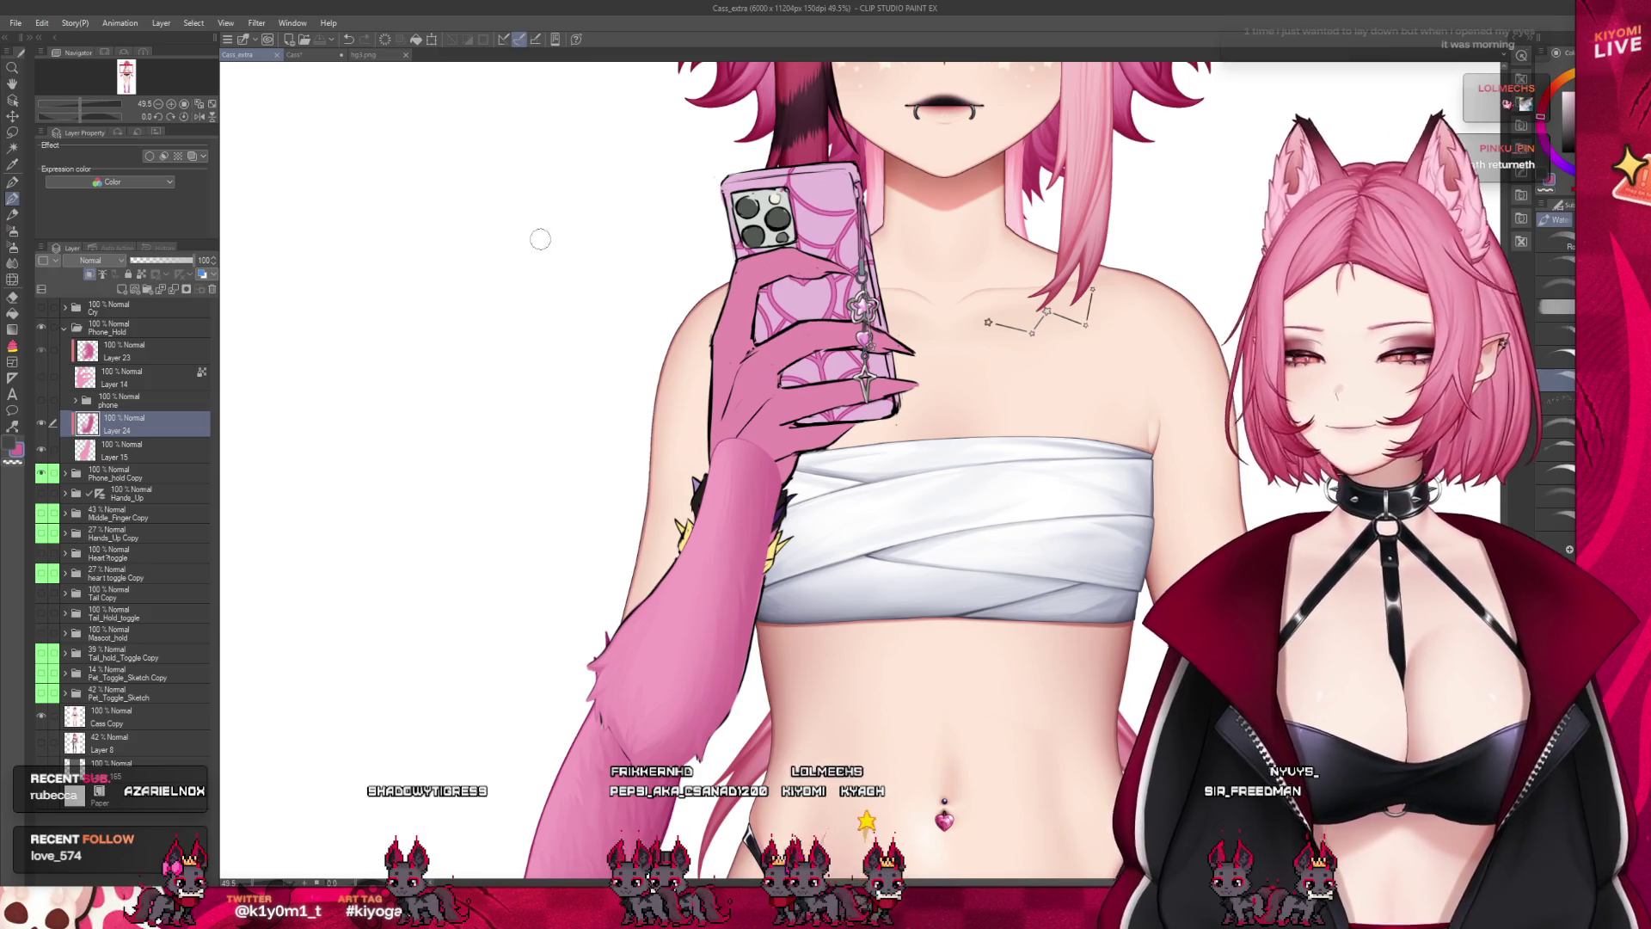
{"action": "scroll", "coordinate": [698, 217], "scroll_direction": "up", "scroll_amount": 1}
{"action": "scroll", "coordinate": [616, 445], "scroll_direction": "up", "scroll_amount": 4}
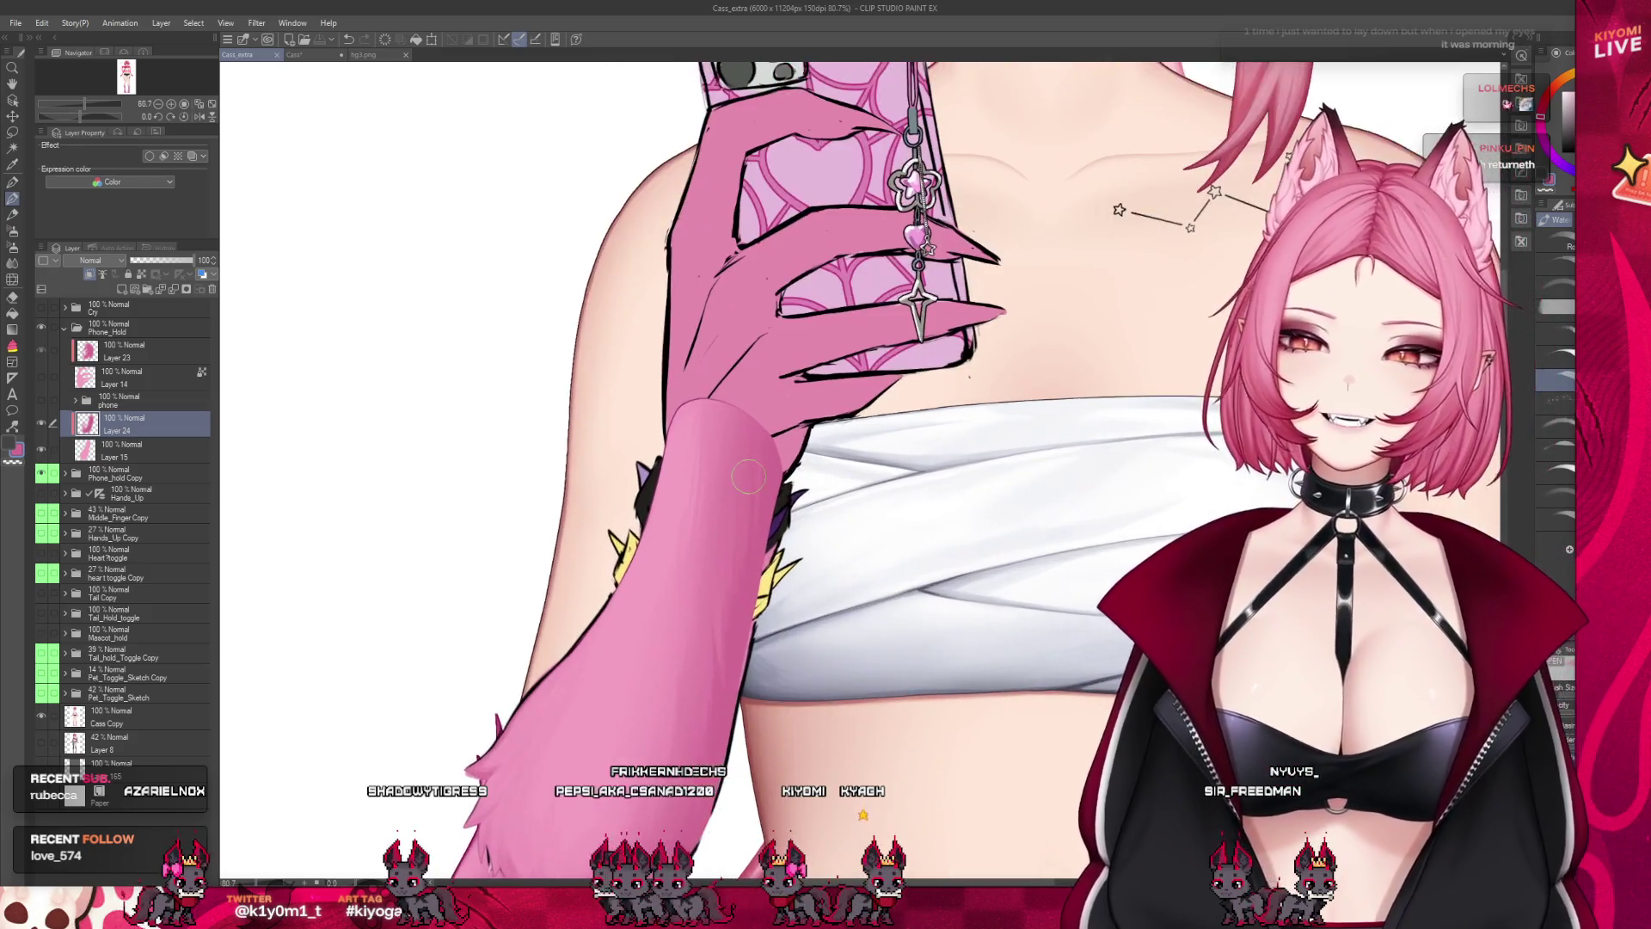
{"action": "left_click_drag", "start_coordinate": [712, 436], "coordinate": [690, 416]}
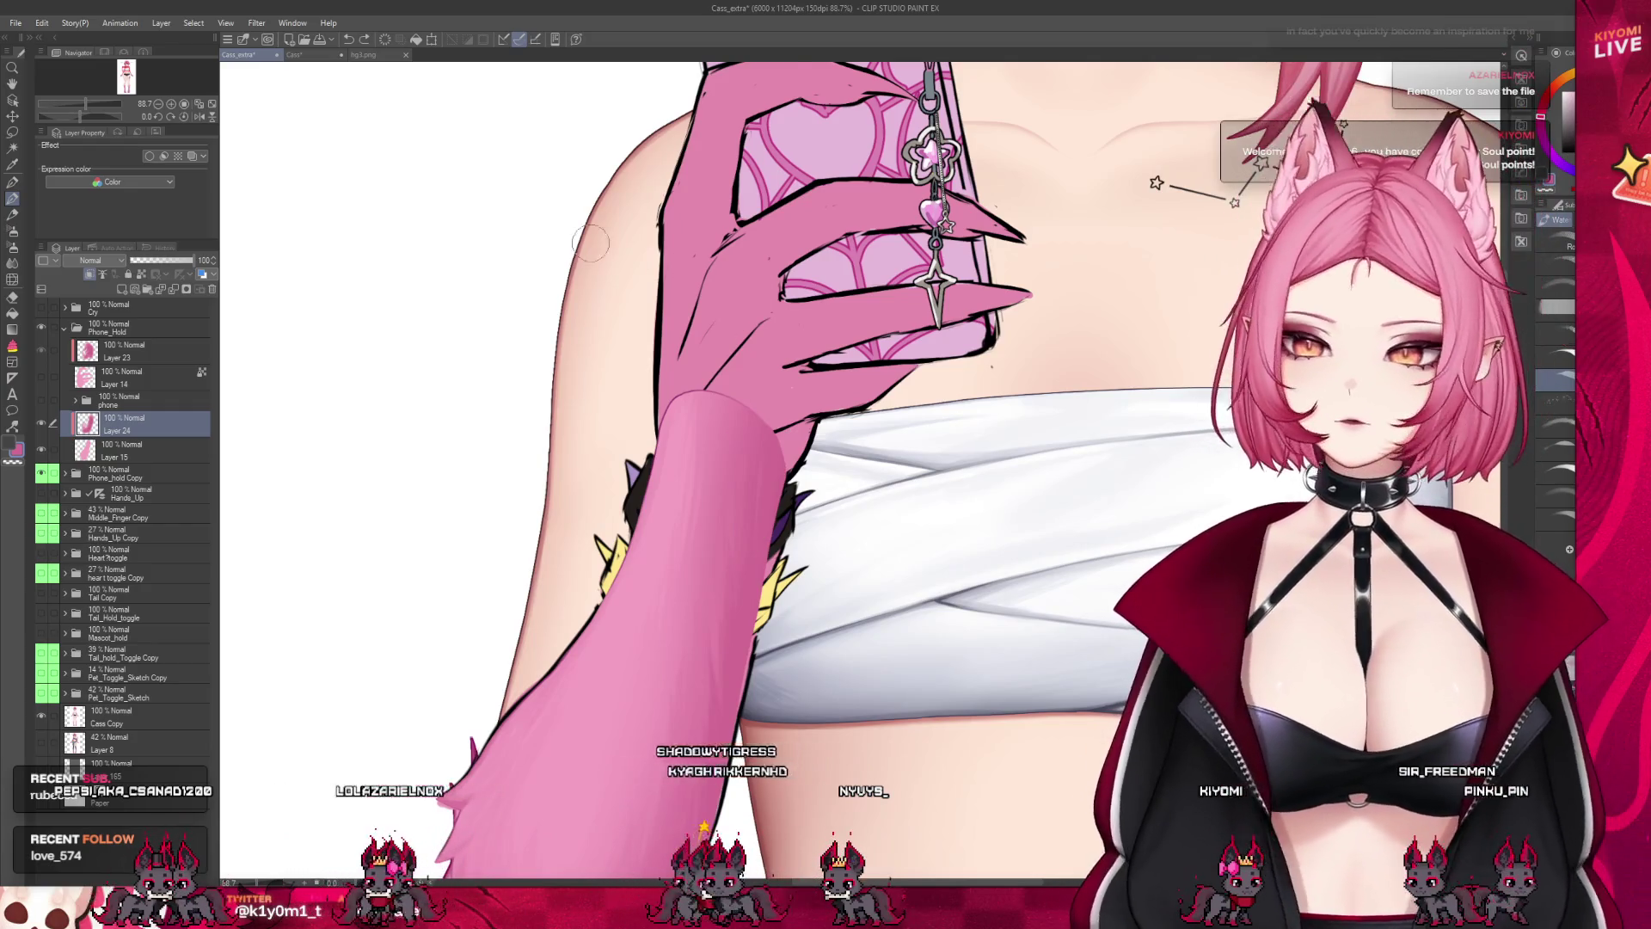
{"action": "scroll", "coordinate": [590, 239], "scroll_direction": "down", "scroll_amount": 2}
{"action": "scroll", "coordinate": [590, 239], "scroll_direction": "down", "scroll_amount": 3}
{"action": "scroll", "coordinate": [712, 229], "scroll_direction": "up", "scroll_amount": 1}
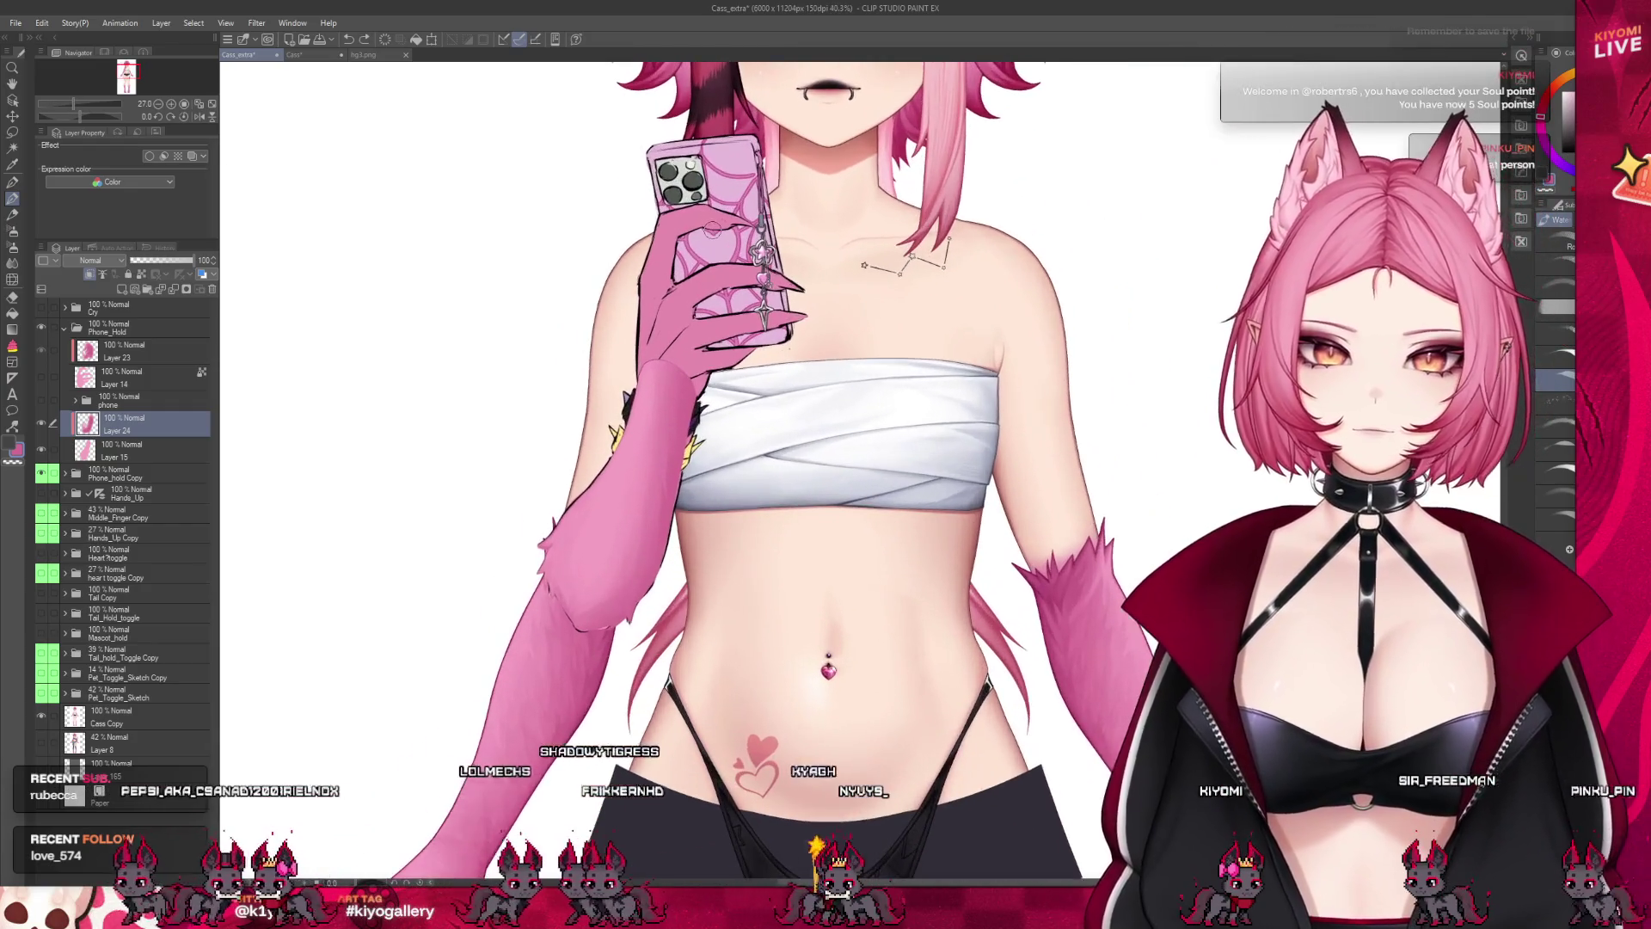
{"action": "scroll", "coordinate": [663, 347], "scroll_direction": "up", "scroll_amount": 1}
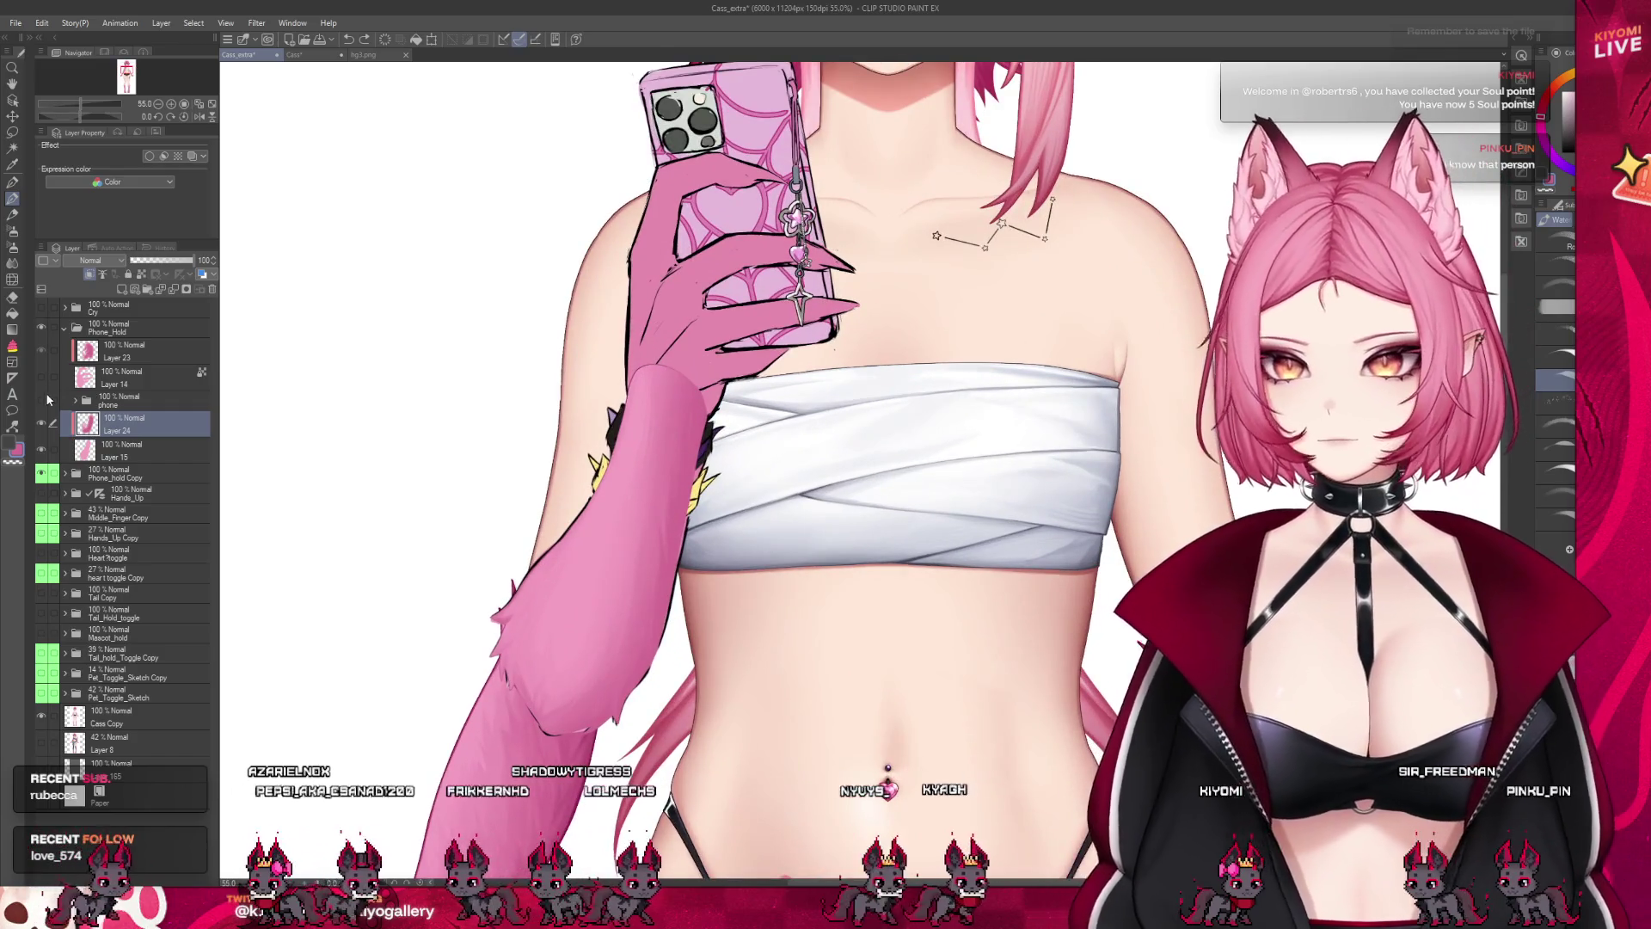
{"action": "scroll", "coordinate": [586, 441], "scroll_direction": "down", "scroll_amount": 1}
{"action": "scroll", "coordinate": [586, 441], "scroll_direction": "down", "scroll_amount": 2}
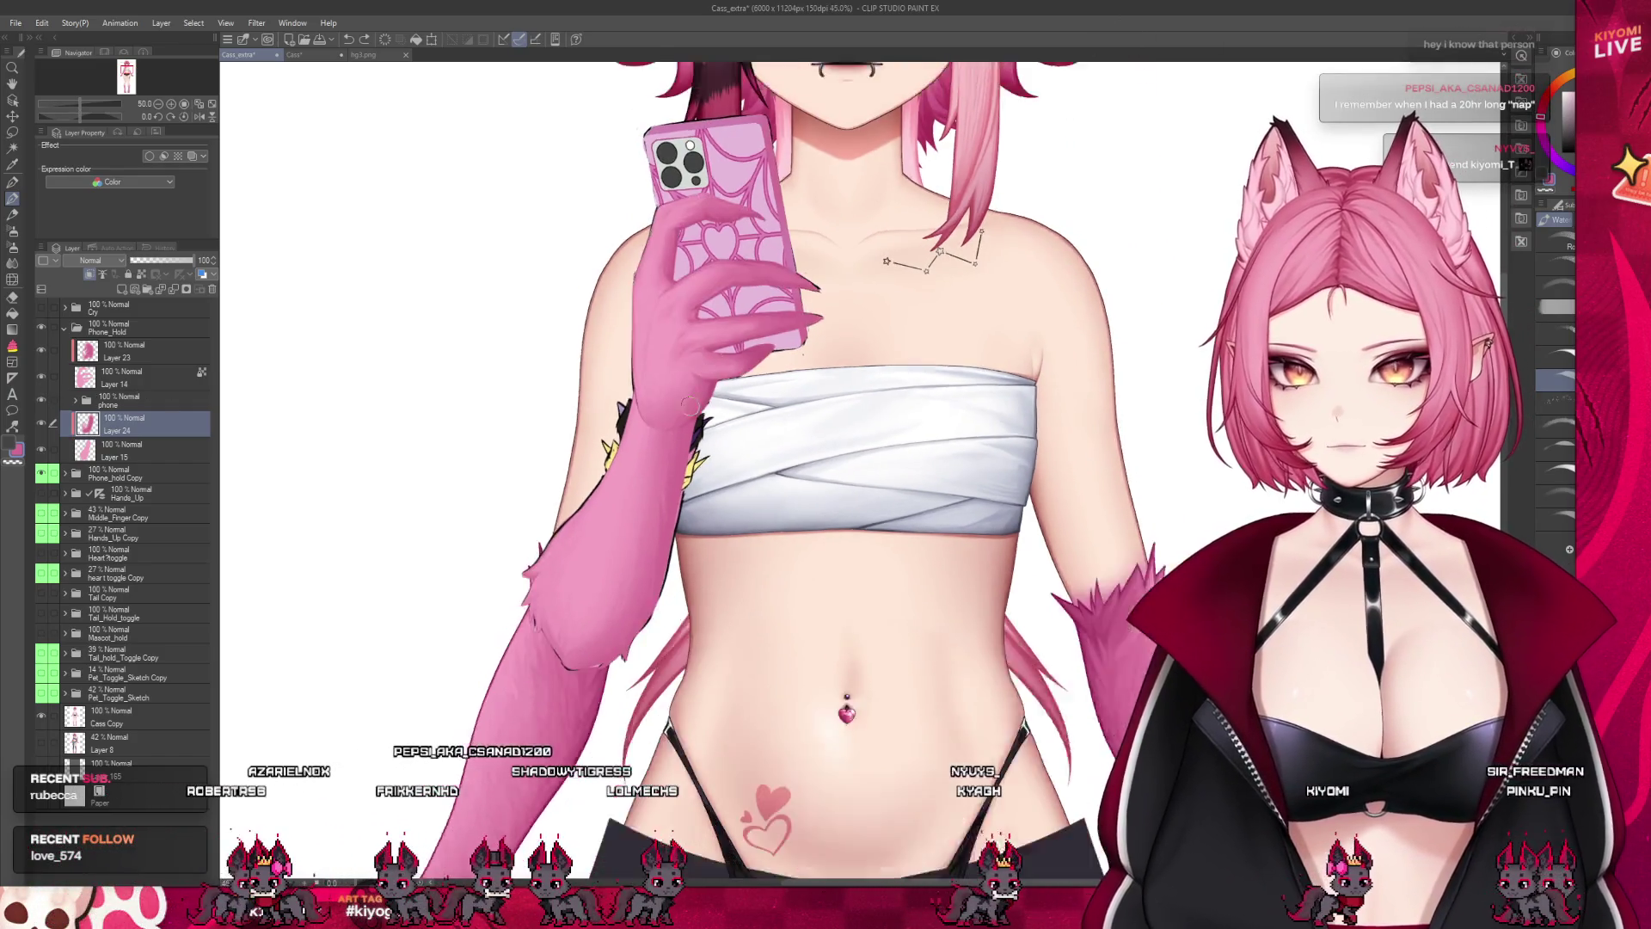
{"action": "scroll", "coordinate": [623, 368], "scroll_direction": "up", "scroll_amount": 2}
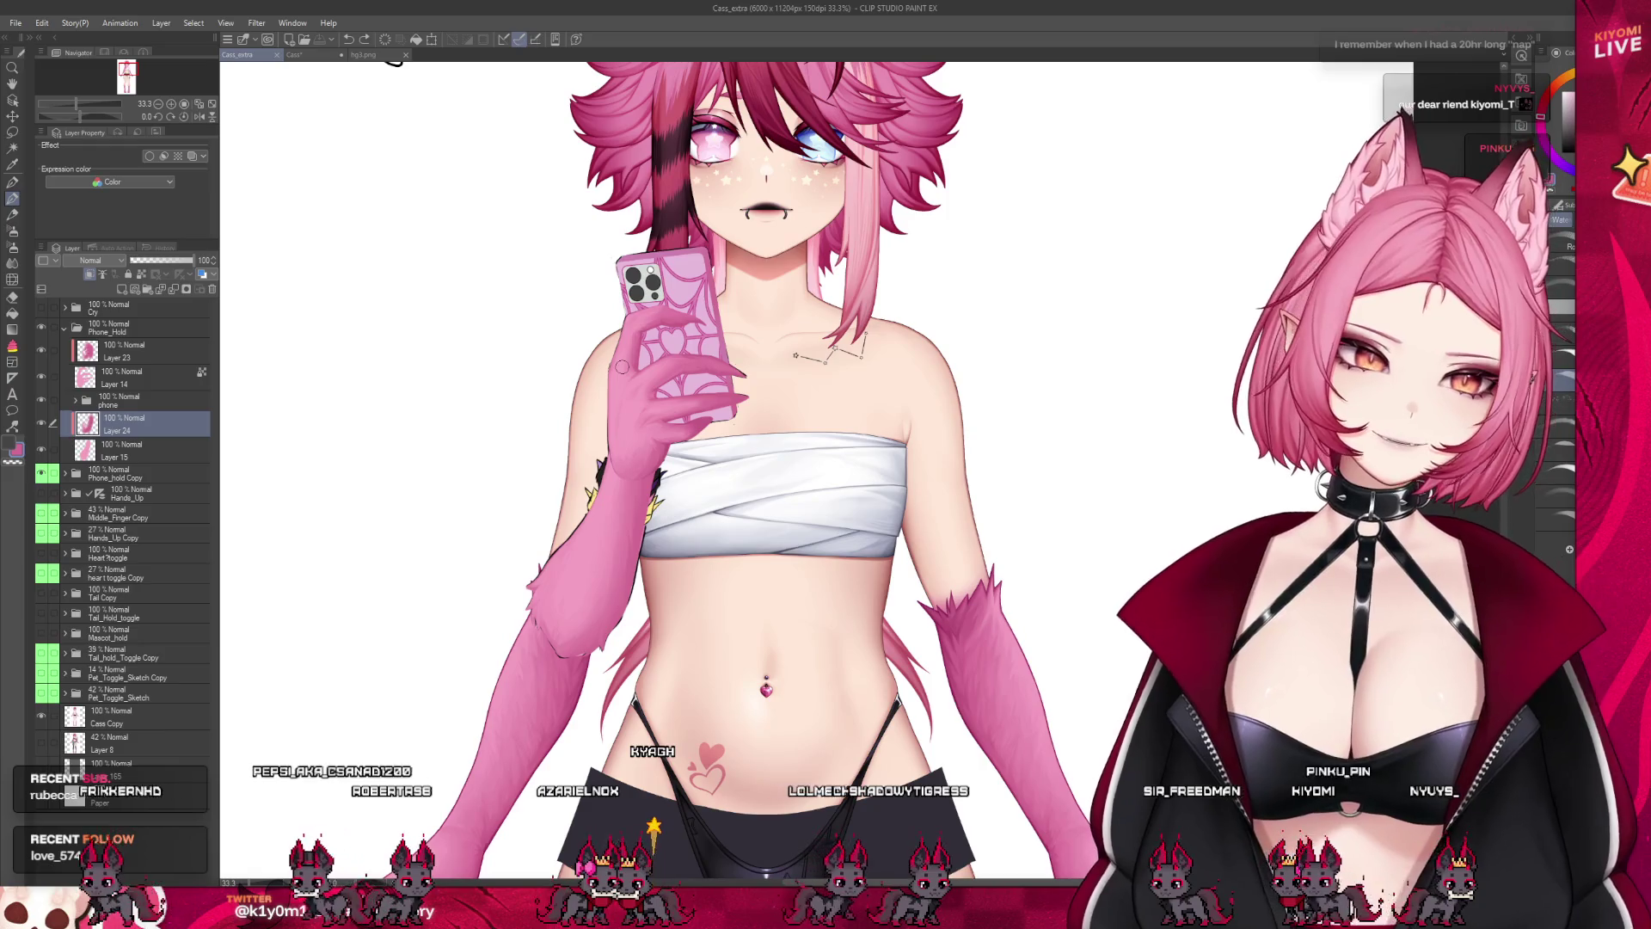
{"action": "scroll", "coordinate": [622, 367], "scroll_direction": "up", "scroll_amount": 3}
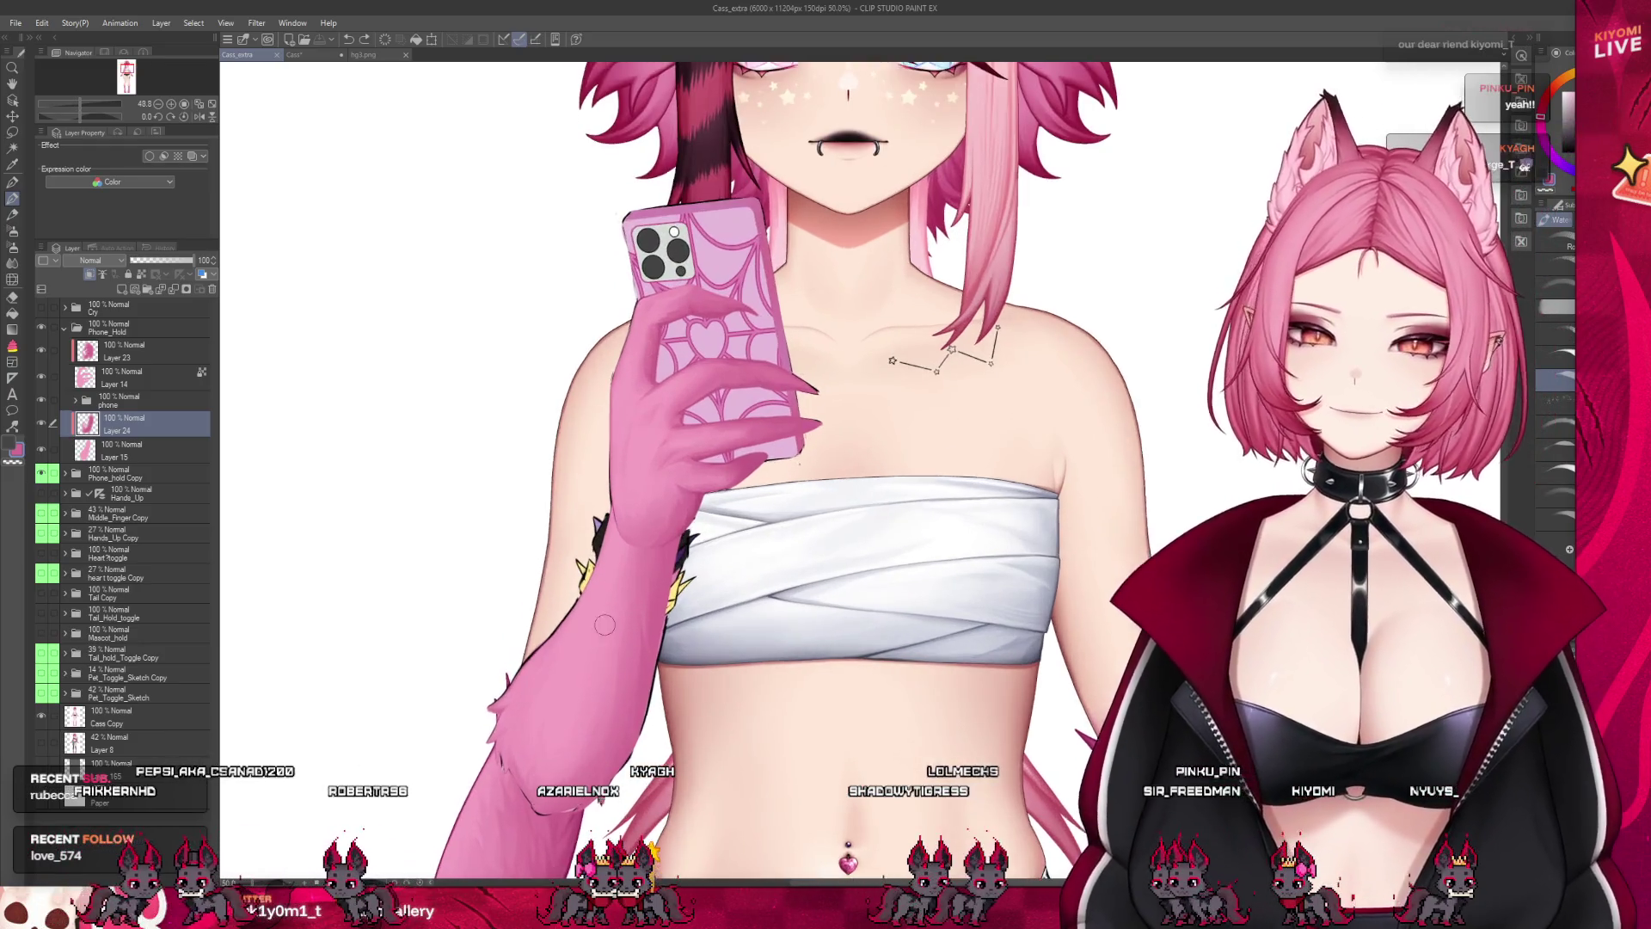
{"action": "left_click", "coordinate": [41, 375]}
{"action": "scroll", "coordinate": [607, 505], "scroll_direction": "up", "scroll_amount": 3}
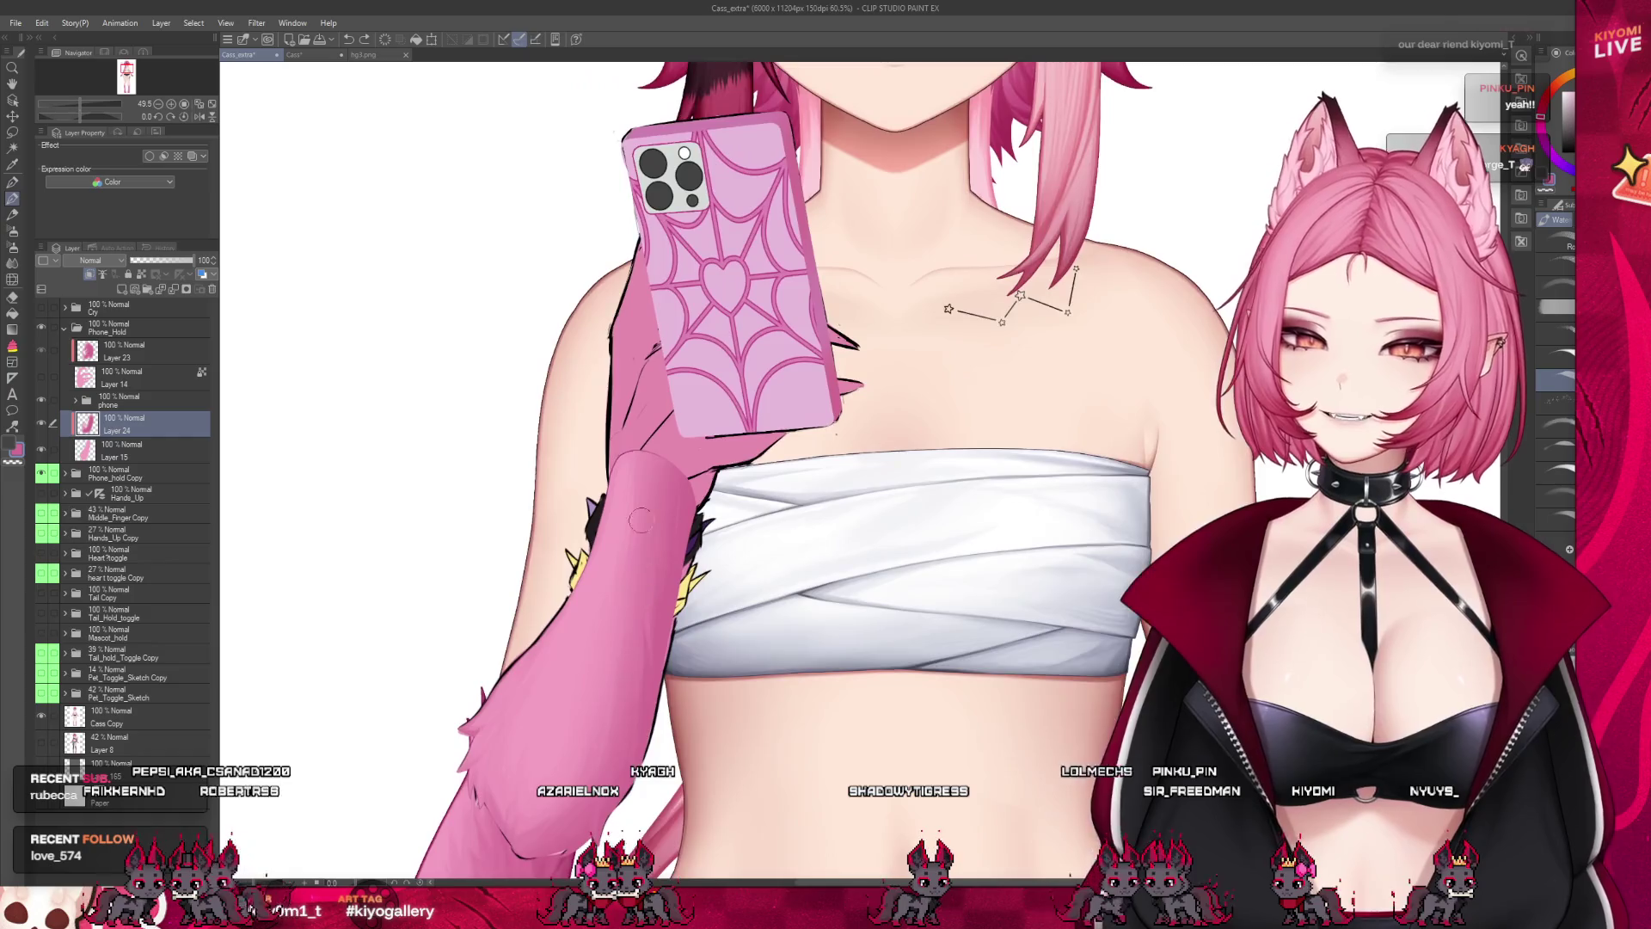
{"action": "scroll", "coordinate": [544, 485], "scroll_direction": "down", "scroll_amount": 3}
{"action": "scroll", "coordinate": [543, 484], "scroll_direction": "up", "scroll_amount": 2}
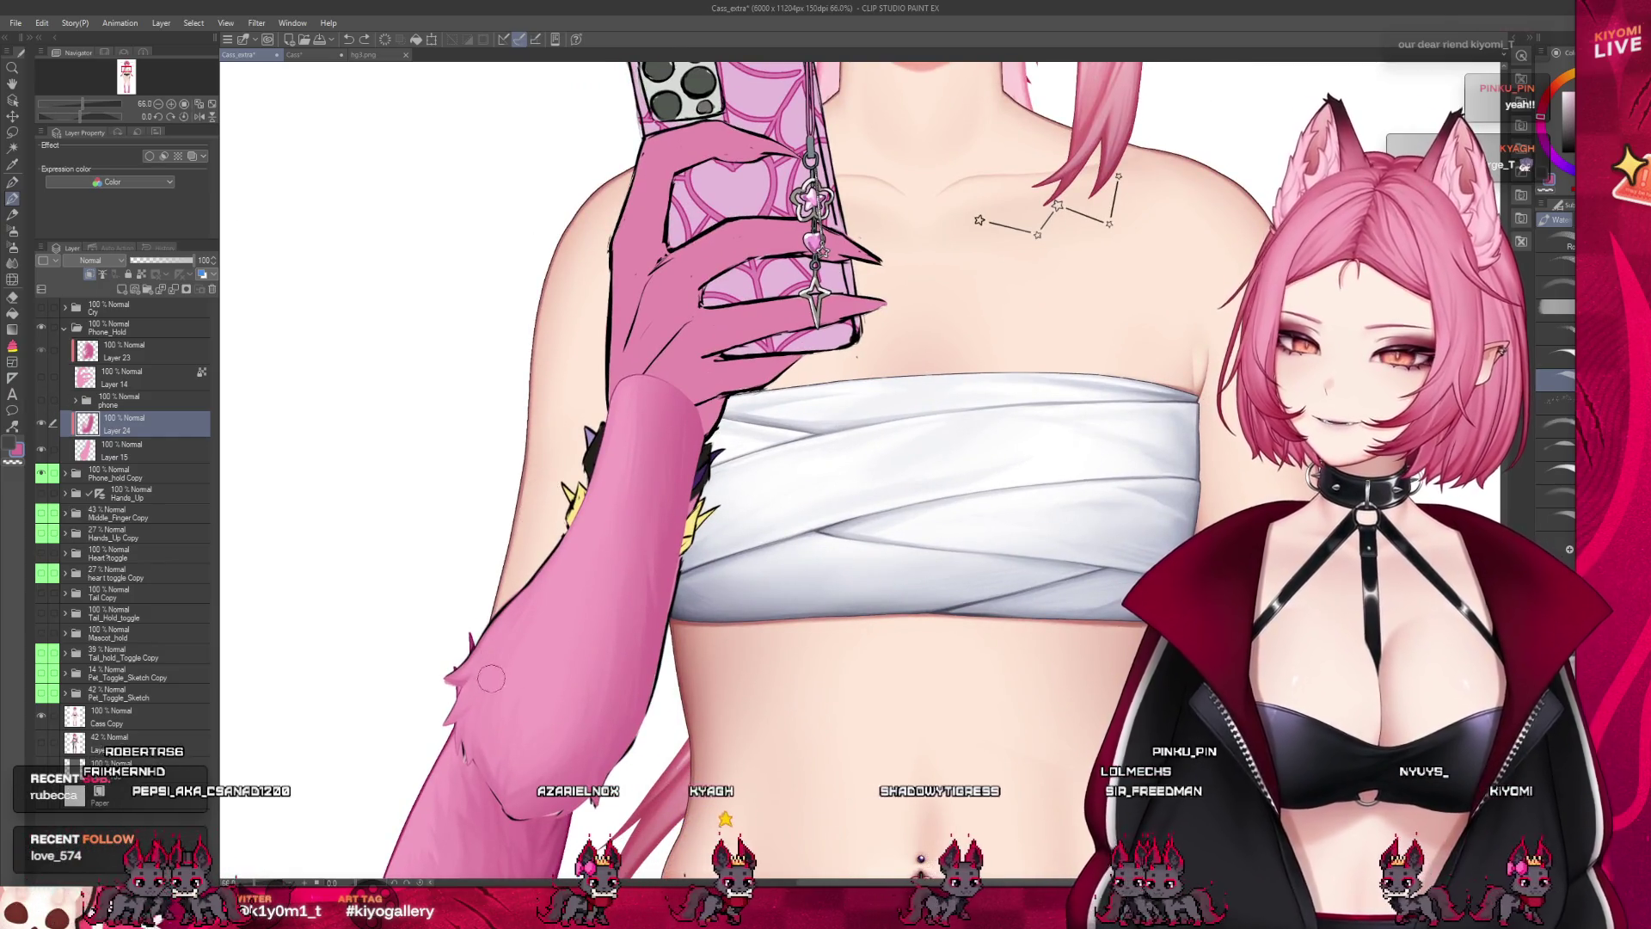
{"action": "scroll", "coordinate": [491, 678], "scroll_direction": "up", "scroll_amount": 3}
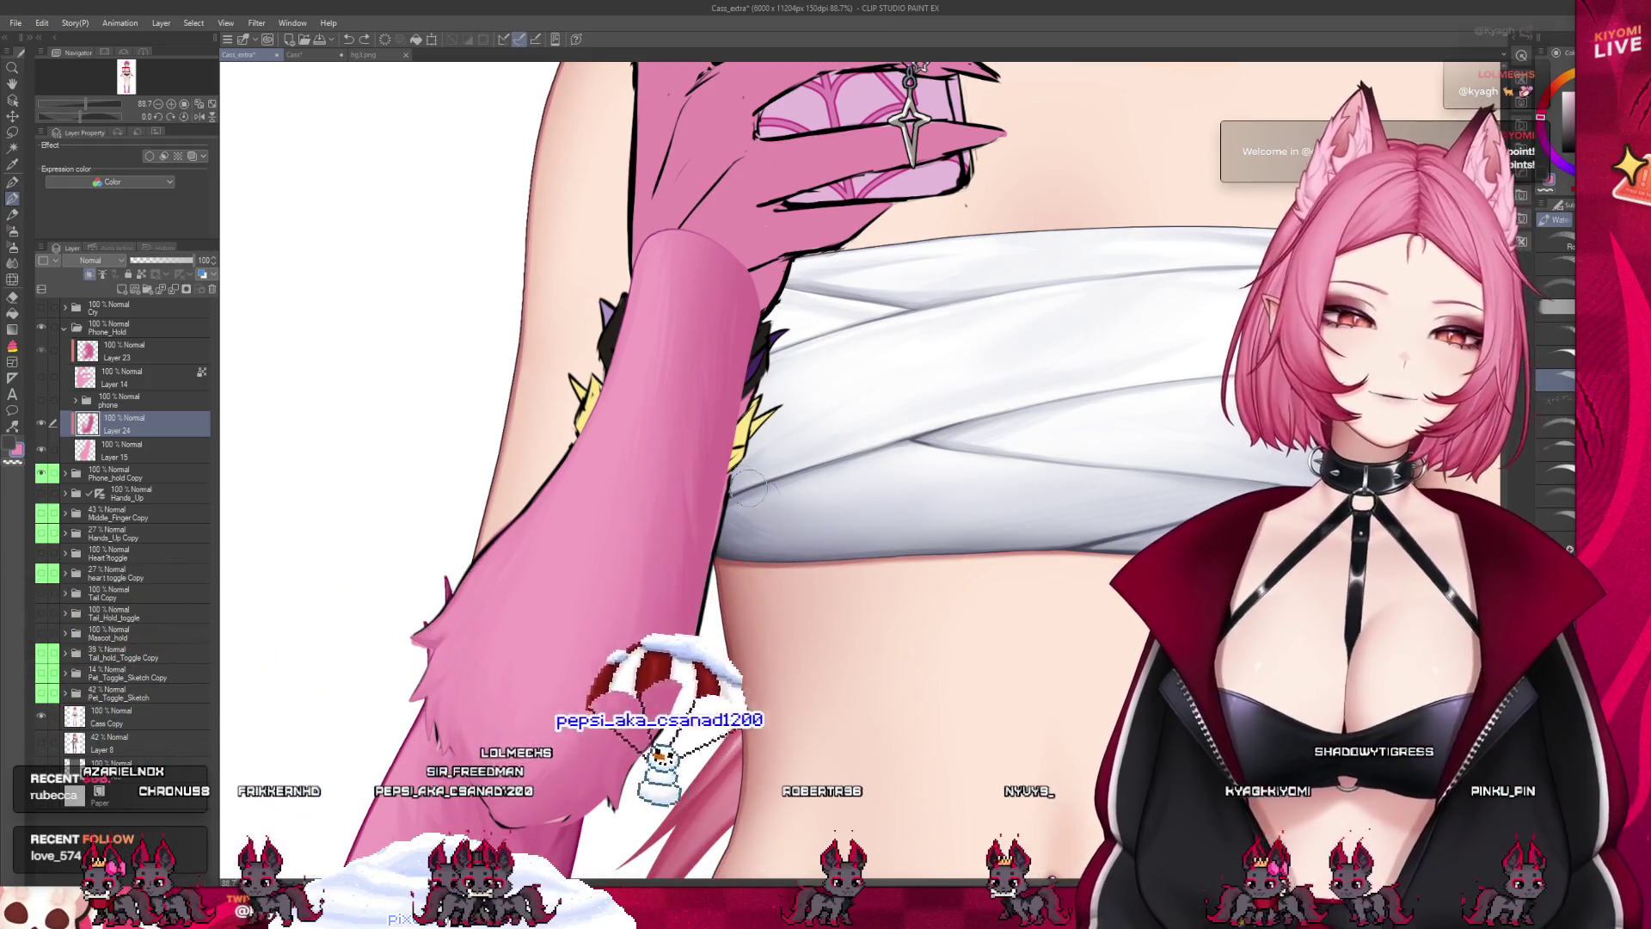
{"action": "scroll", "coordinate": [534, 402], "scroll_direction": "down", "scroll_amount": 2}
{"action": "scroll", "coordinate": [534, 403], "scroll_direction": "down", "scroll_amount": 2}
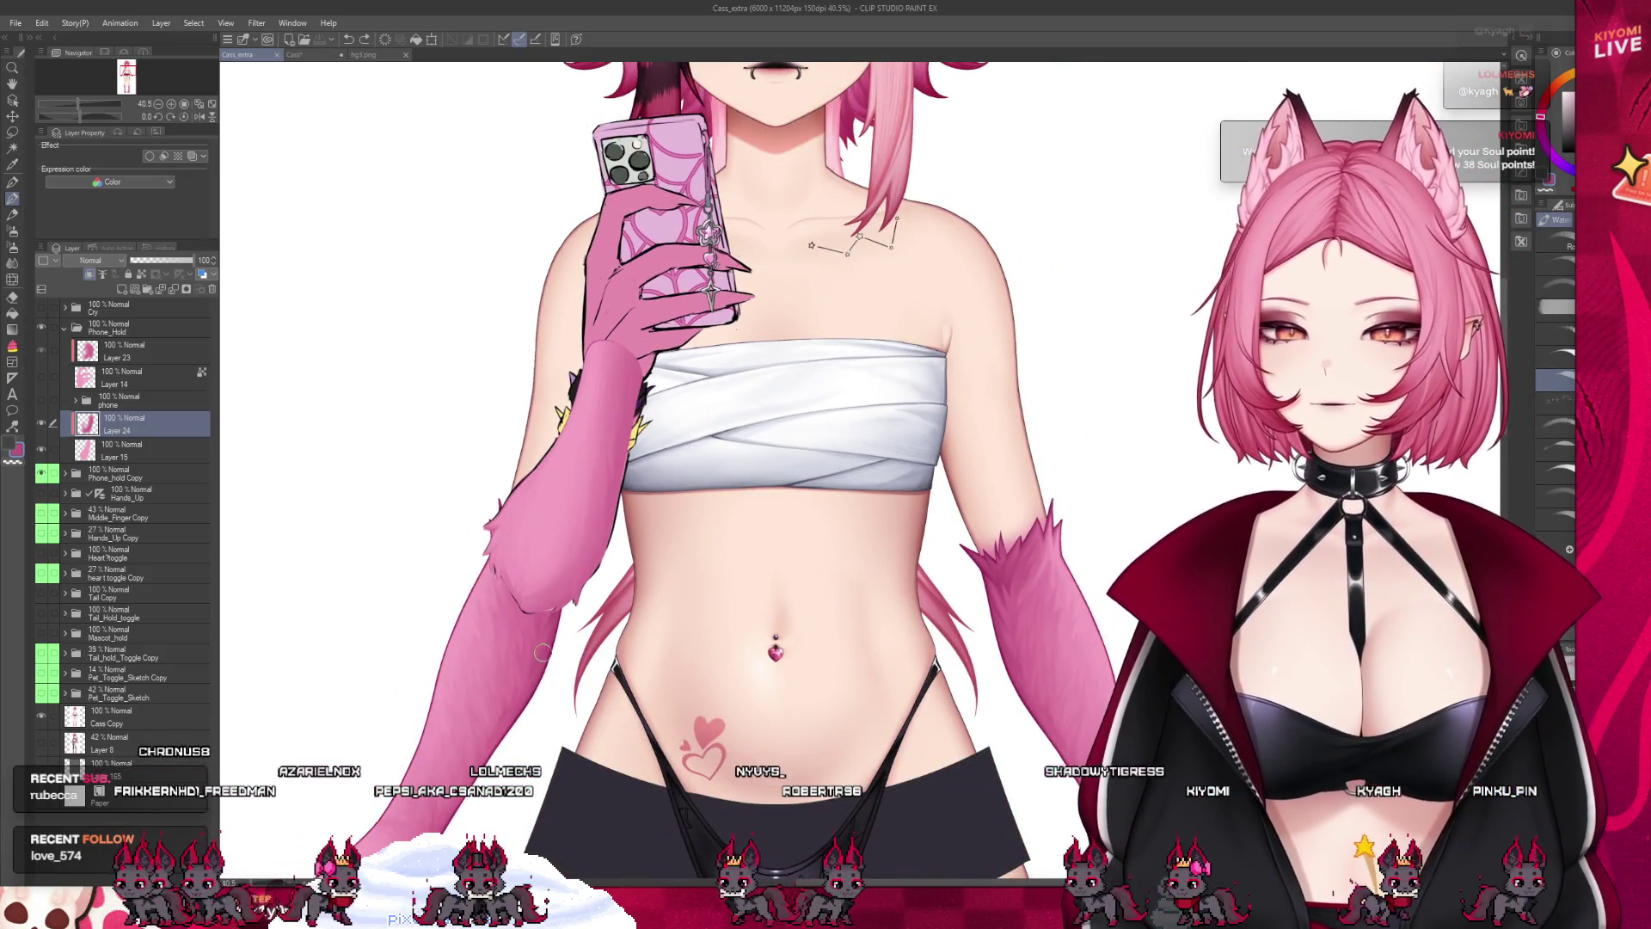
Try a stroke along the forearm's top edge, then undo it
{"action": "scroll", "coordinate": [550, 510], "scroll_direction": "up", "scroll_amount": 2}
{"action": "scroll", "coordinate": [548, 473], "scroll_direction": "up", "scroll_amount": 1}
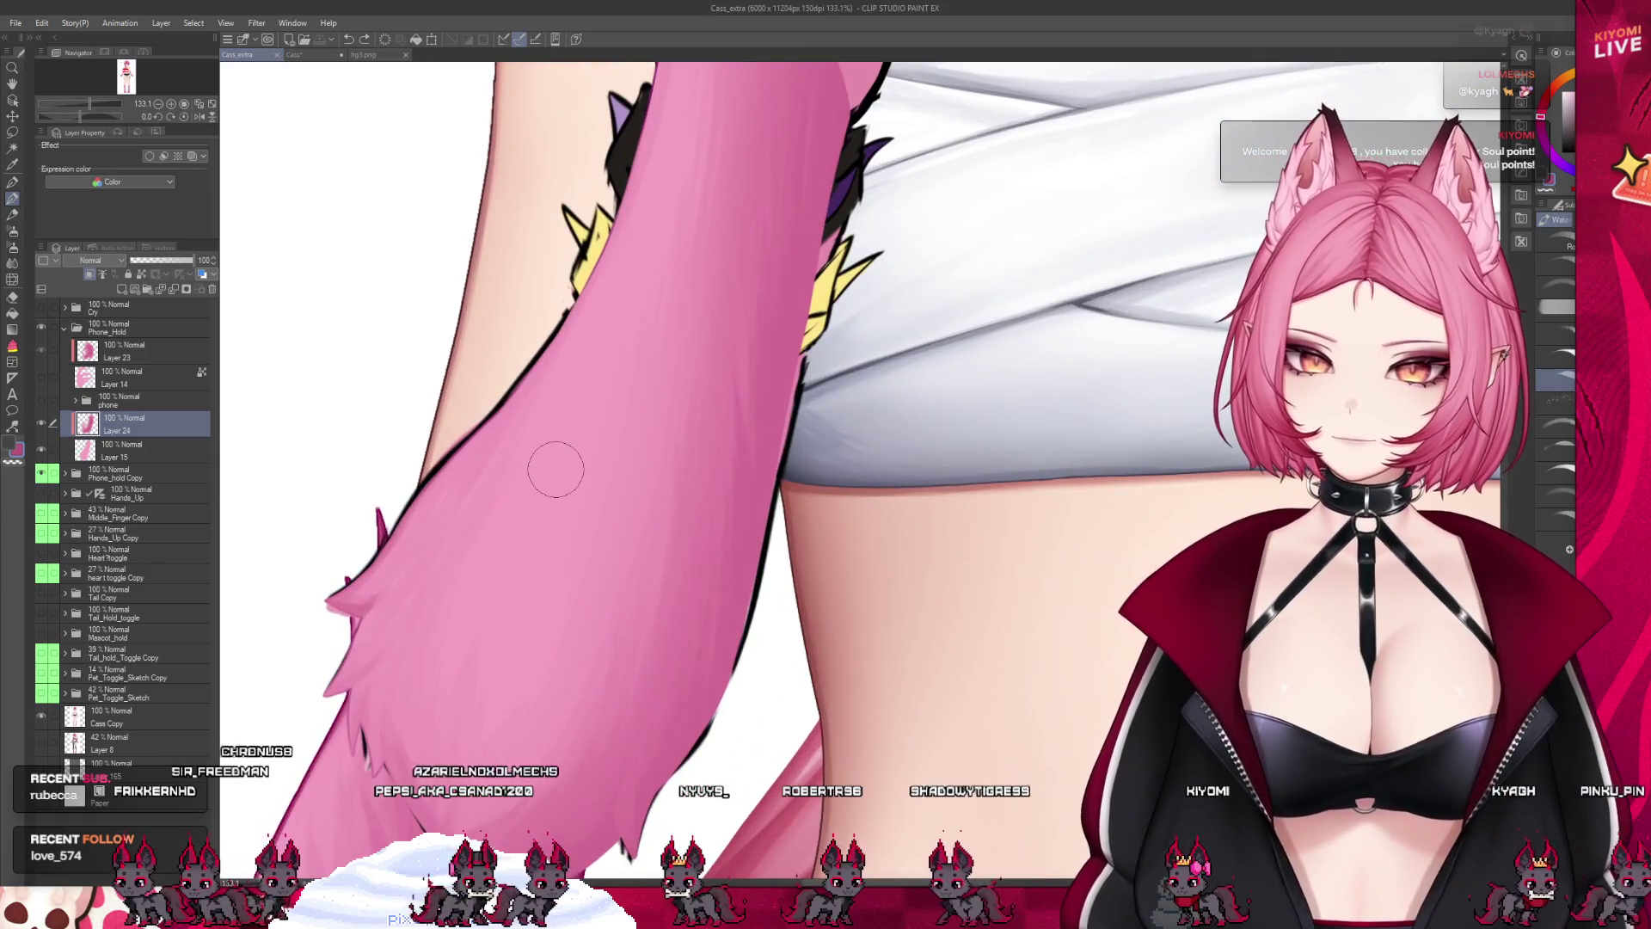
{"action": "scroll", "coordinate": [553, 465], "scroll_direction": "up", "scroll_amount": 1}
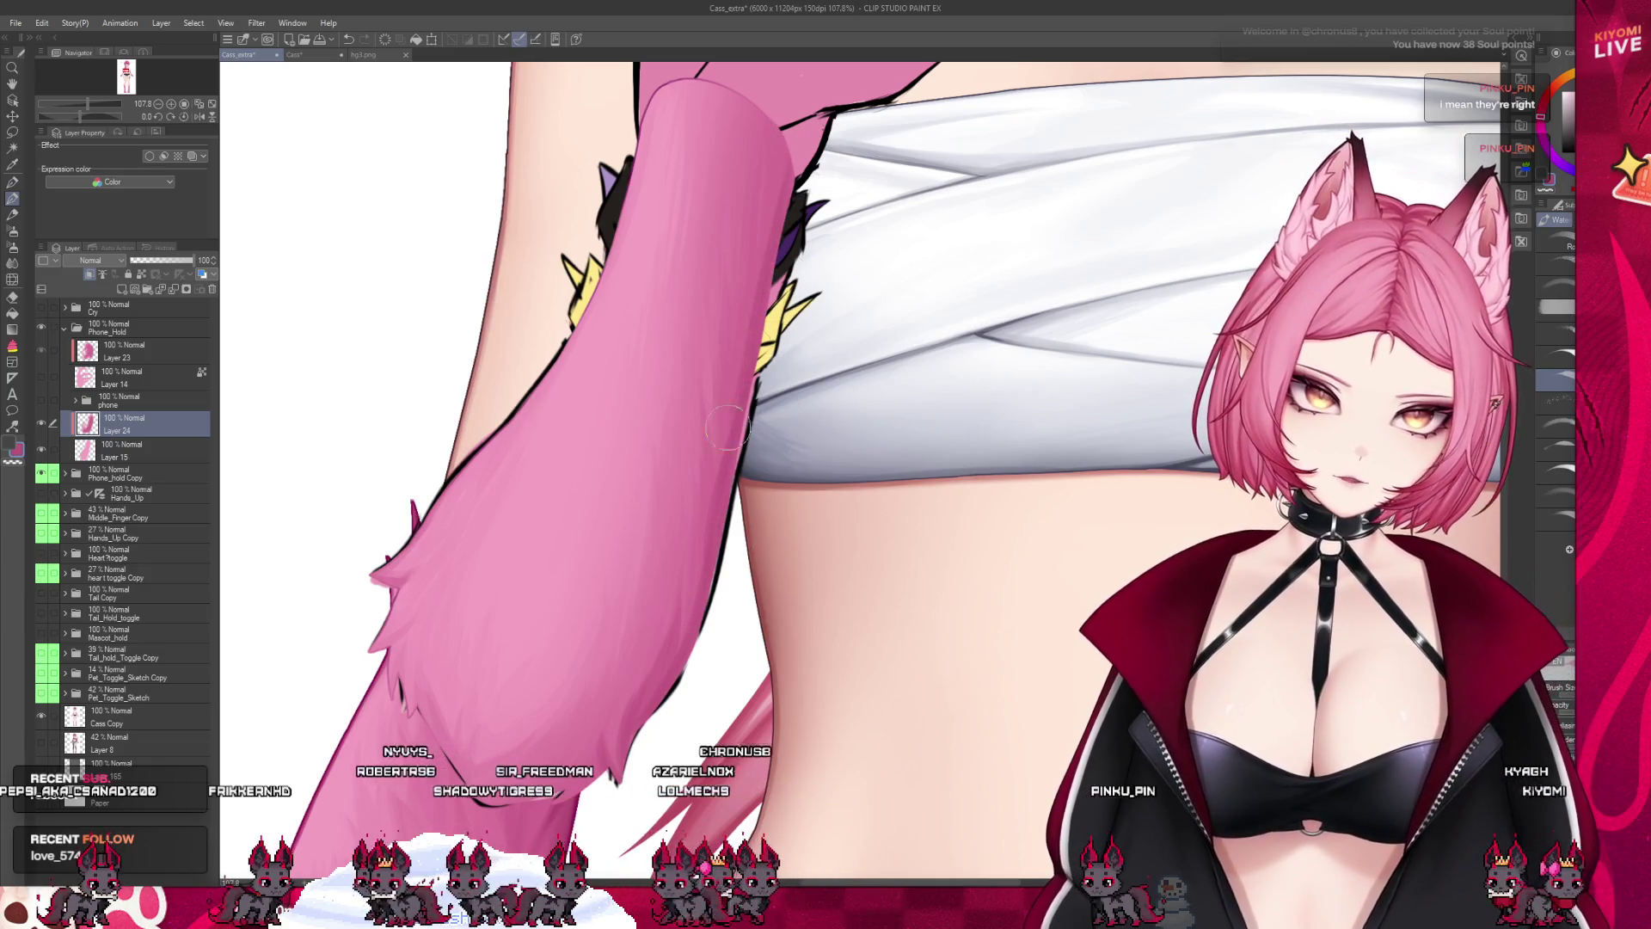
{"action": "left_click_drag", "start_coordinate": [791, 172], "coordinate": [804, 148]}
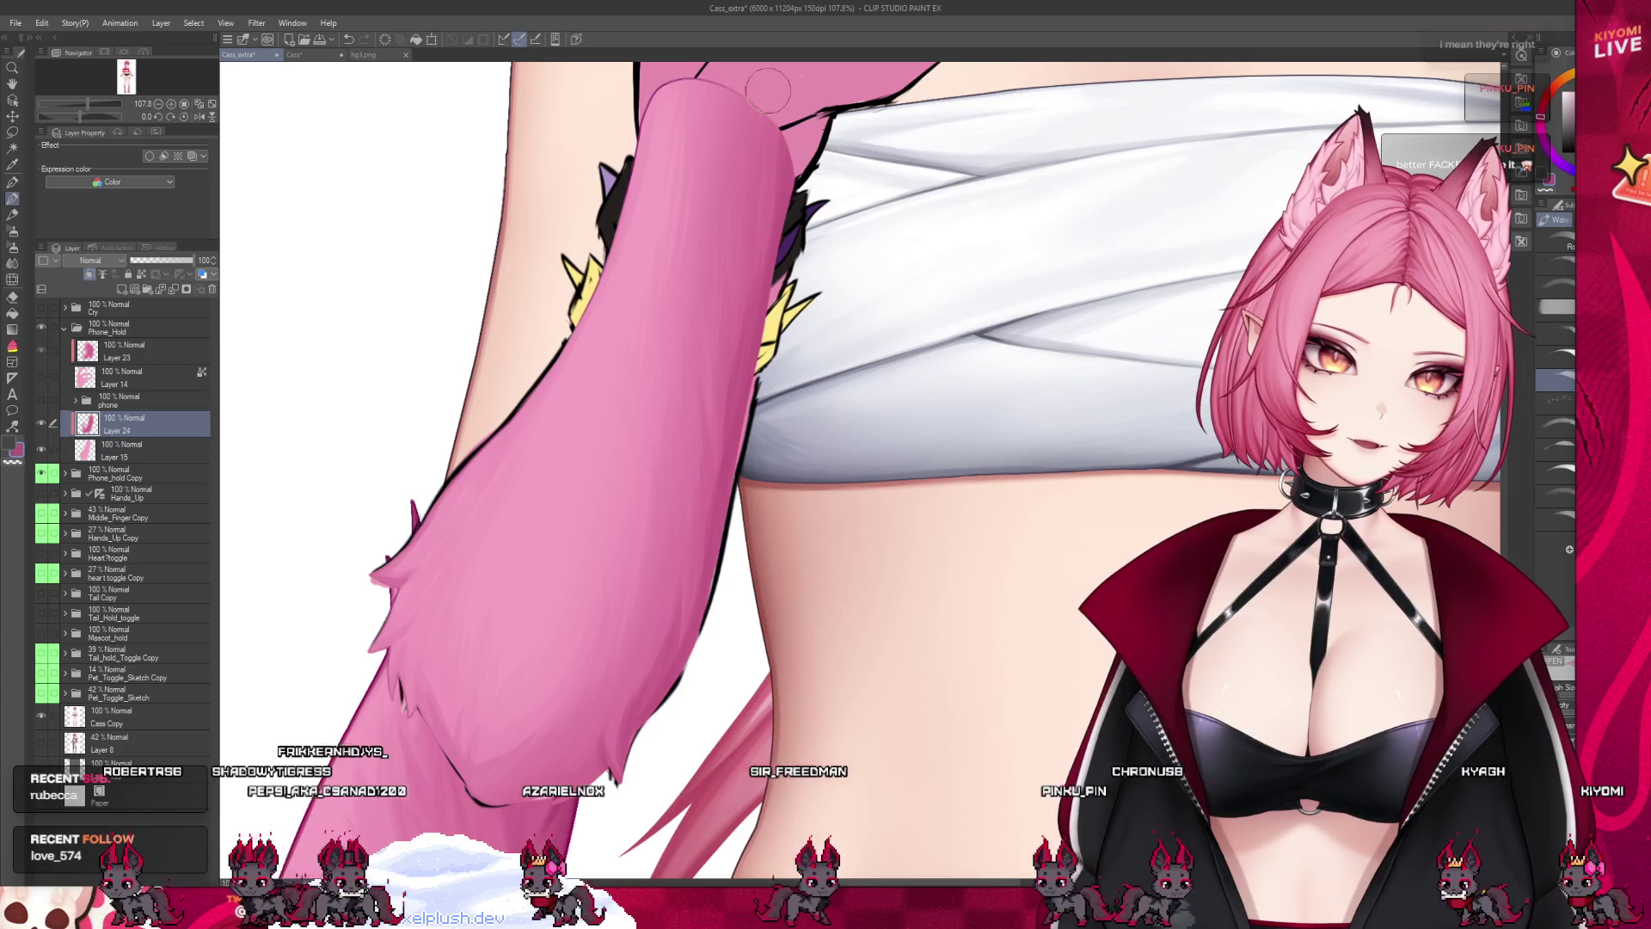
{"action": "key", "text": "ctrl+z"}
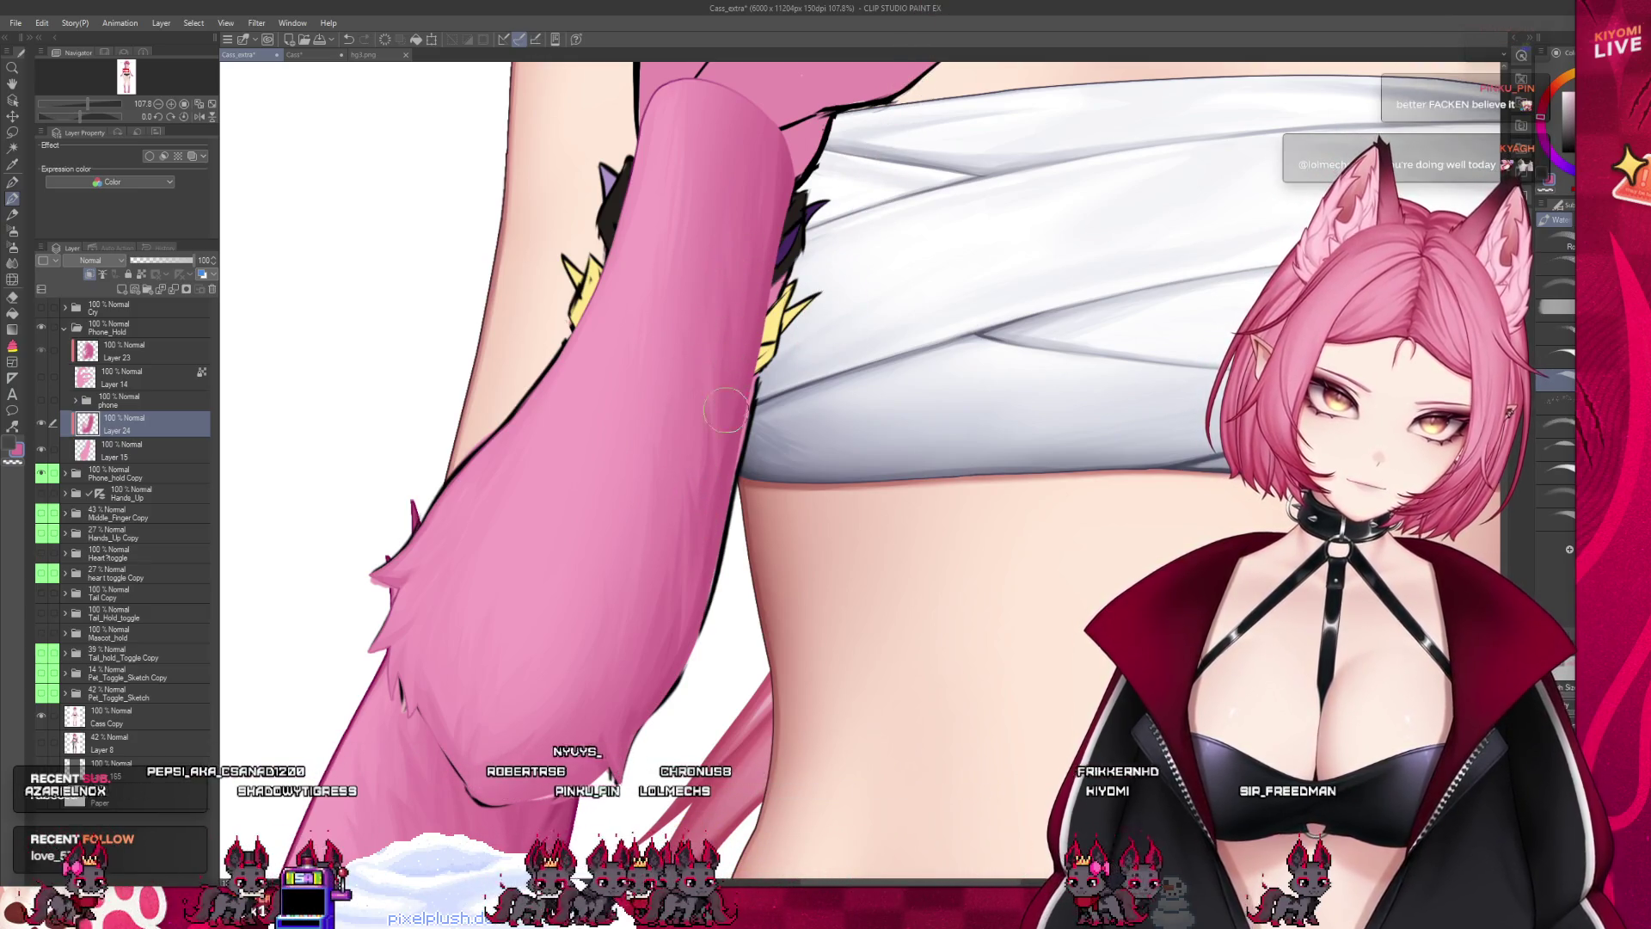
Sample the spike's yellow as the drawing colour and undo the last arm stroke
{"action": "left_click", "coordinate": [763, 322], "text": "alt"}
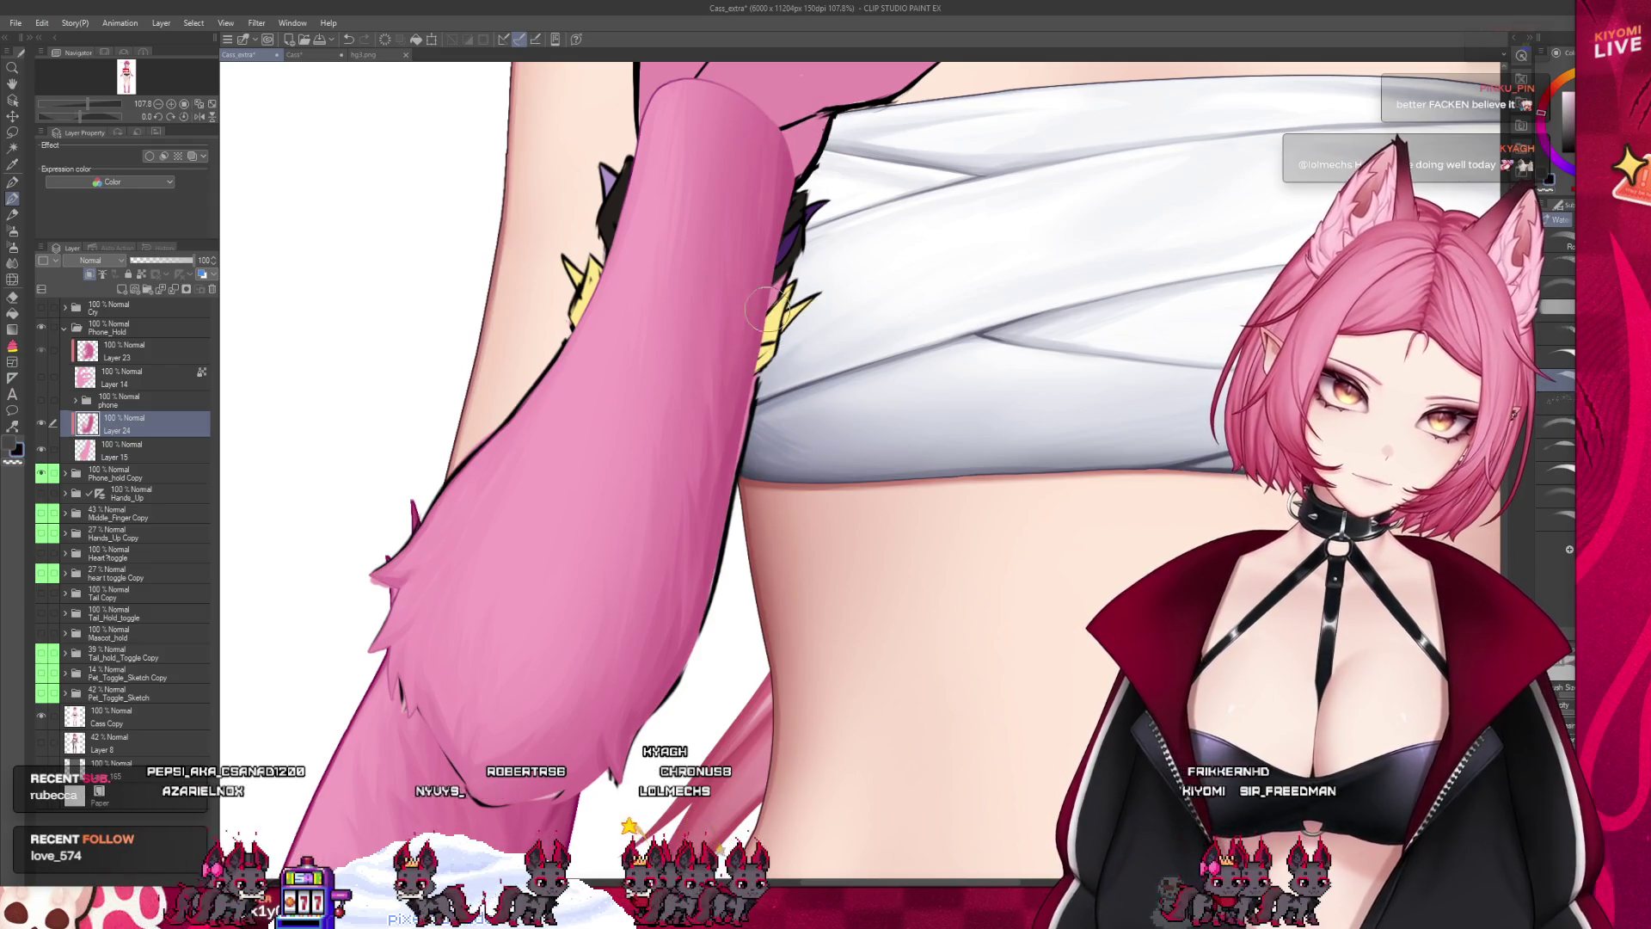
{"action": "left_click", "coordinate": [765, 320], "text": "alt"}
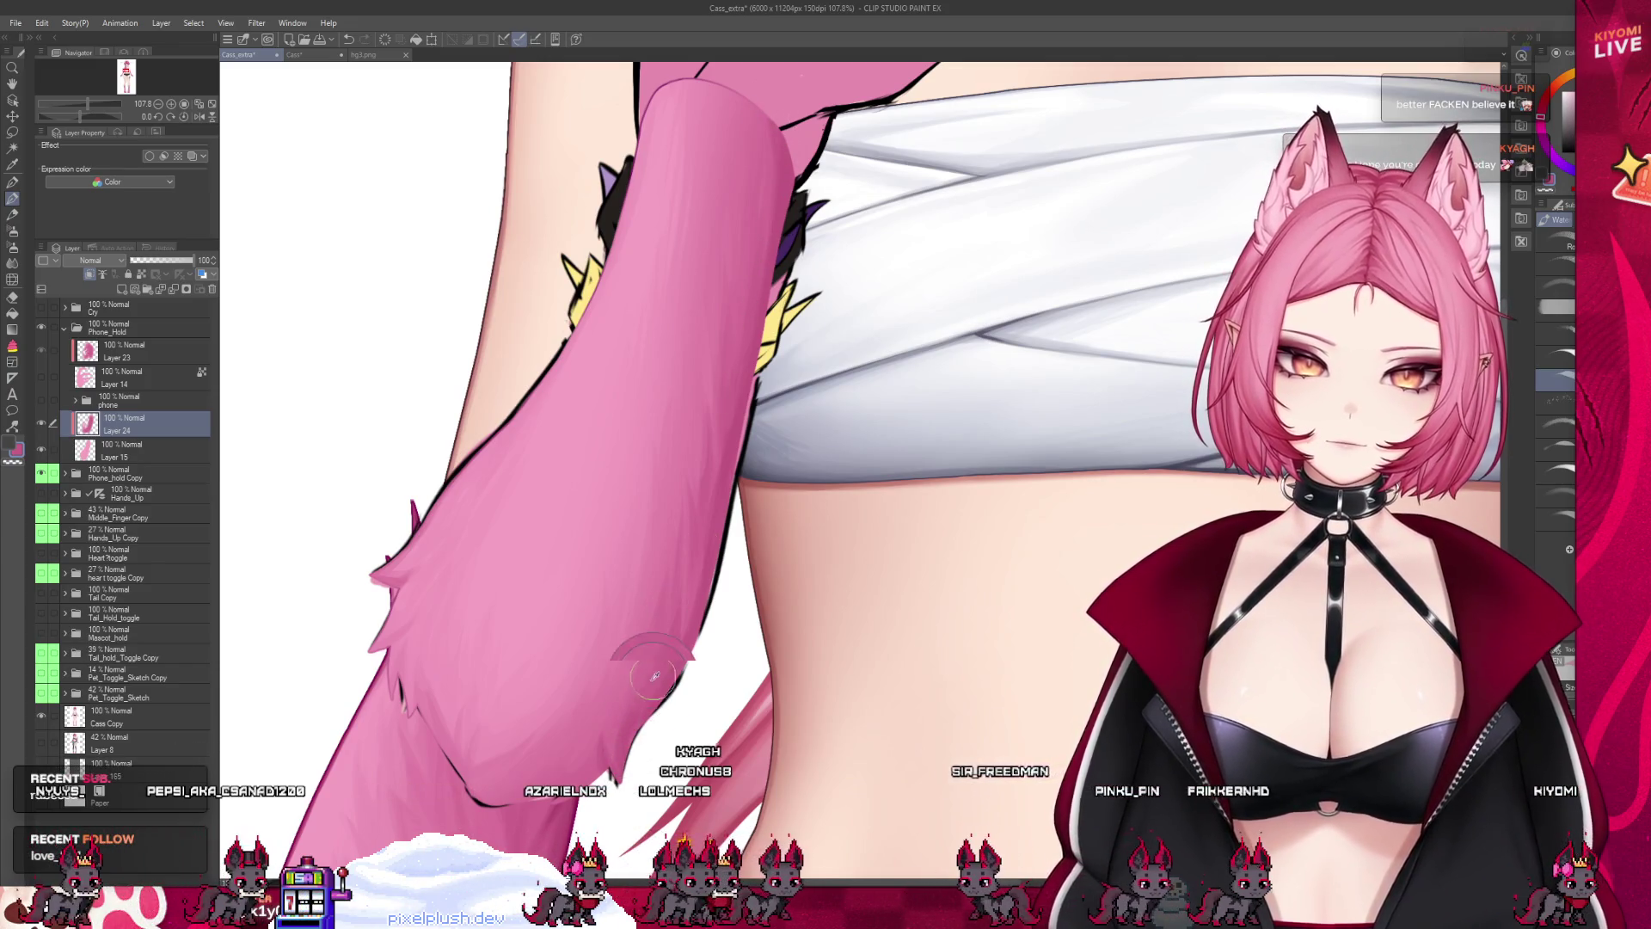
{"action": "key", "text": "ctrl+z"}
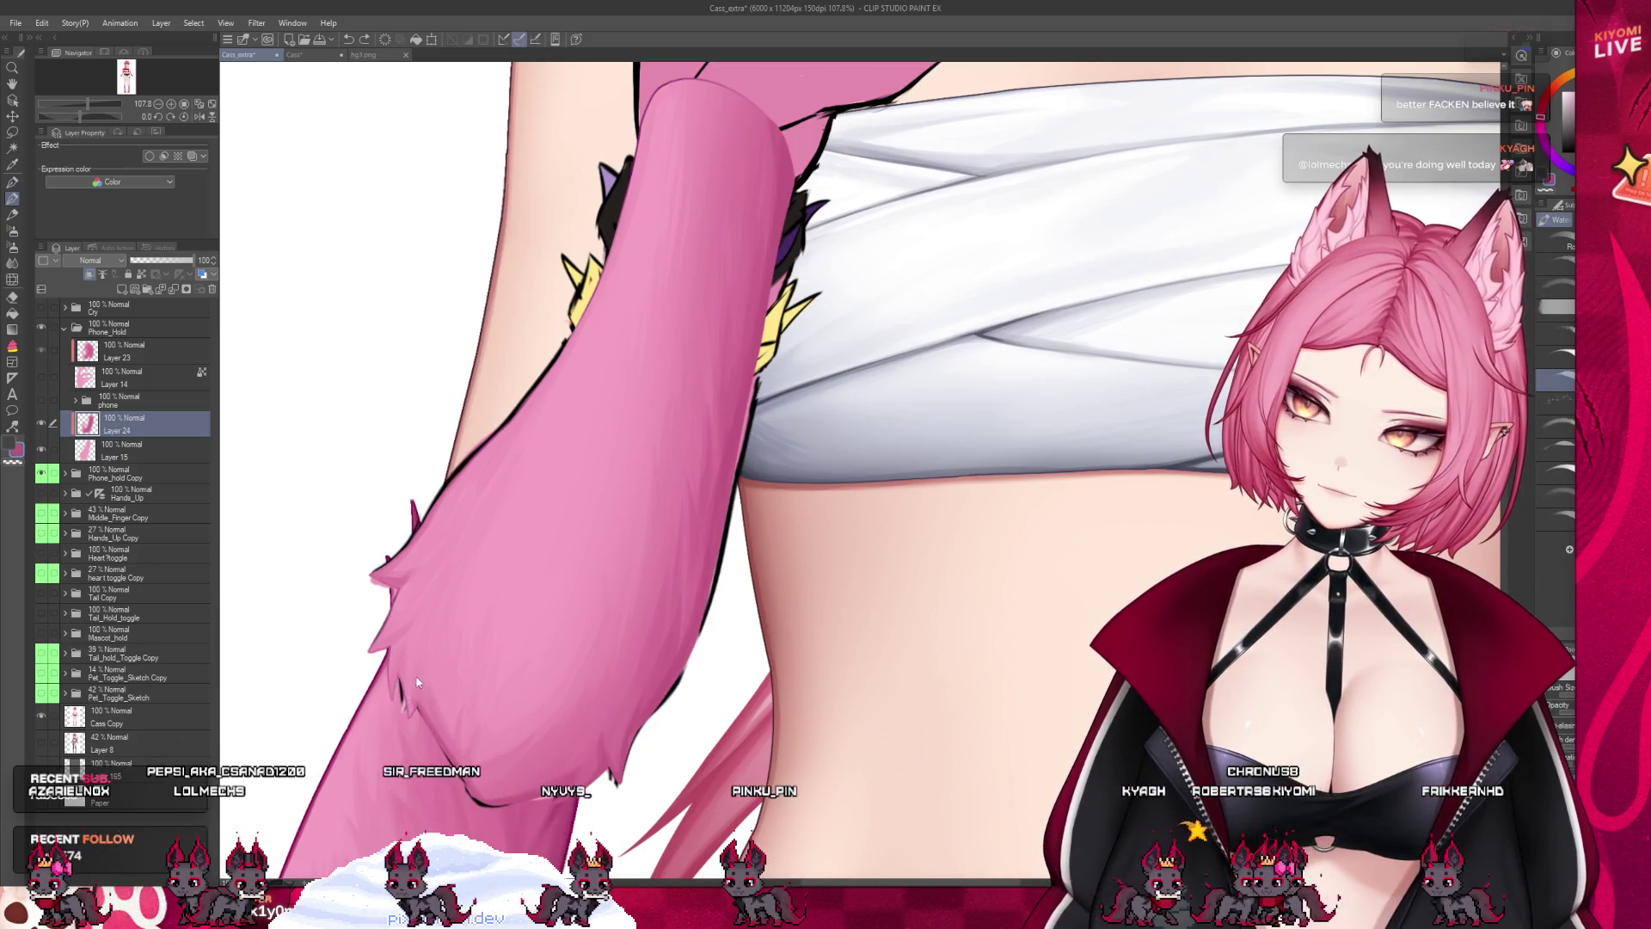
{"action": "scroll", "coordinate": [628, 653], "scroll_direction": "down", "scroll_amount": 4}
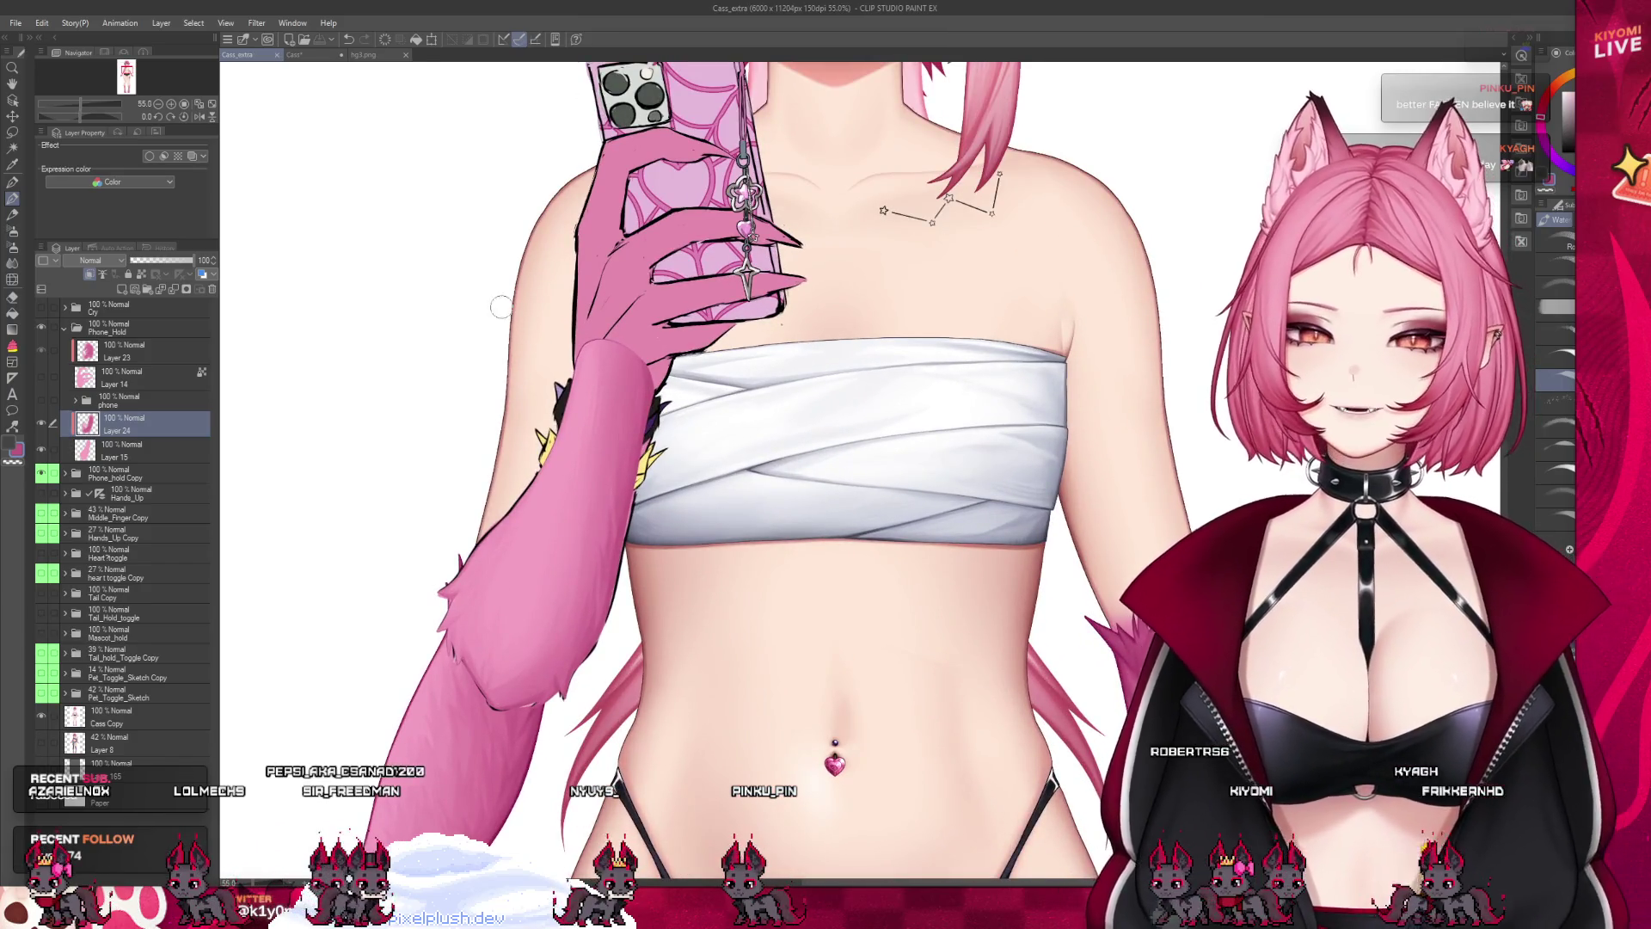
Paint wispy fur texture along the lower edge of the pink forearm on Layer 24
{"action": "scroll", "coordinate": [562, 350], "scroll_direction": "up", "scroll_amount": 3}
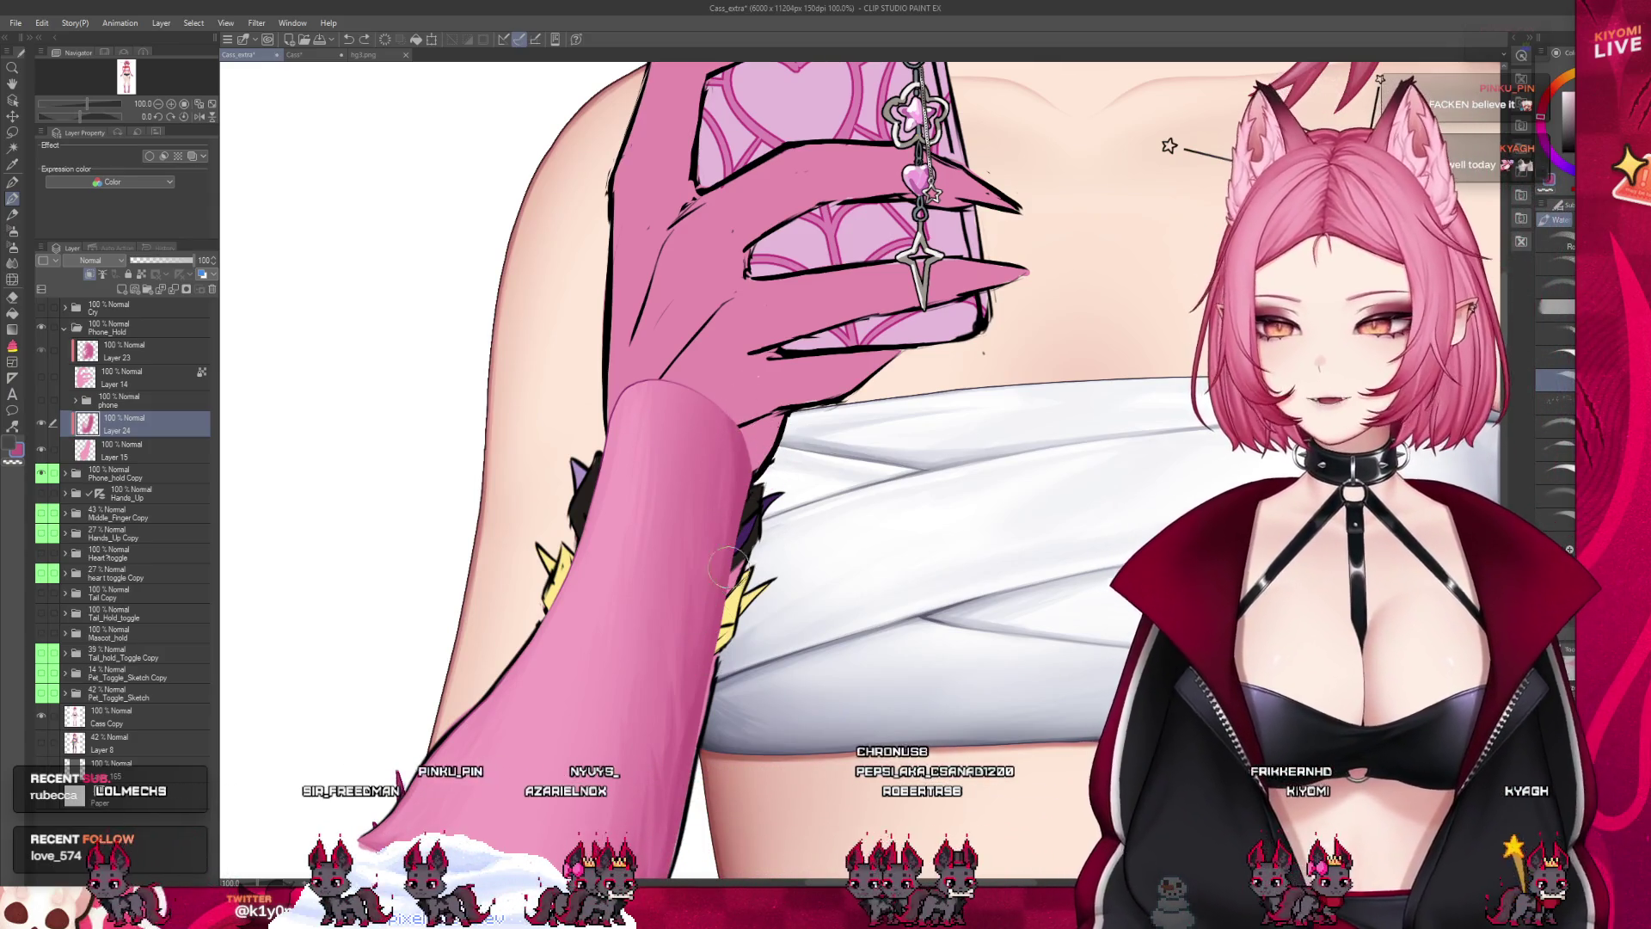
{"action": "scroll", "coordinate": [727, 567], "scroll_direction": "down", "scroll_amount": 3}
{"action": "scroll", "coordinate": [588, 664], "scroll_direction": "up", "scroll_amount": 2}
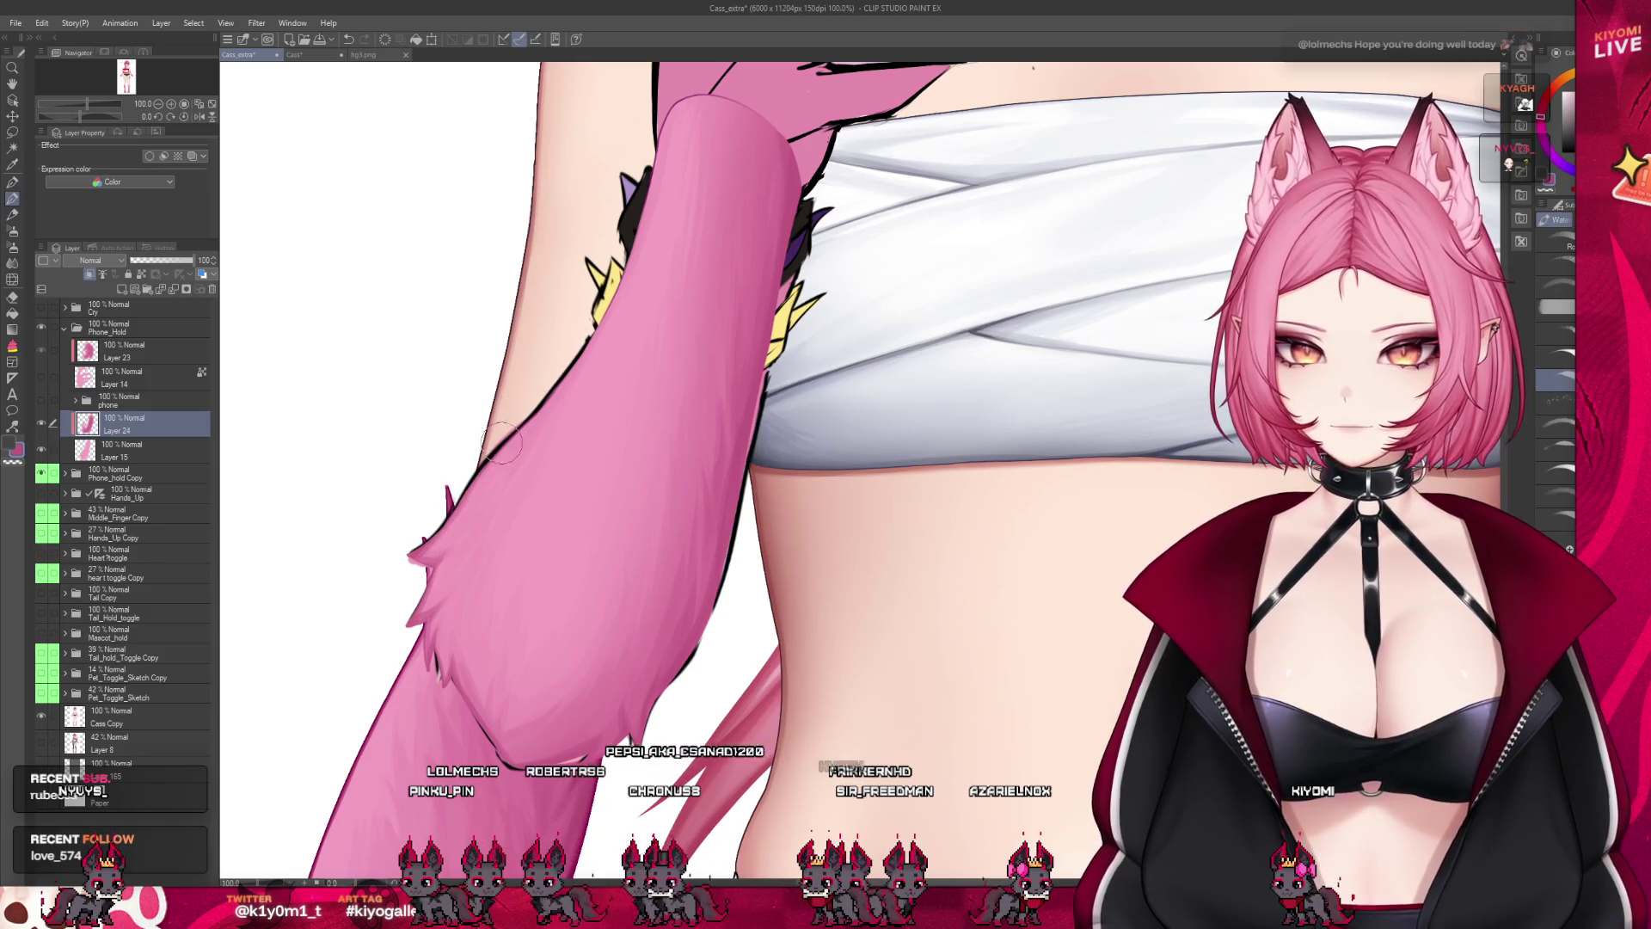
{"action": "scroll", "coordinate": [915, 390], "scroll_direction": "down", "scroll_amount": 3}
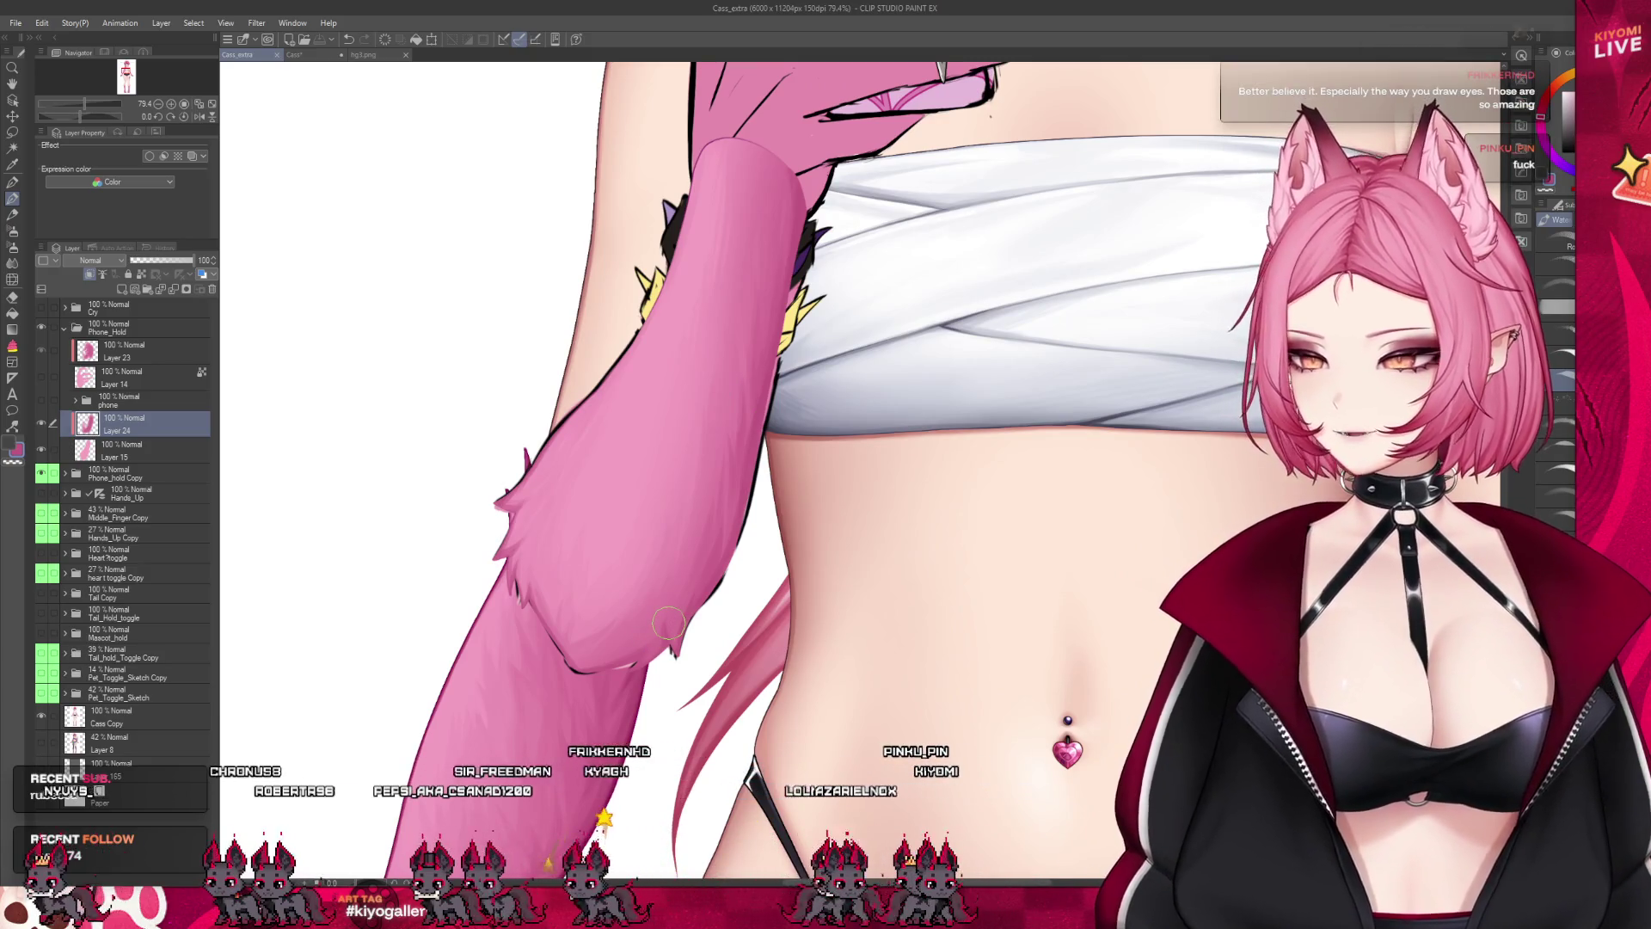
{"action": "scroll", "coordinate": [669, 623], "scroll_direction": "up", "scroll_amount": 2}
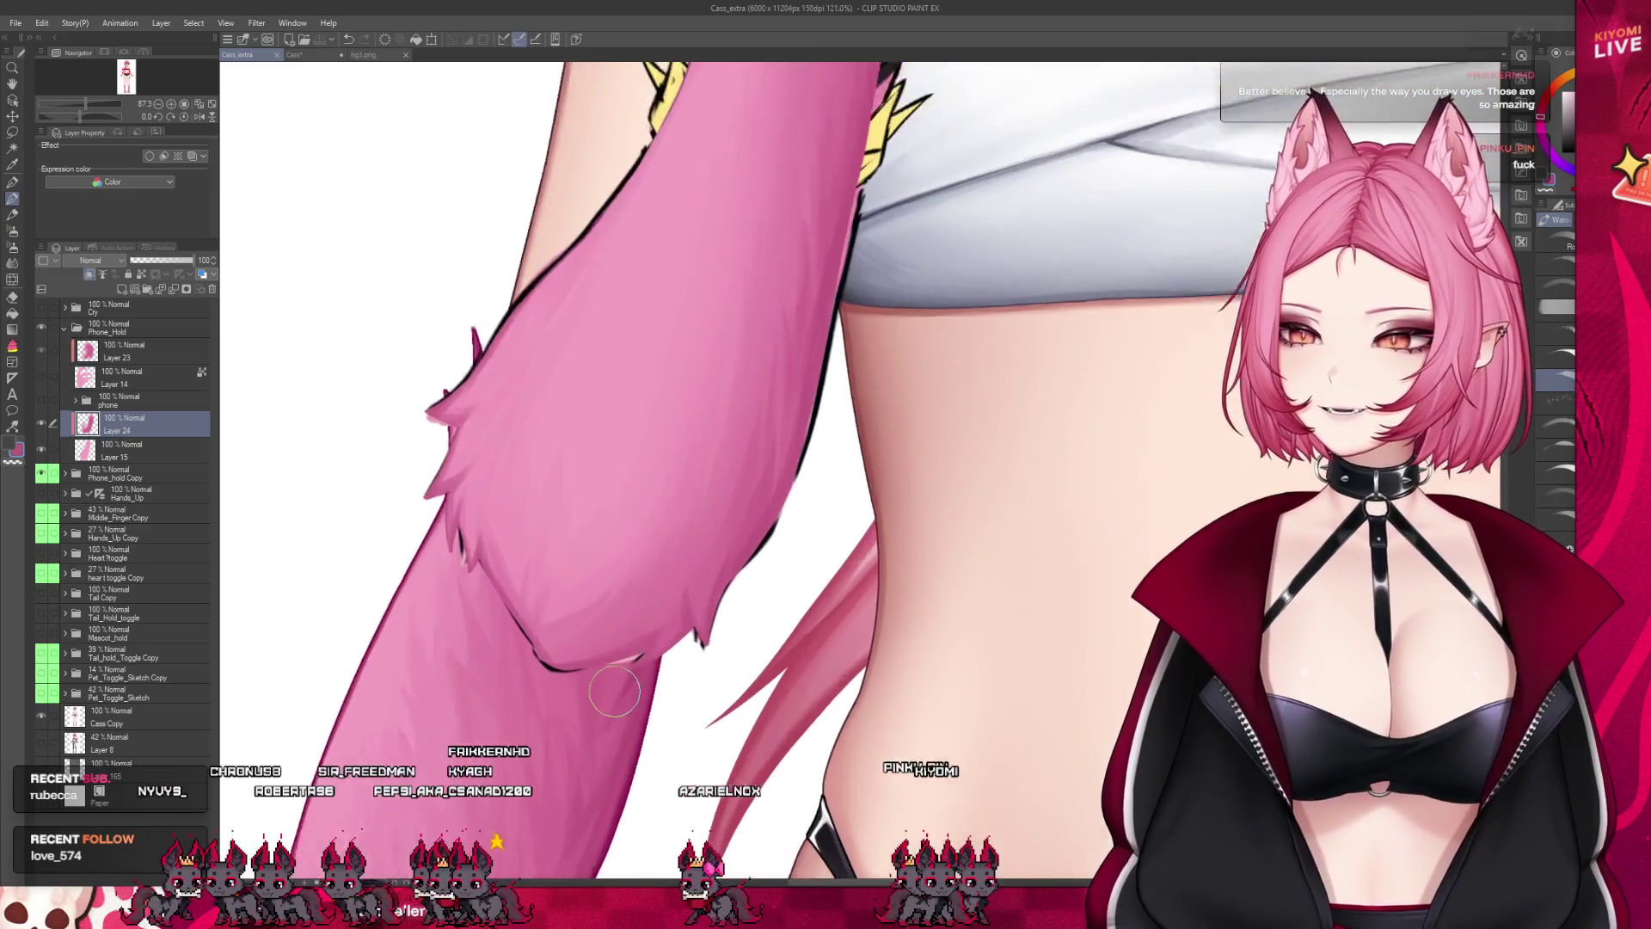
{"action": "scroll", "coordinate": [614, 691], "scroll_direction": "up", "scroll_amount": 1}
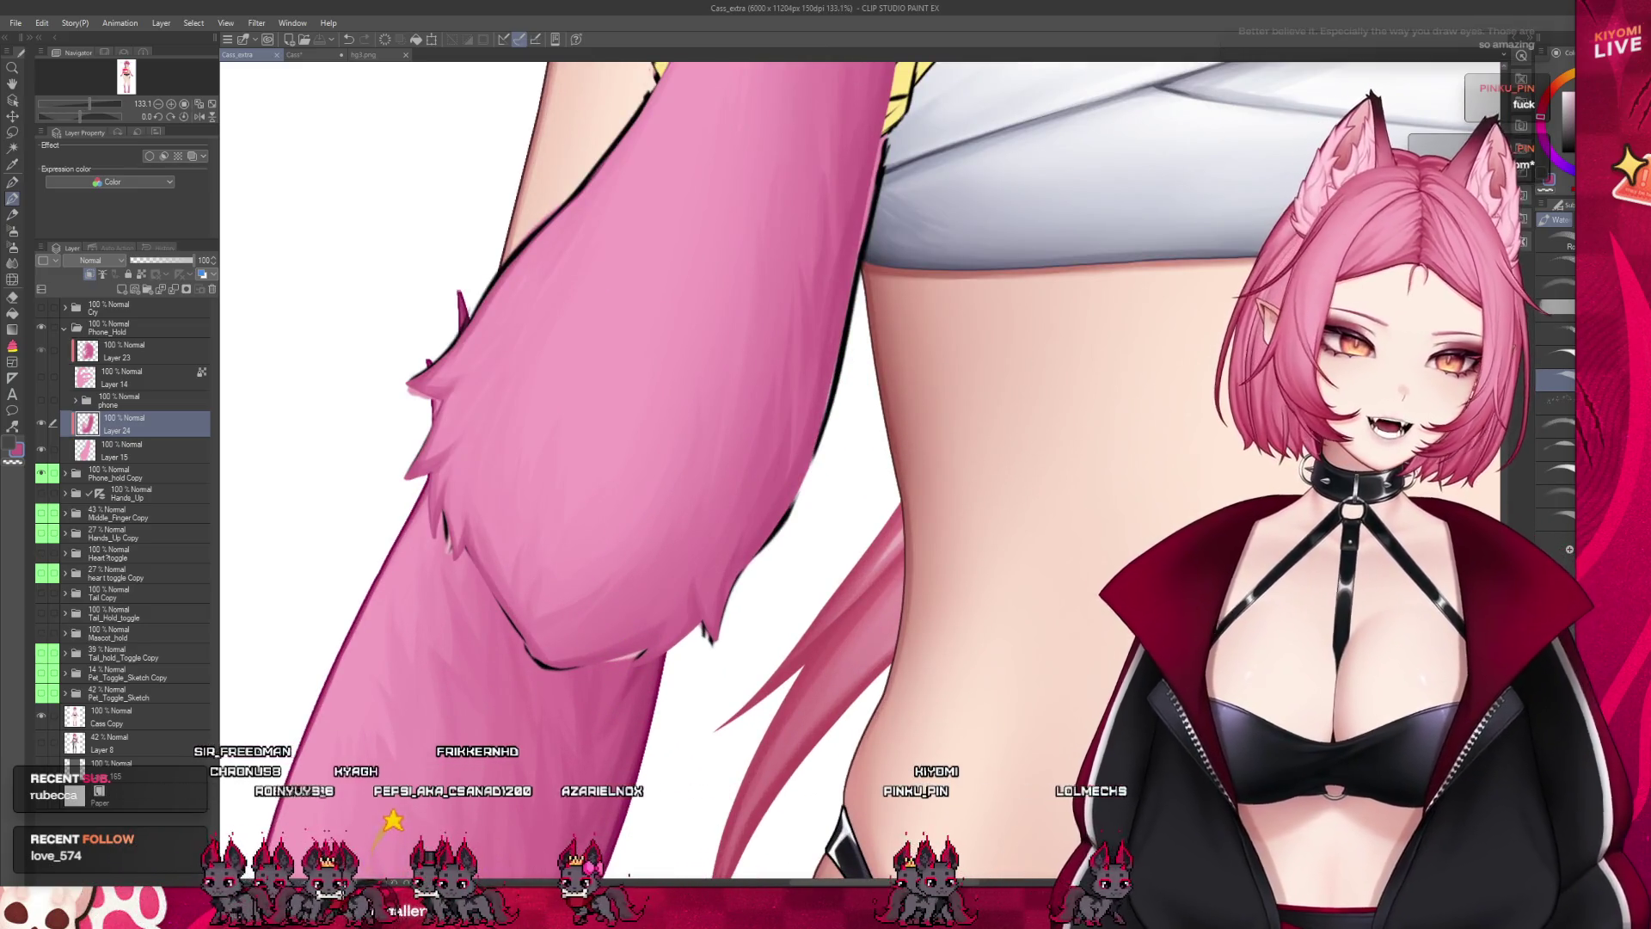
{"action": "mouse_move", "coordinate": [642, 629]}
{"action": "left_mouse_down"}
{"action": "mouse_move", "coordinate": [684, 599]}
{"action": "mouse_move", "coordinate": [687, 632]}
{"action": "left_mouse_up"}
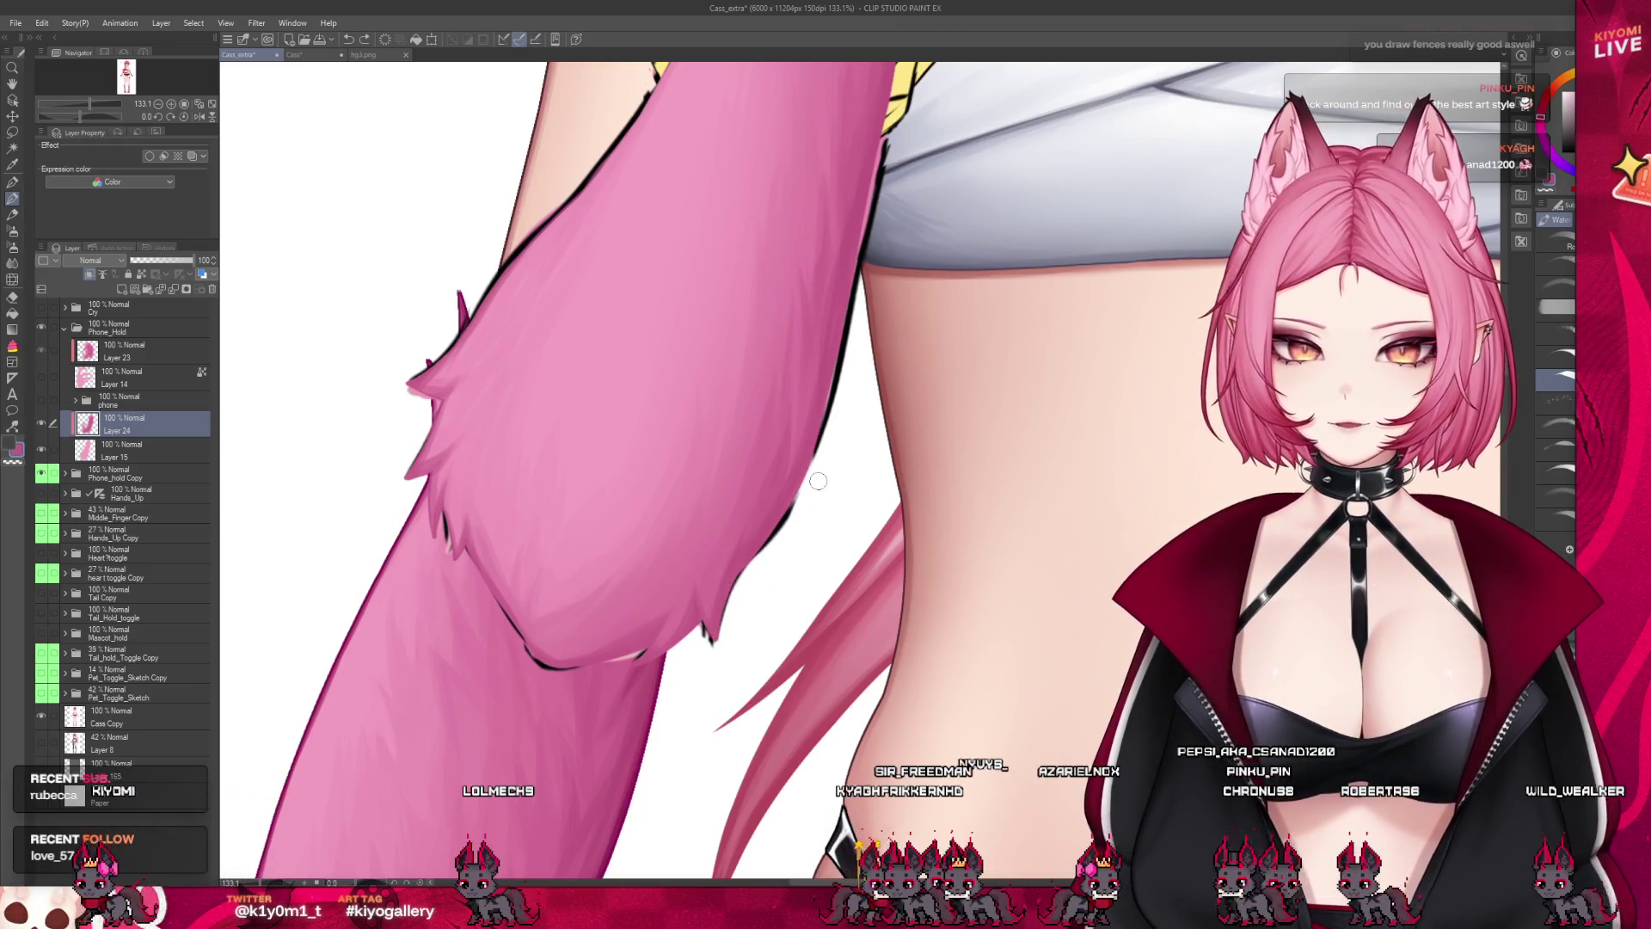
{"action": "scroll", "coordinate": [818, 481], "scroll_direction": "up", "scroll_amount": 4}
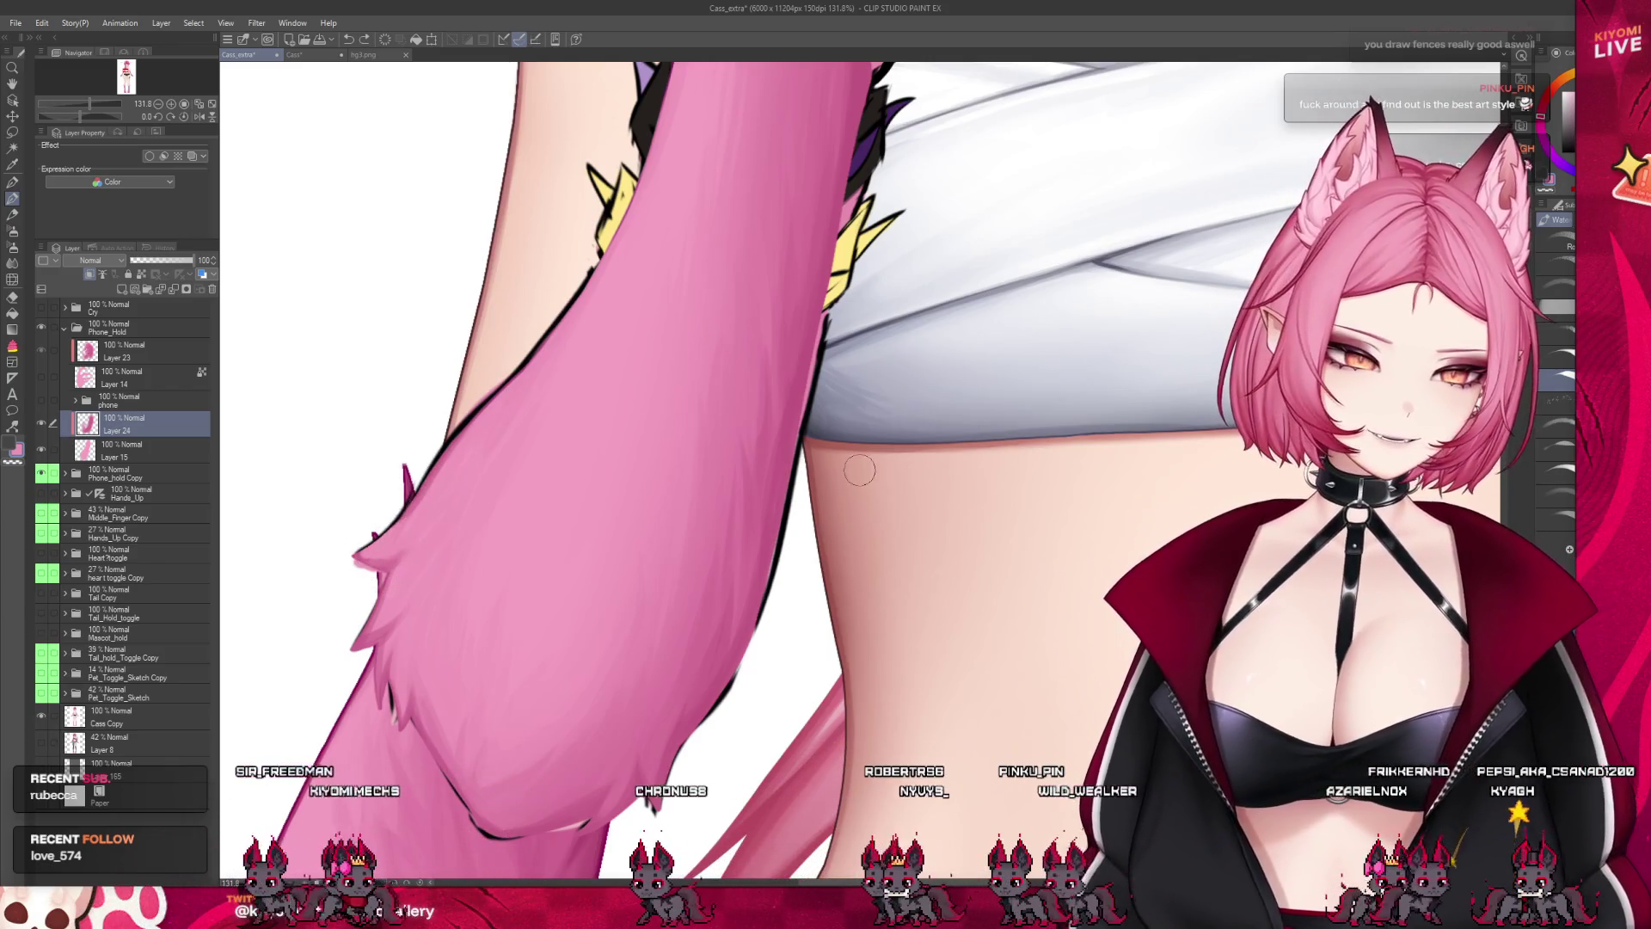
{"action": "left_click", "coordinate": [411, 484], "text": "alt"}
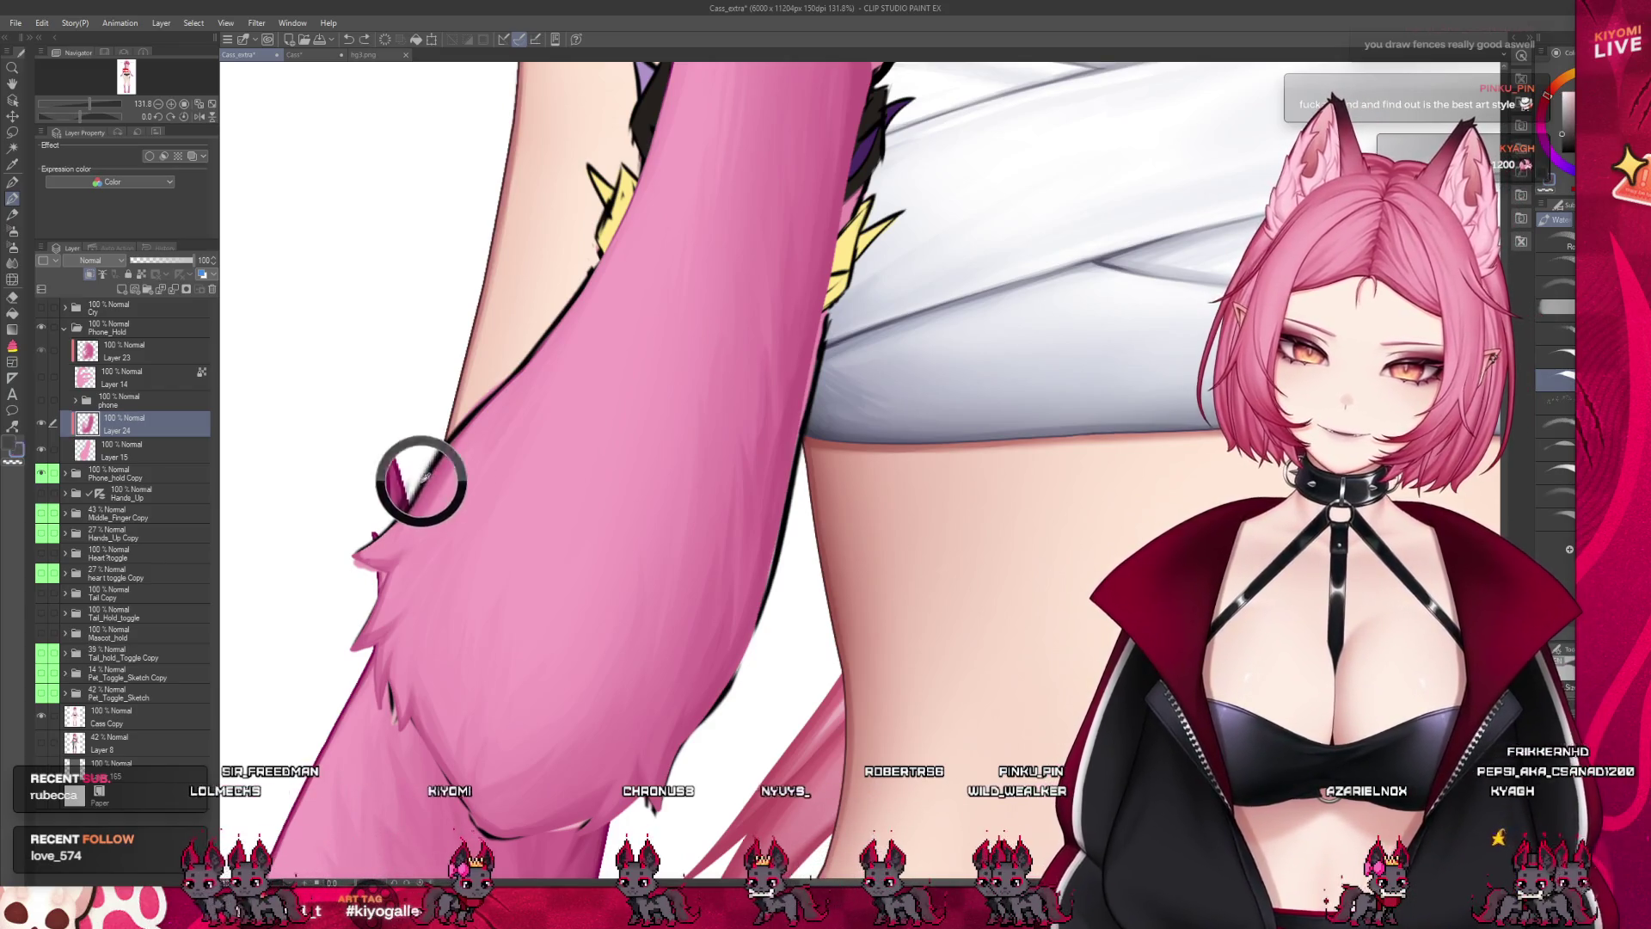
{"action": "left_click", "coordinate": [345, 553], "text": "alt"}
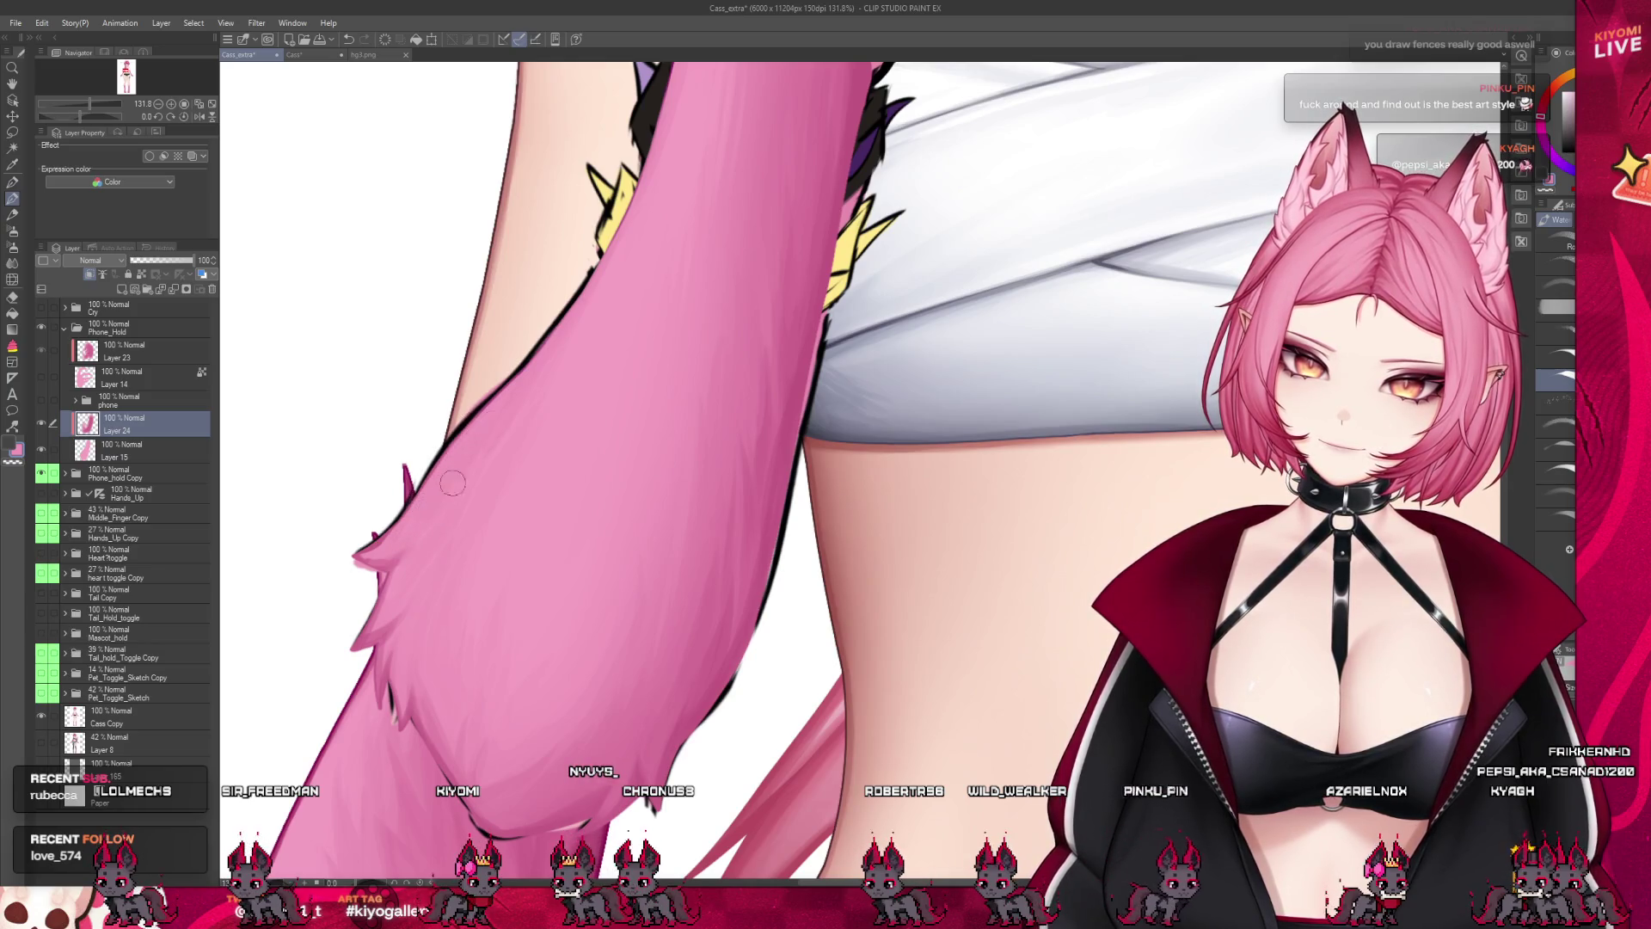
{"action": "key", "text": "bracketright"}
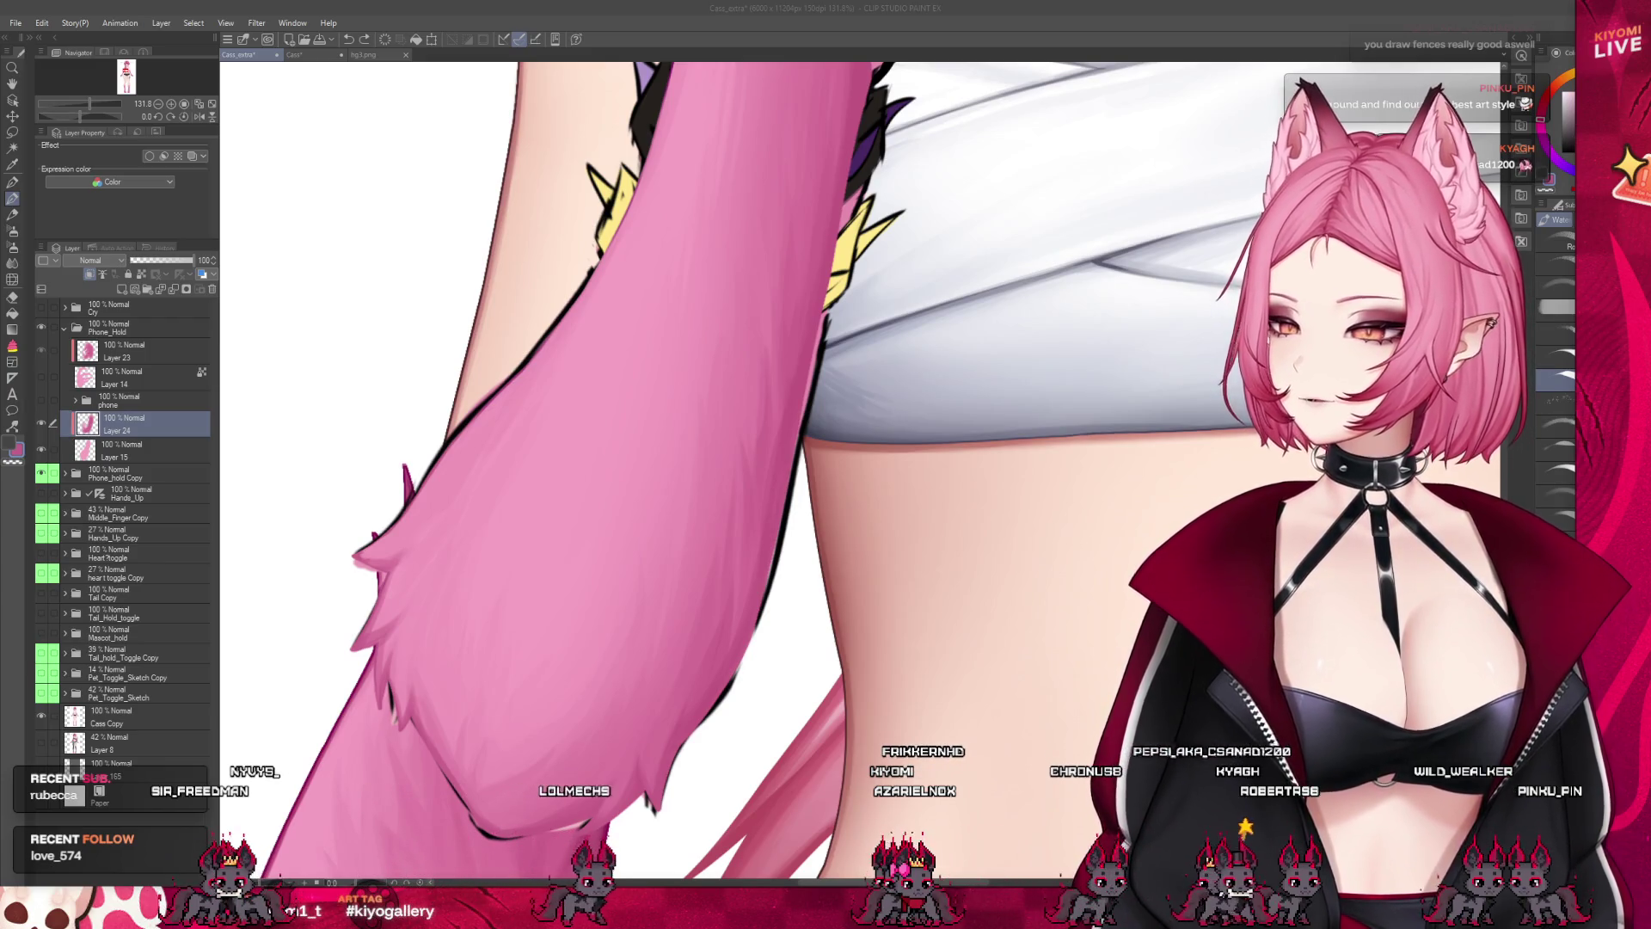
{"action": "scroll", "coordinate": [574, 438], "scroll_direction": "down", "scroll_amount": 4}
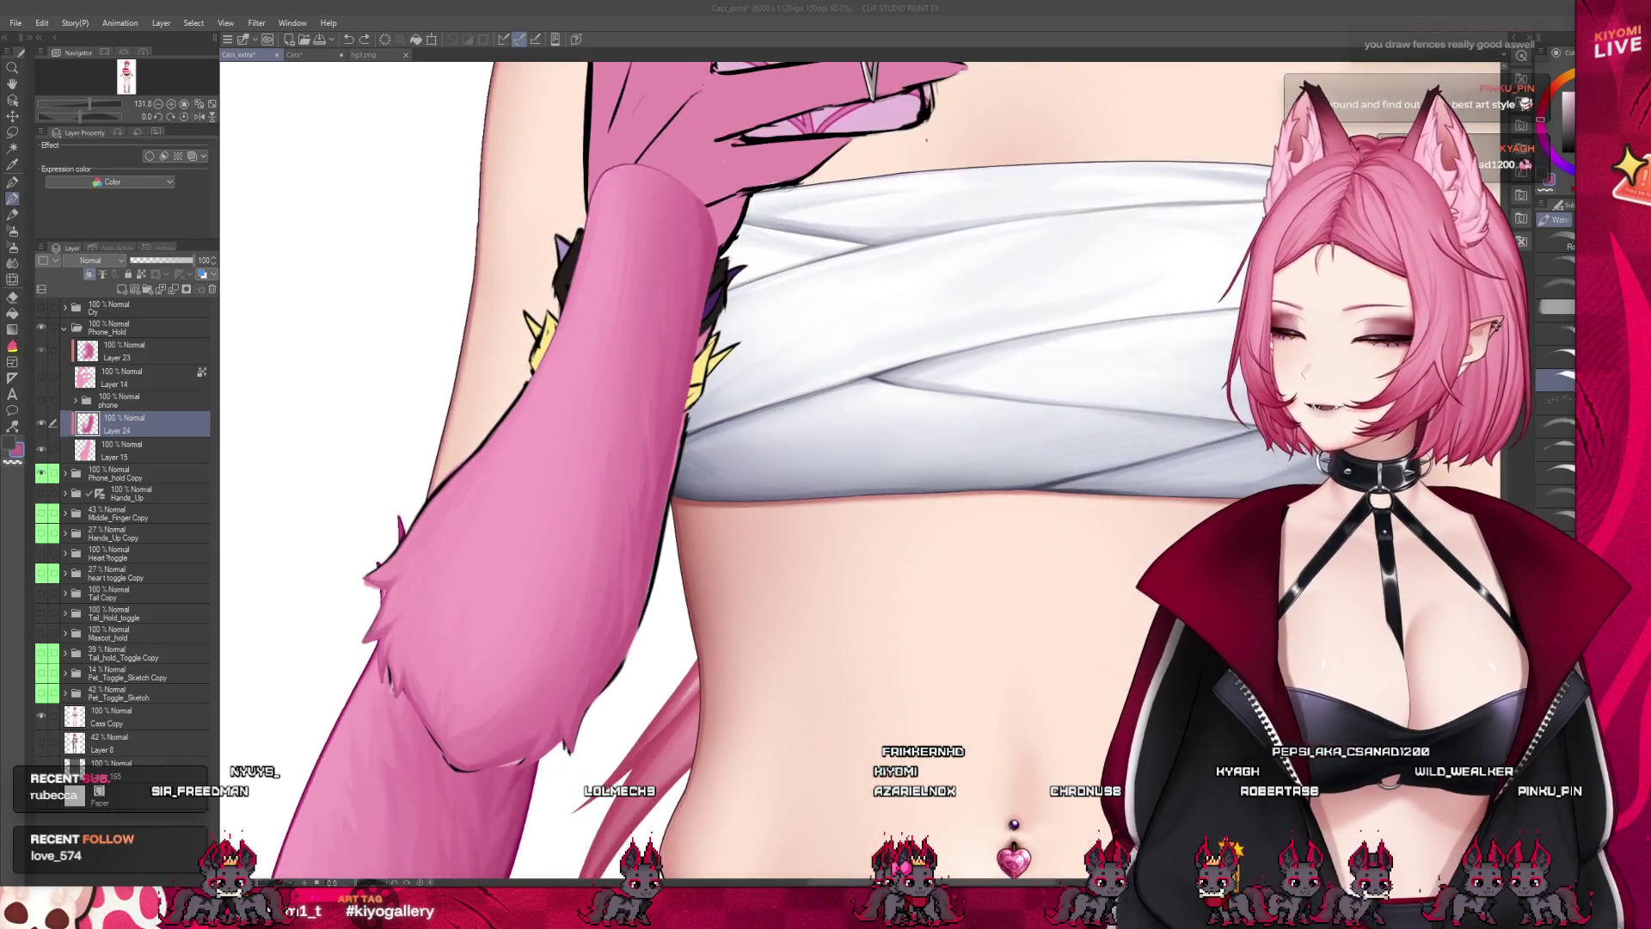
{"action": "left_click", "coordinate": [574, 439], "text": "ctrl+shift"}
{"action": "scroll", "coordinate": [574, 438], "scroll_direction": "down", "scroll_amount": 2}
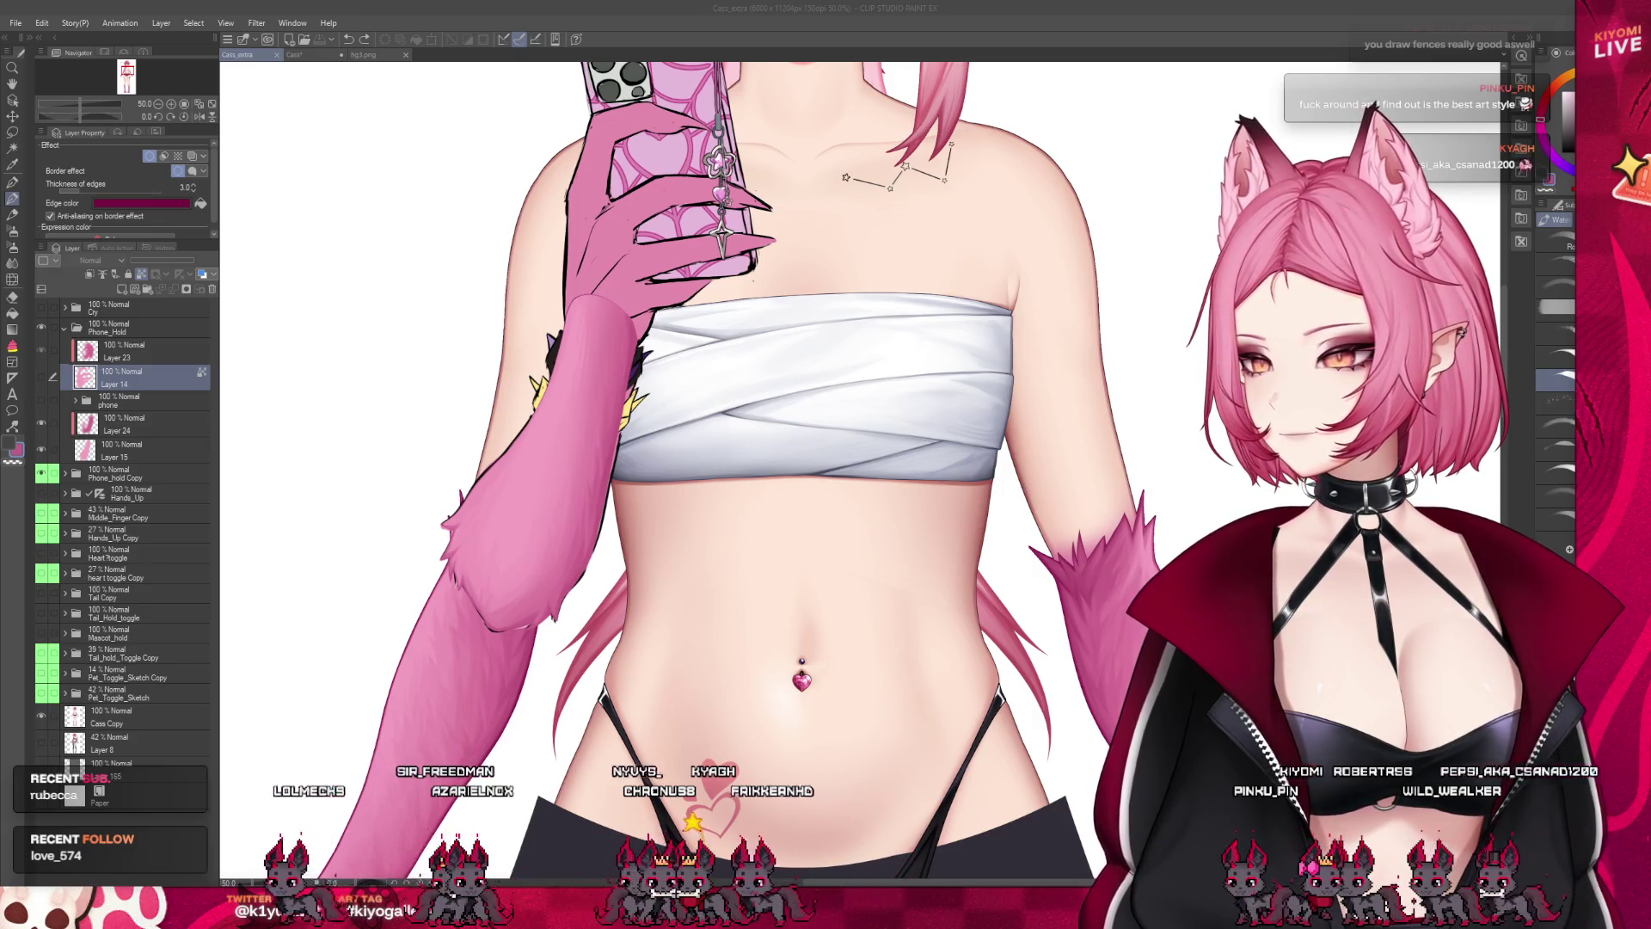
{"action": "scroll", "coordinate": [593, 477], "scroll_direction": "up", "scroll_amount": 2}
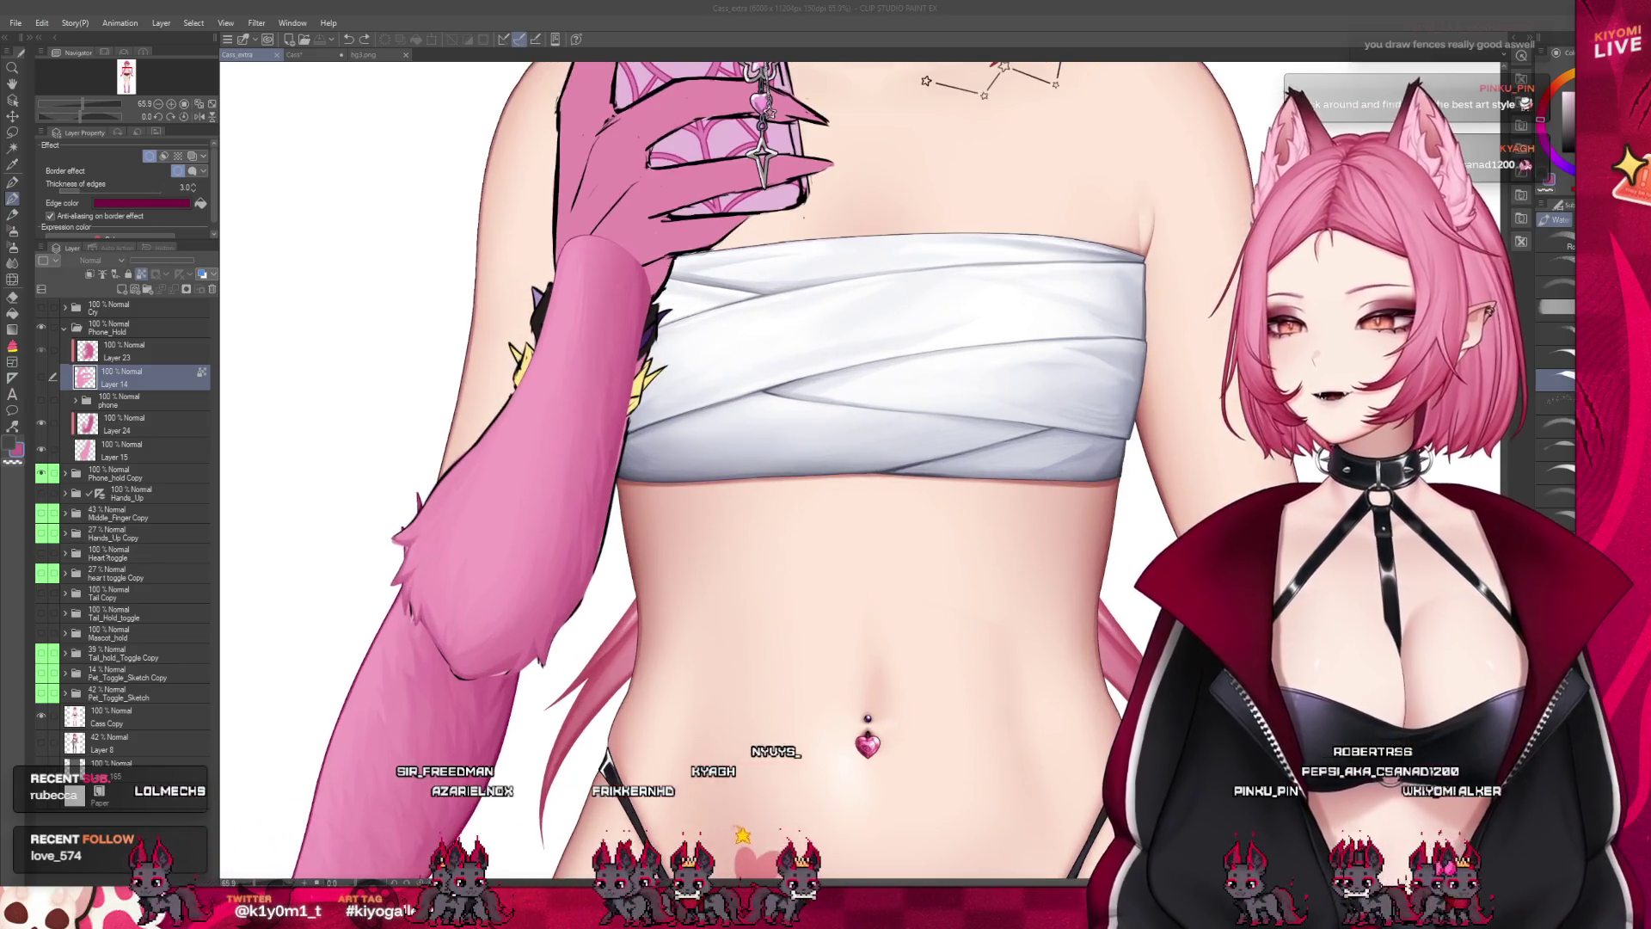
{"action": "scroll", "coordinate": [469, 507], "scroll_direction": "up", "scroll_amount": 4}
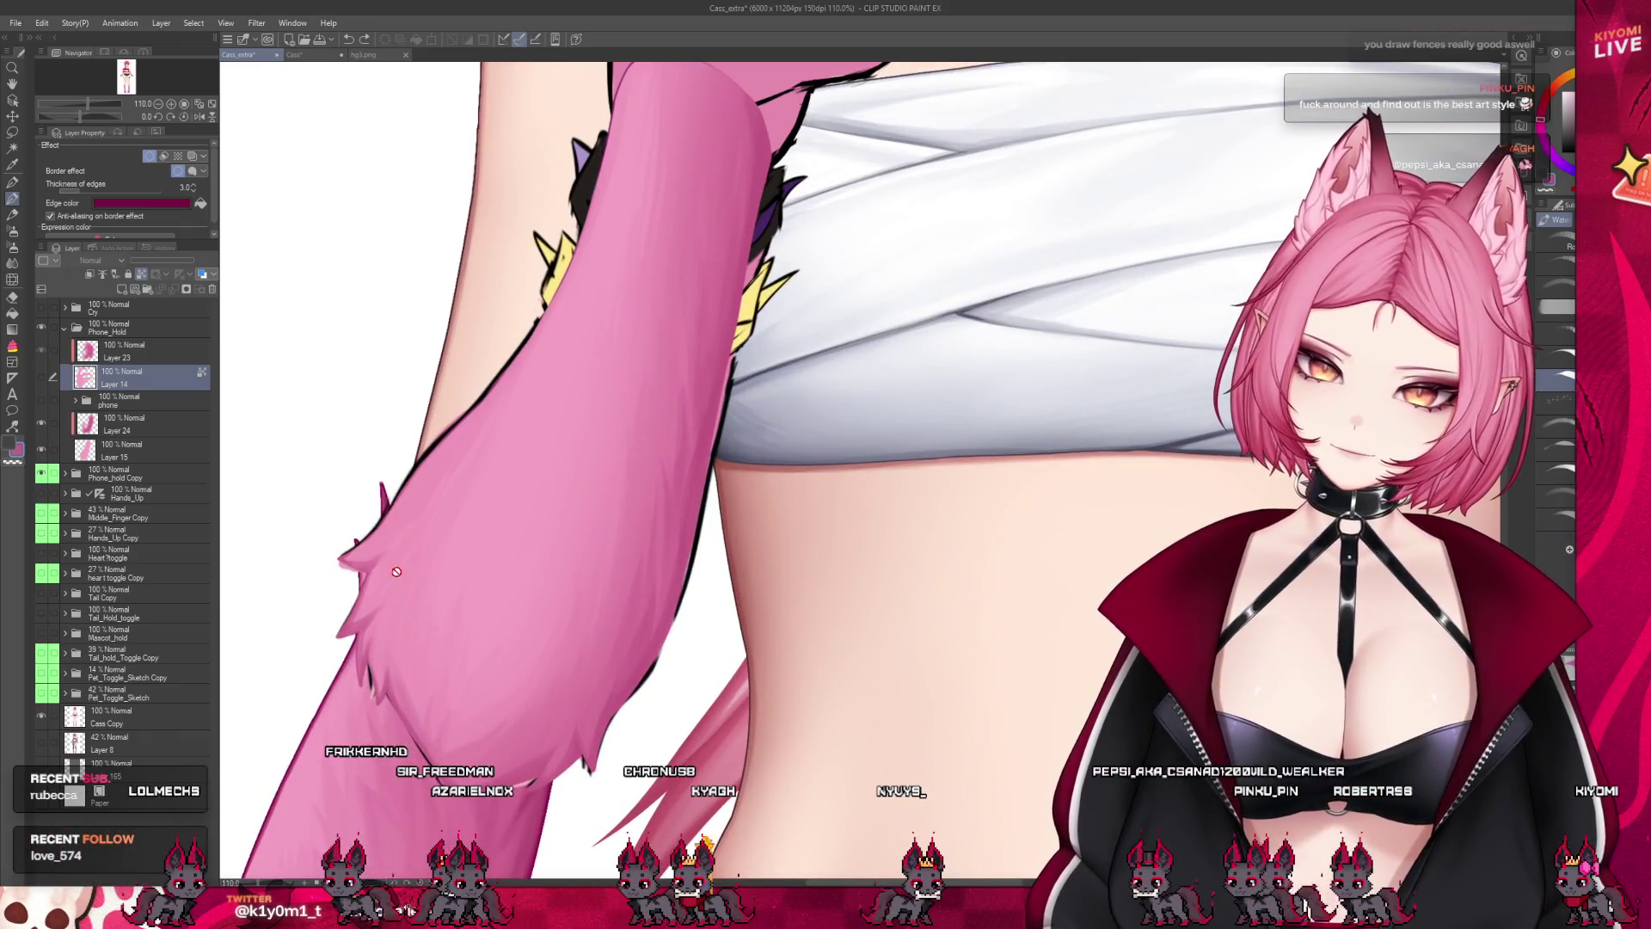
{"action": "left_click", "coordinate": [165, 424]}
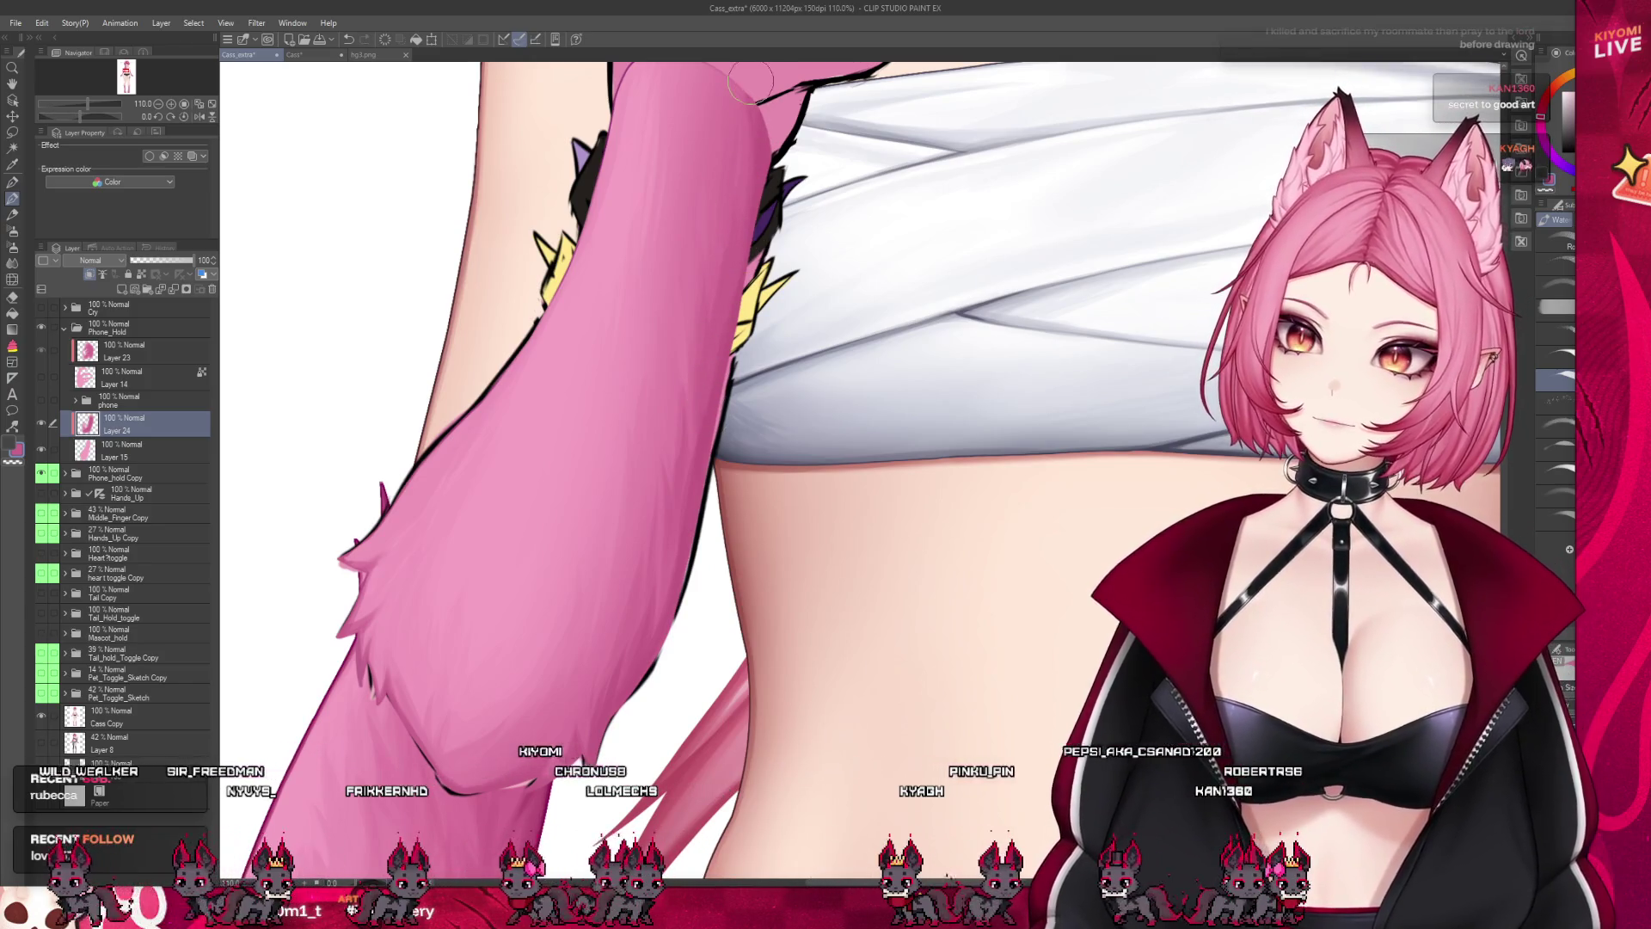
{"action": "scroll", "coordinate": [574, 504], "scroll_direction": "down", "scroll_amount": 3}
{"action": "scroll", "coordinate": [612, 421], "scroll_direction": "up", "scroll_amount": 2}
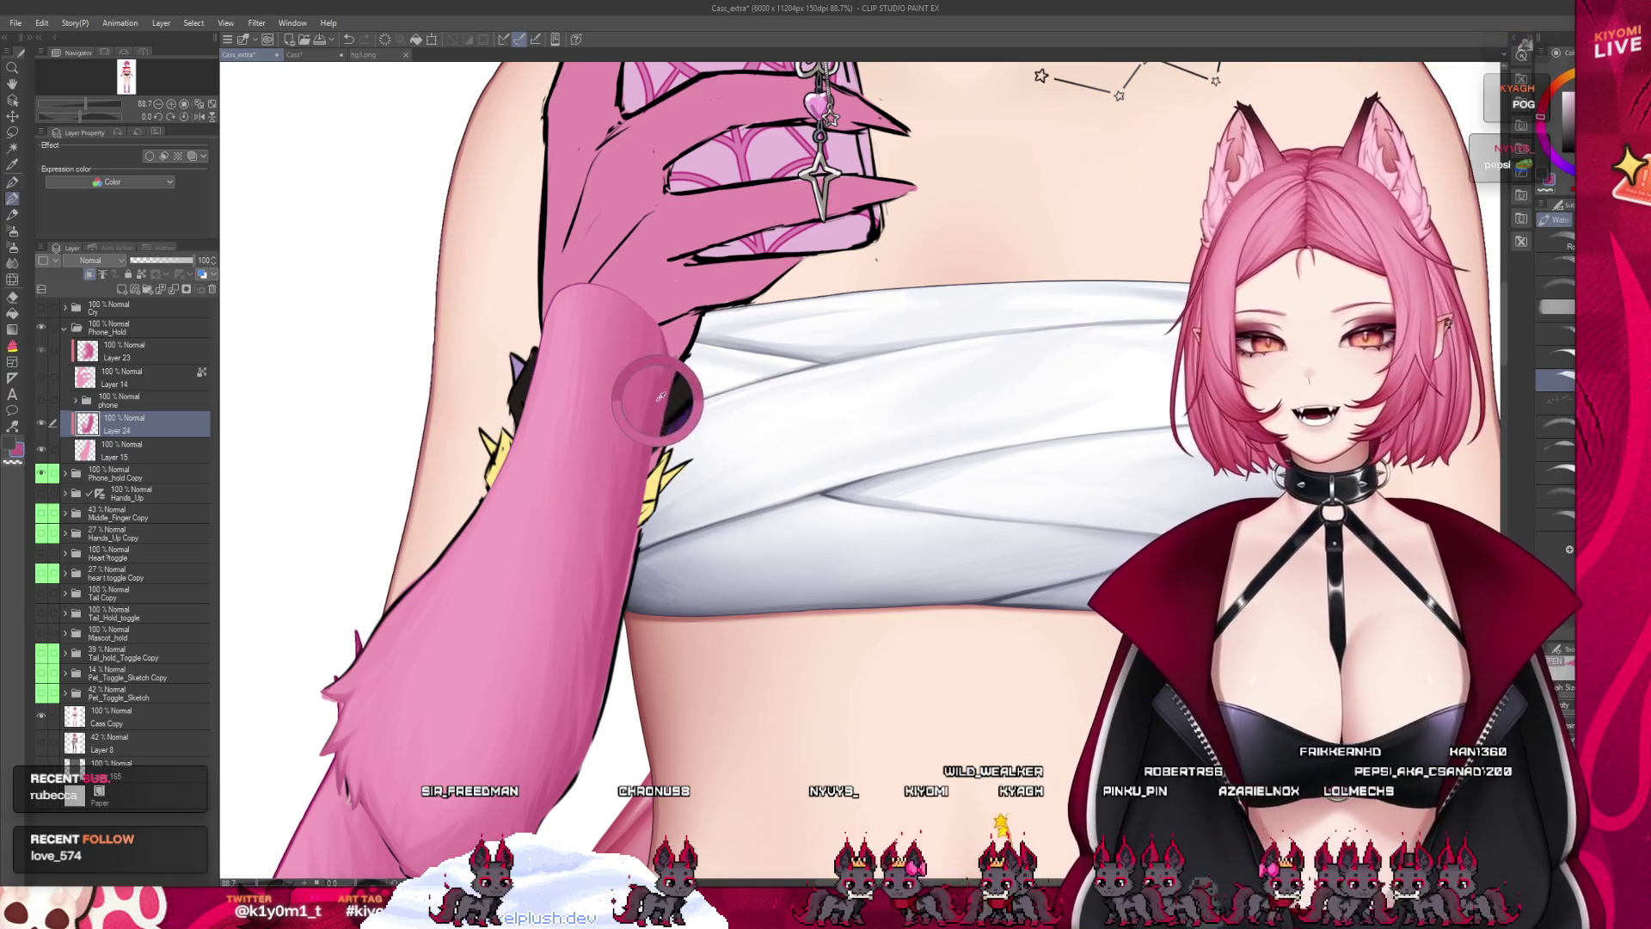
{"action": "scroll", "coordinate": [592, 426], "scroll_direction": "down", "scroll_amount": 2}
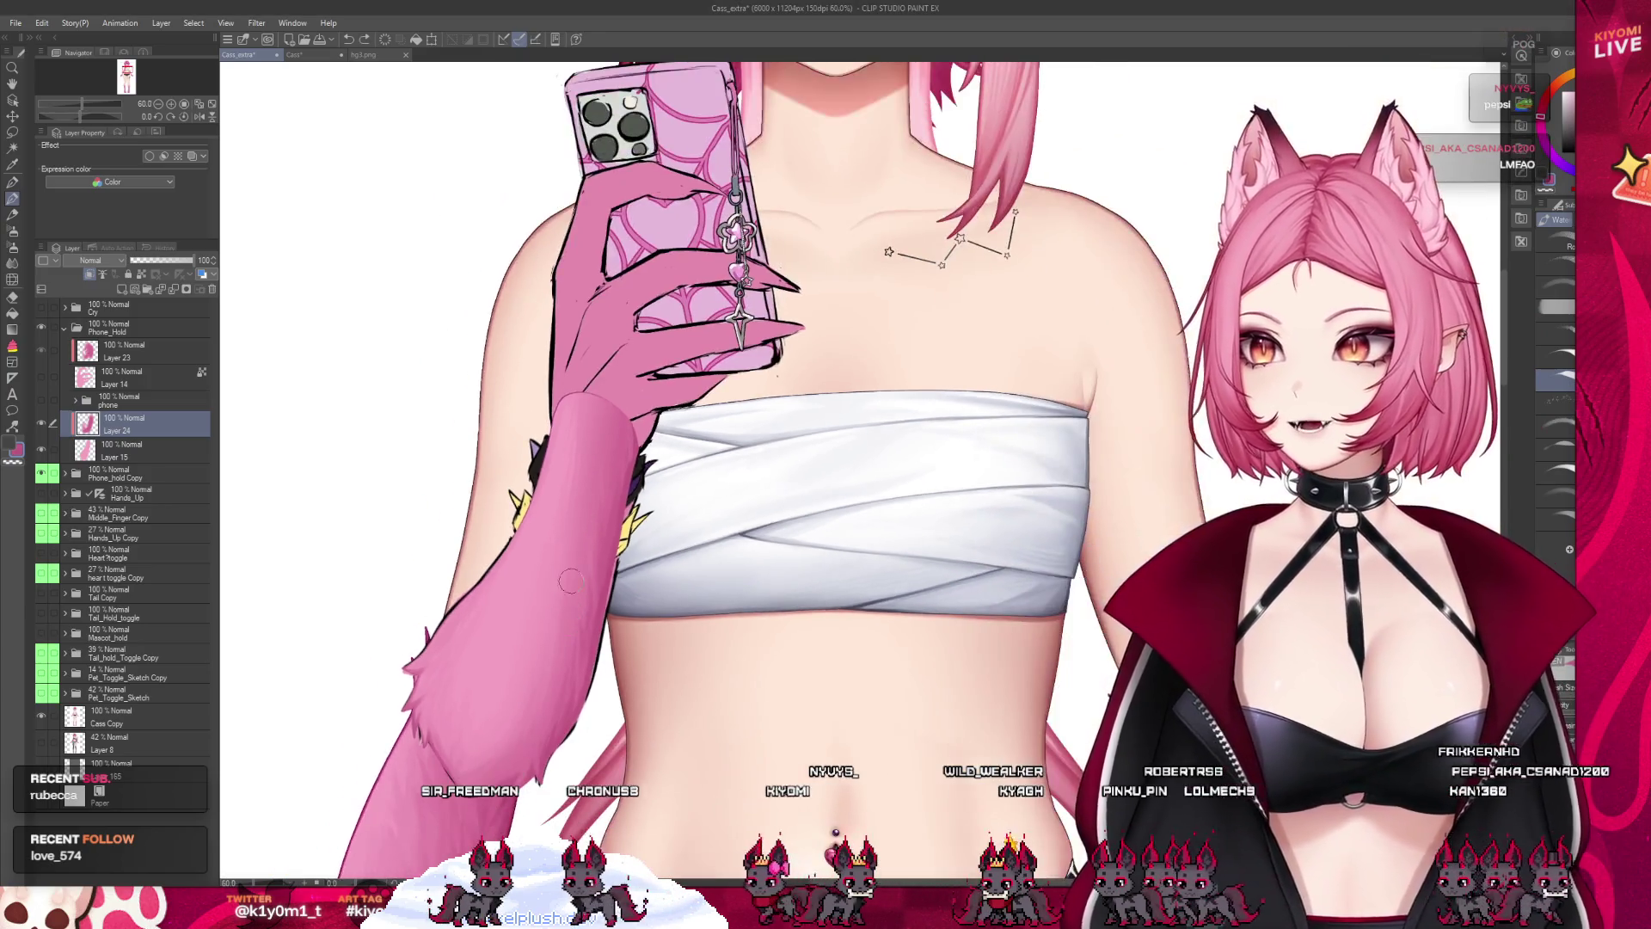
{"action": "scroll", "coordinate": [598, 514], "scroll_direction": "up", "scroll_amount": 1}
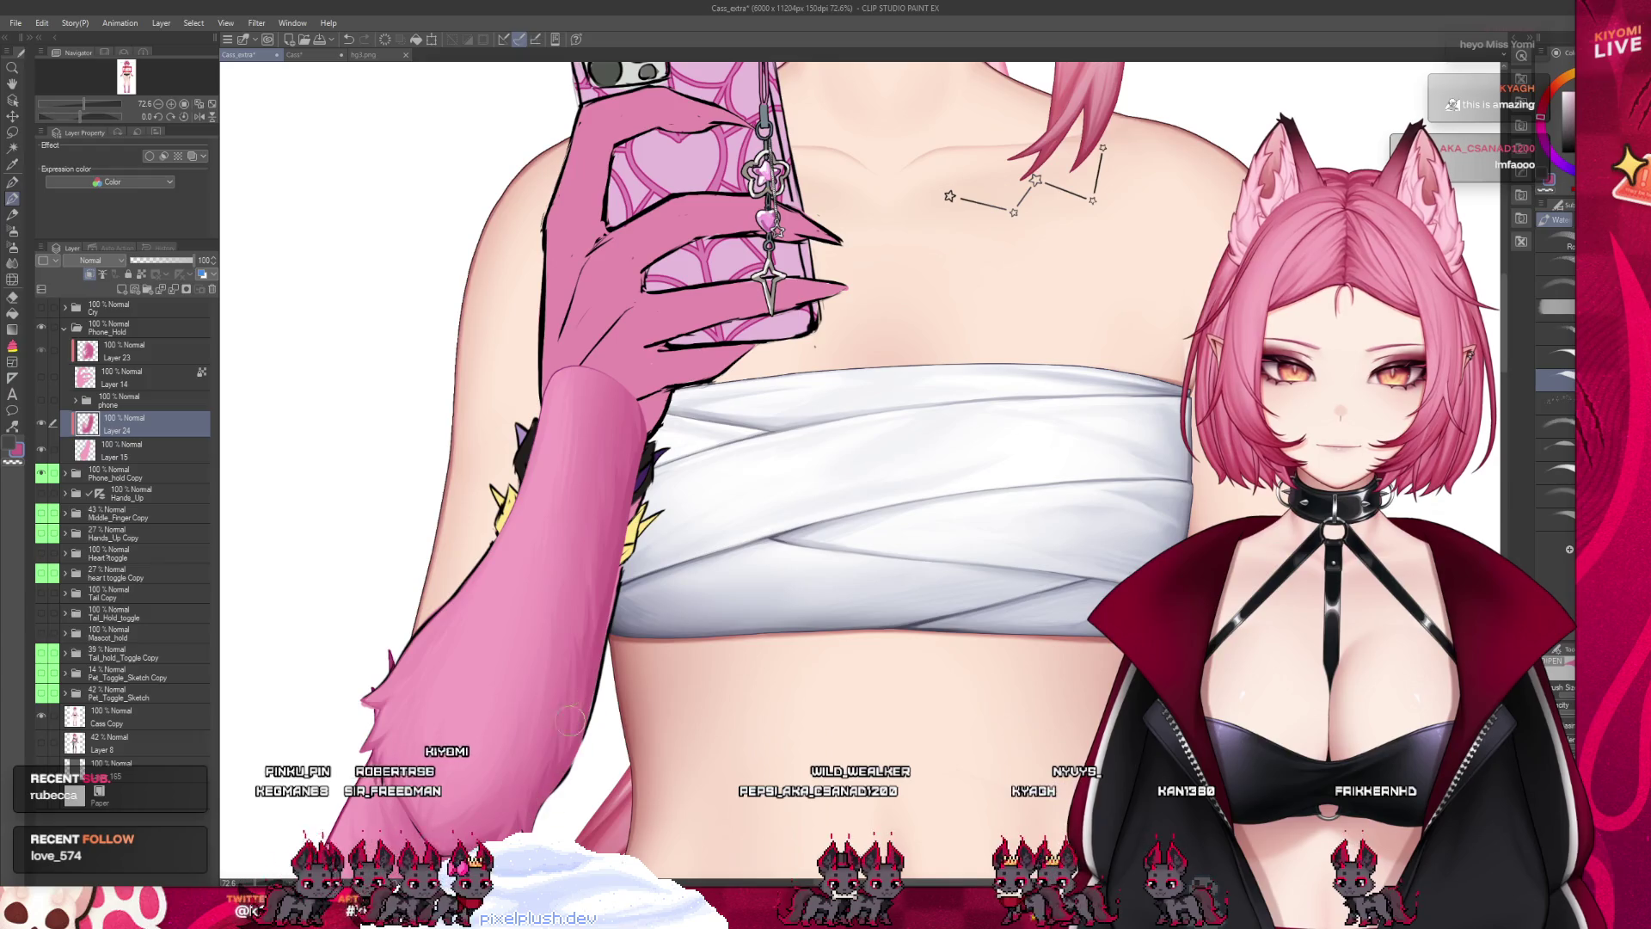
{"action": "key", "text": "bracketright"}
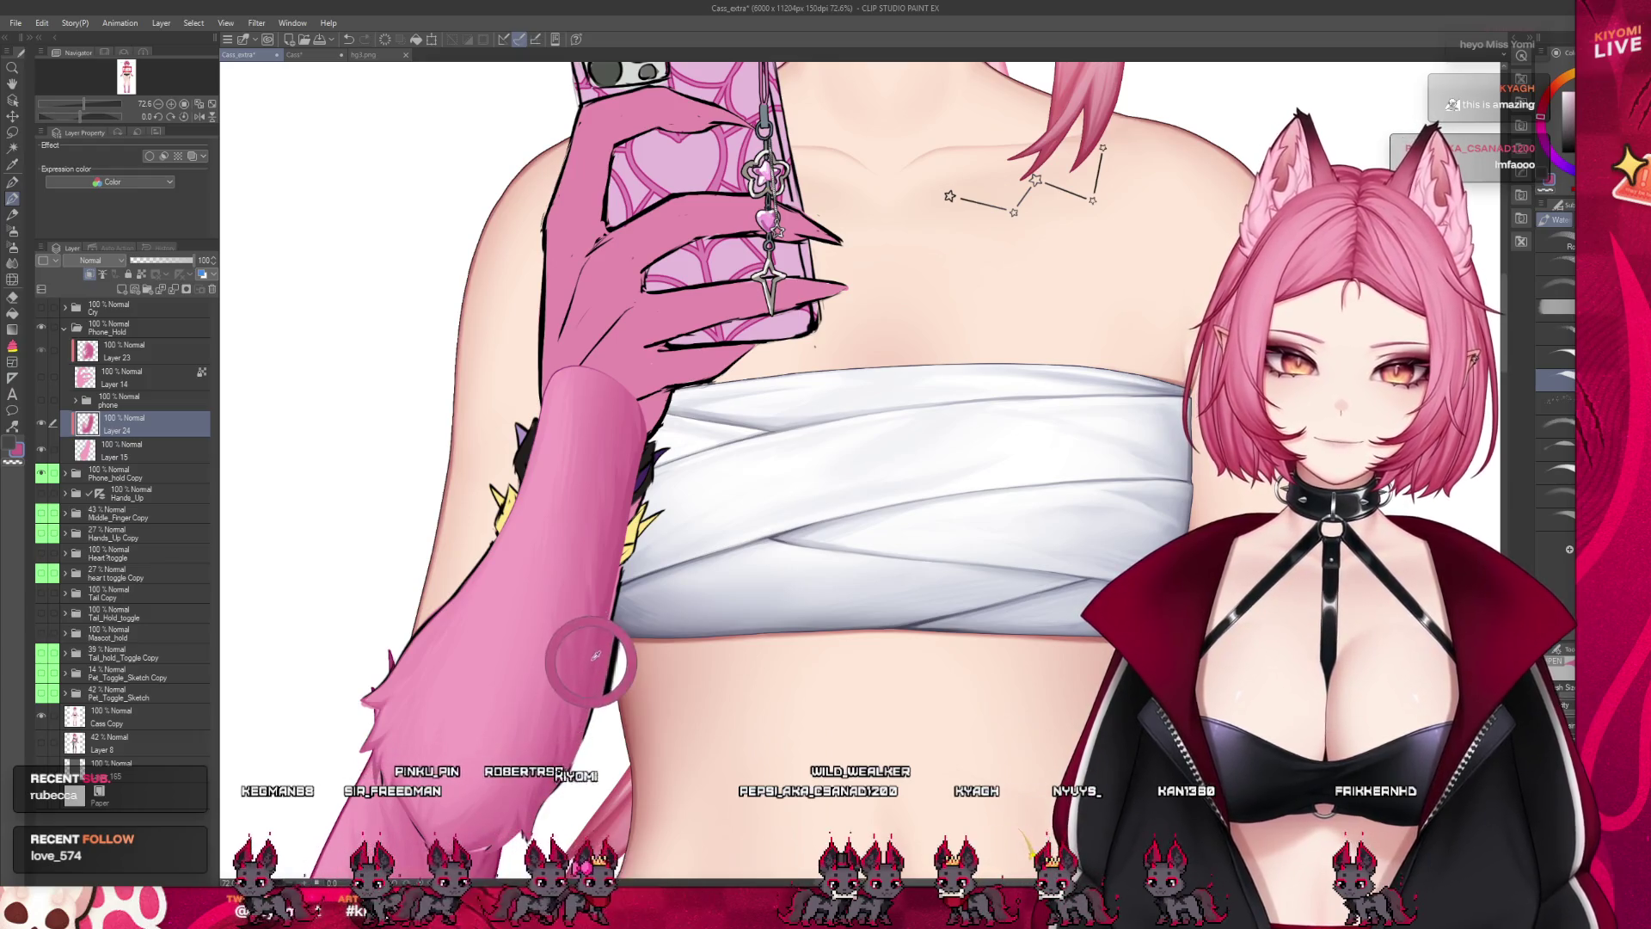
{"action": "key", "text": "bracketleft"}
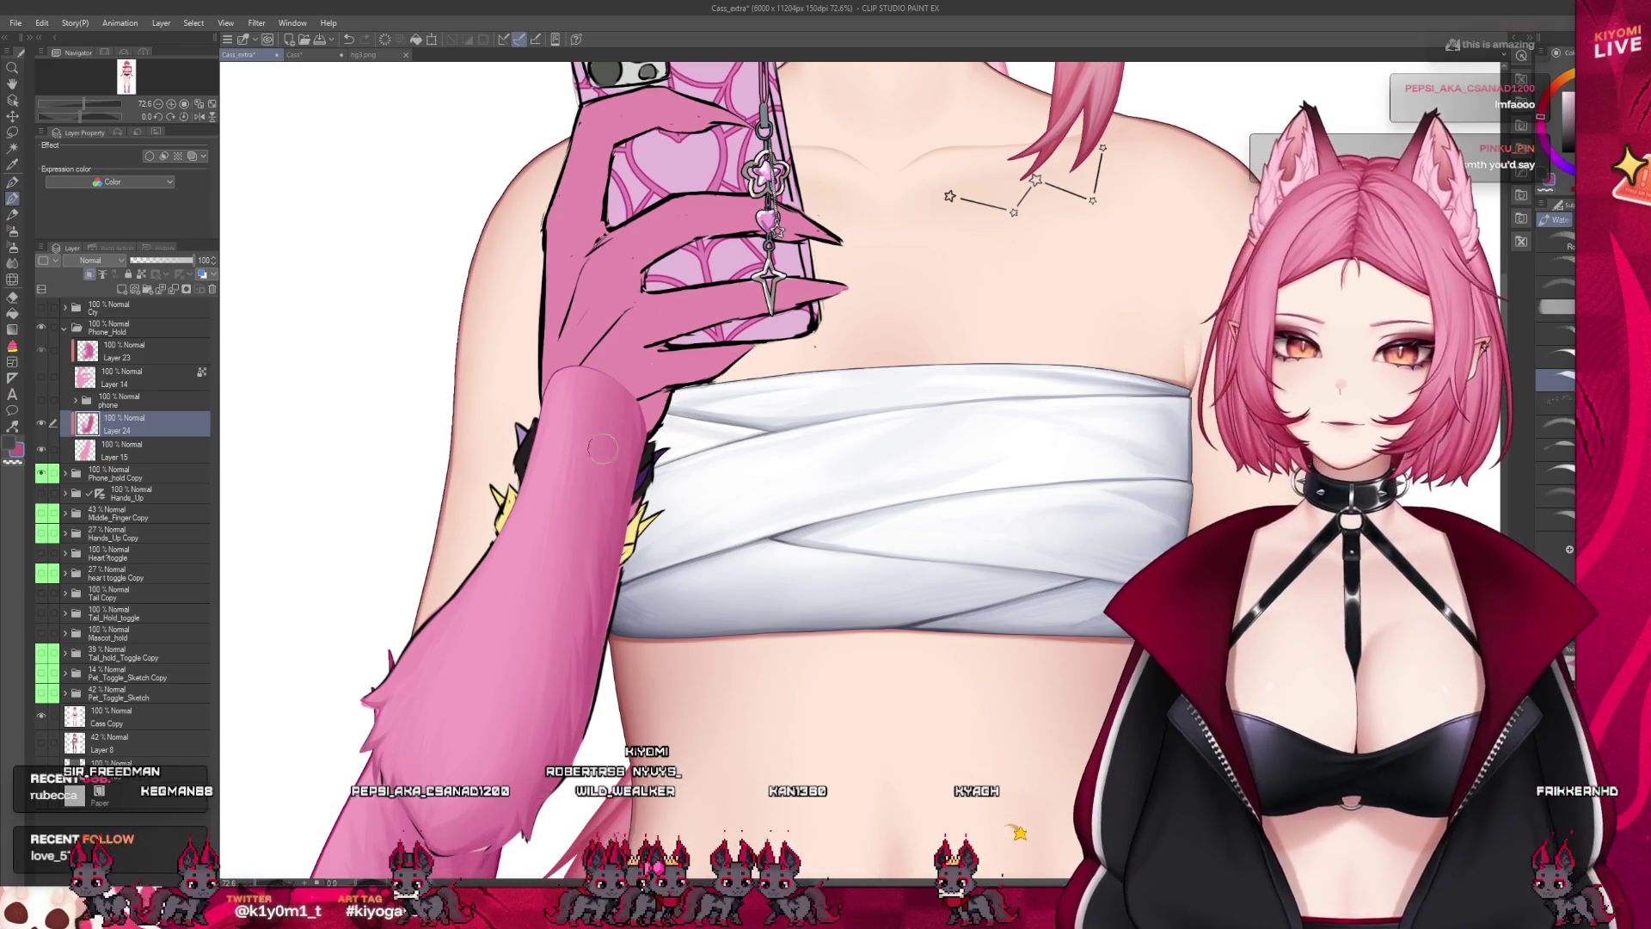
{"action": "key", "text": "bracketright"}
{"action": "key", "text": "bracketleft"}
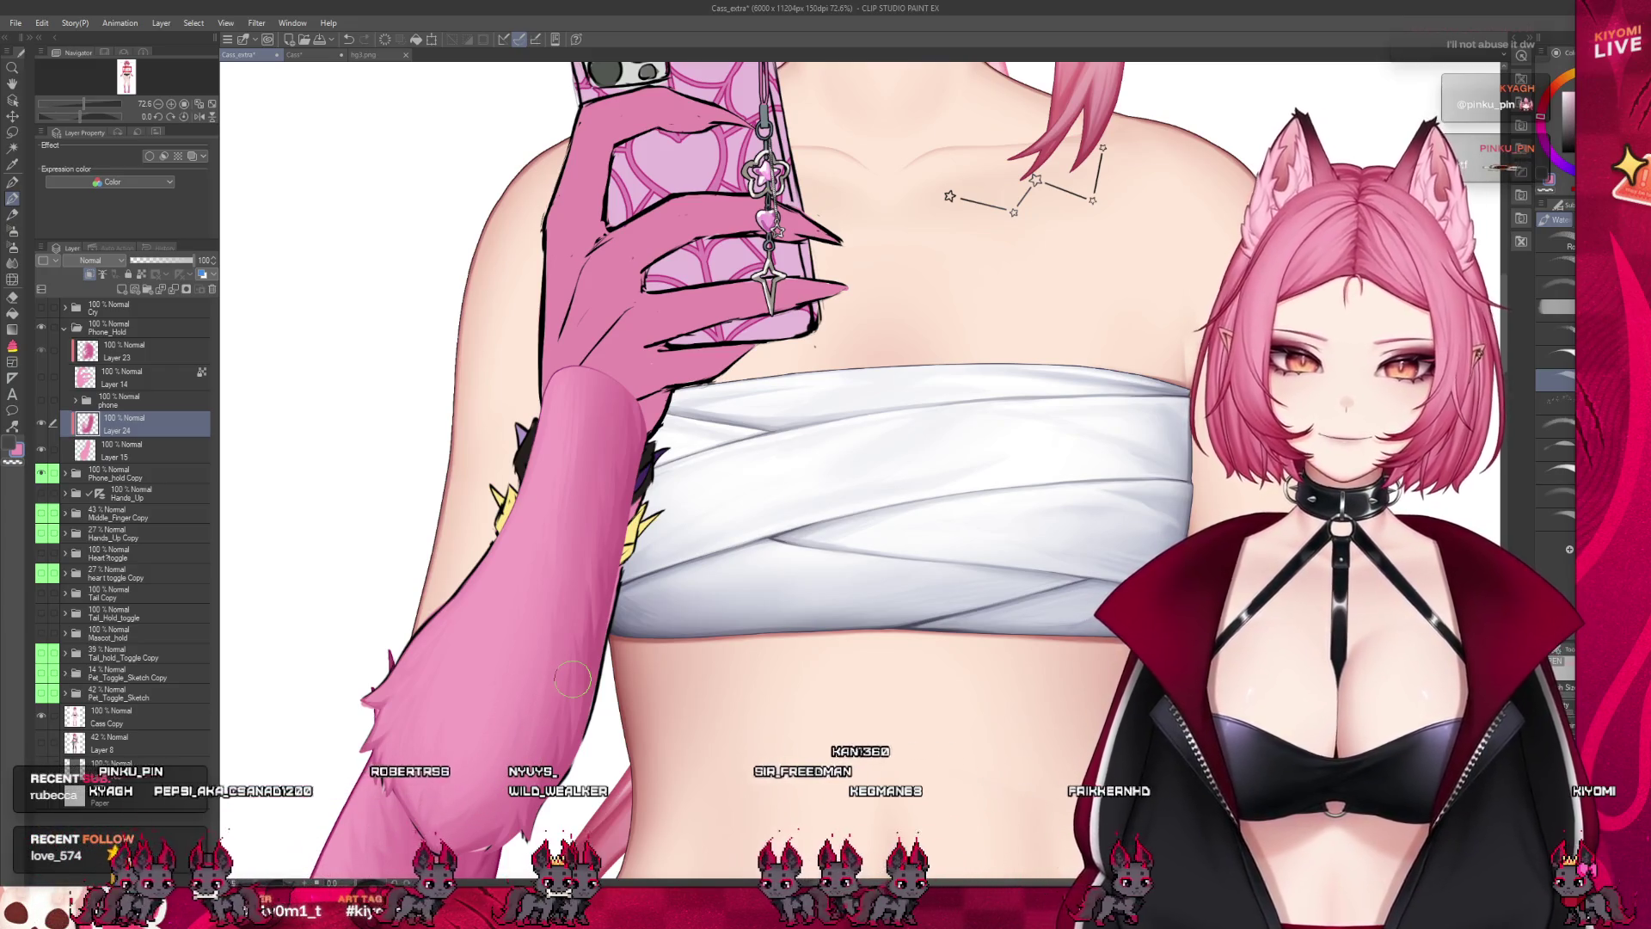
{"action": "scroll", "coordinate": [524, 465], "scroll_direction": "down", "scroll_amount": 4}
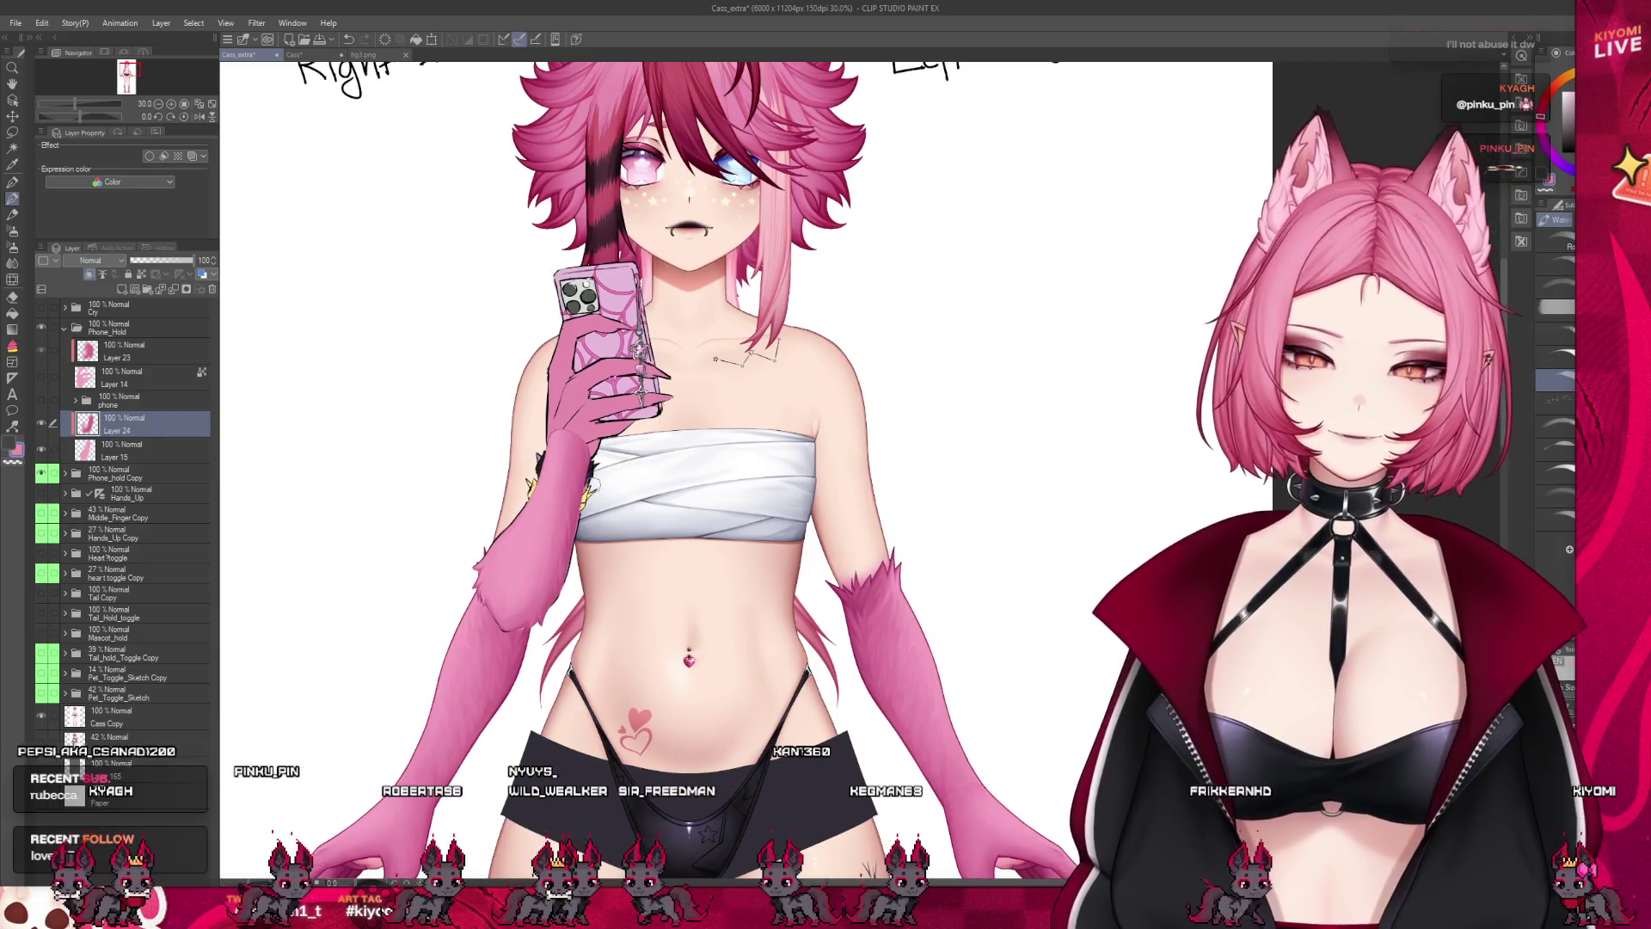
Zoom out from about 80% to 33% so the figure shows from face and phone to hips
{"action": "scroll", "coordinate": [593, 483], "scroll_direction": "up", "scroll_amount": 4}
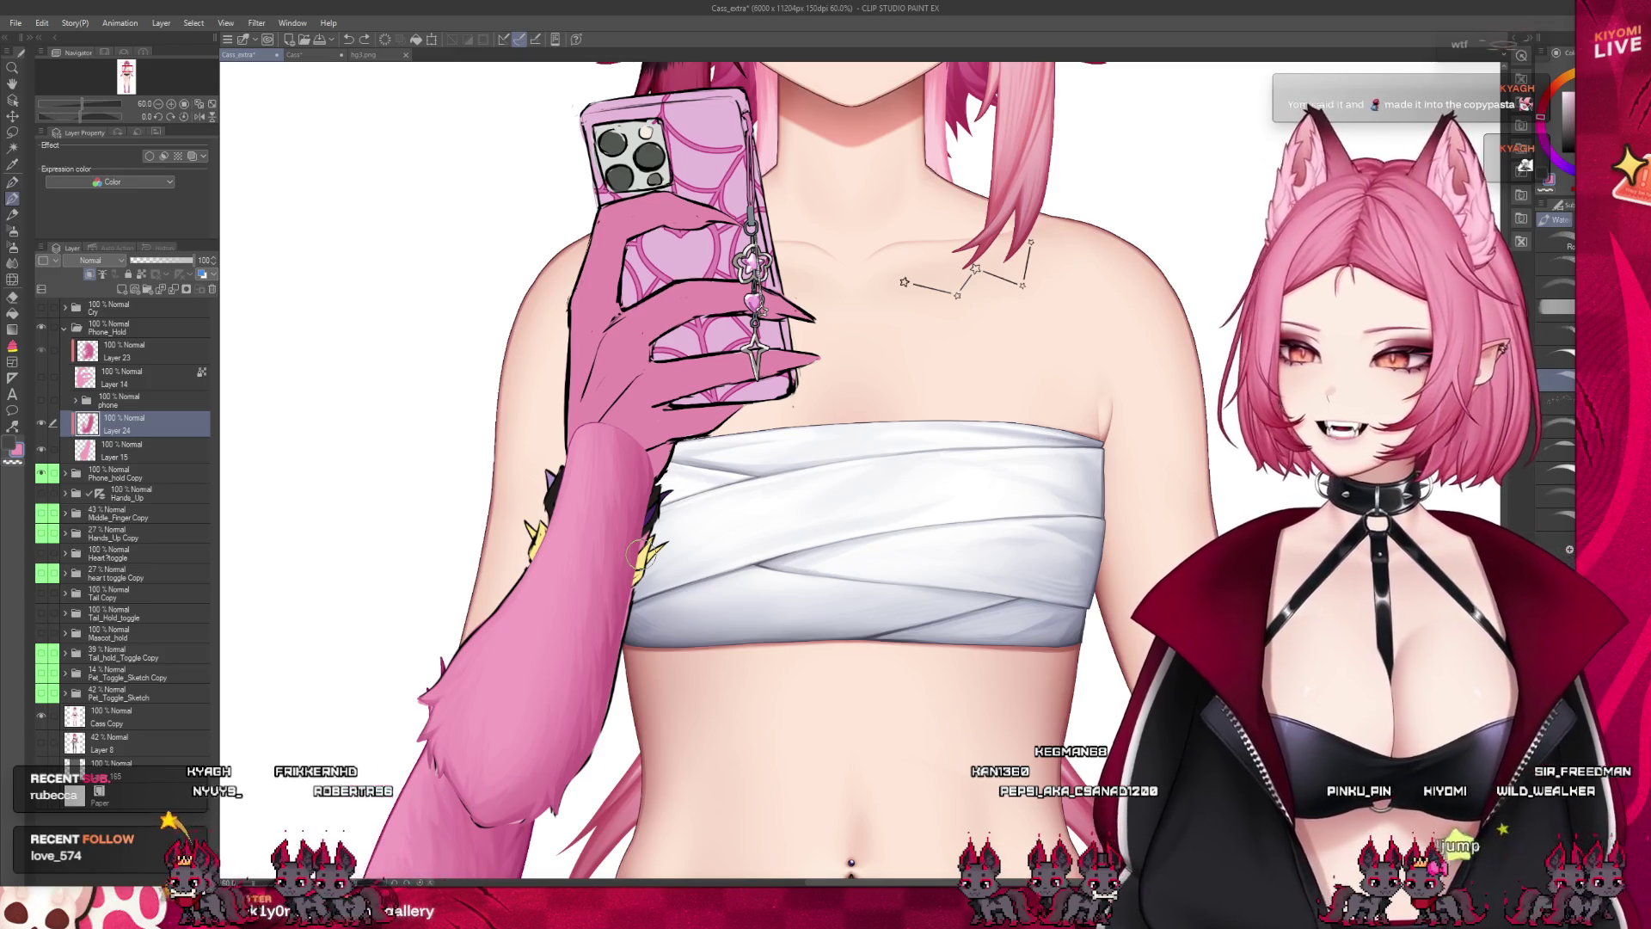
{"action": "scroll", "coordinate": [577, 534], "scroll_direction": "up", "scroll_amount": 1}
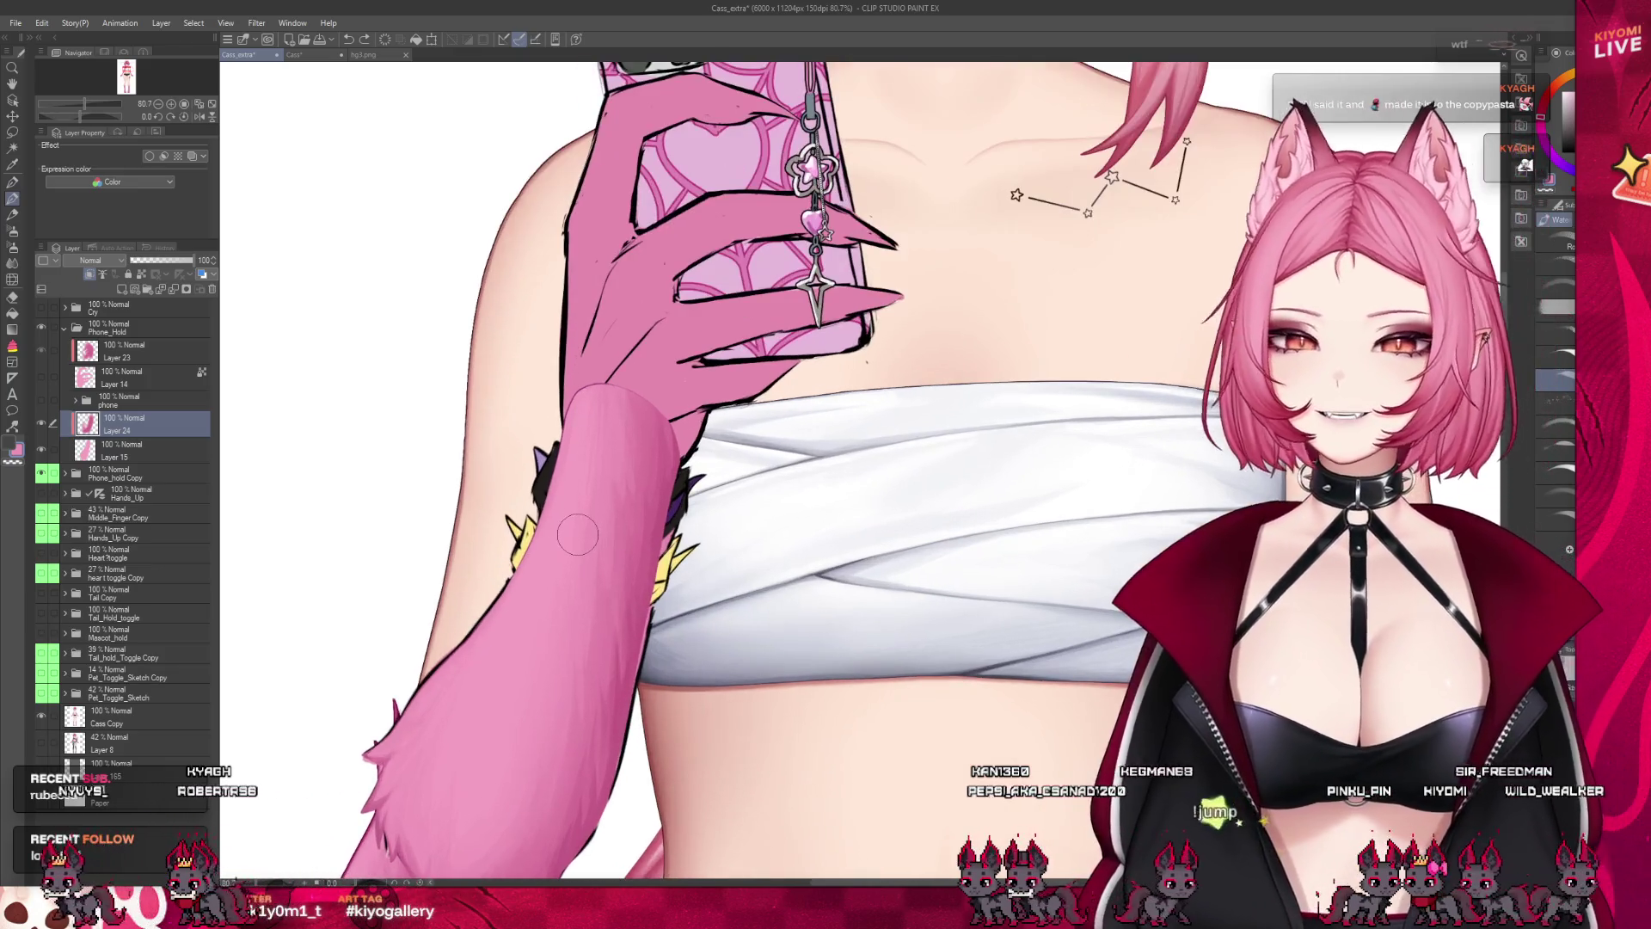
{"action": "scroll", "coordinate": [555, 688], "scroll_direction": "up", "scroll_amount": 2}
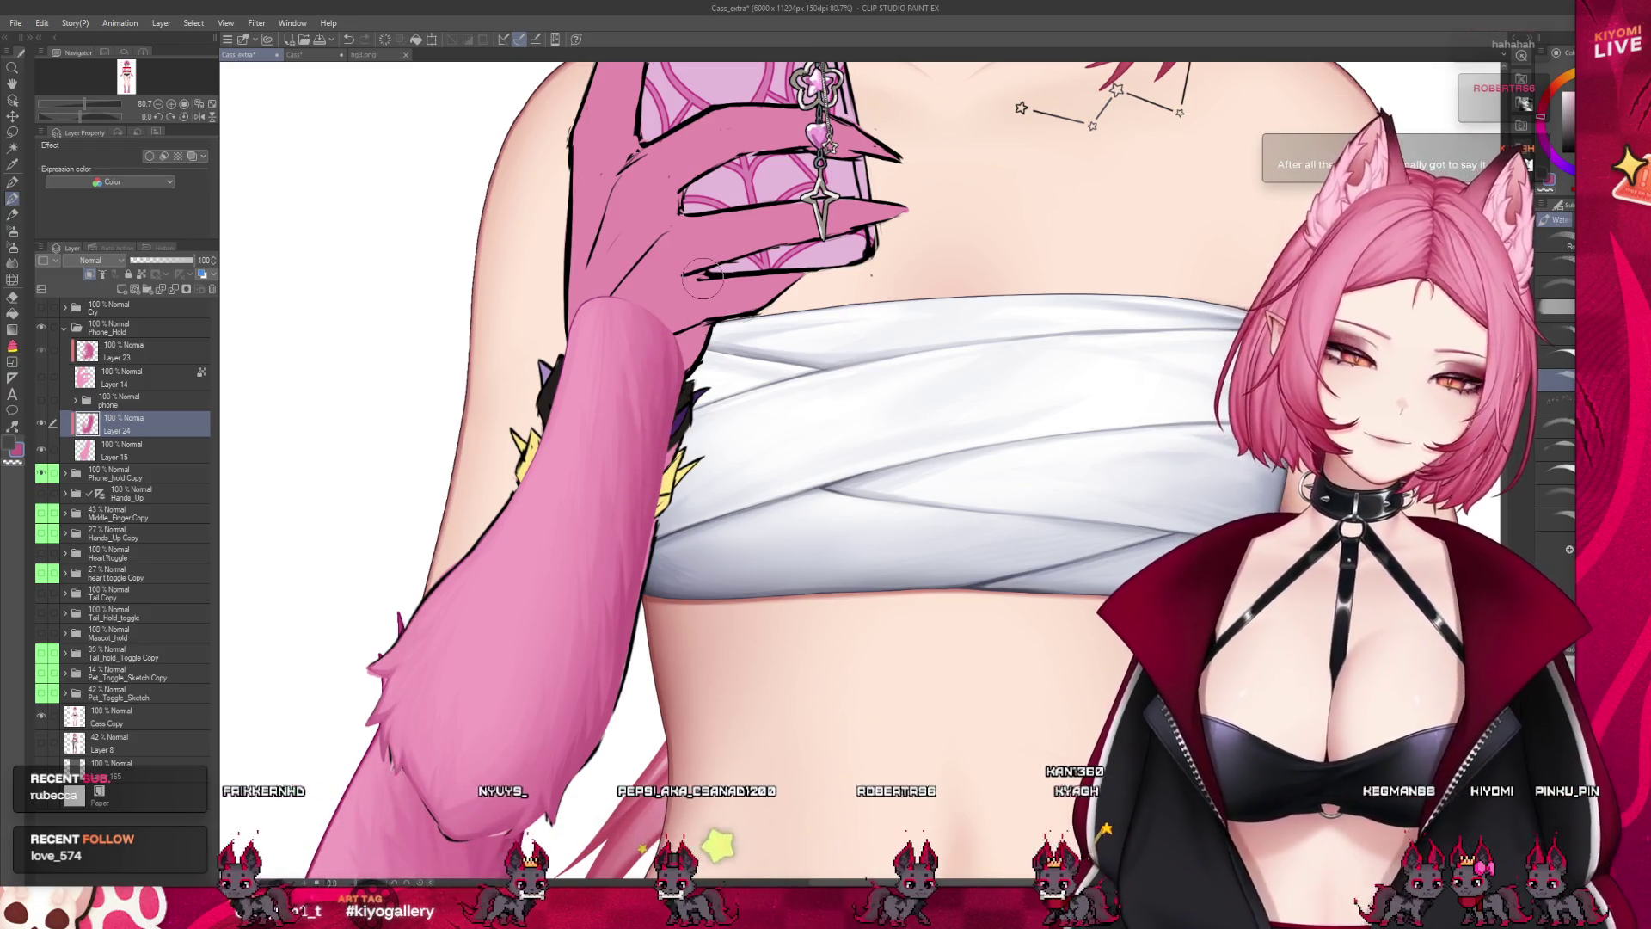
{"action": "scroll", "coordinate": [565, 353], "scroll_direction": "down", "scroll_amount": 5}
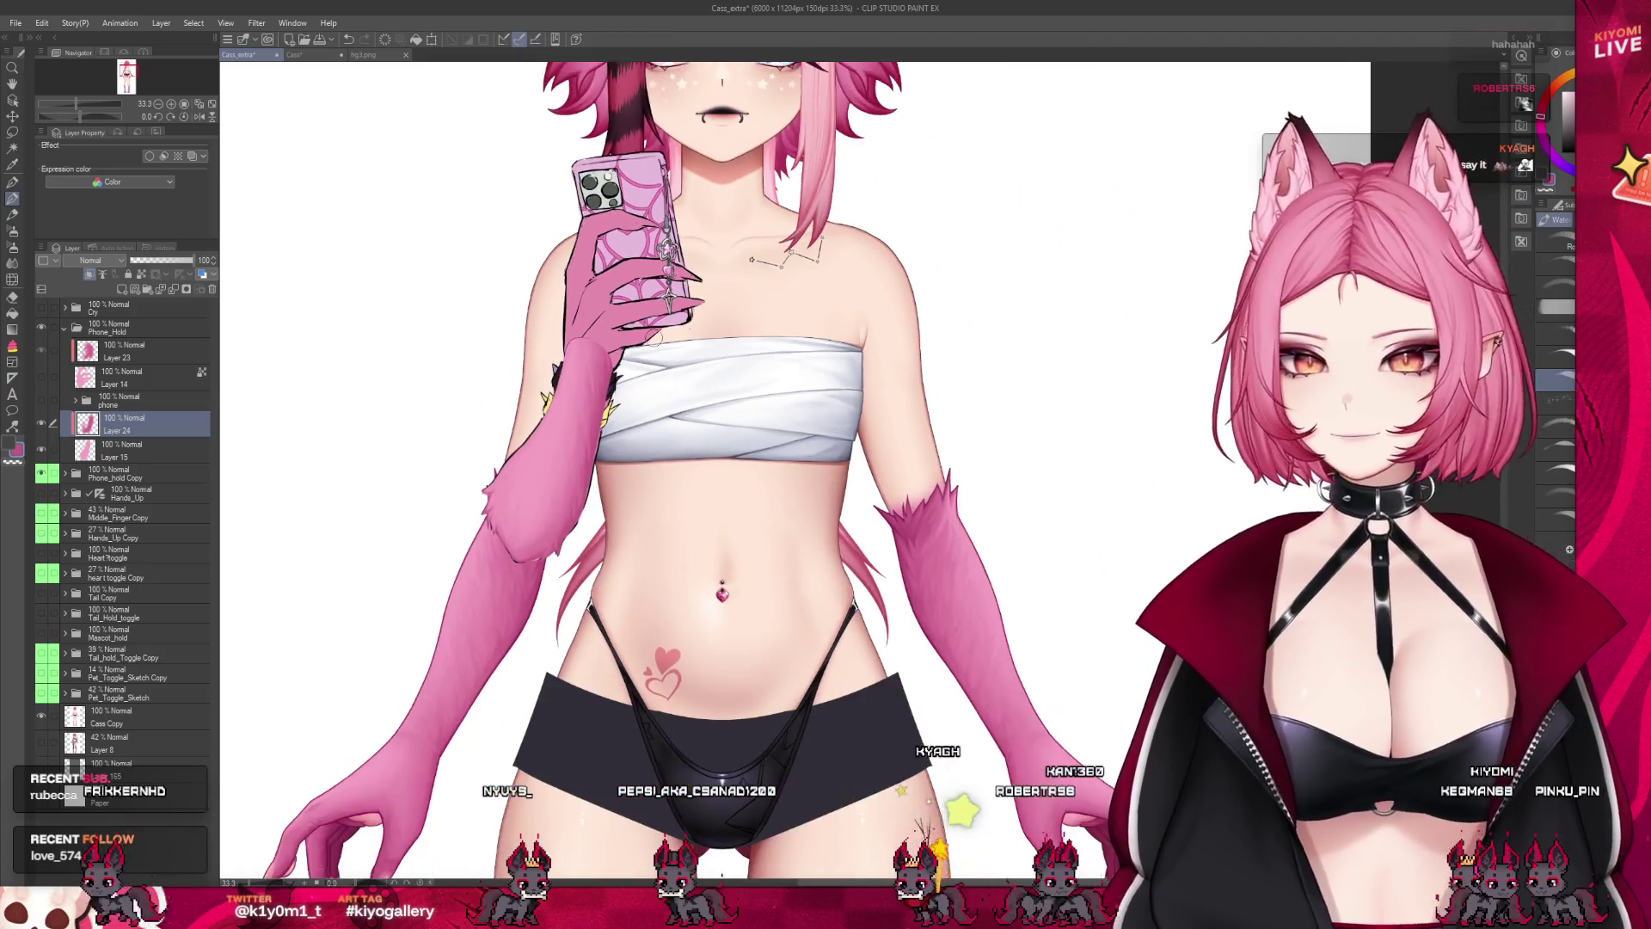
{"action": "scroll", "coordinate": [565, 353], "scroll_direction": "down", "scroll_amount": 1}
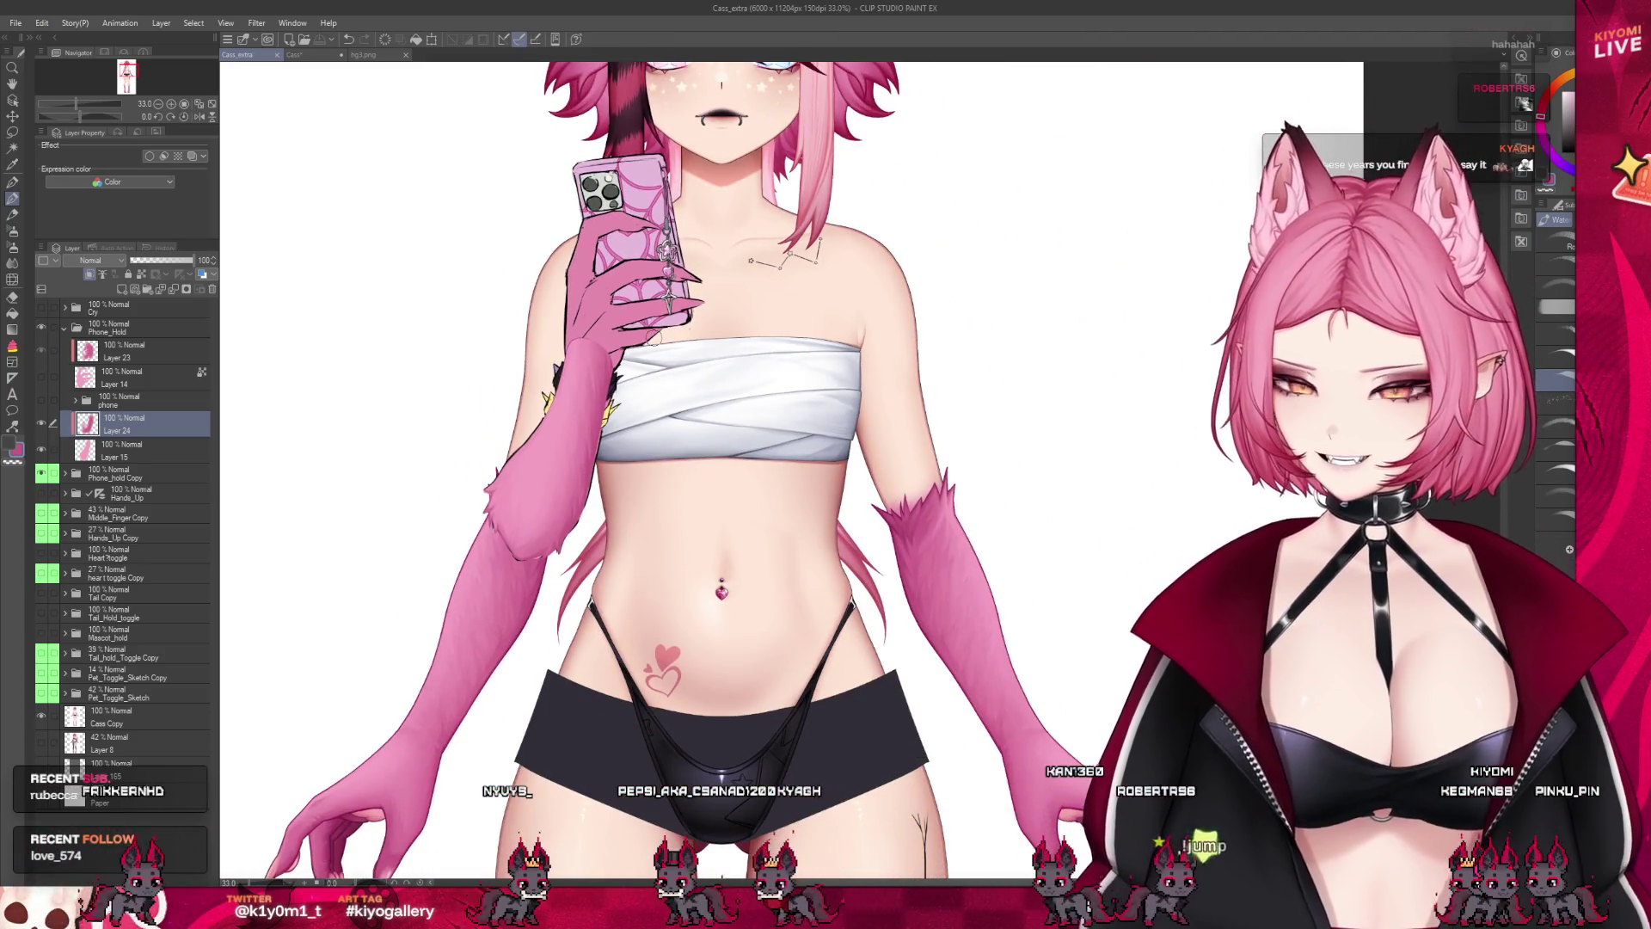